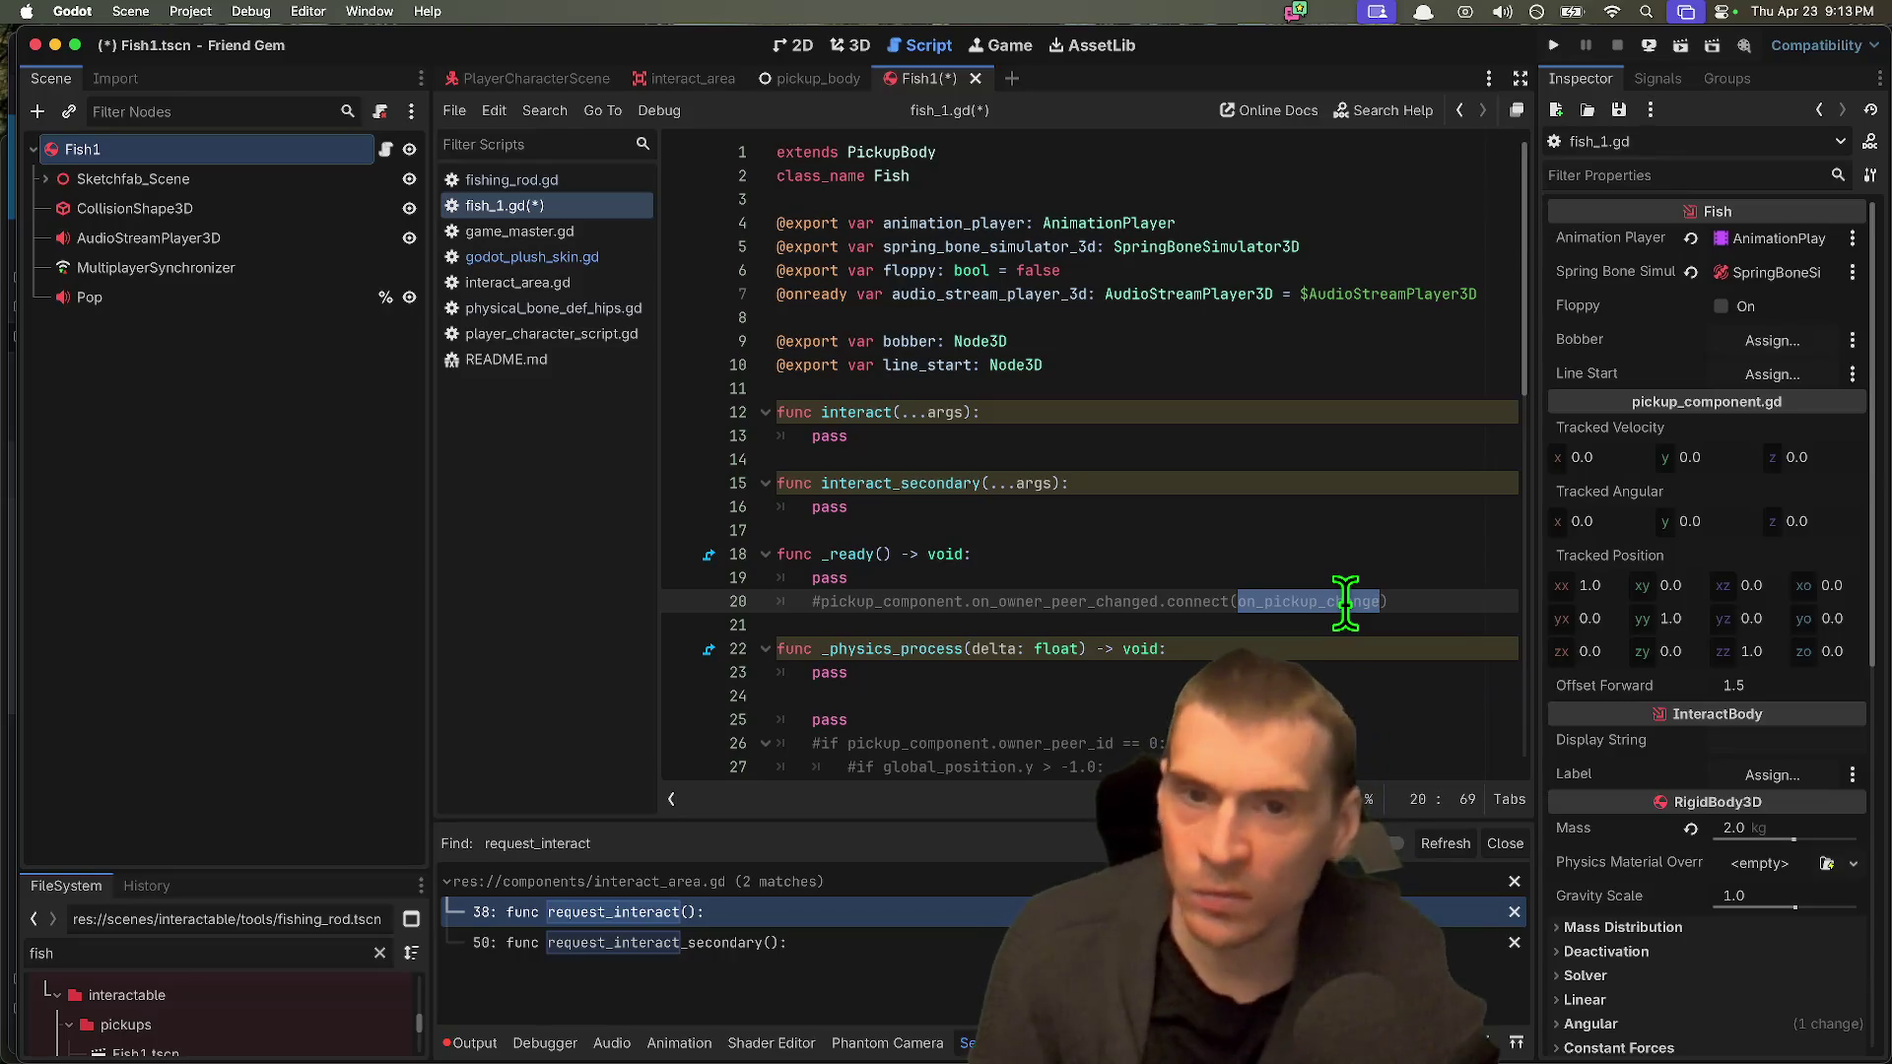
Step: Change the Fish script's base class from PickupBody to InteractBody
left_click(1199, 153)
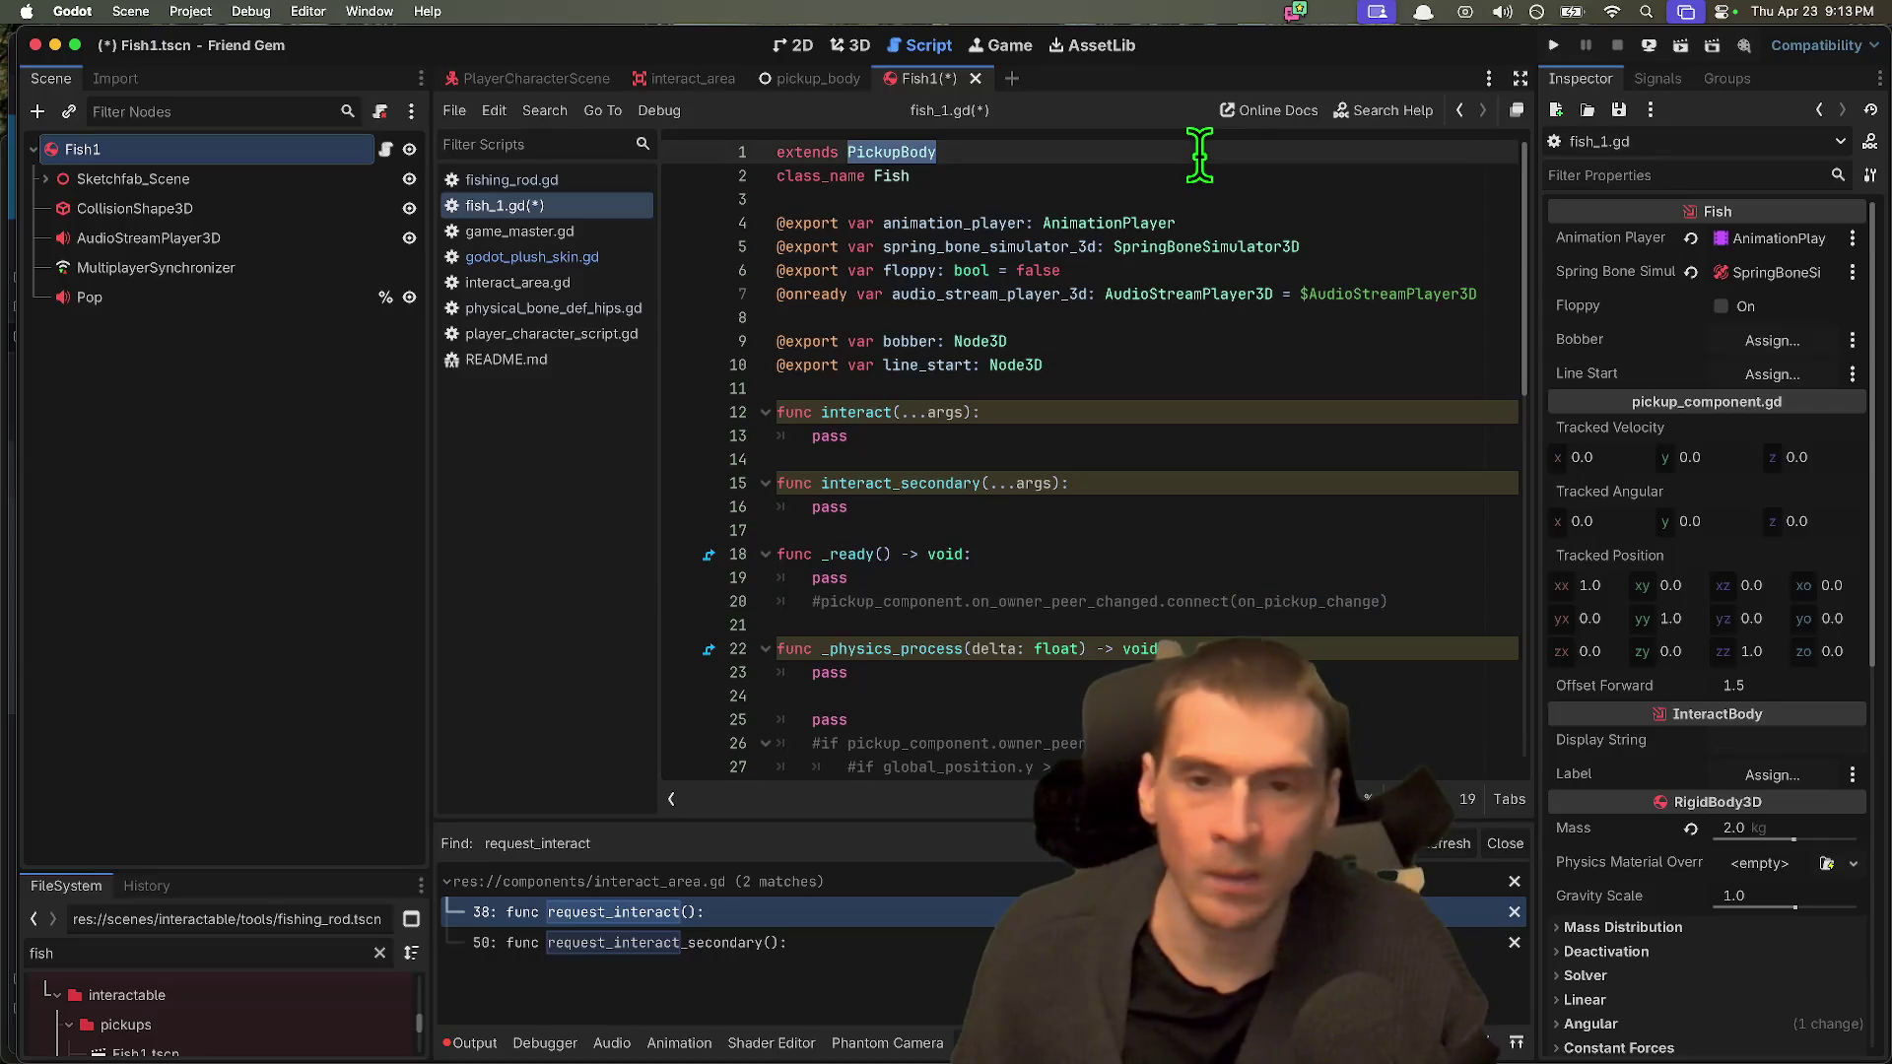
type("I")
key("Down")
key("Return")
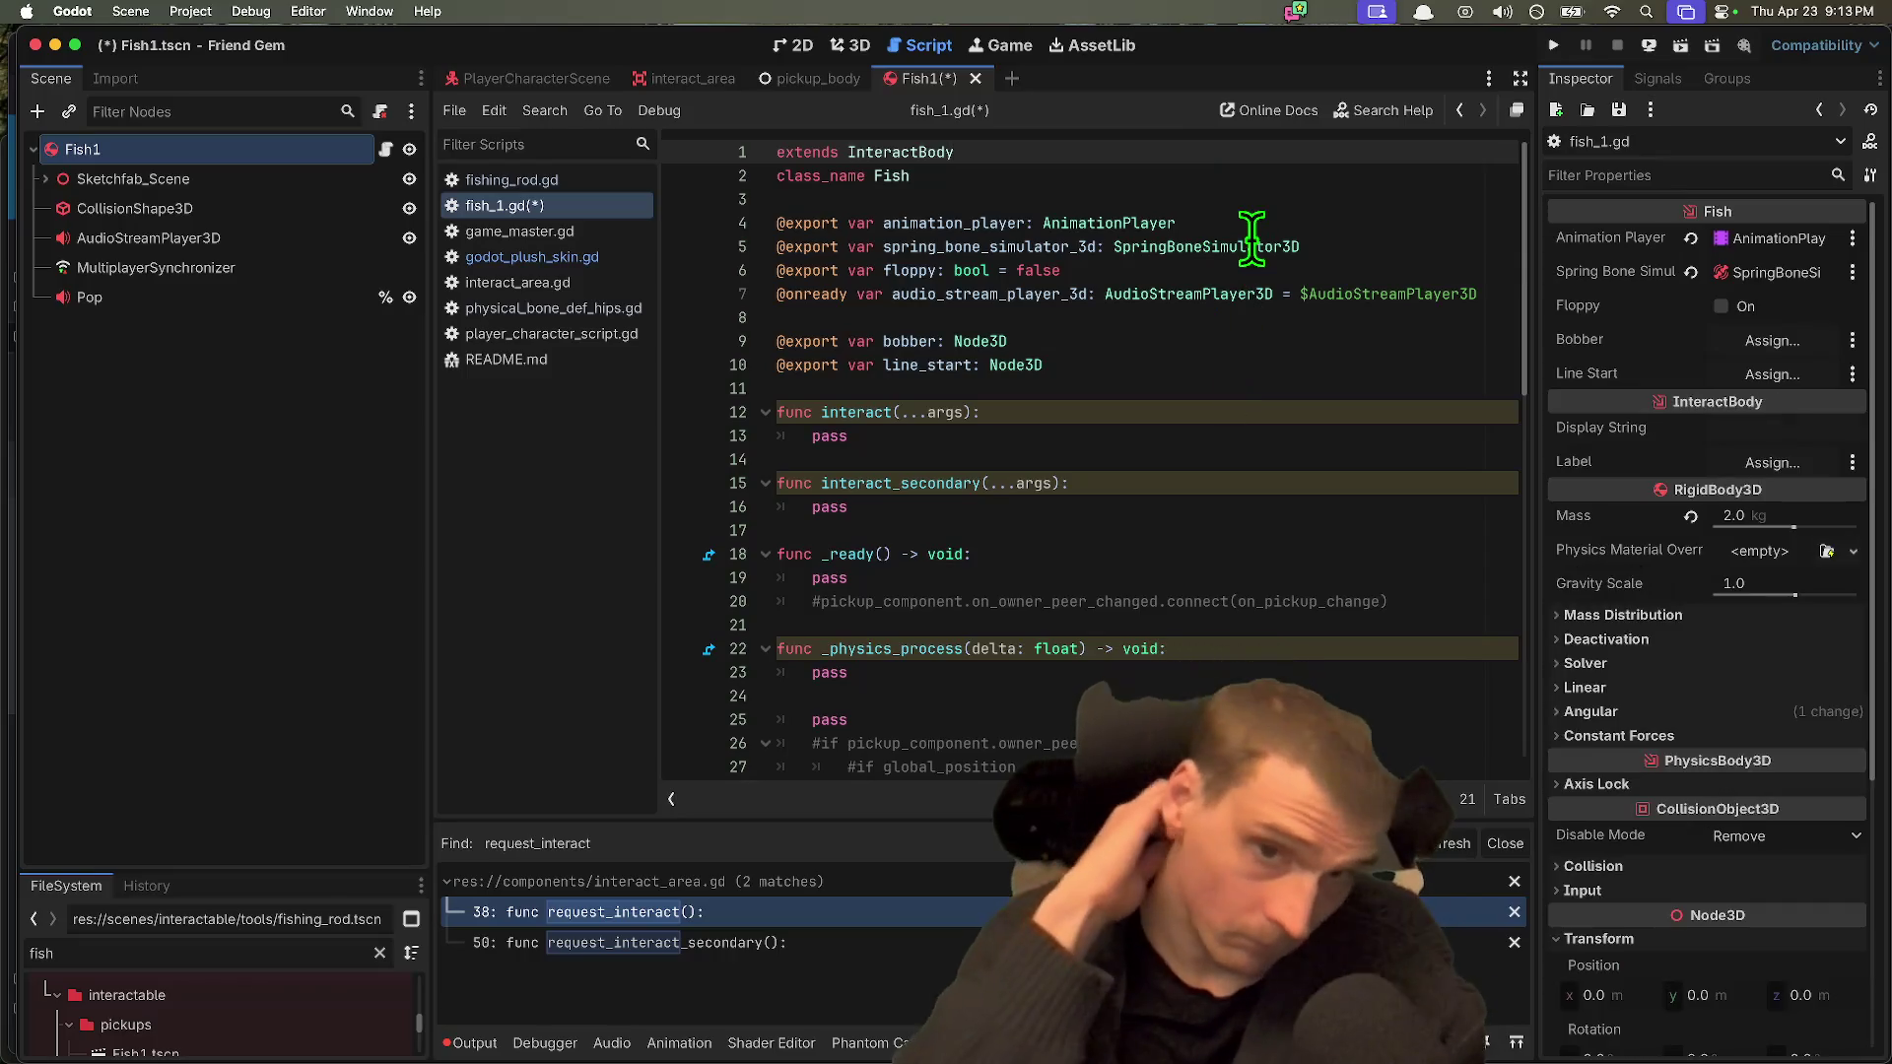
Step: Review the interact and interact_secondary stubs and reselect the Fish1 root node
mouse_move(1249, 233)
left_click(1138, 408)
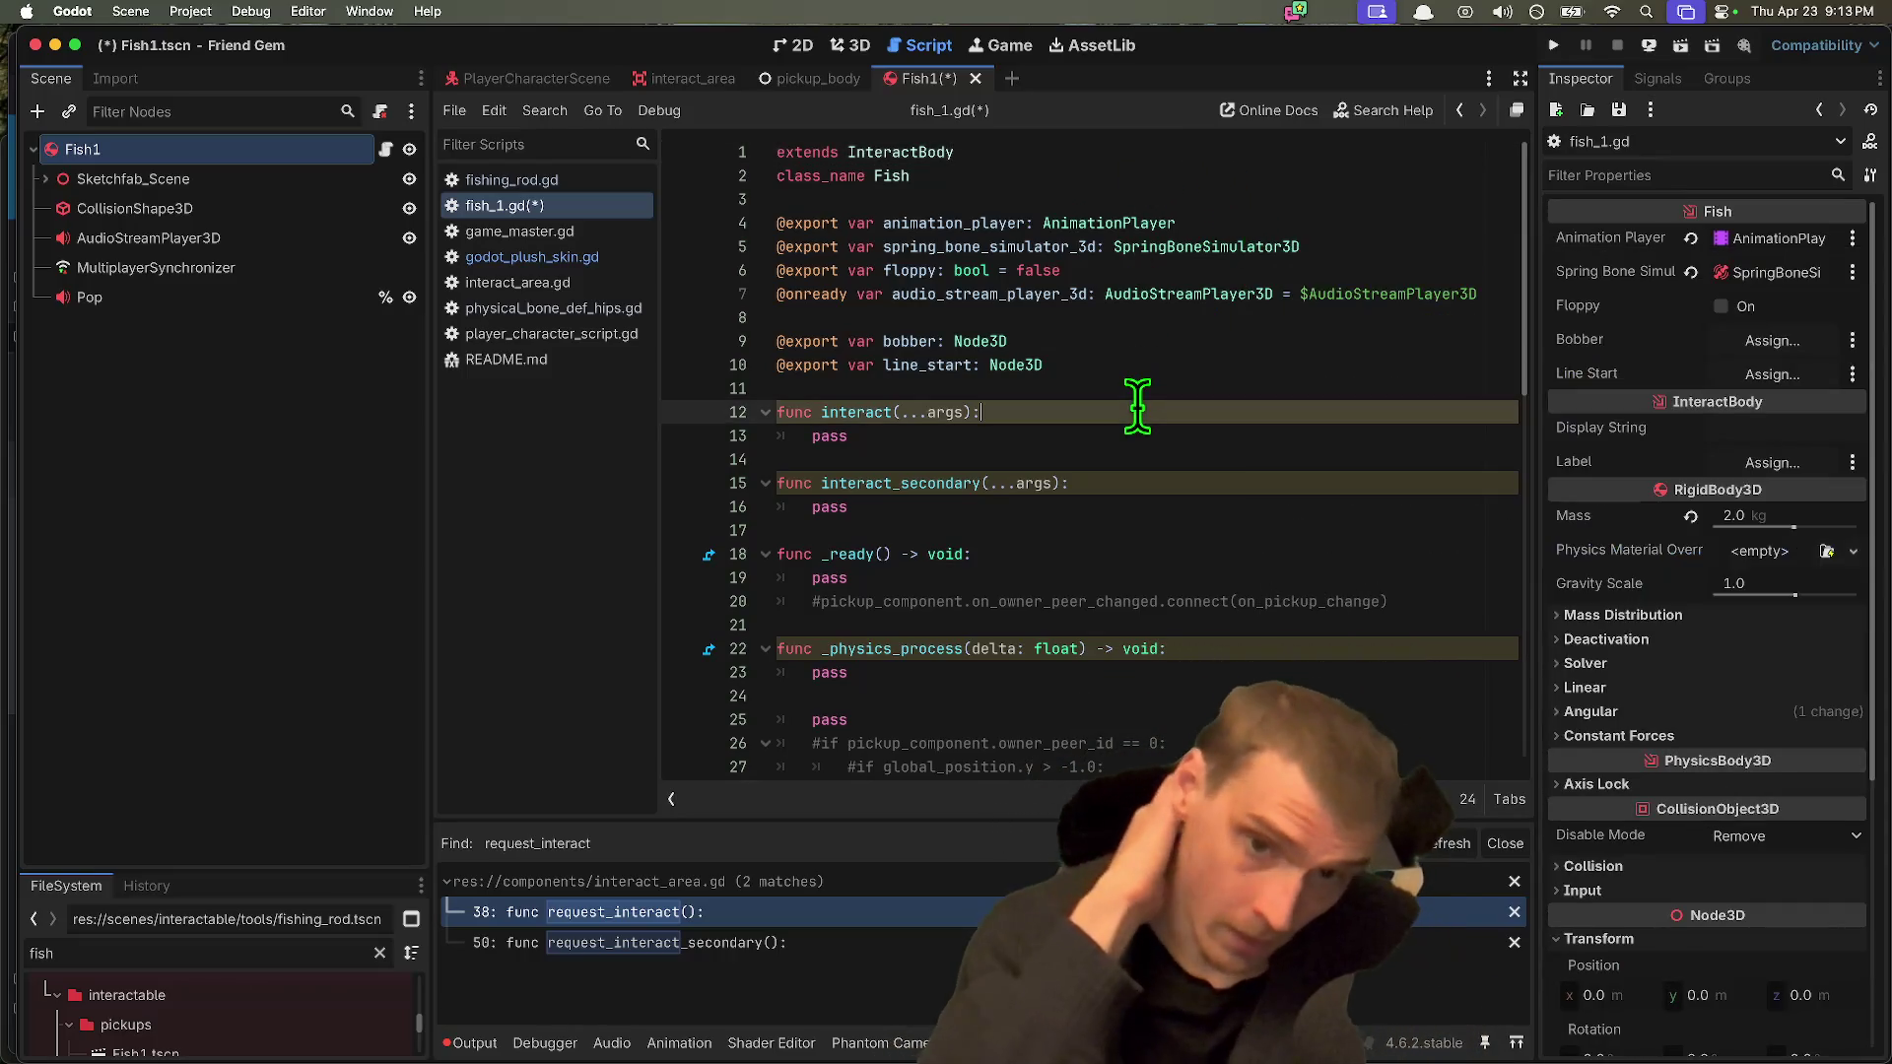
left_click_drag(788, 390, 1040, 528)
left_click(1140, 509)
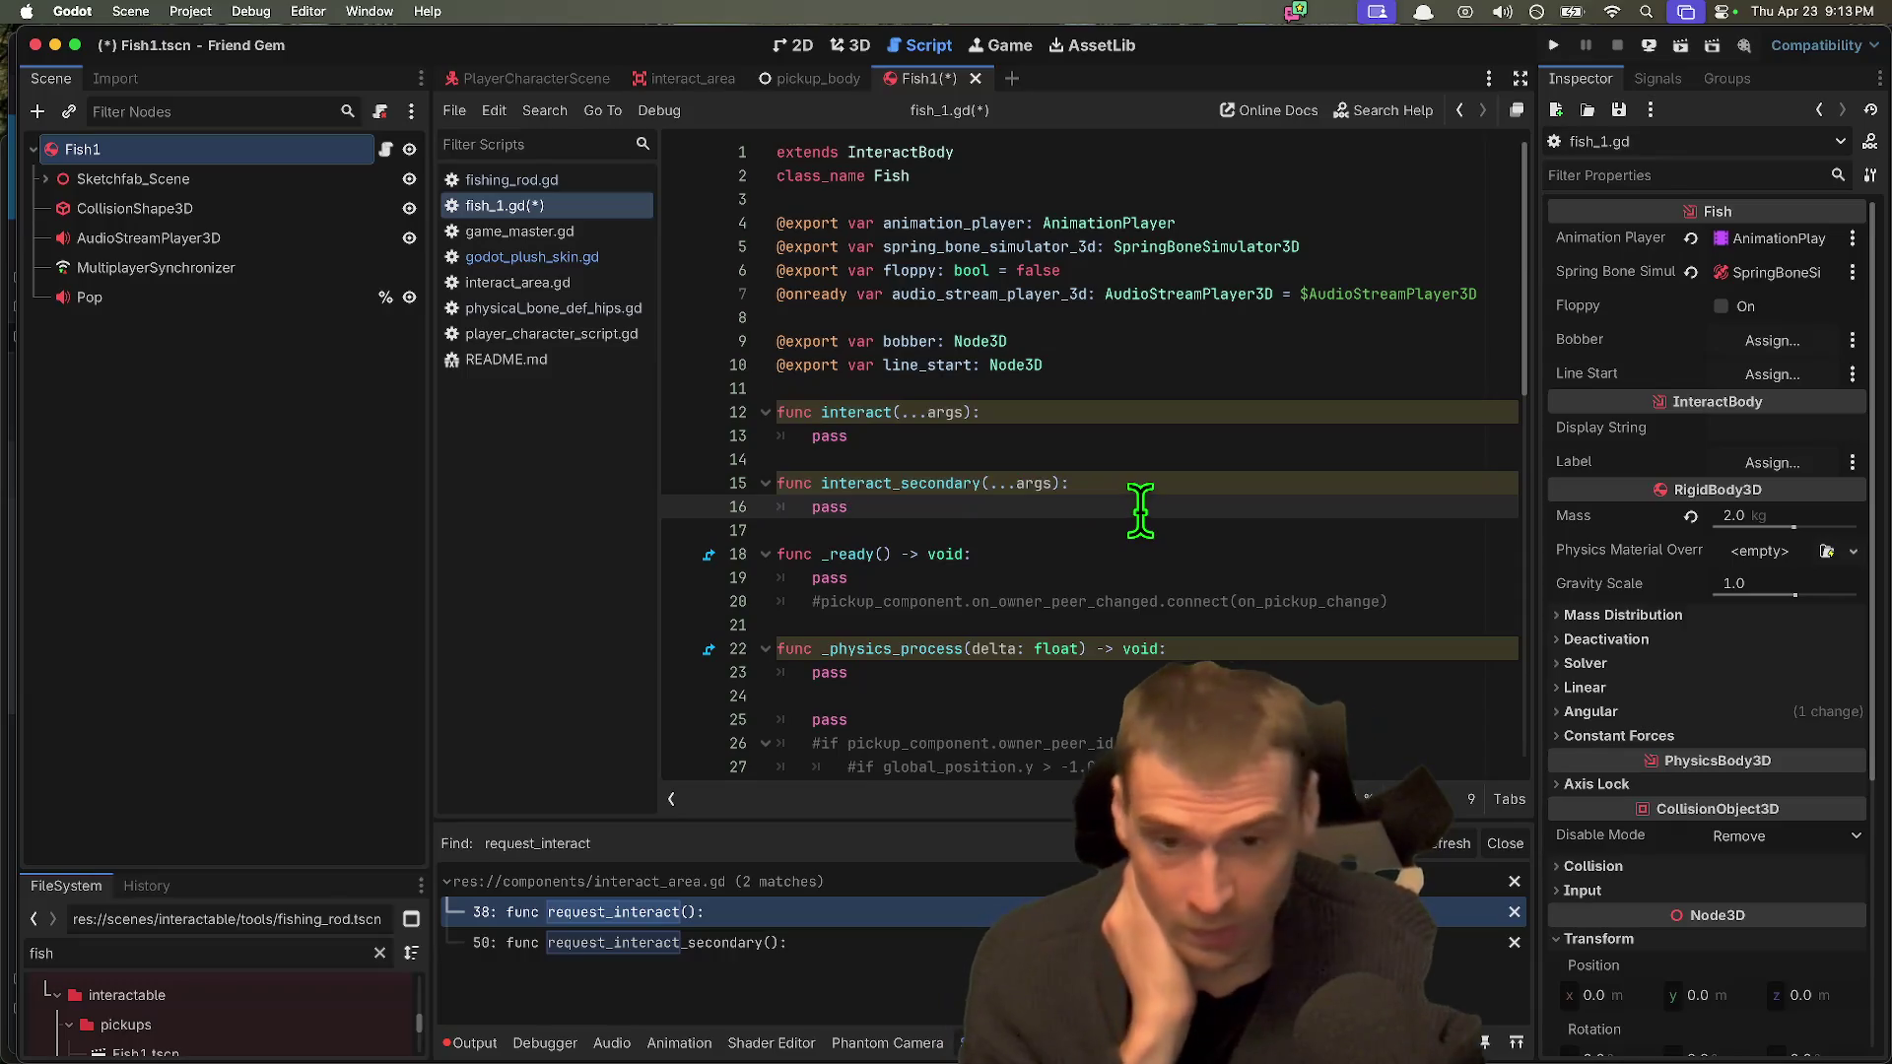
left_click(355, 335)
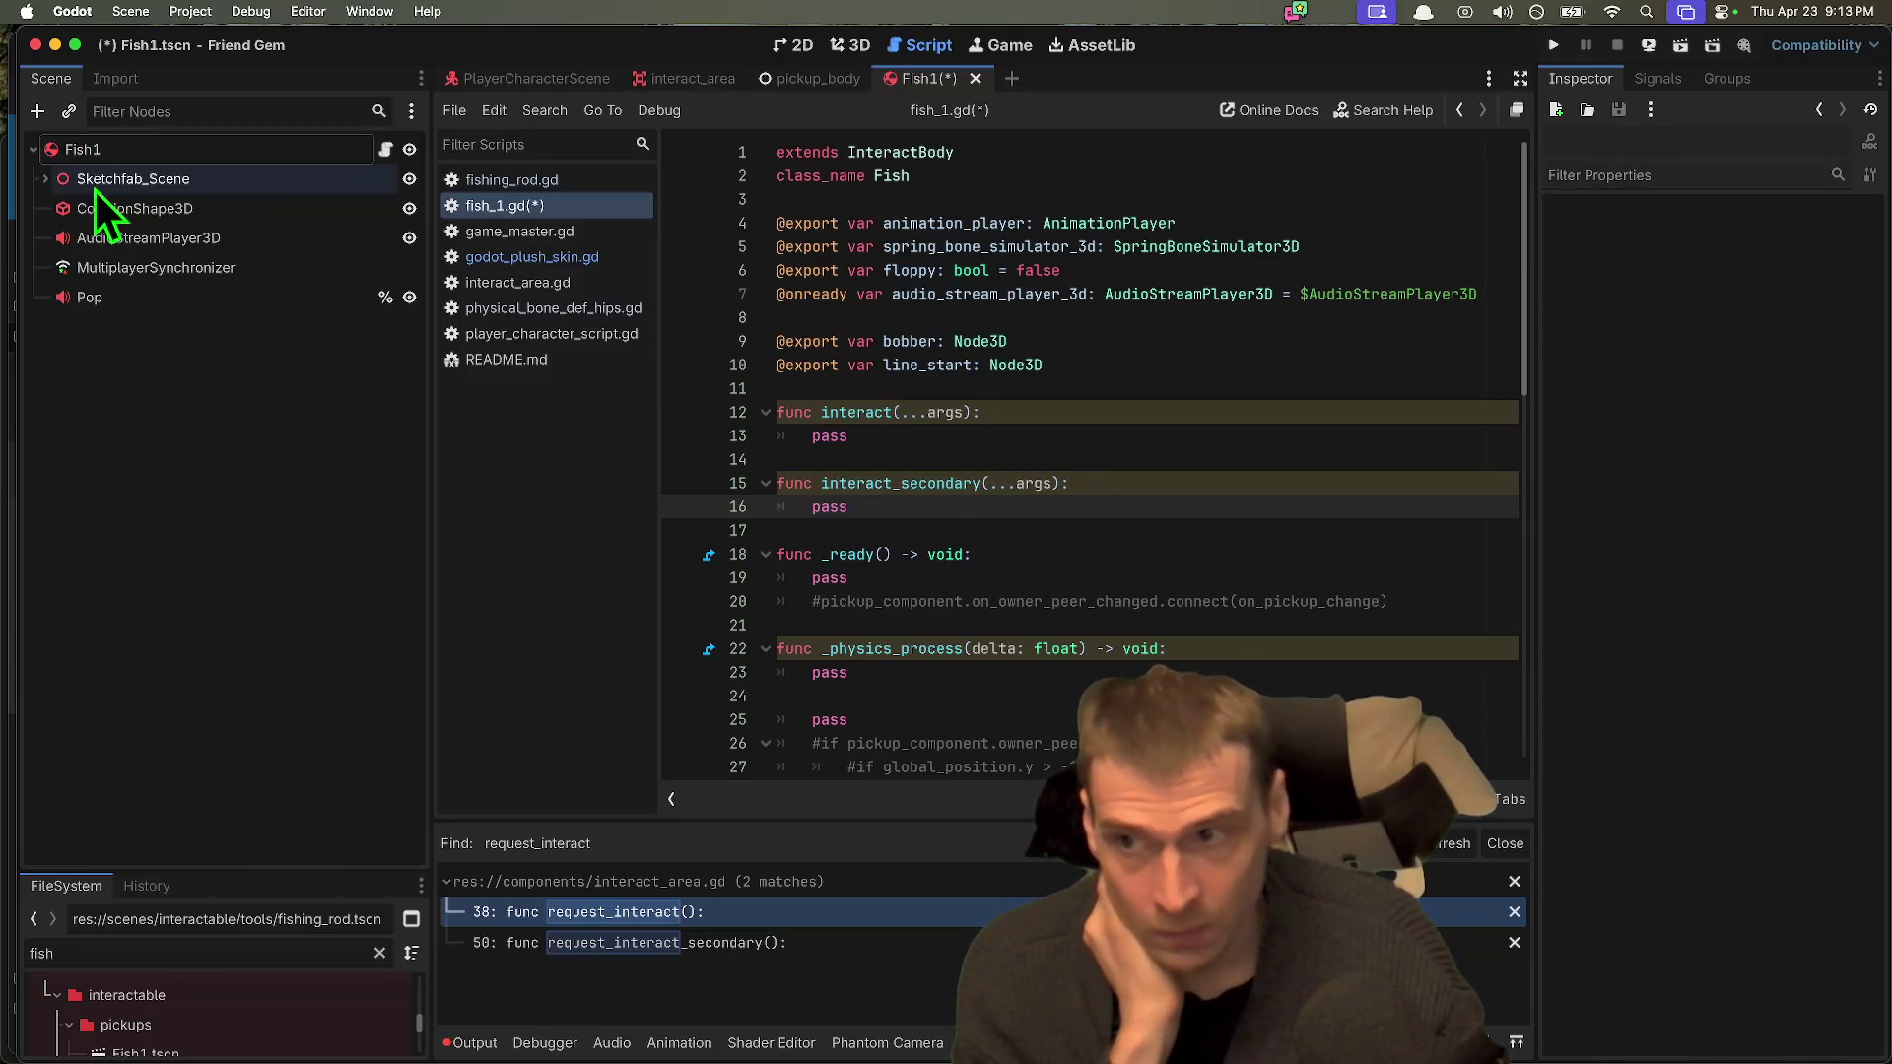
left_click(45, 181)
left_click(45, 181)
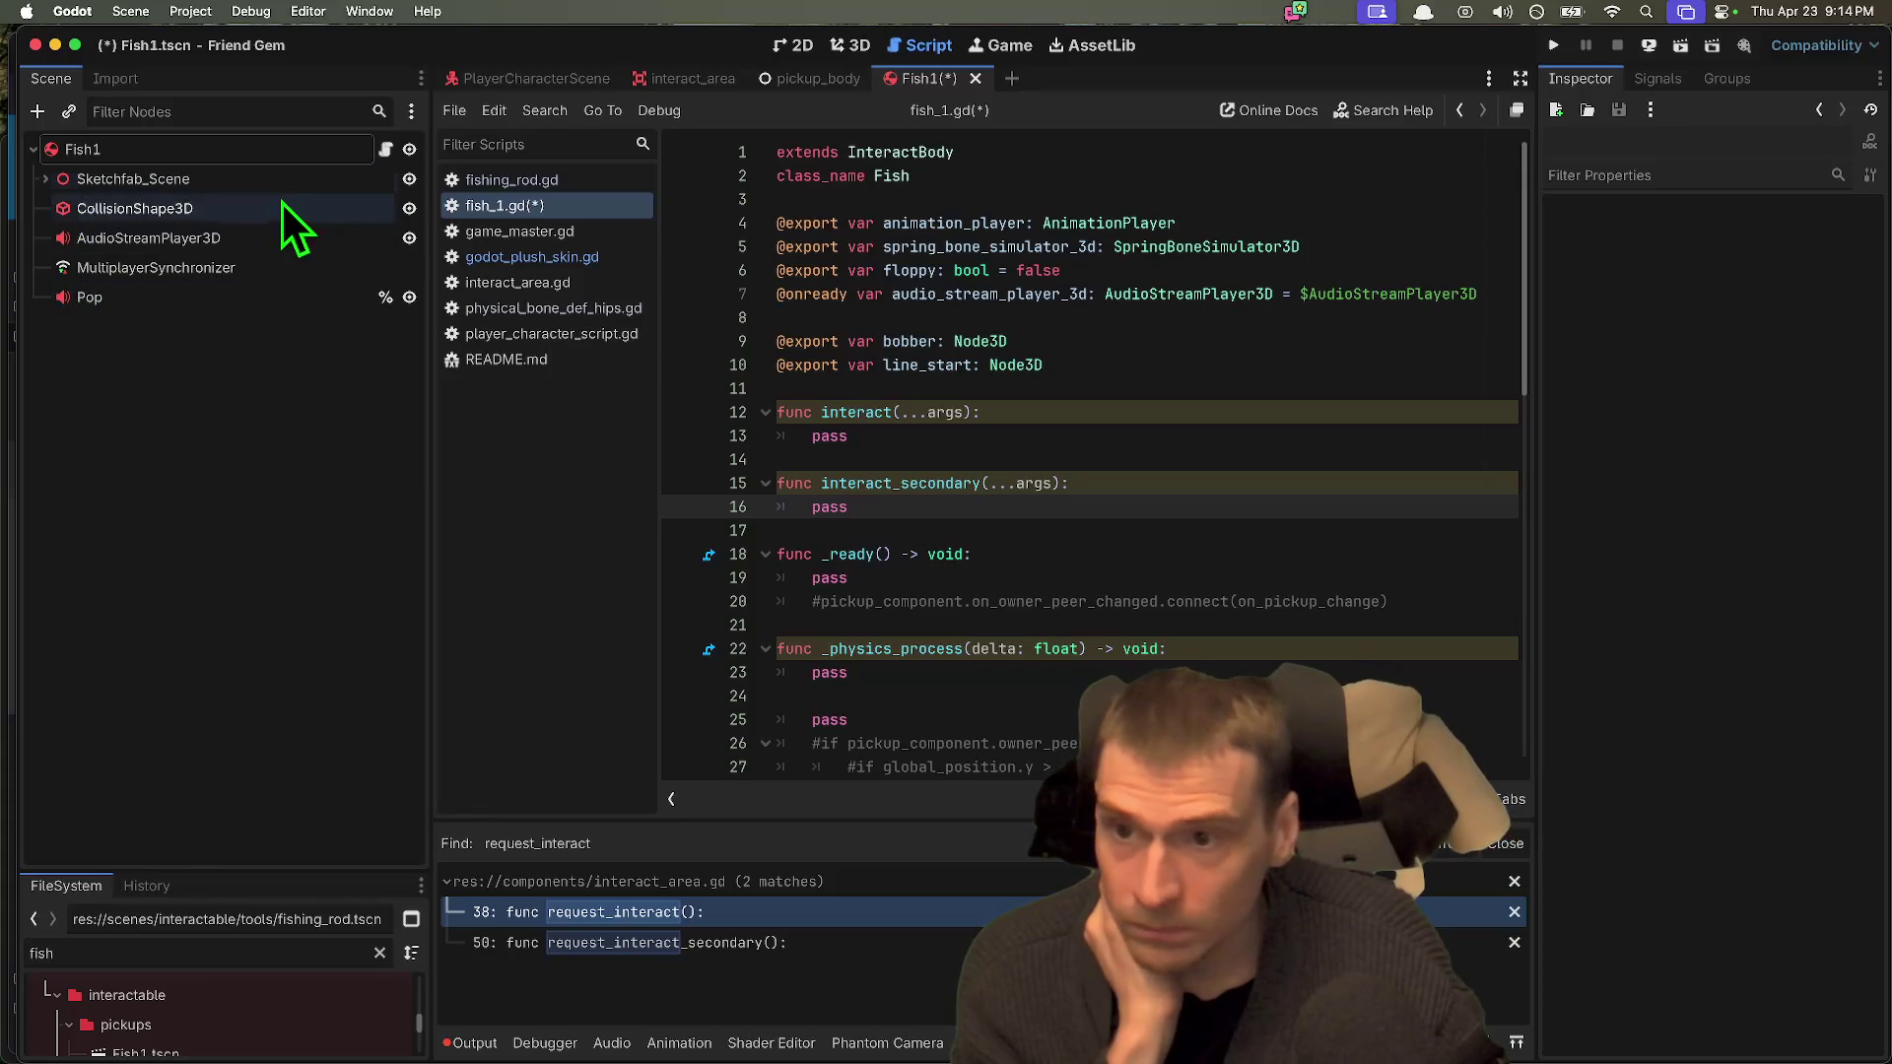
left_click(277, 156)
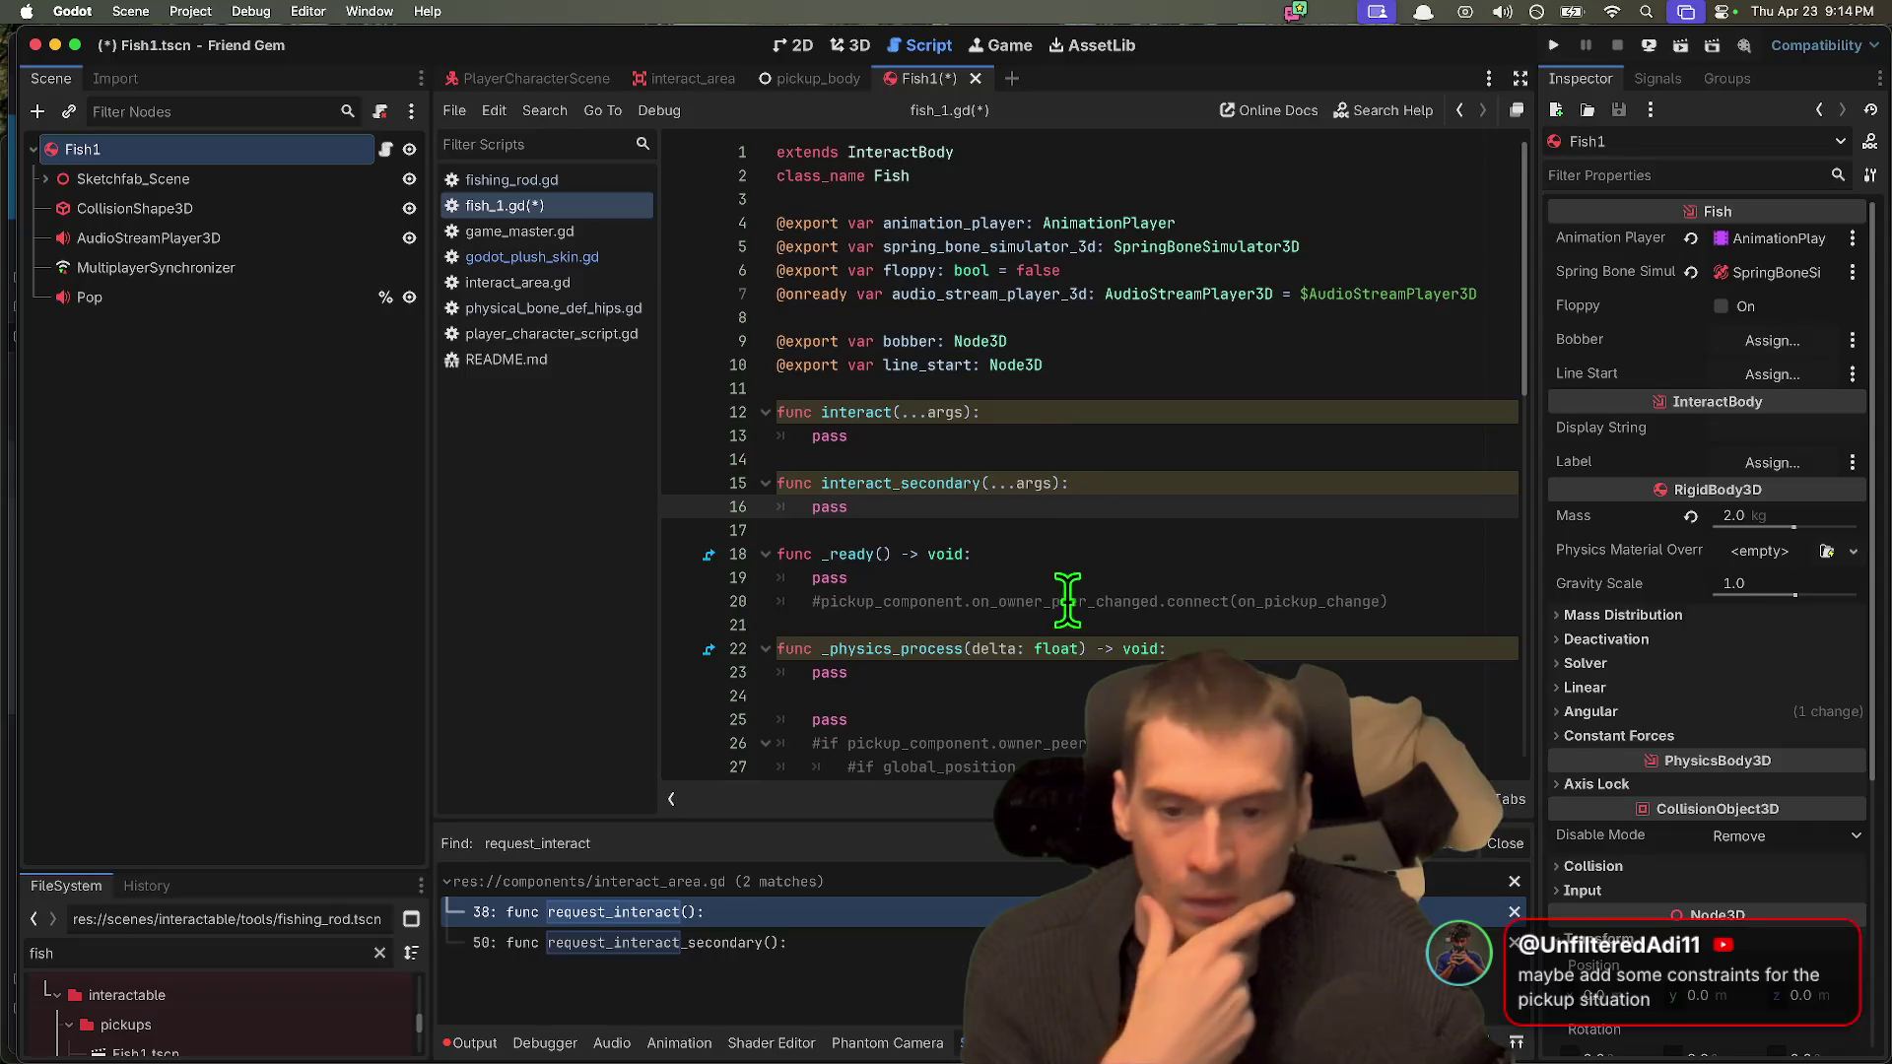
scroll(1068, 588, "down", 2)
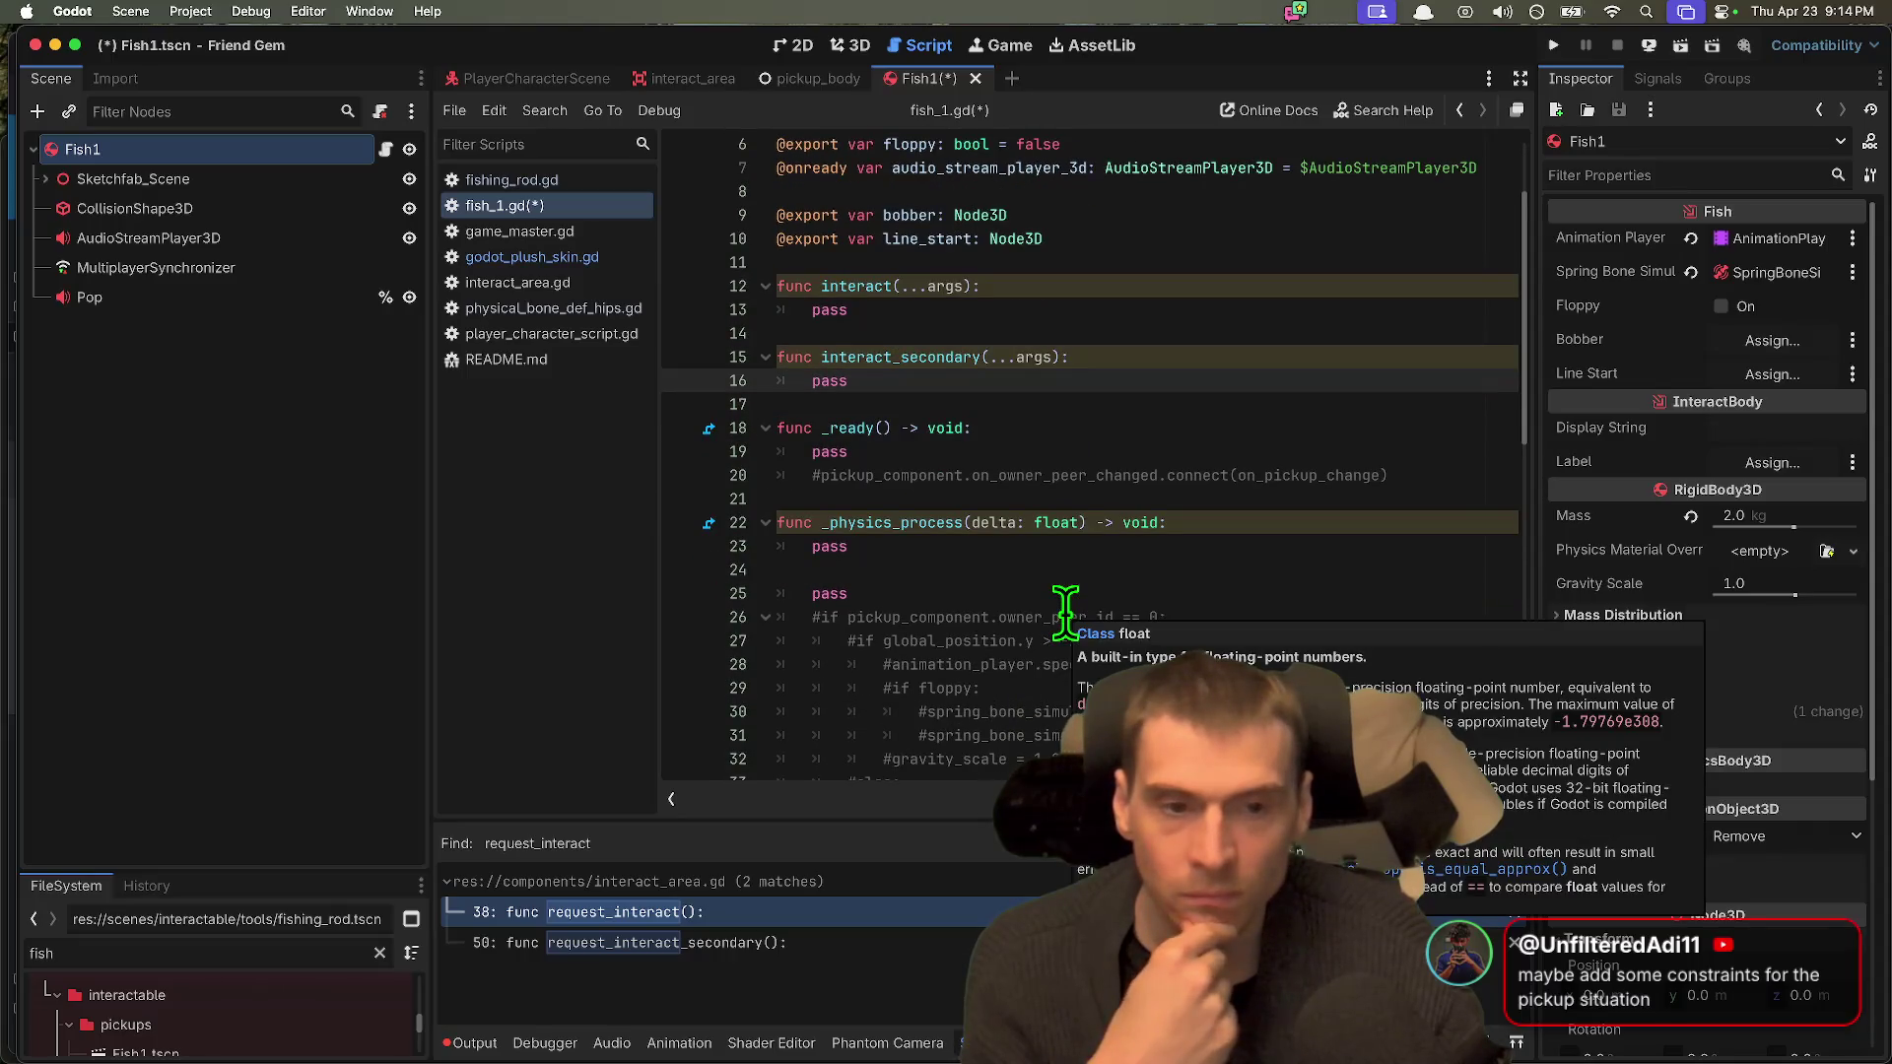
scroll(1065, 611, "up", 2)
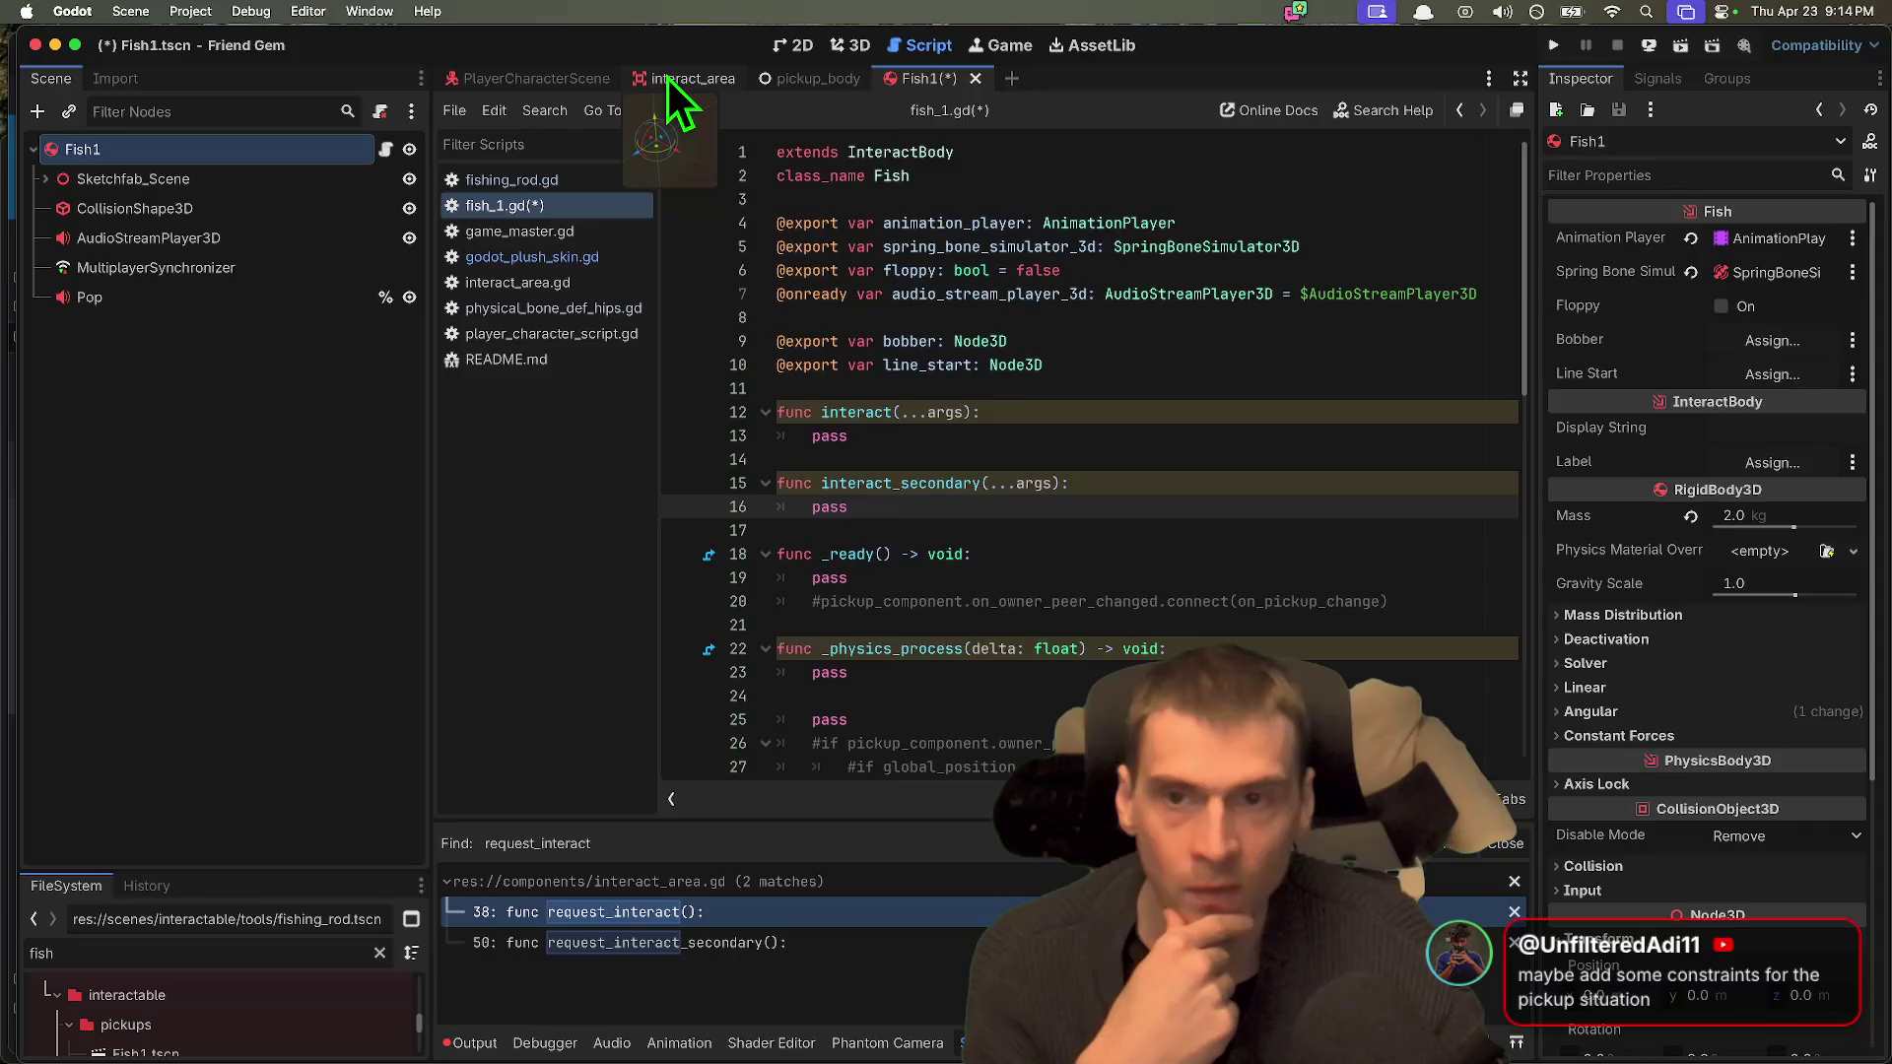
Step: Check the interact_area script and the player character's nodes, then return to Fish1
left_click(670, 78)
left_click(849, 45)
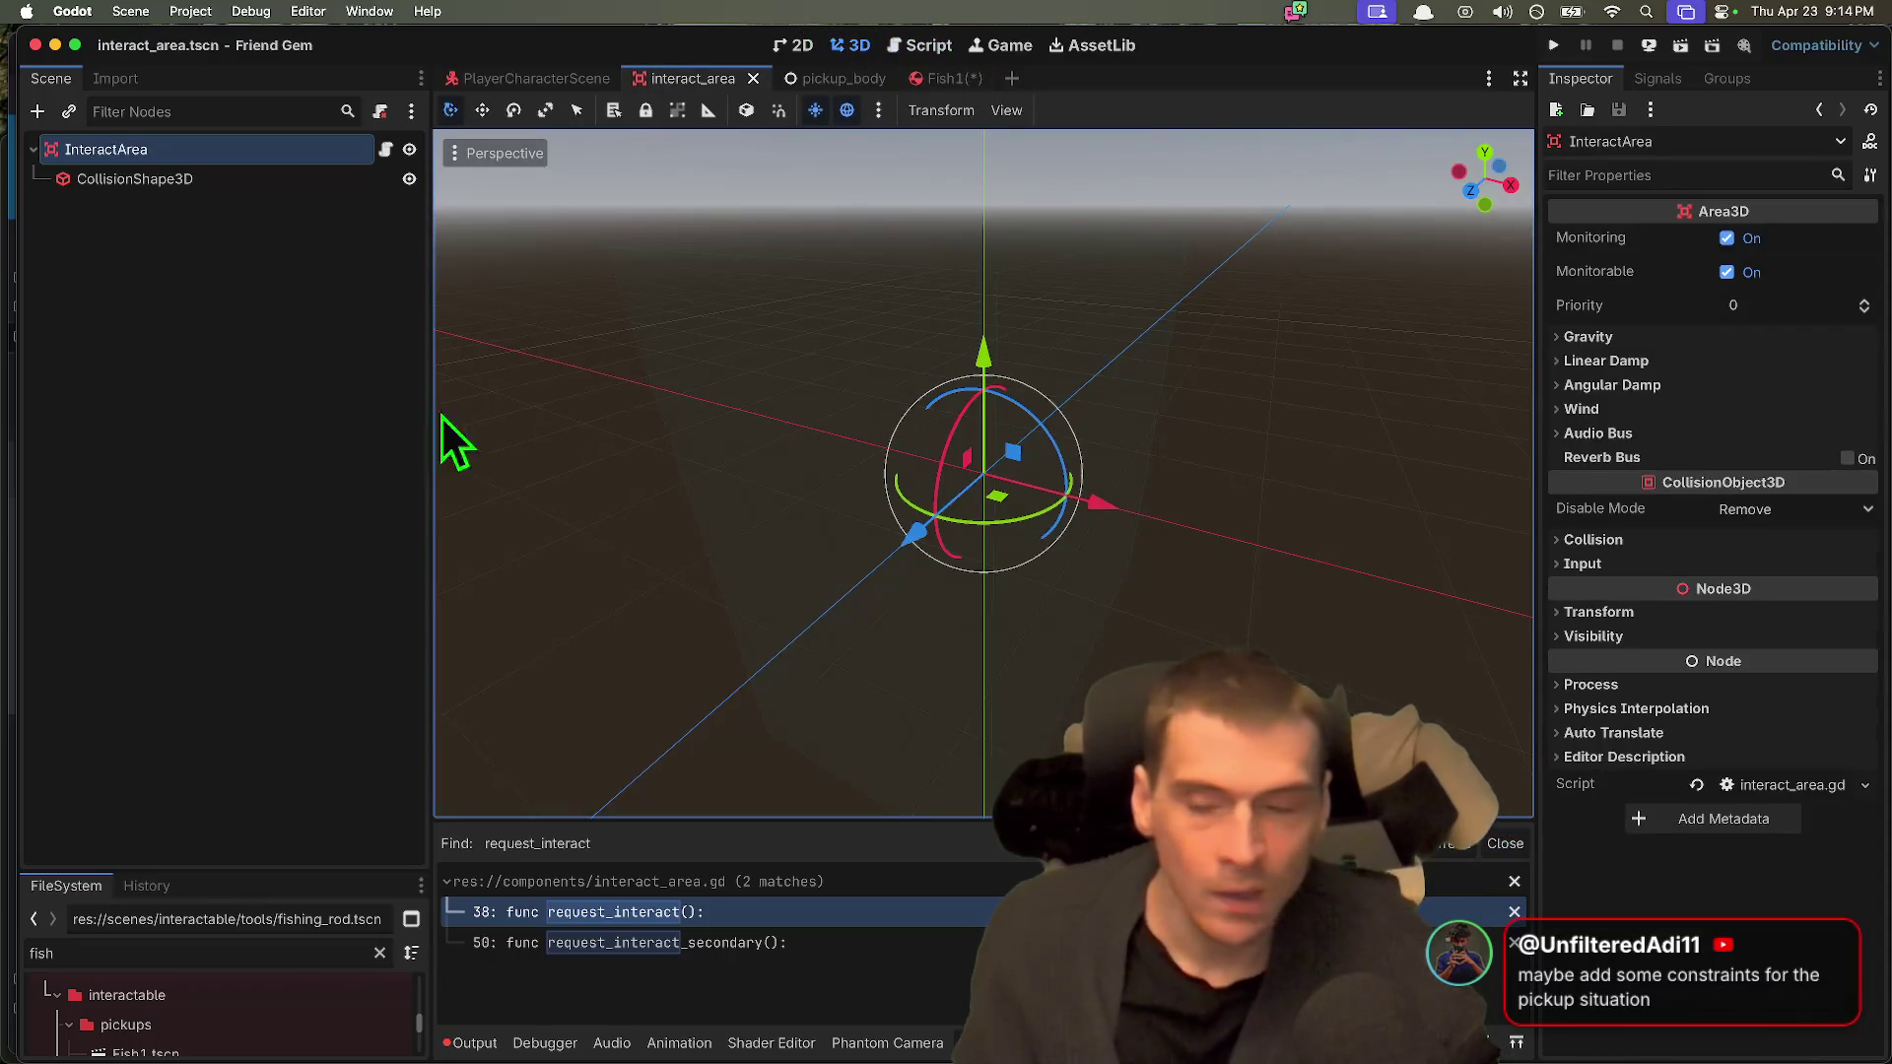
left_click(583, 73)
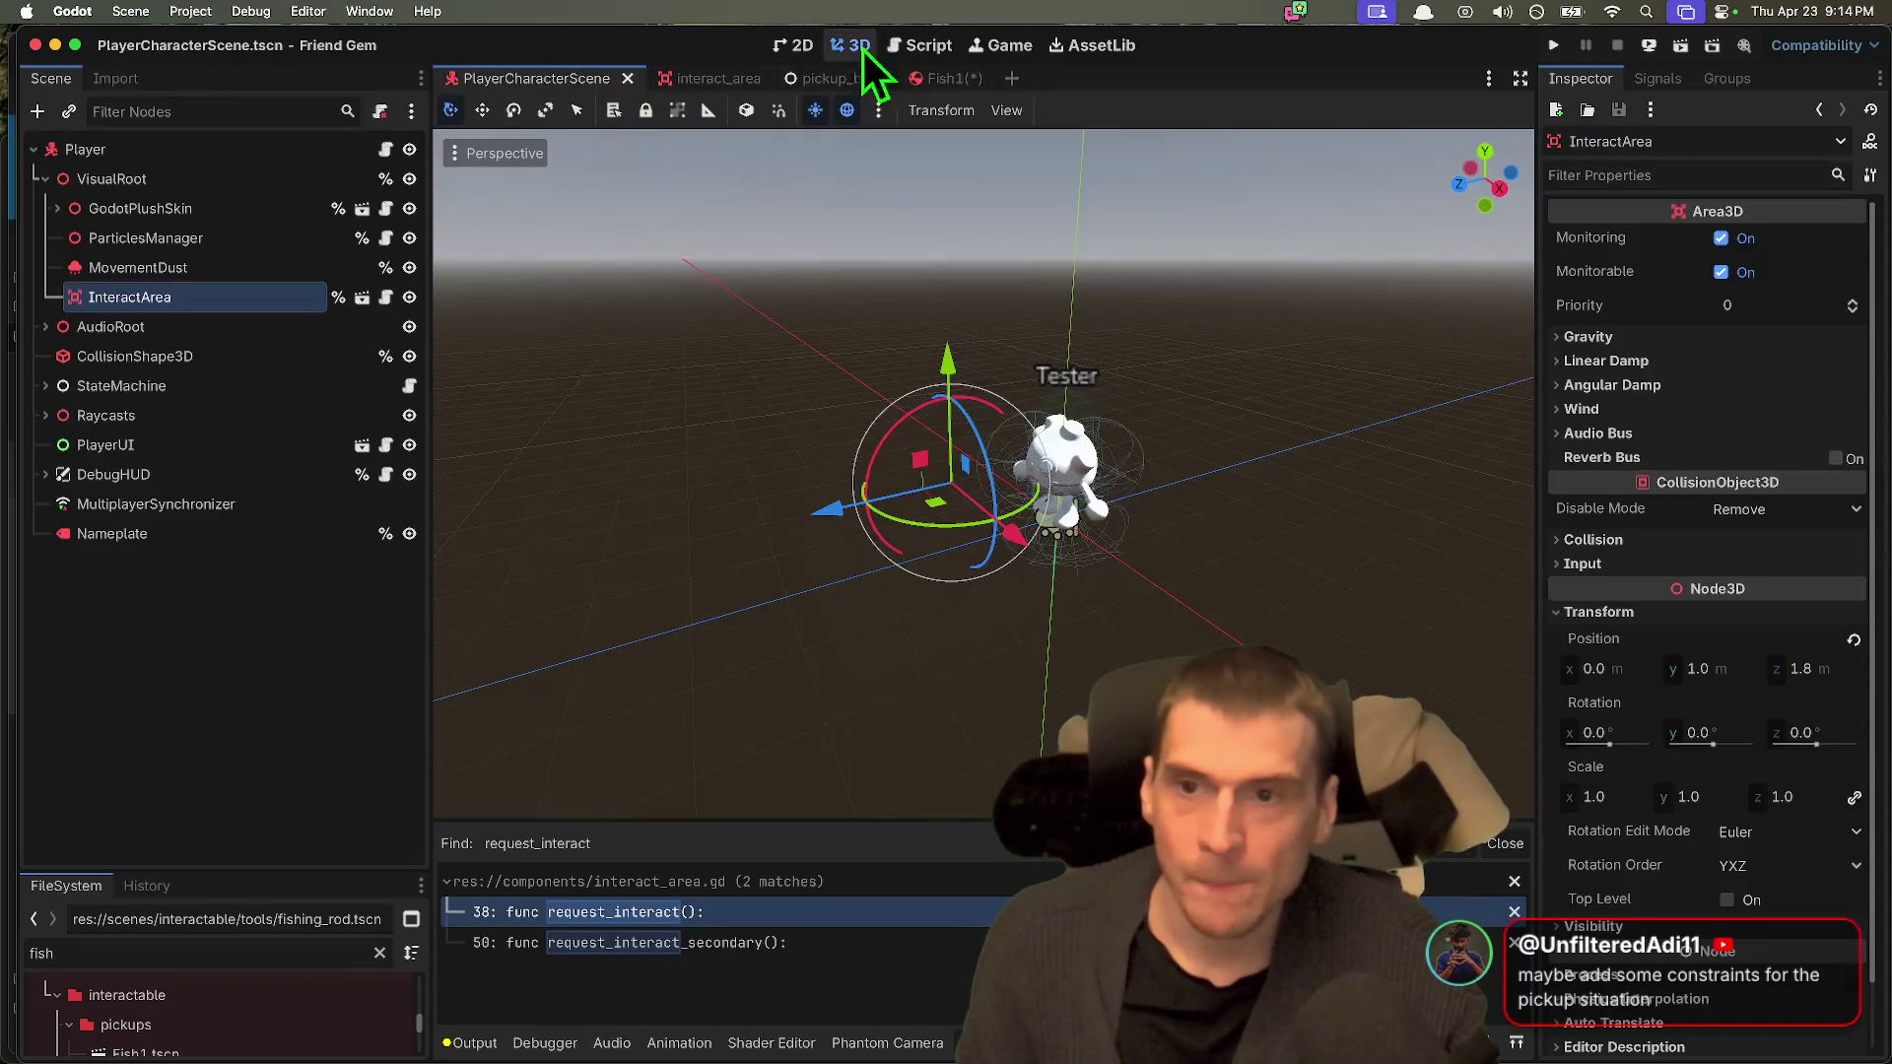
left_click(272, 650)
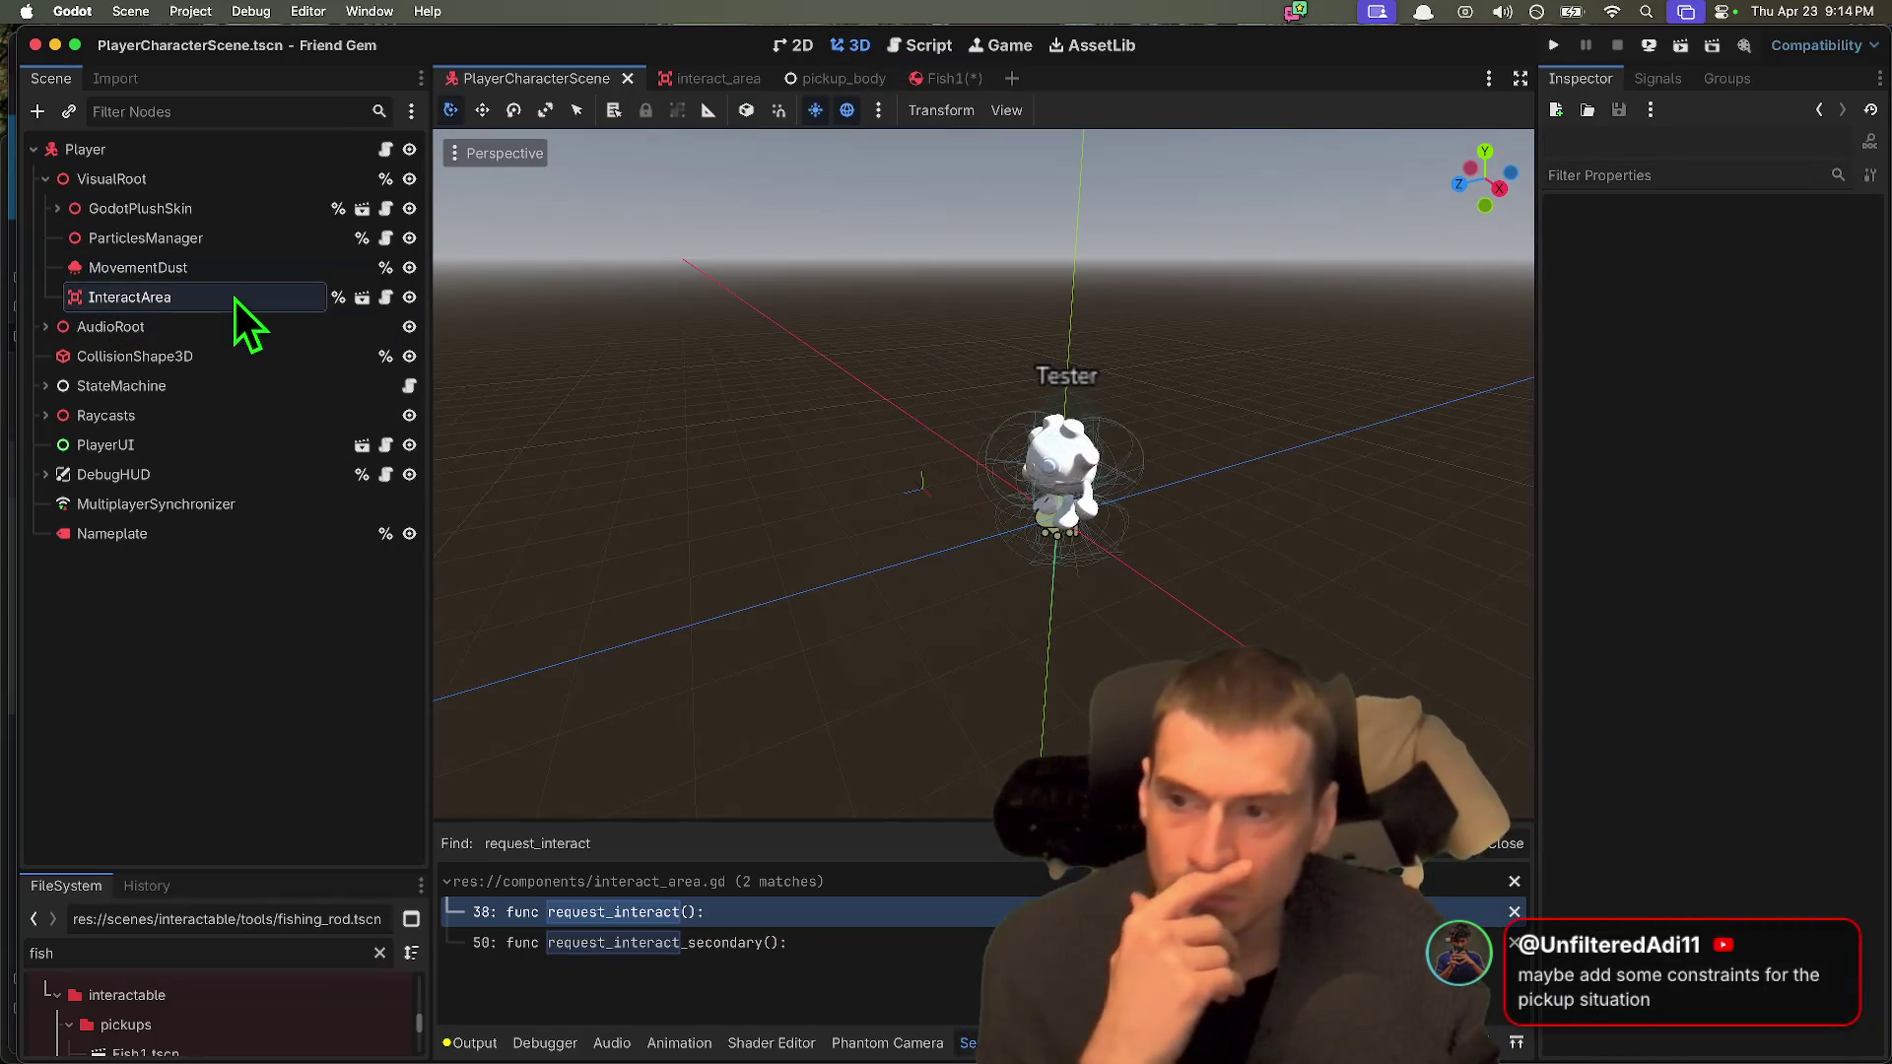
left_click(233, 297)
left_click(234, 176)
left_click(43, 178)
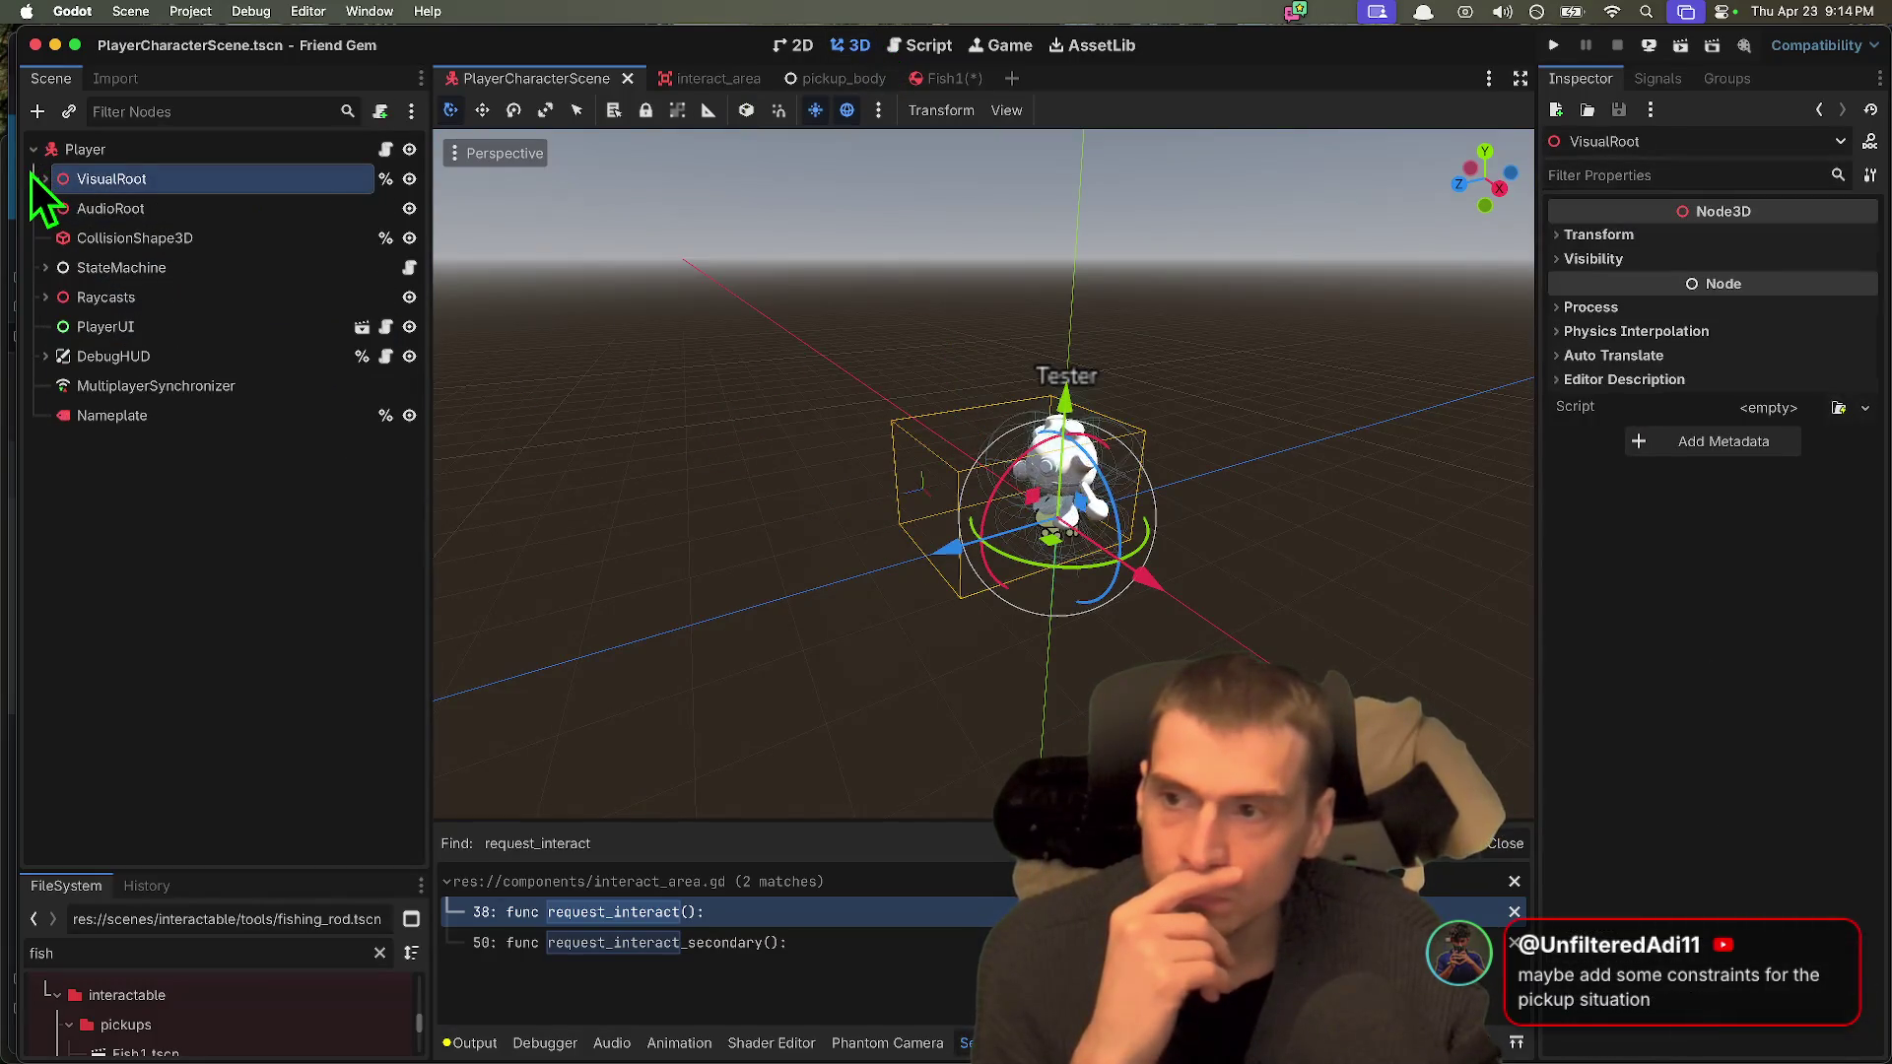
left_click(35, 178)
left_click(930, 77)
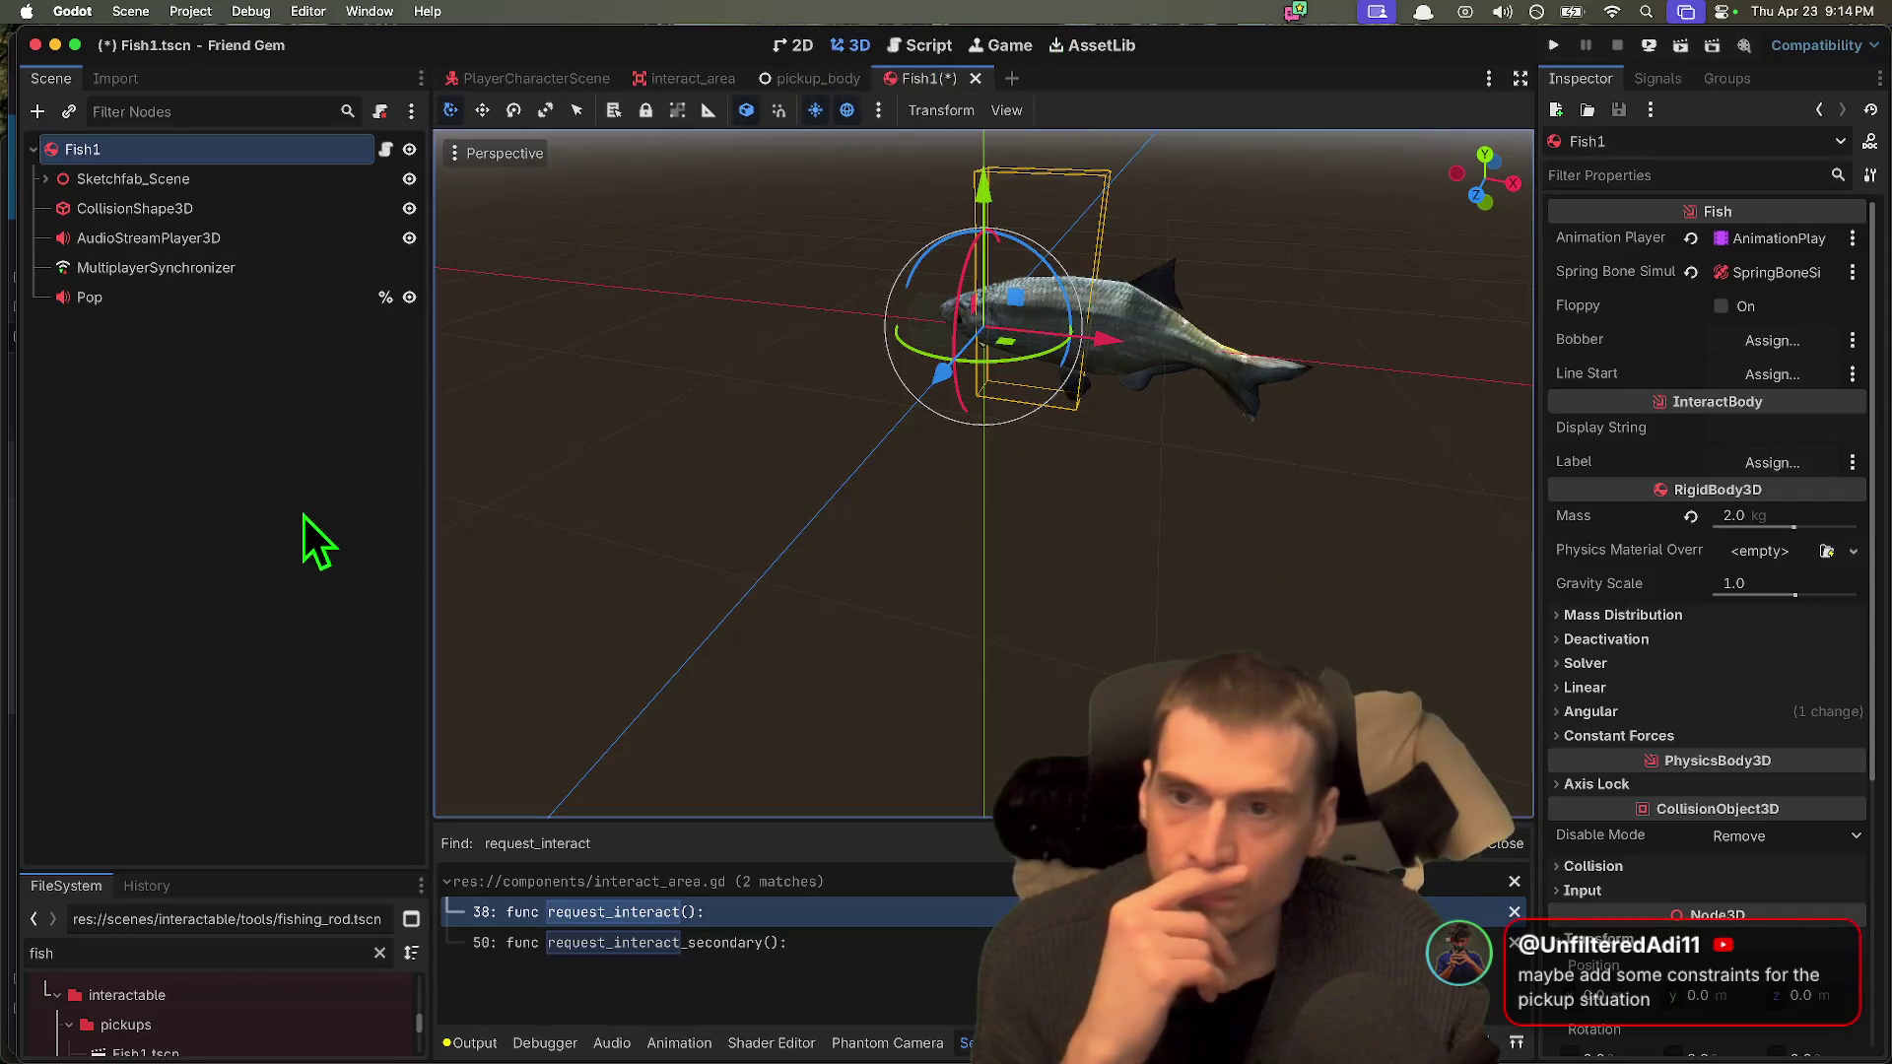
Step: Filter the project files by 'arena' and select MapArena.tscn
left_click(223, 953)
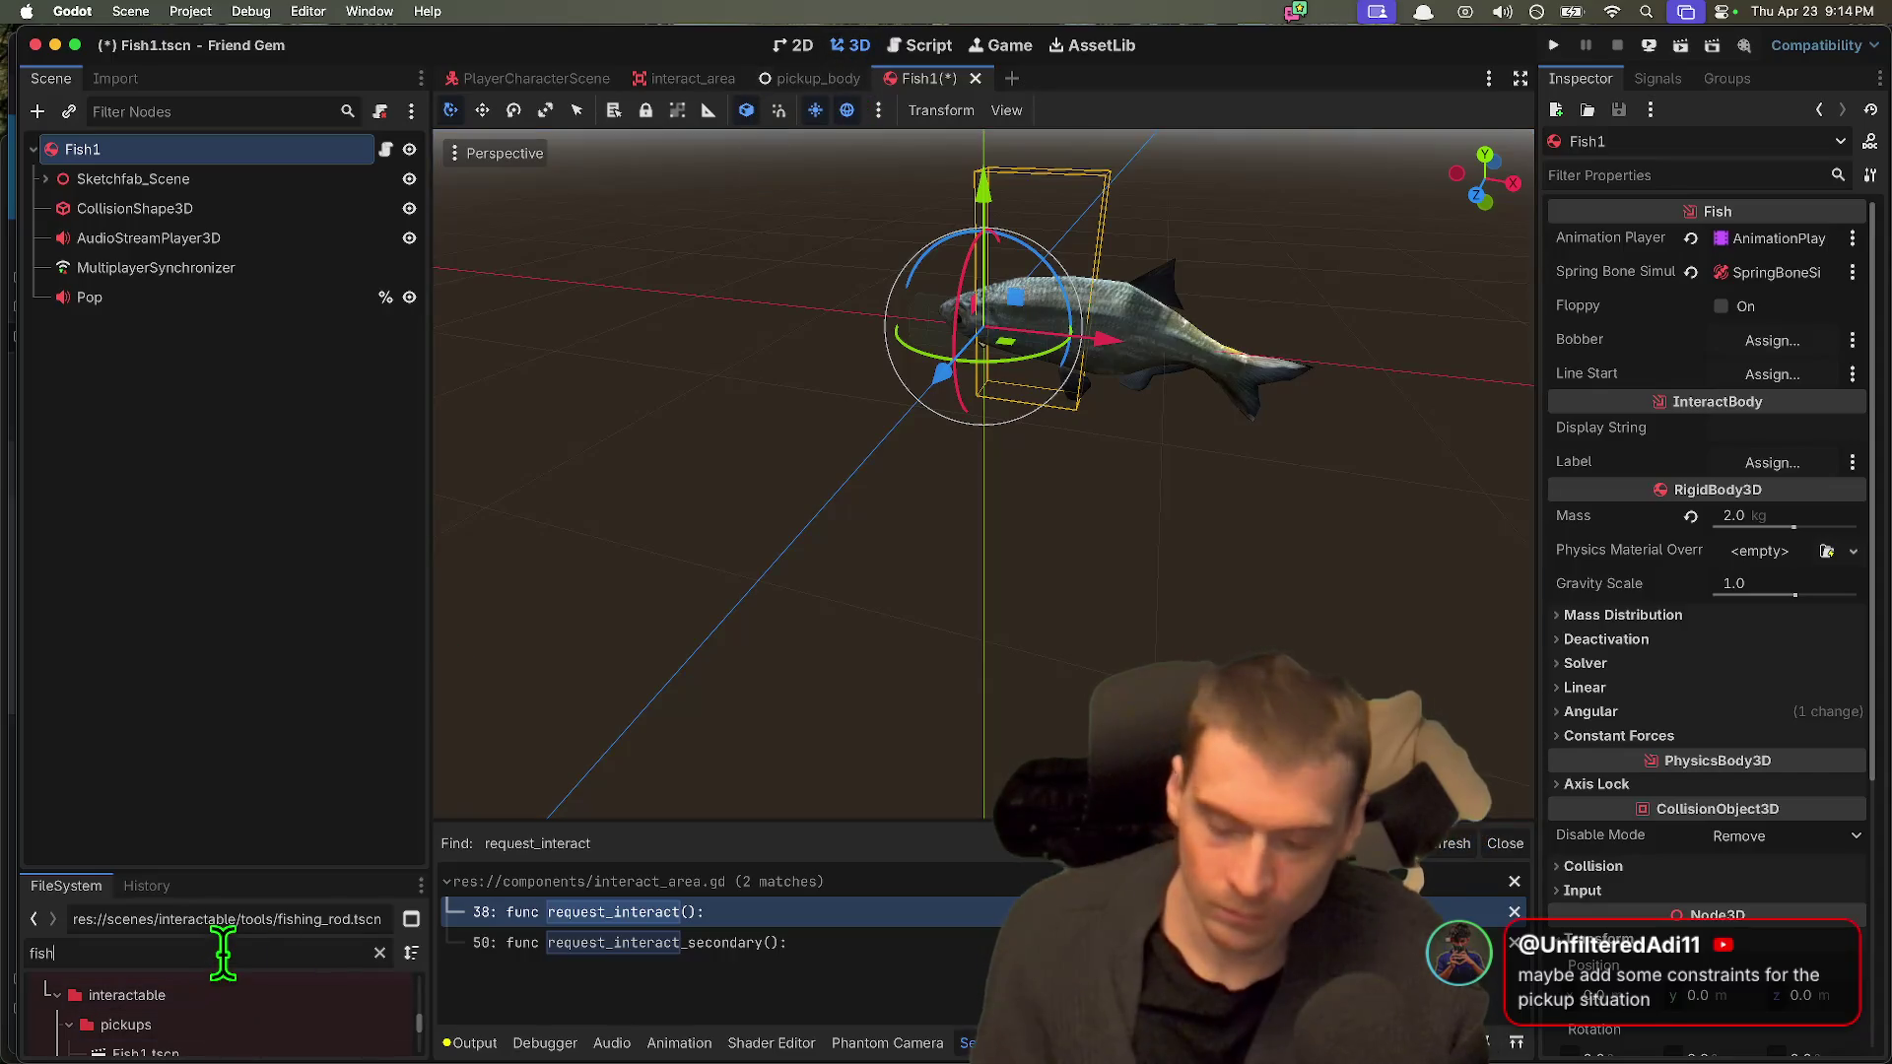
type("exam")
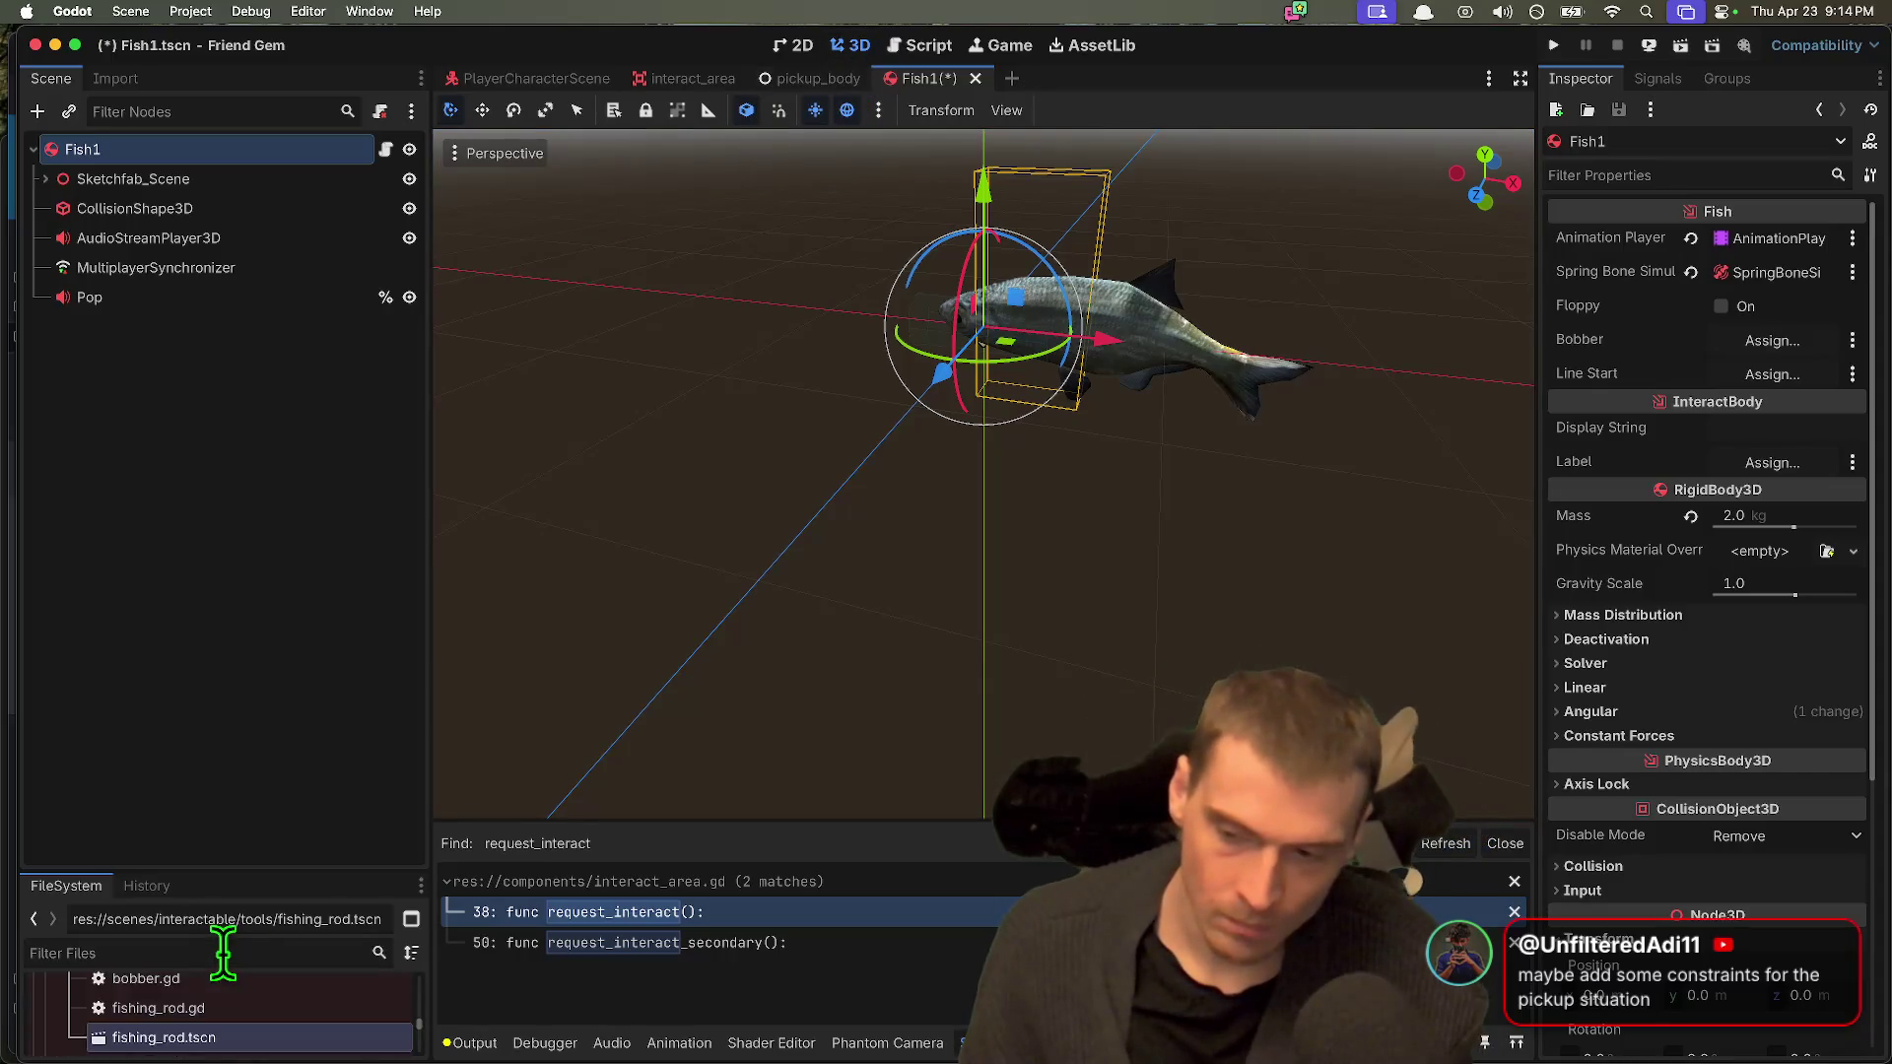
key("BackSpace")
key("BackSpace")
key("BackSpace")
type("arena")
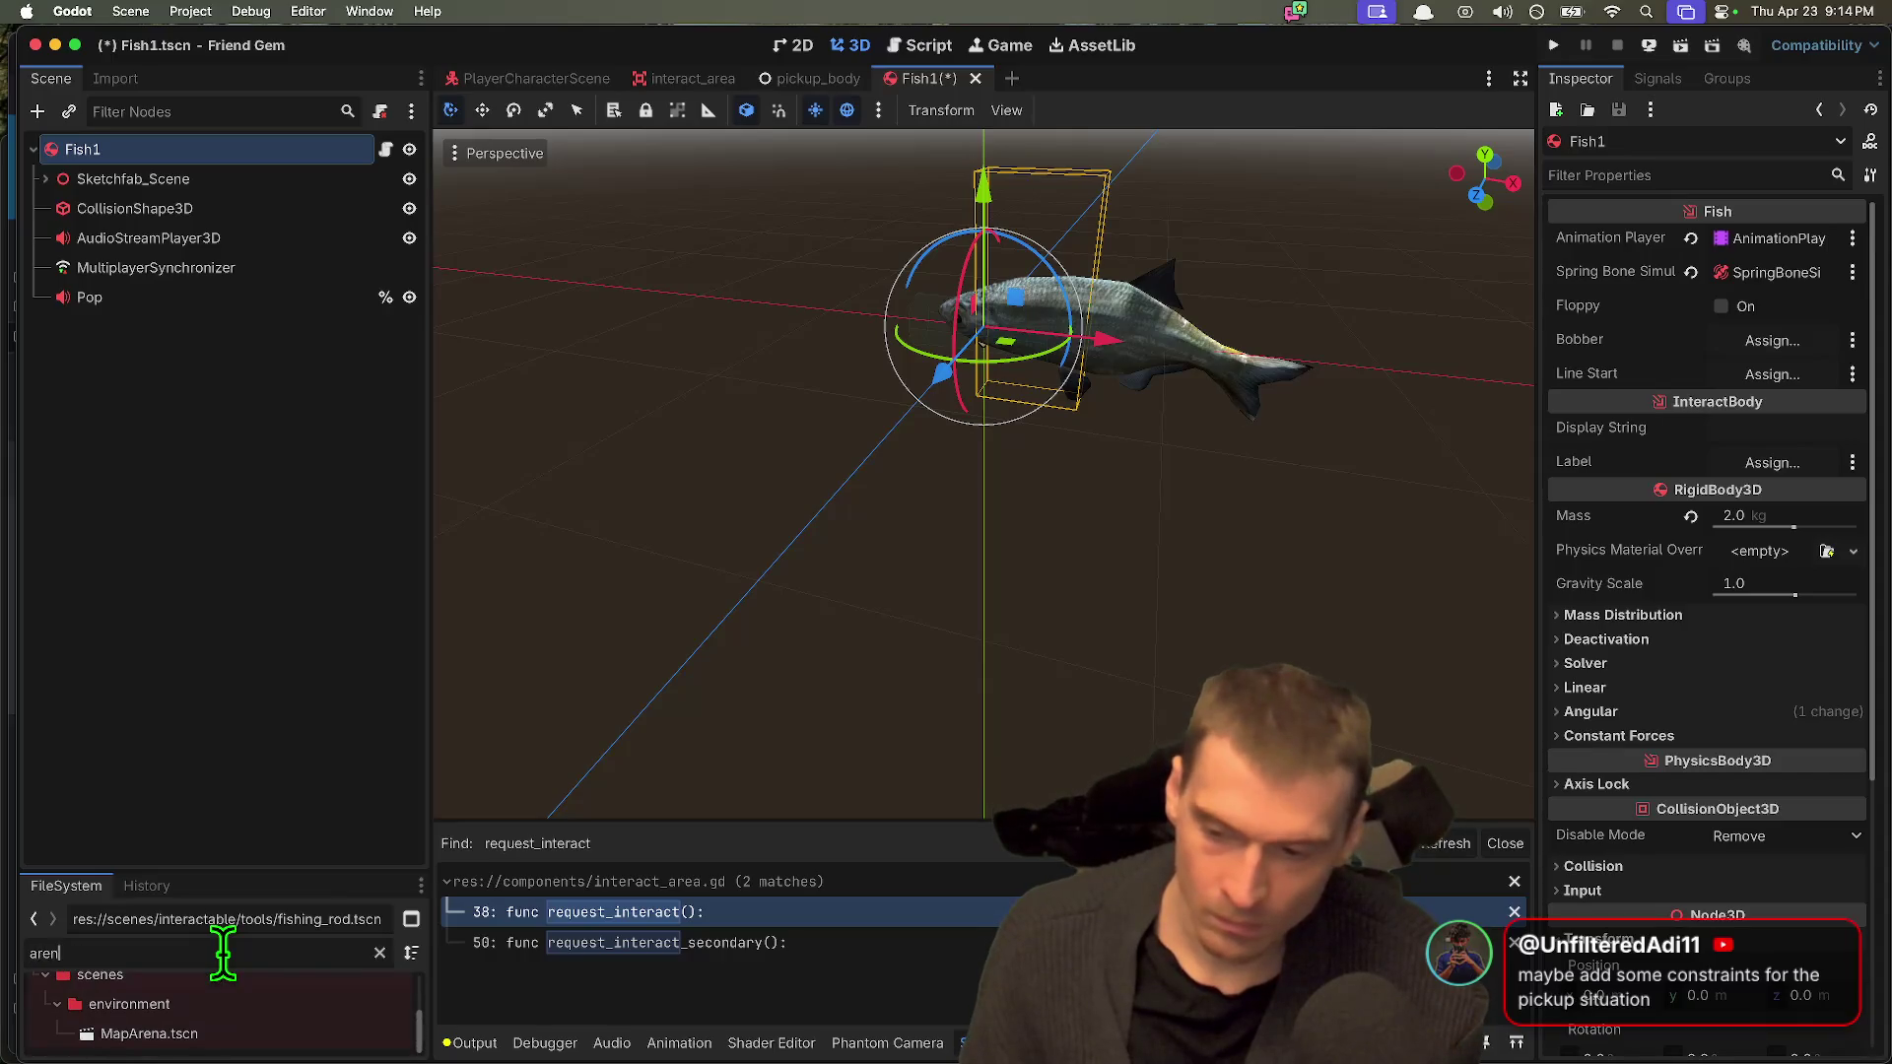
left_click(227, 1035)
Step: Open MapArena and instance Fish1.tscn into it
double_click(227, 1049)
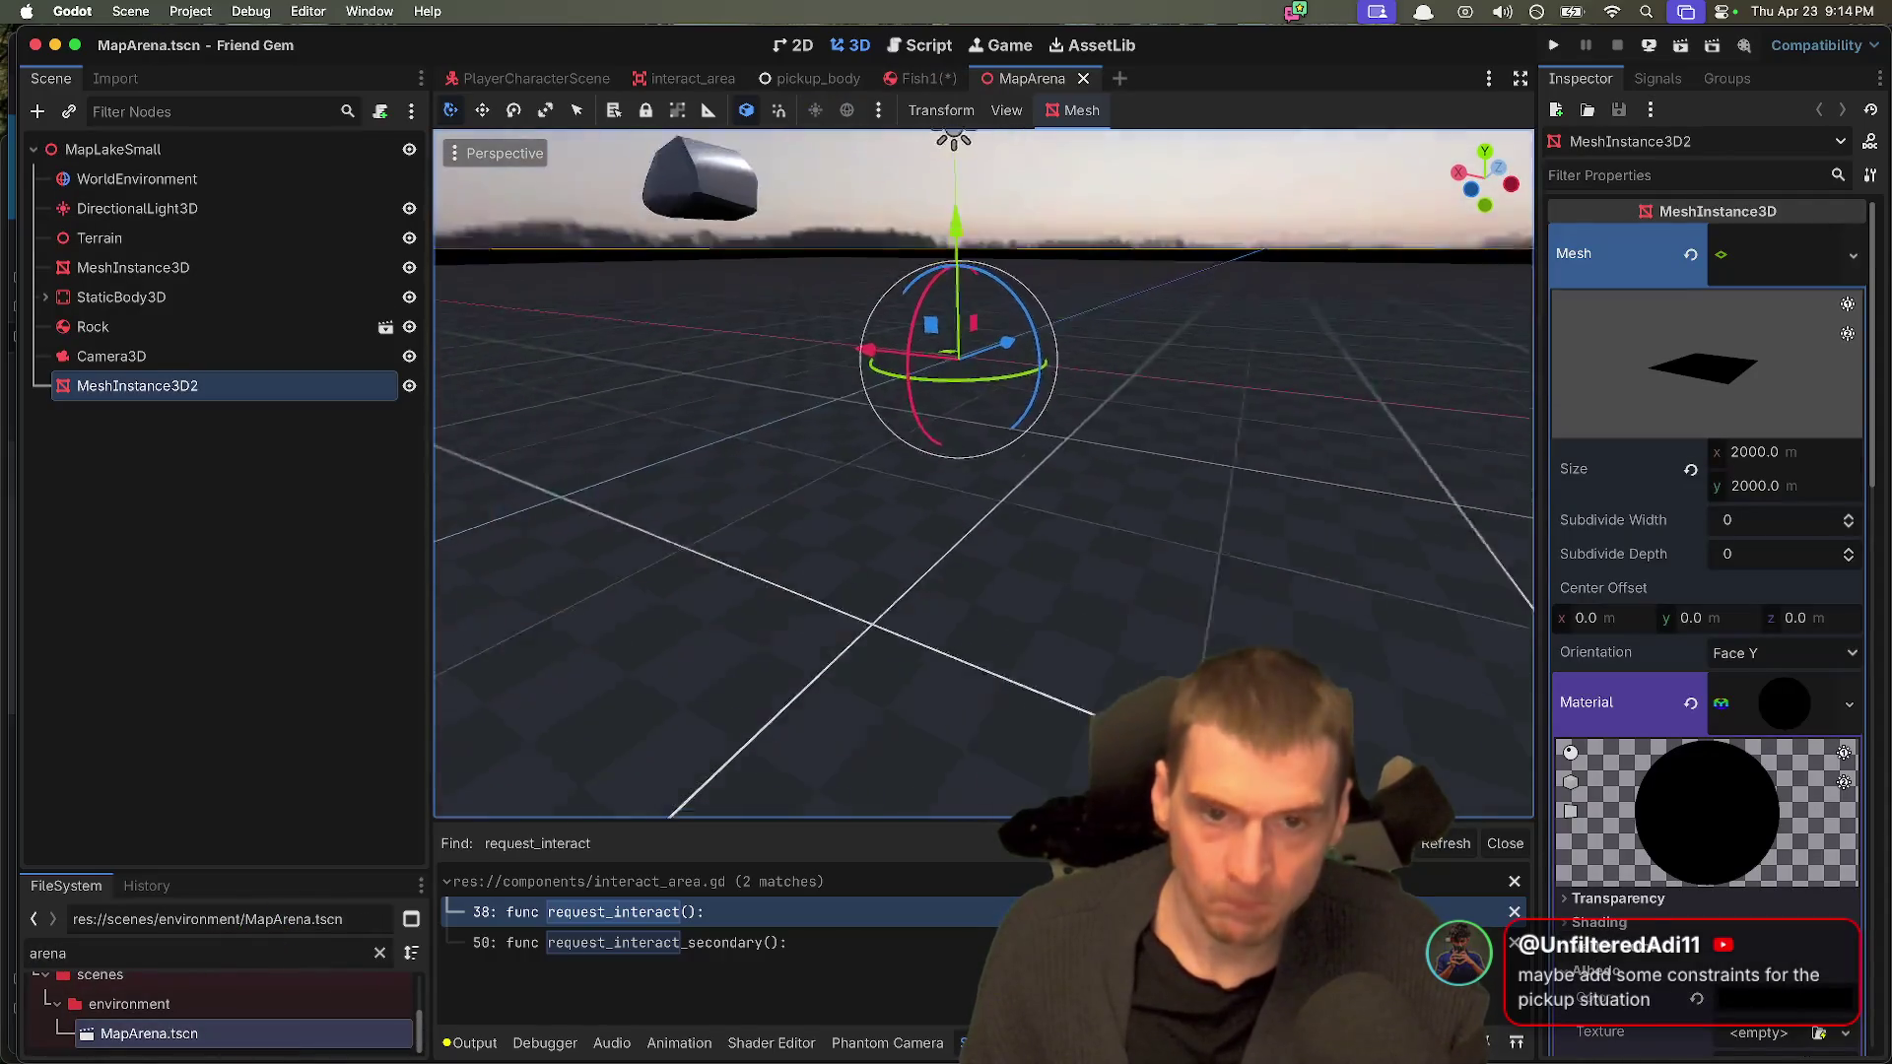
left_click(258, 327)
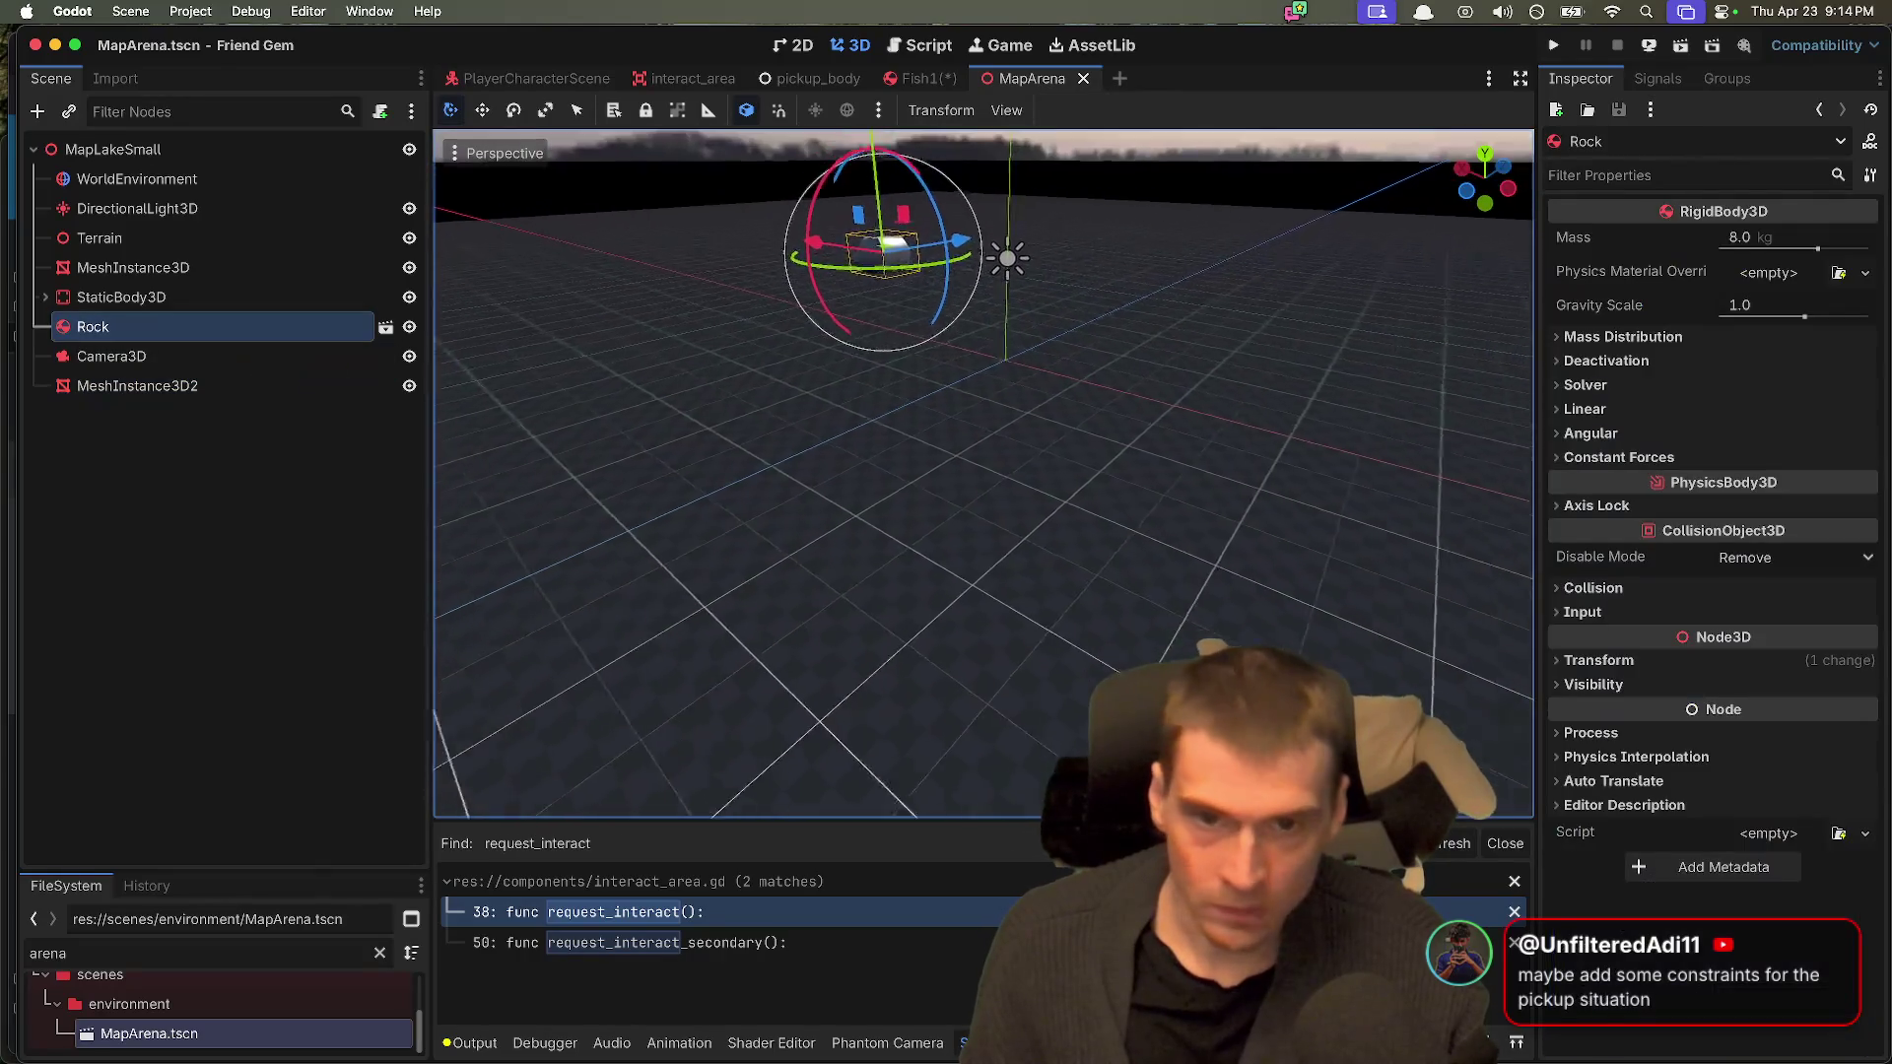
key("ctrl+shift+a")
type("fish")
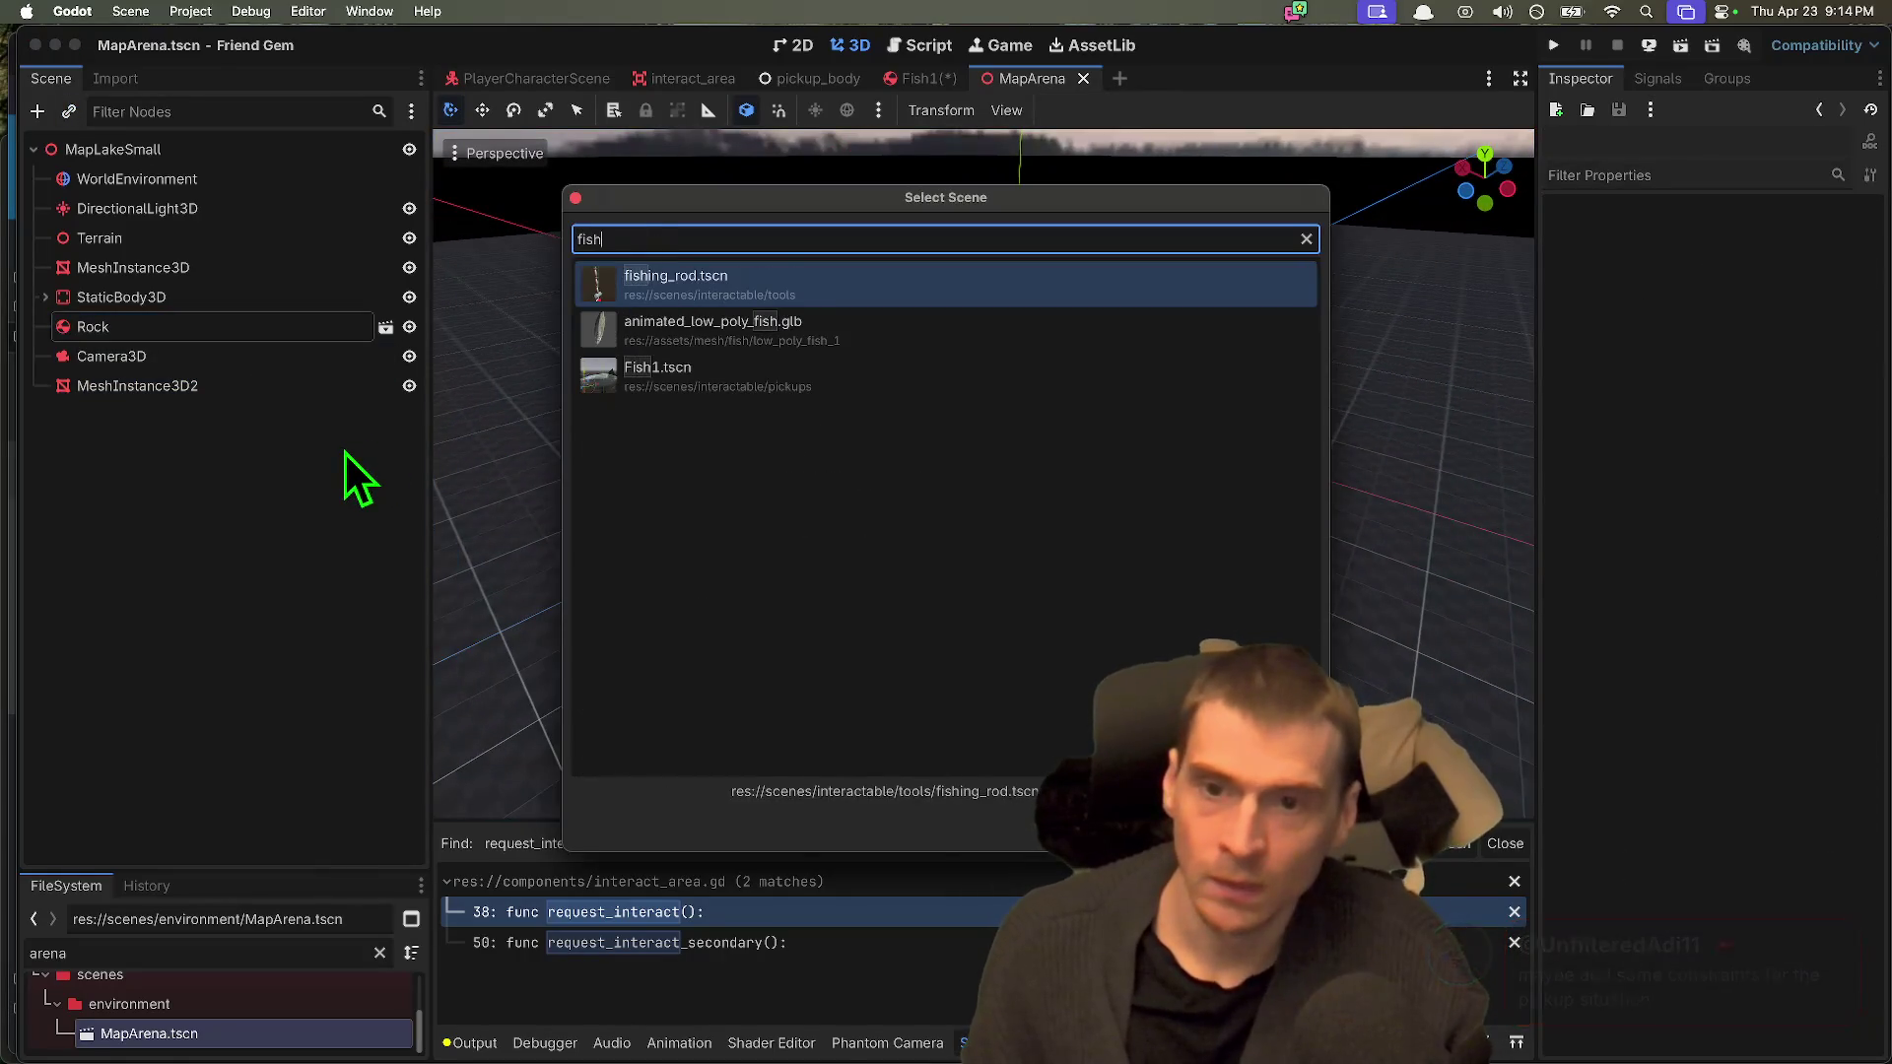
key("Down")
key("Down")
key("Return")
Step: Delete the Rock node from MapArena
right_click(322, 331)
left_click(246, 335)
right_click(246, 333)
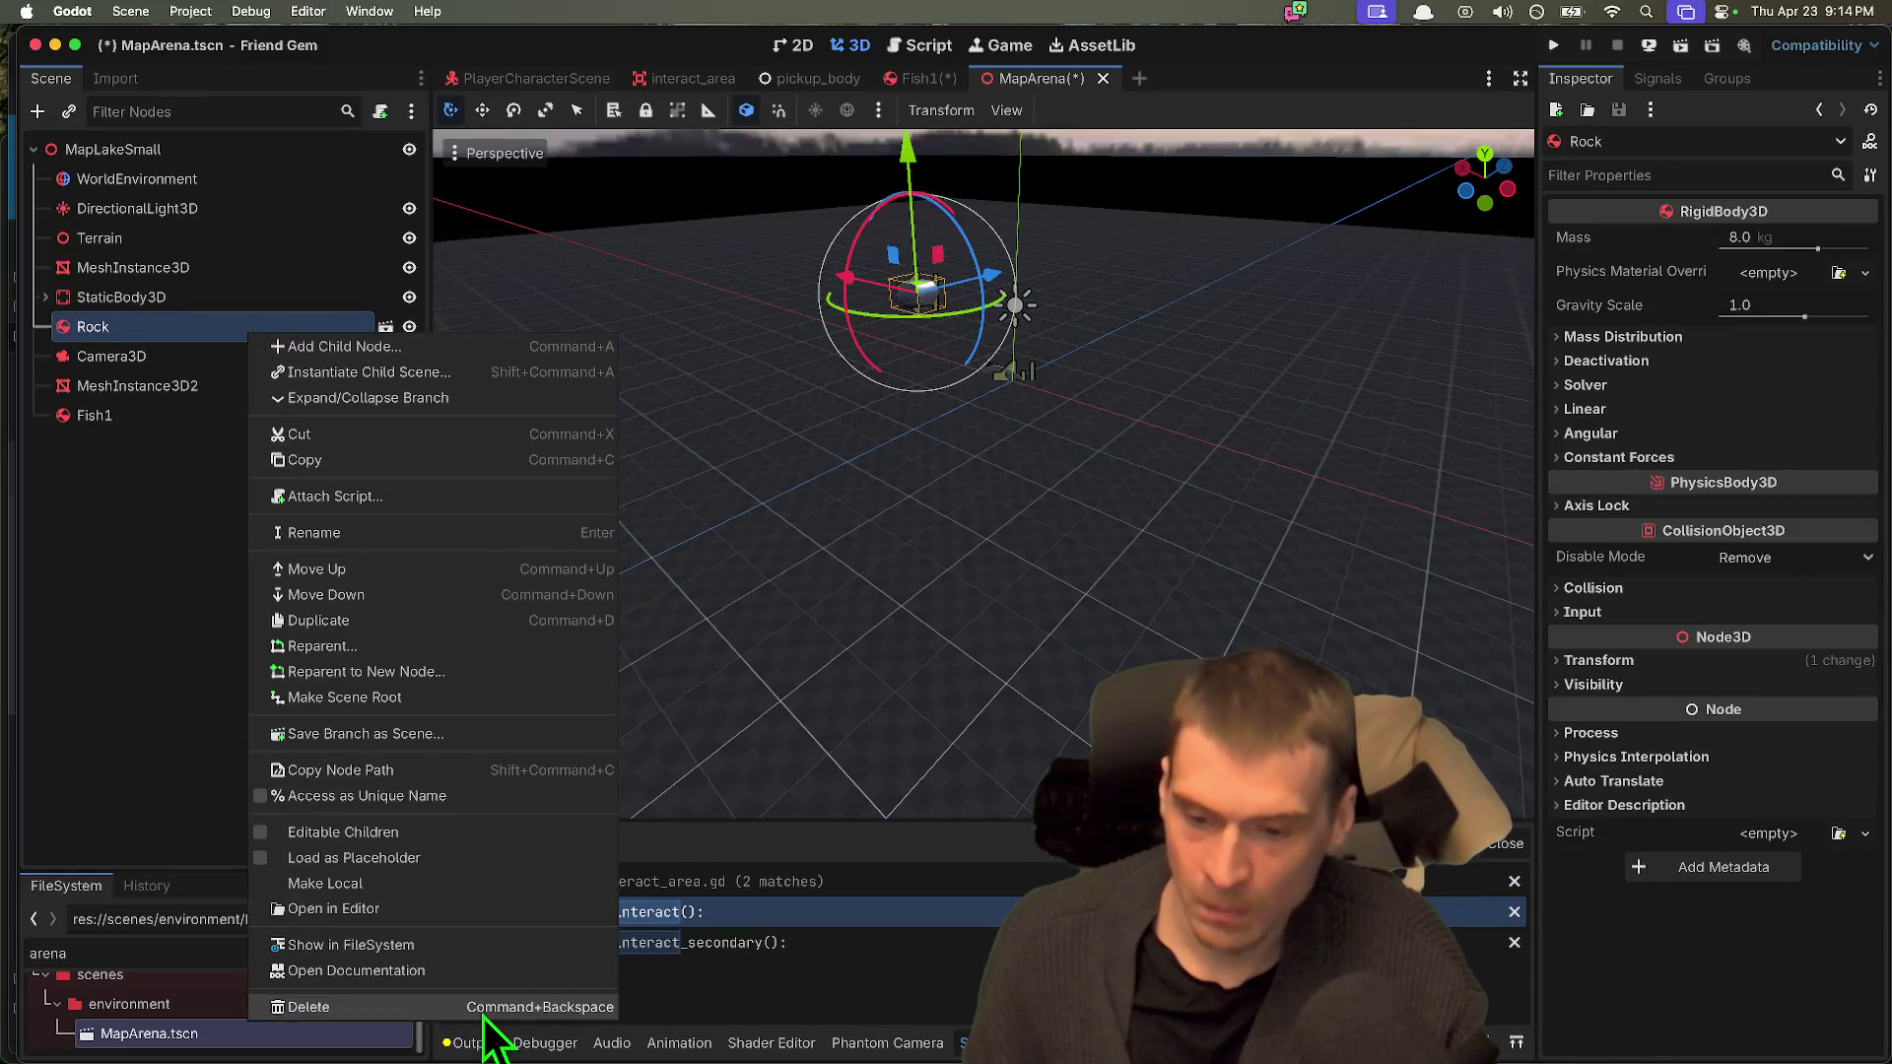
left_click(478, 1007)
left_click(1000, 549)
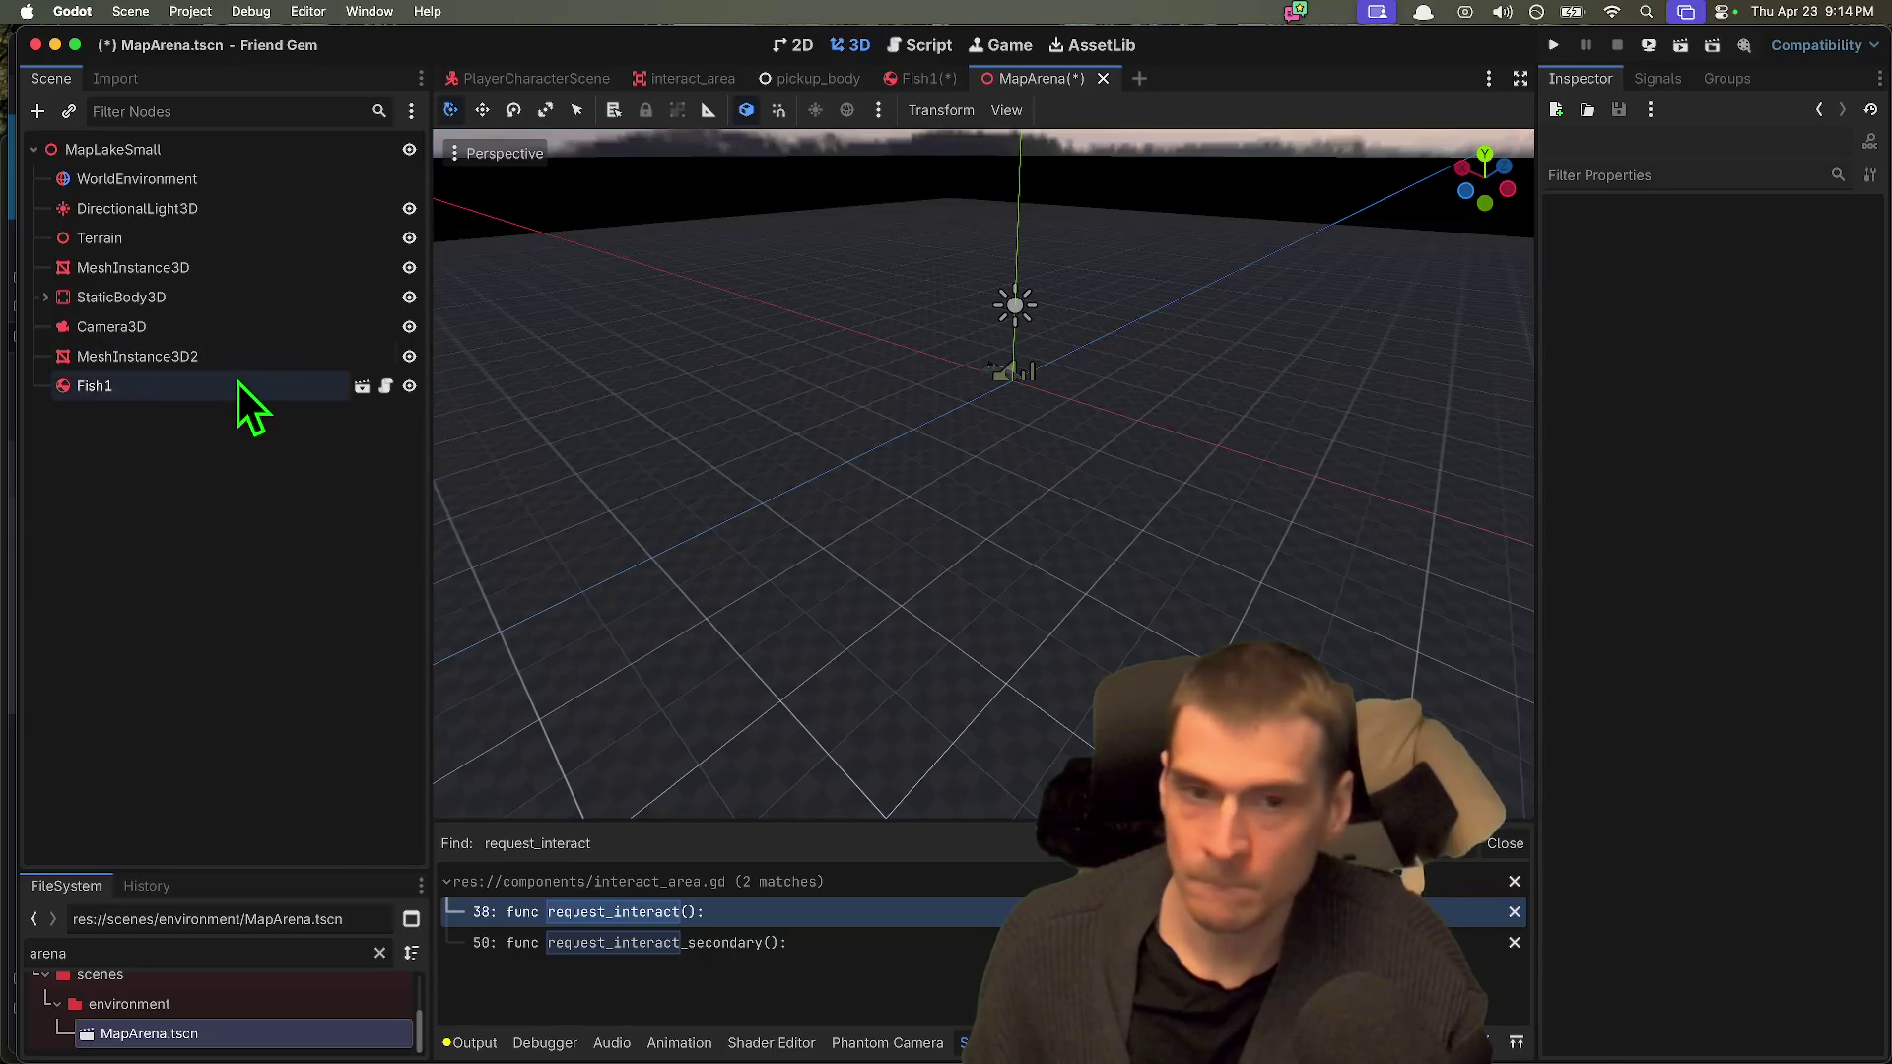
Step: Move the new Fish1 instance to a new spot on the ground
double_click(242, 388)
left_click(838, 404)
left_click(309, 392)
left_click_drag(962, 443, 962, 380)
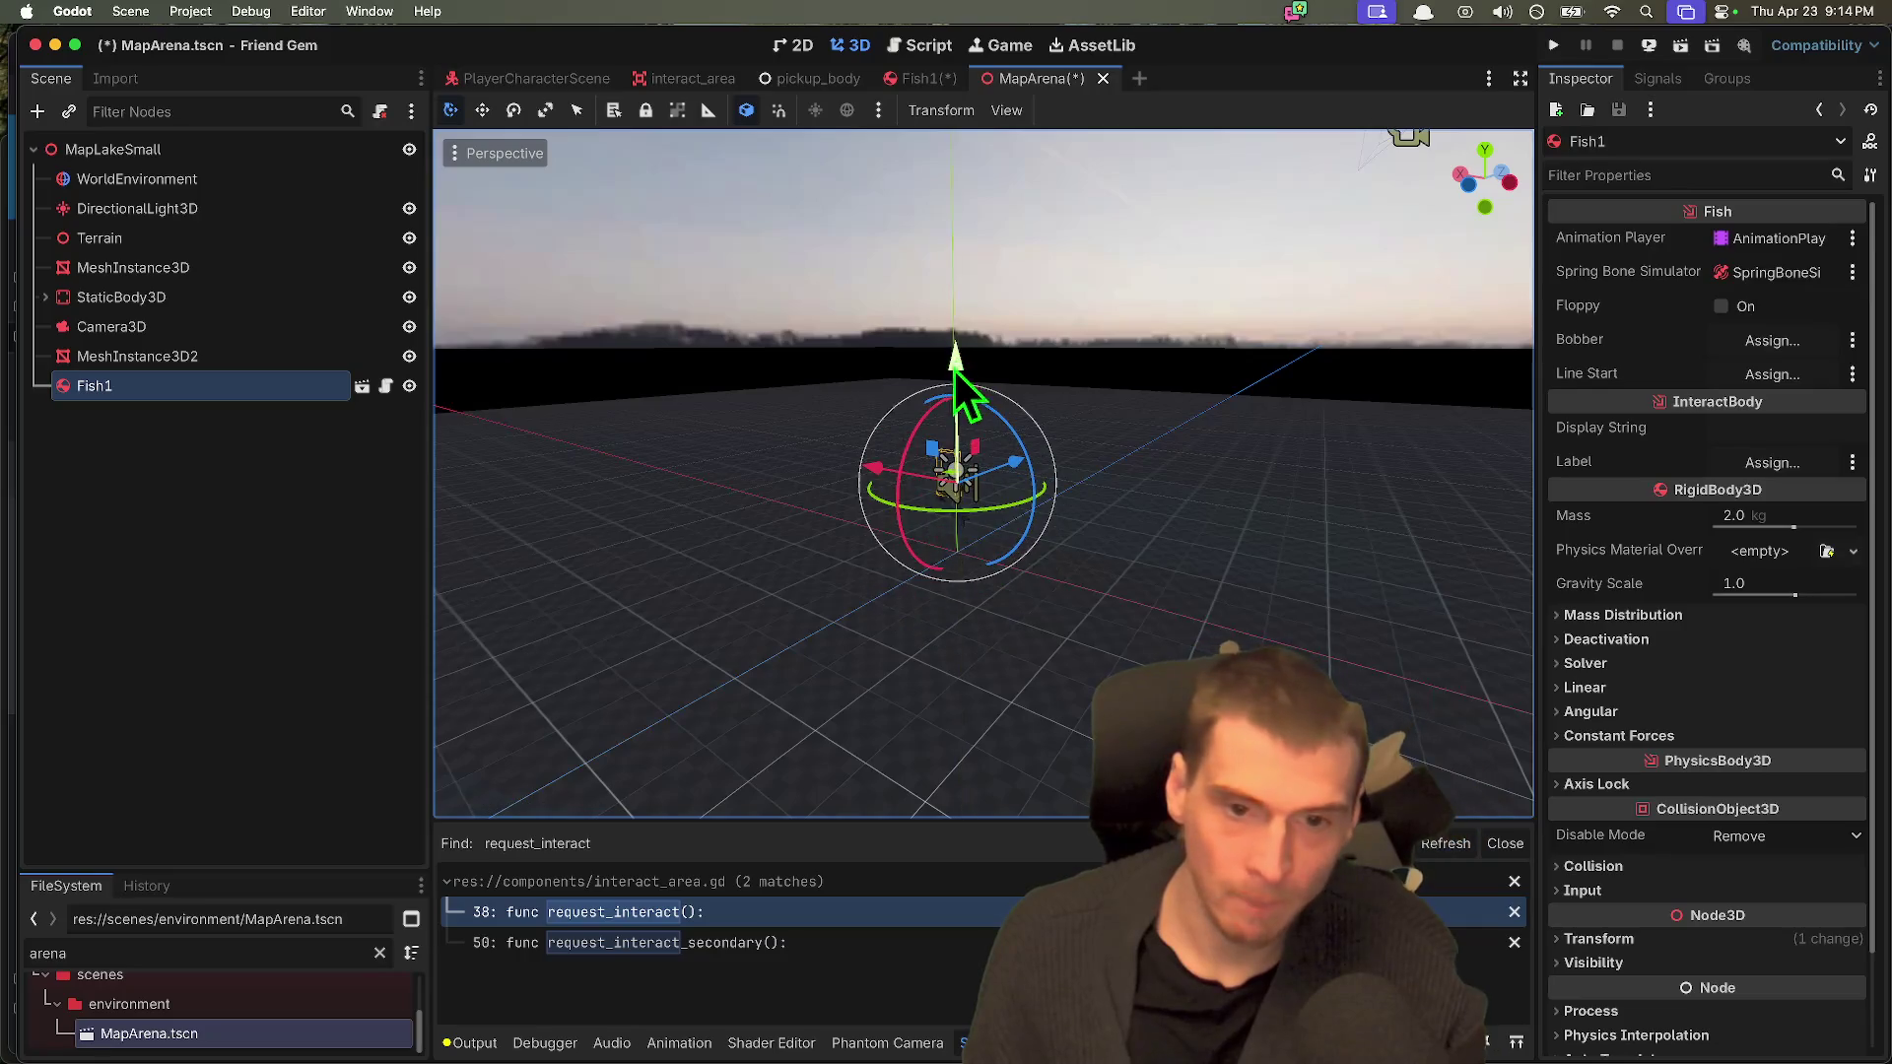
left_click_drag(887, 506, 883, 487)
left_click(123, 518)
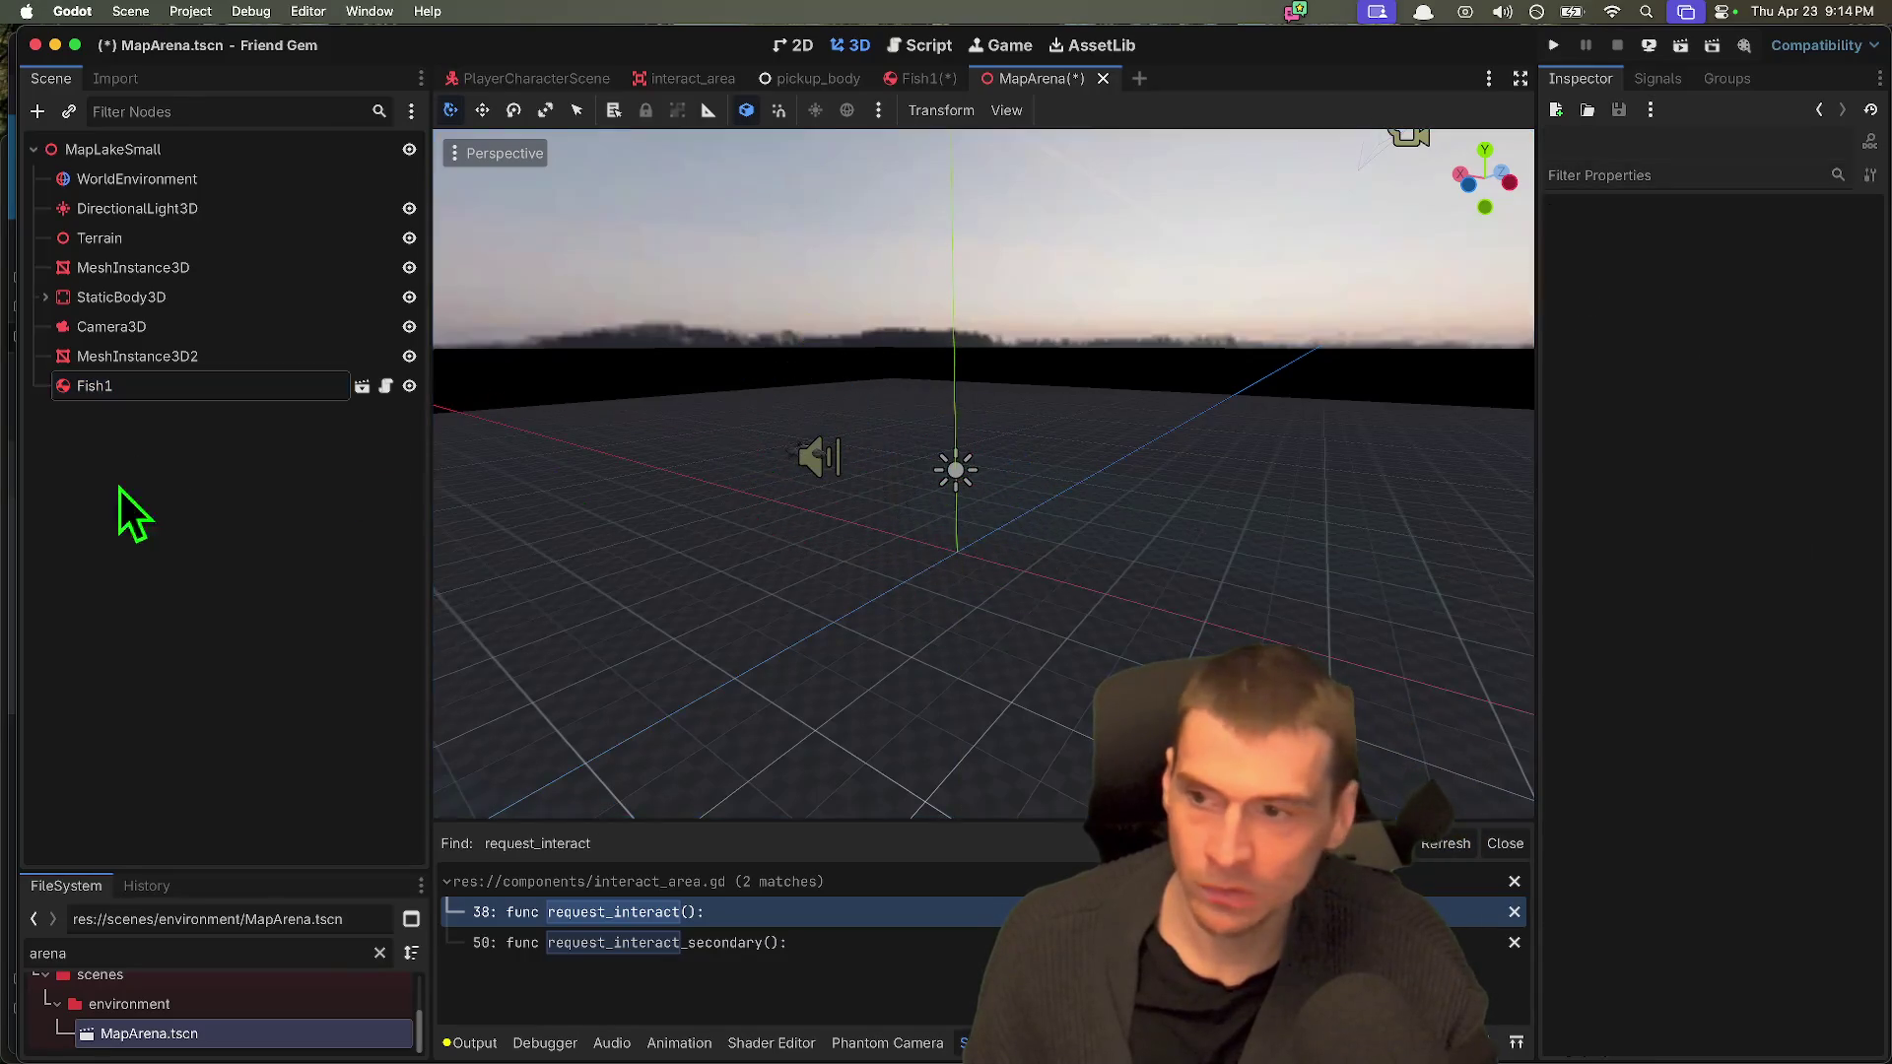
left_click(162, 391)
Step: Duplicate Fish1 twice, moving Fish3 about 1.4 along Z and Fish2 about 1.9 along -X
key("super+d")
key("super+d")
left_click(275, 688)
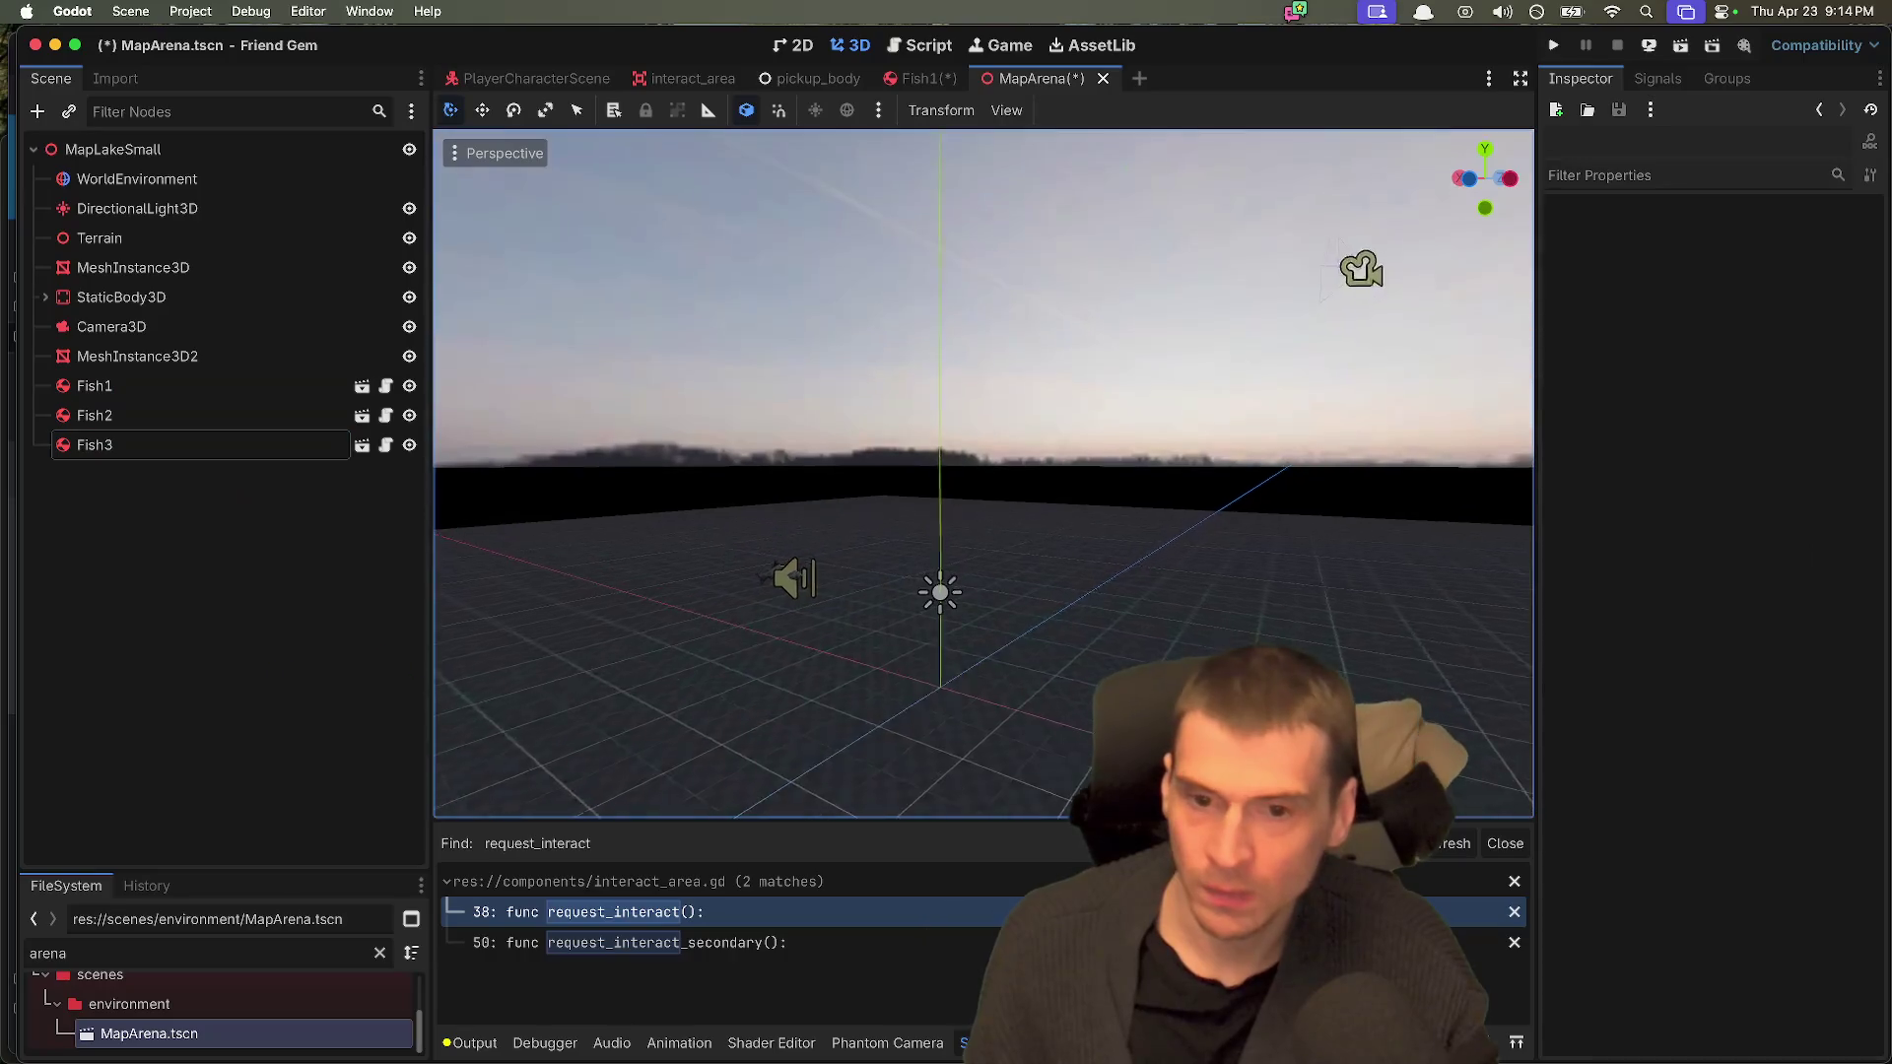
left_click(98, 444)
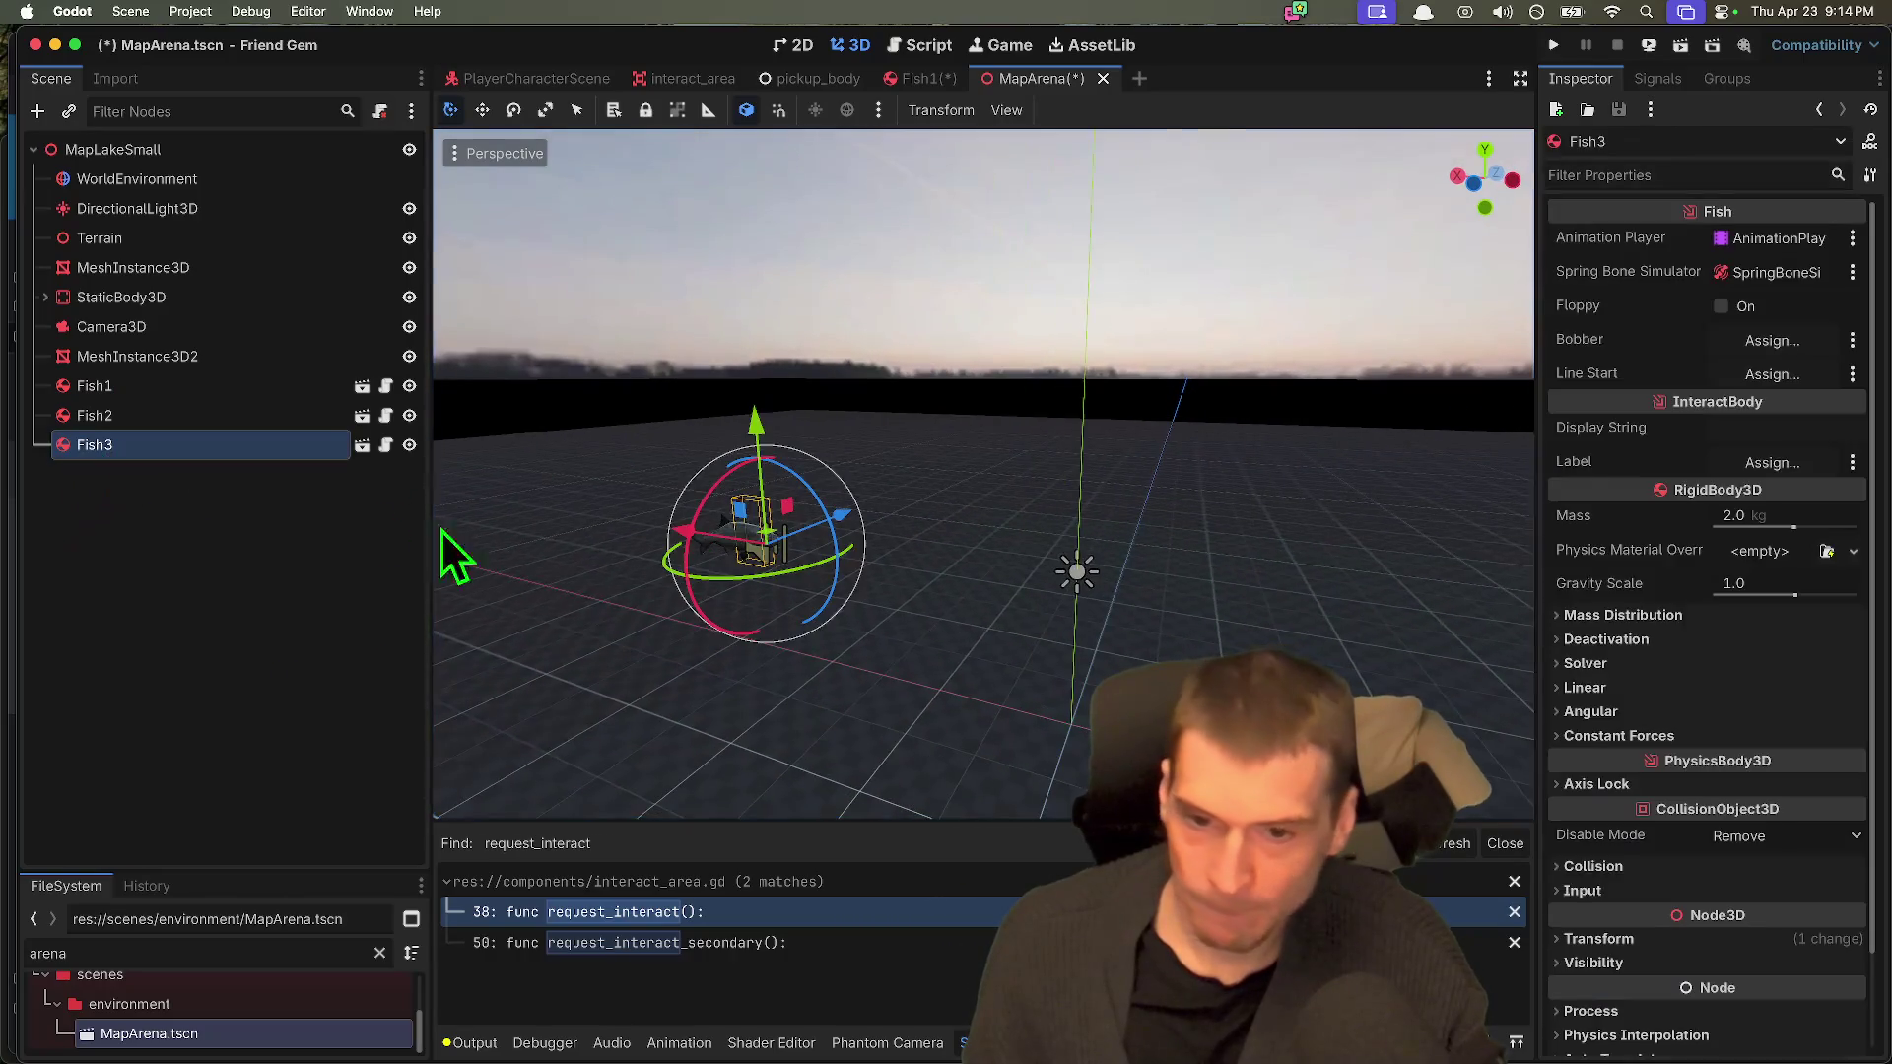
left_click_drag(830, 523, 879, 502)
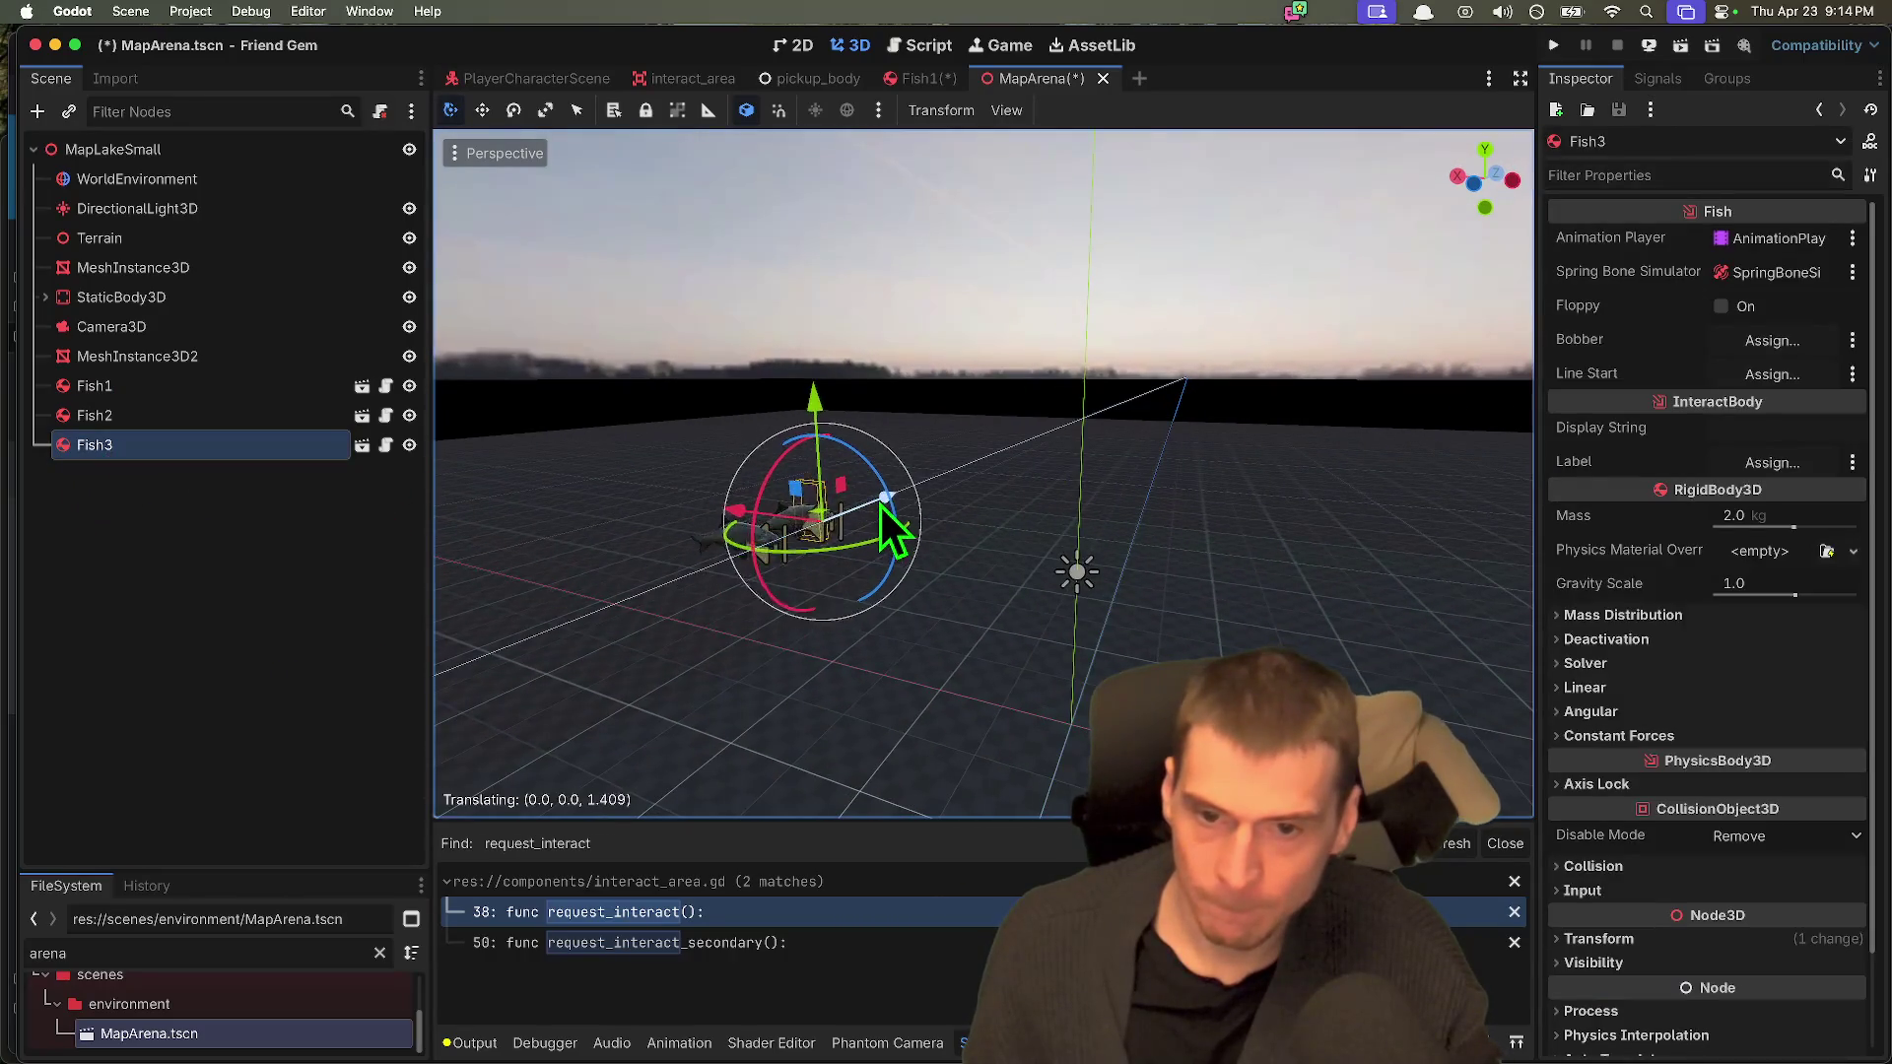
left_click(221, 422)
mouse_move(765, 542)
left_mouse_down()
mouse_move(978, 530)
mouse_move(911, 603)
mouse_move(718, 650)
mouse_move(534, 632)
mouse_move(554, 611)
left_mouse_up()
Step: Save the MapArena scene and enlarge the FileSystem panel
left_click(1064, 553)
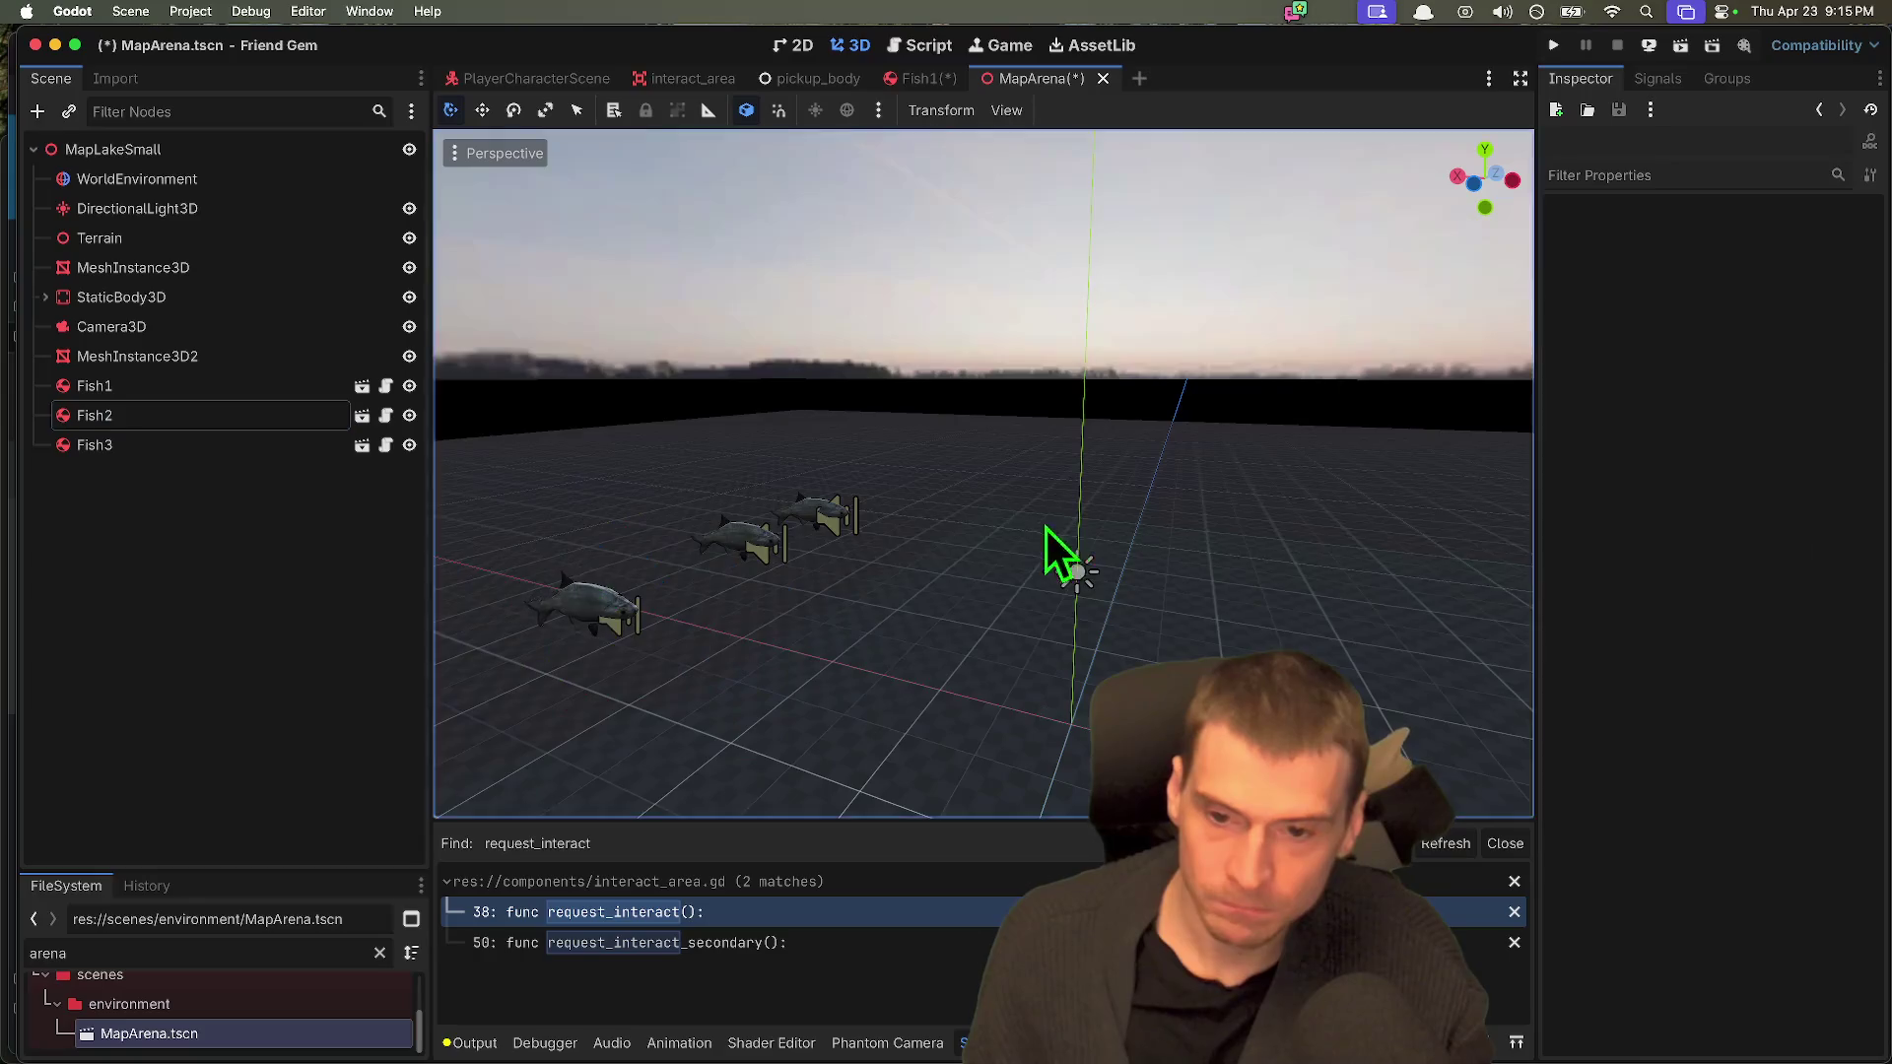
scroll(1064, 552, "left", 5)
key("super+s")
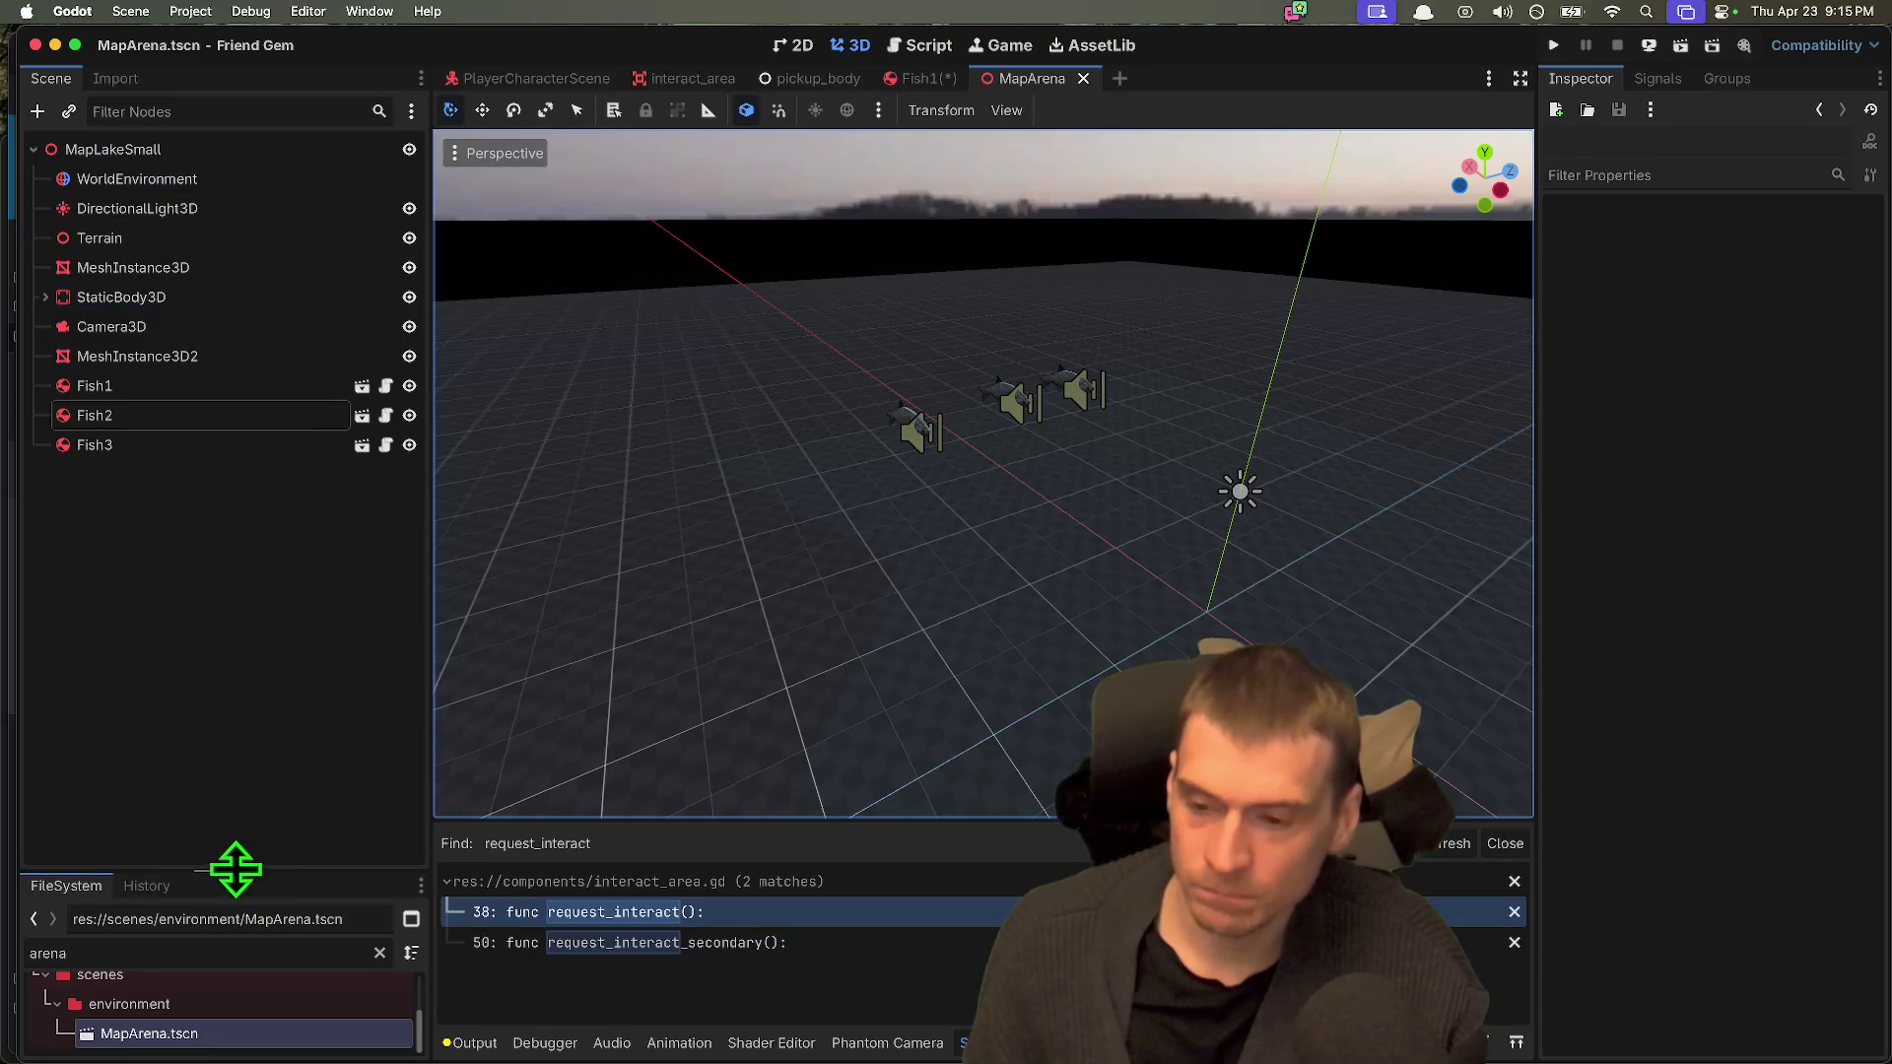
mouse_move(222, 871)
left_mouse_down()
mouse_move(253, 536)
mouse_move(237, 500)
left_mouse_up()
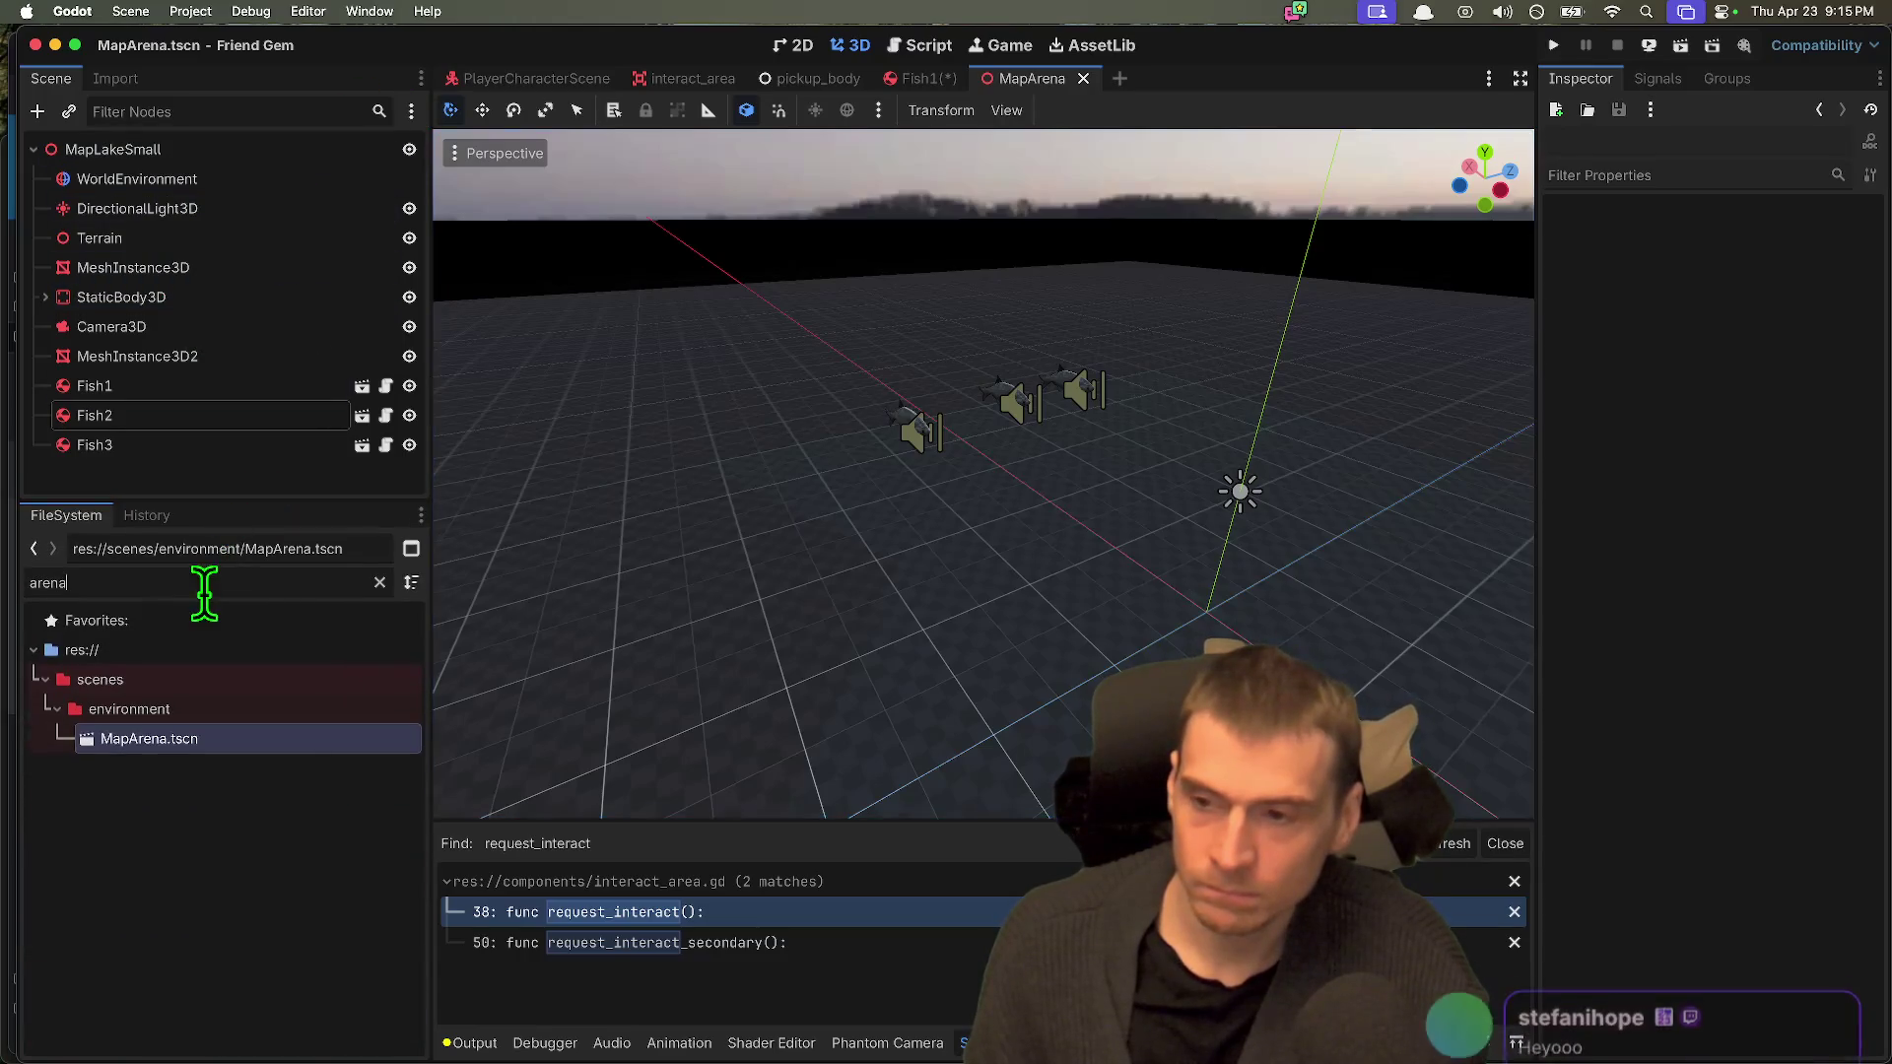
Step: Open game_master.tscn and its GameMaster script
type("game")
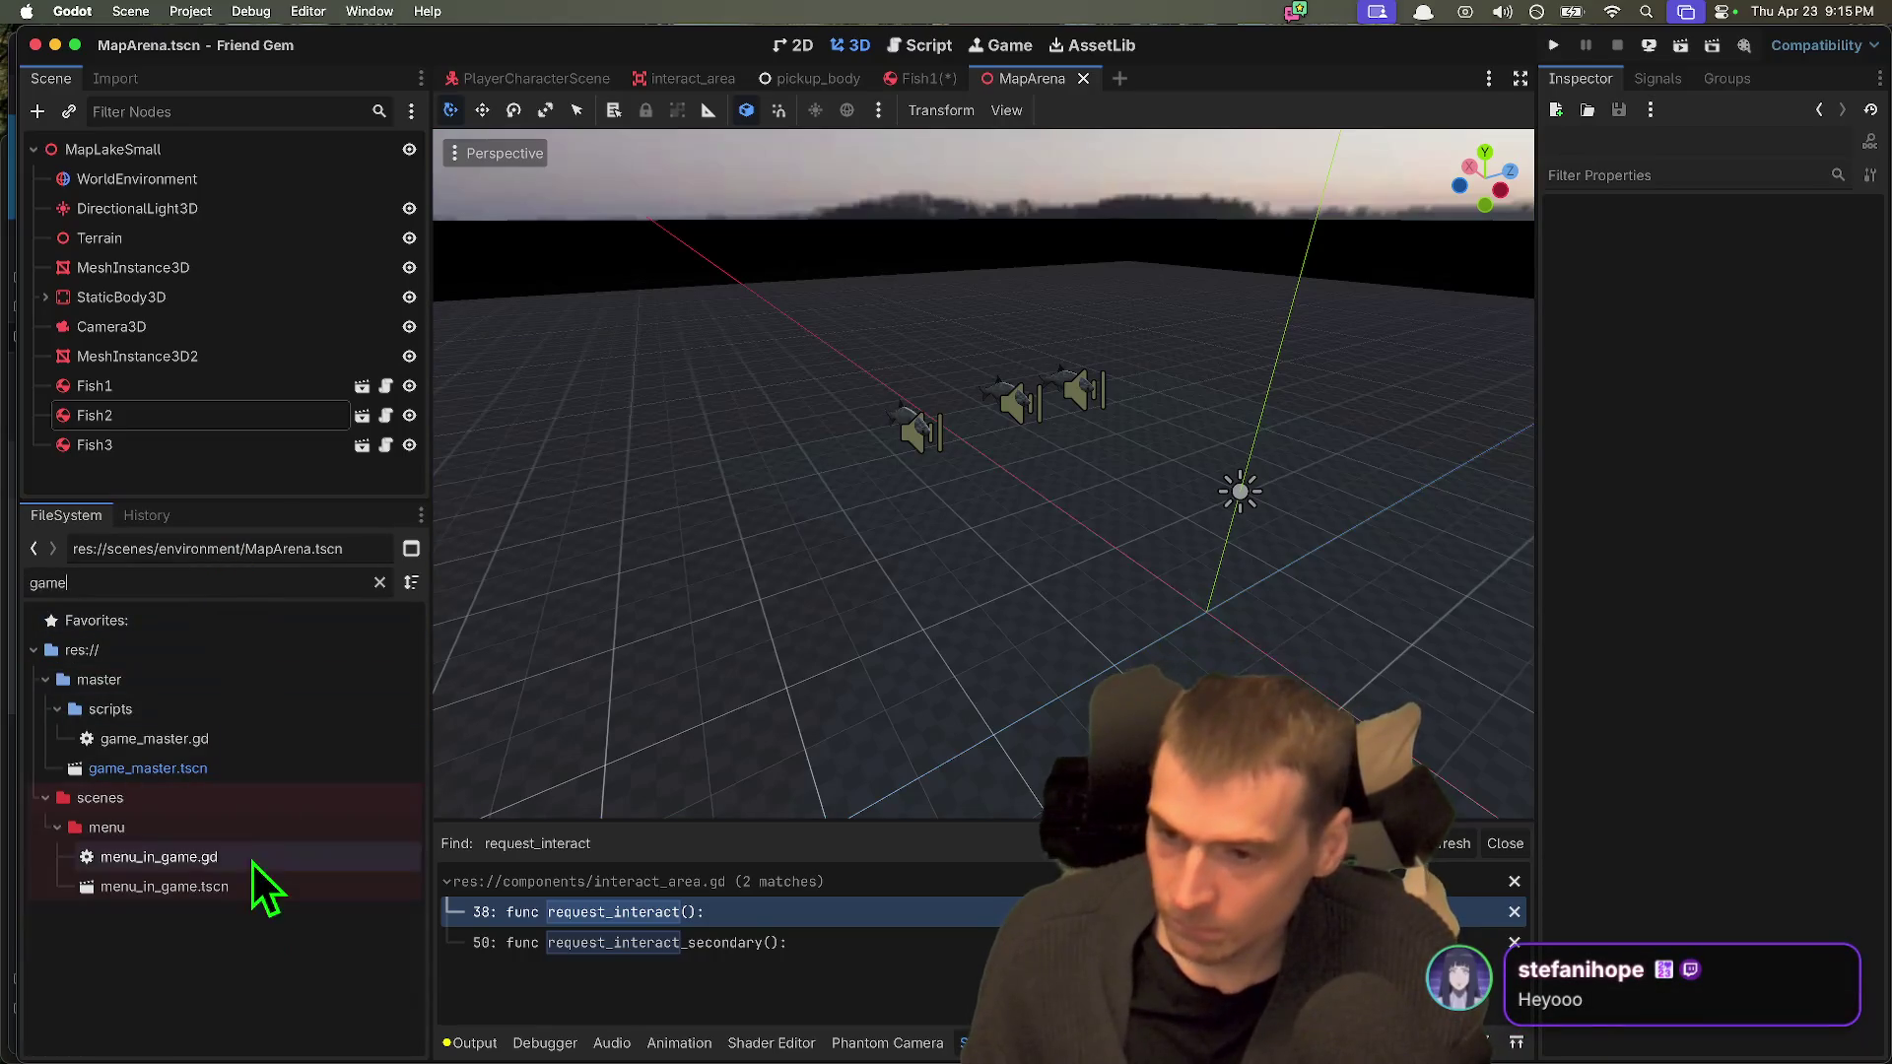
left_click(246, 774)
double_click(245, 778)
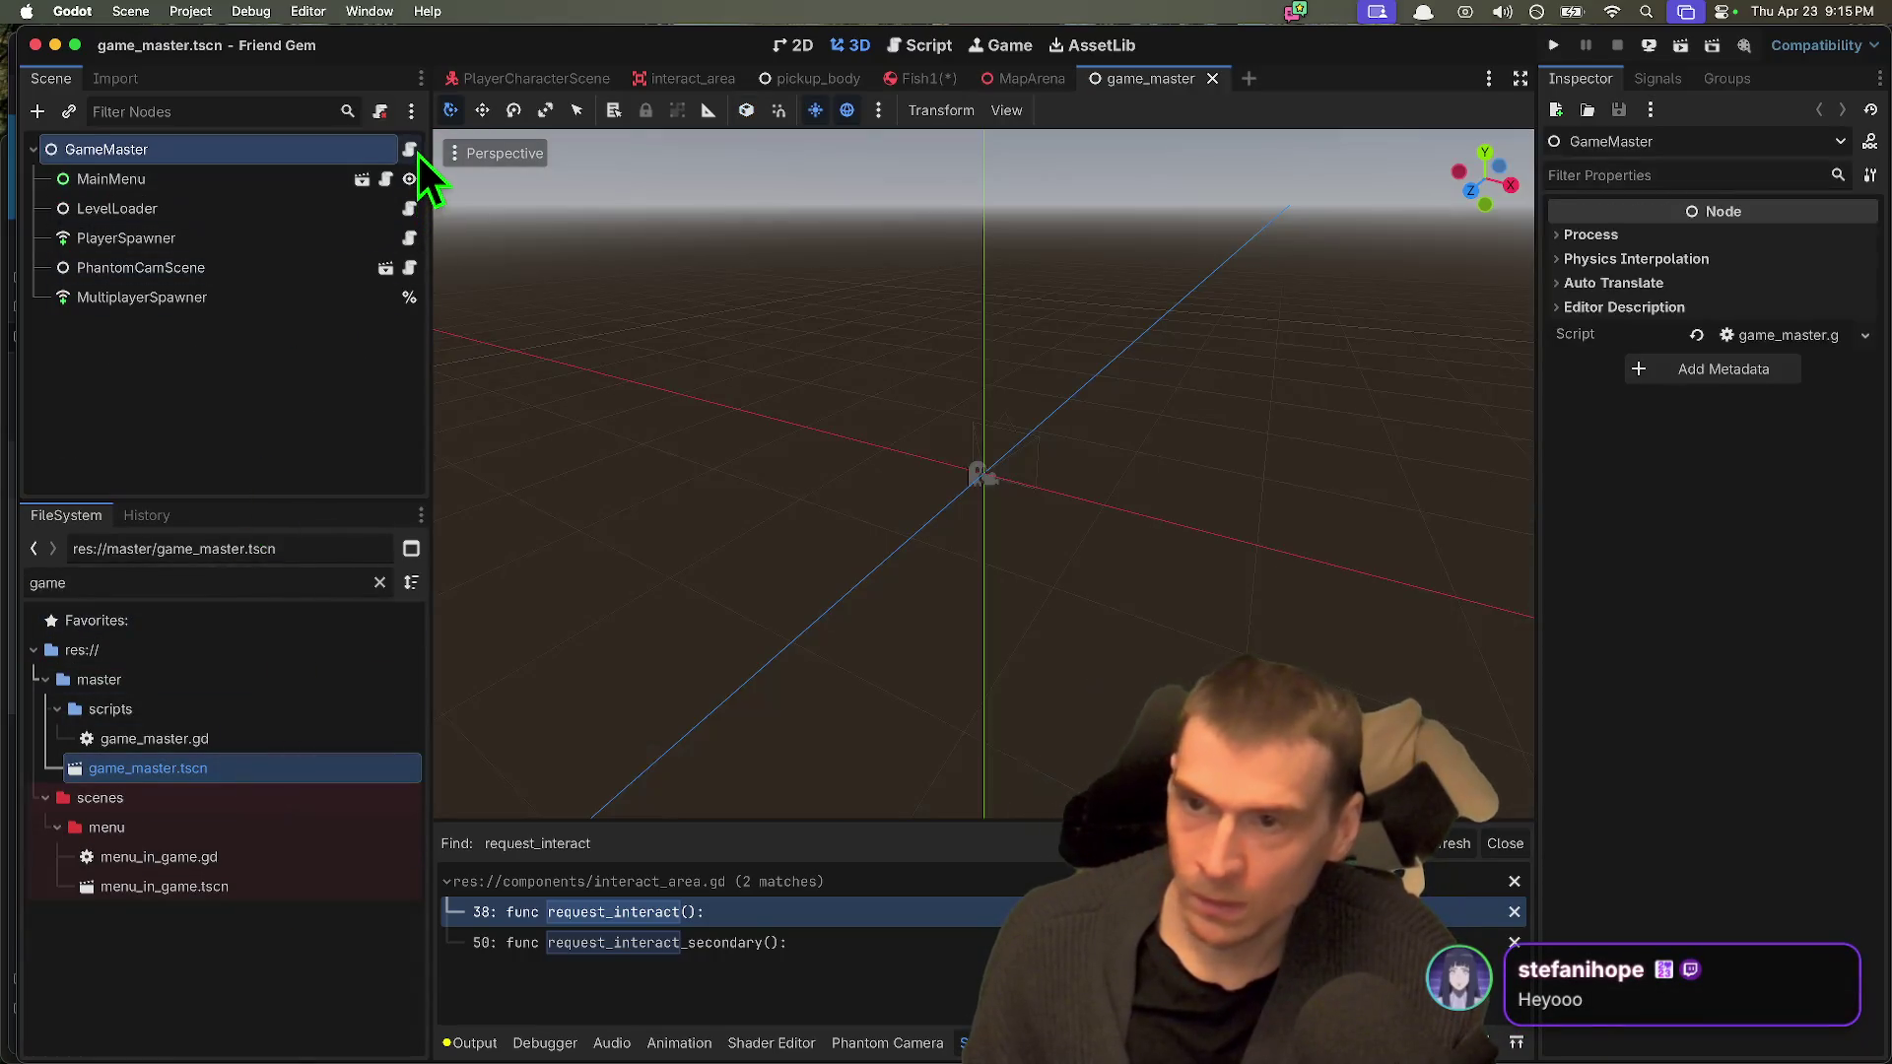
left_click(418, 151)
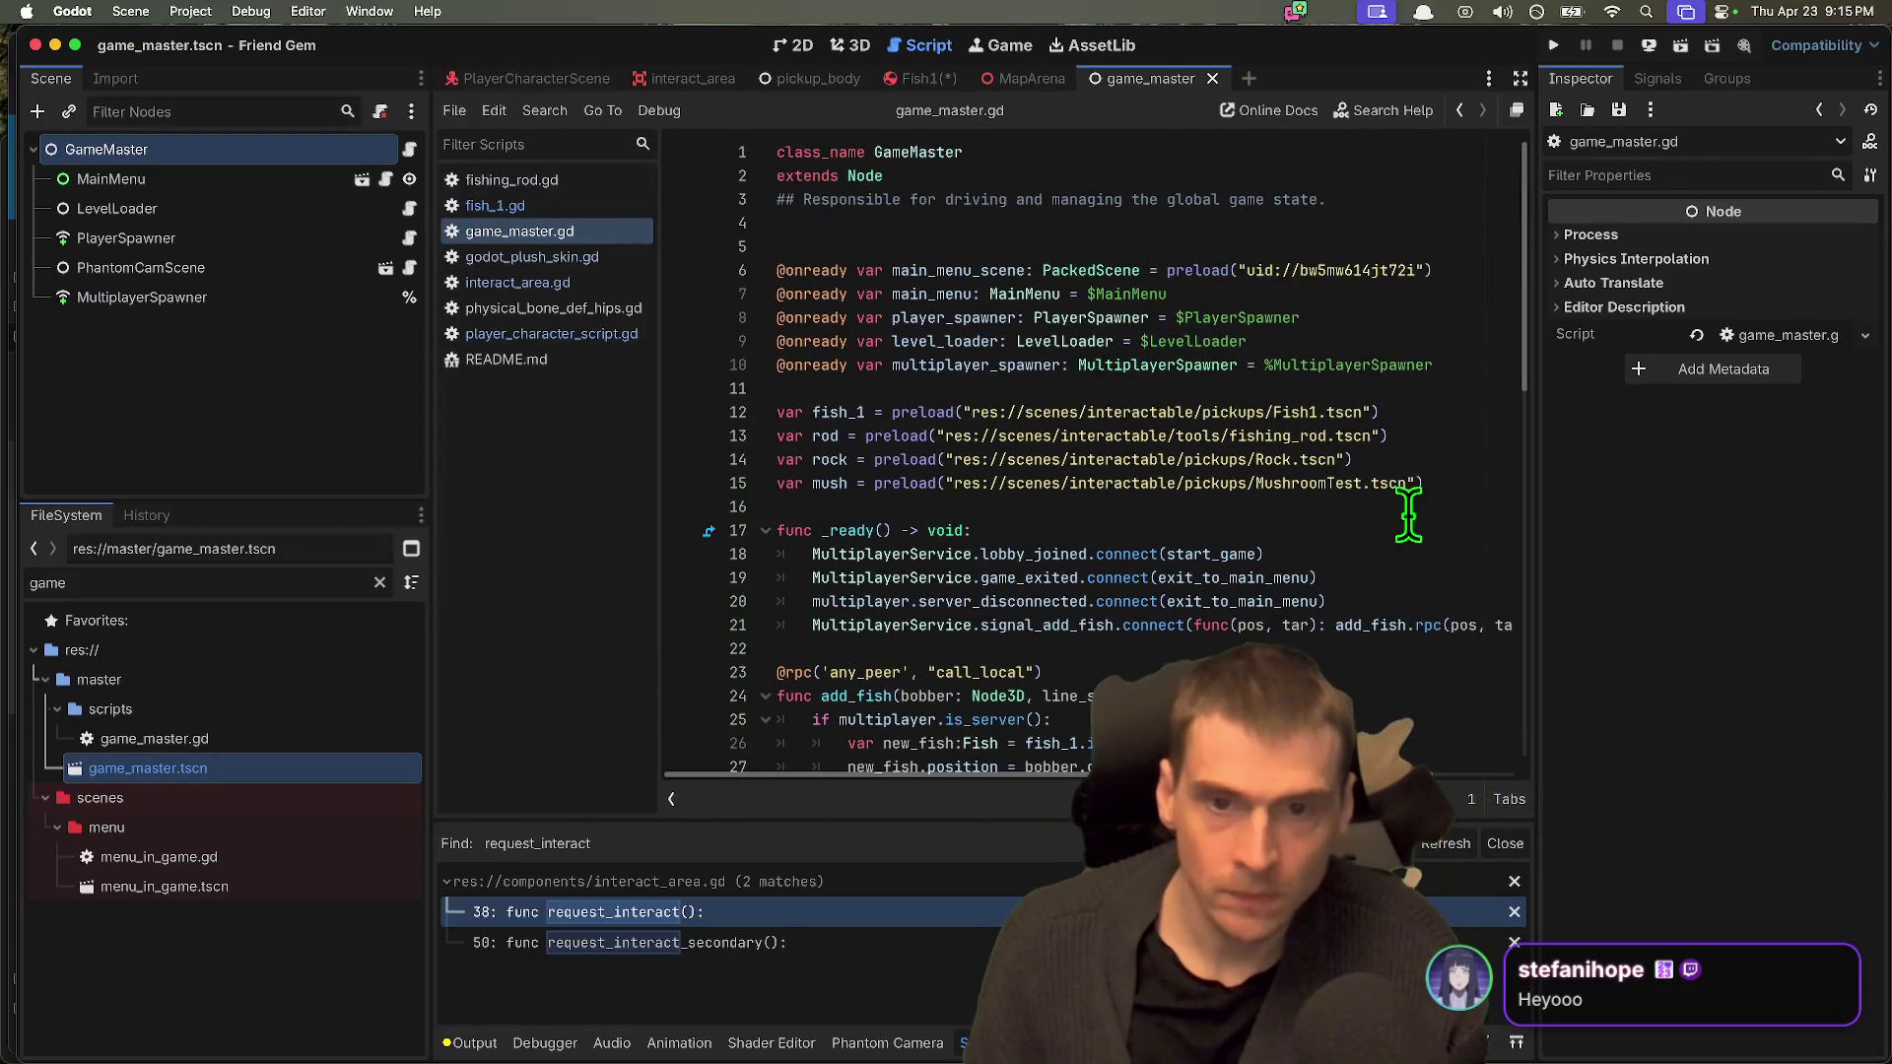
Step: Delete the fish_1, rod, rock and mush preload lines and tidy the blank lines
mouse_move(1474, 477)
left_mouse_down()
mouse_move(757, 404)
mouse_move(636, 424)
left_mouse_up()
key("BackSpace")
scroll(985, 552, "down", 2)
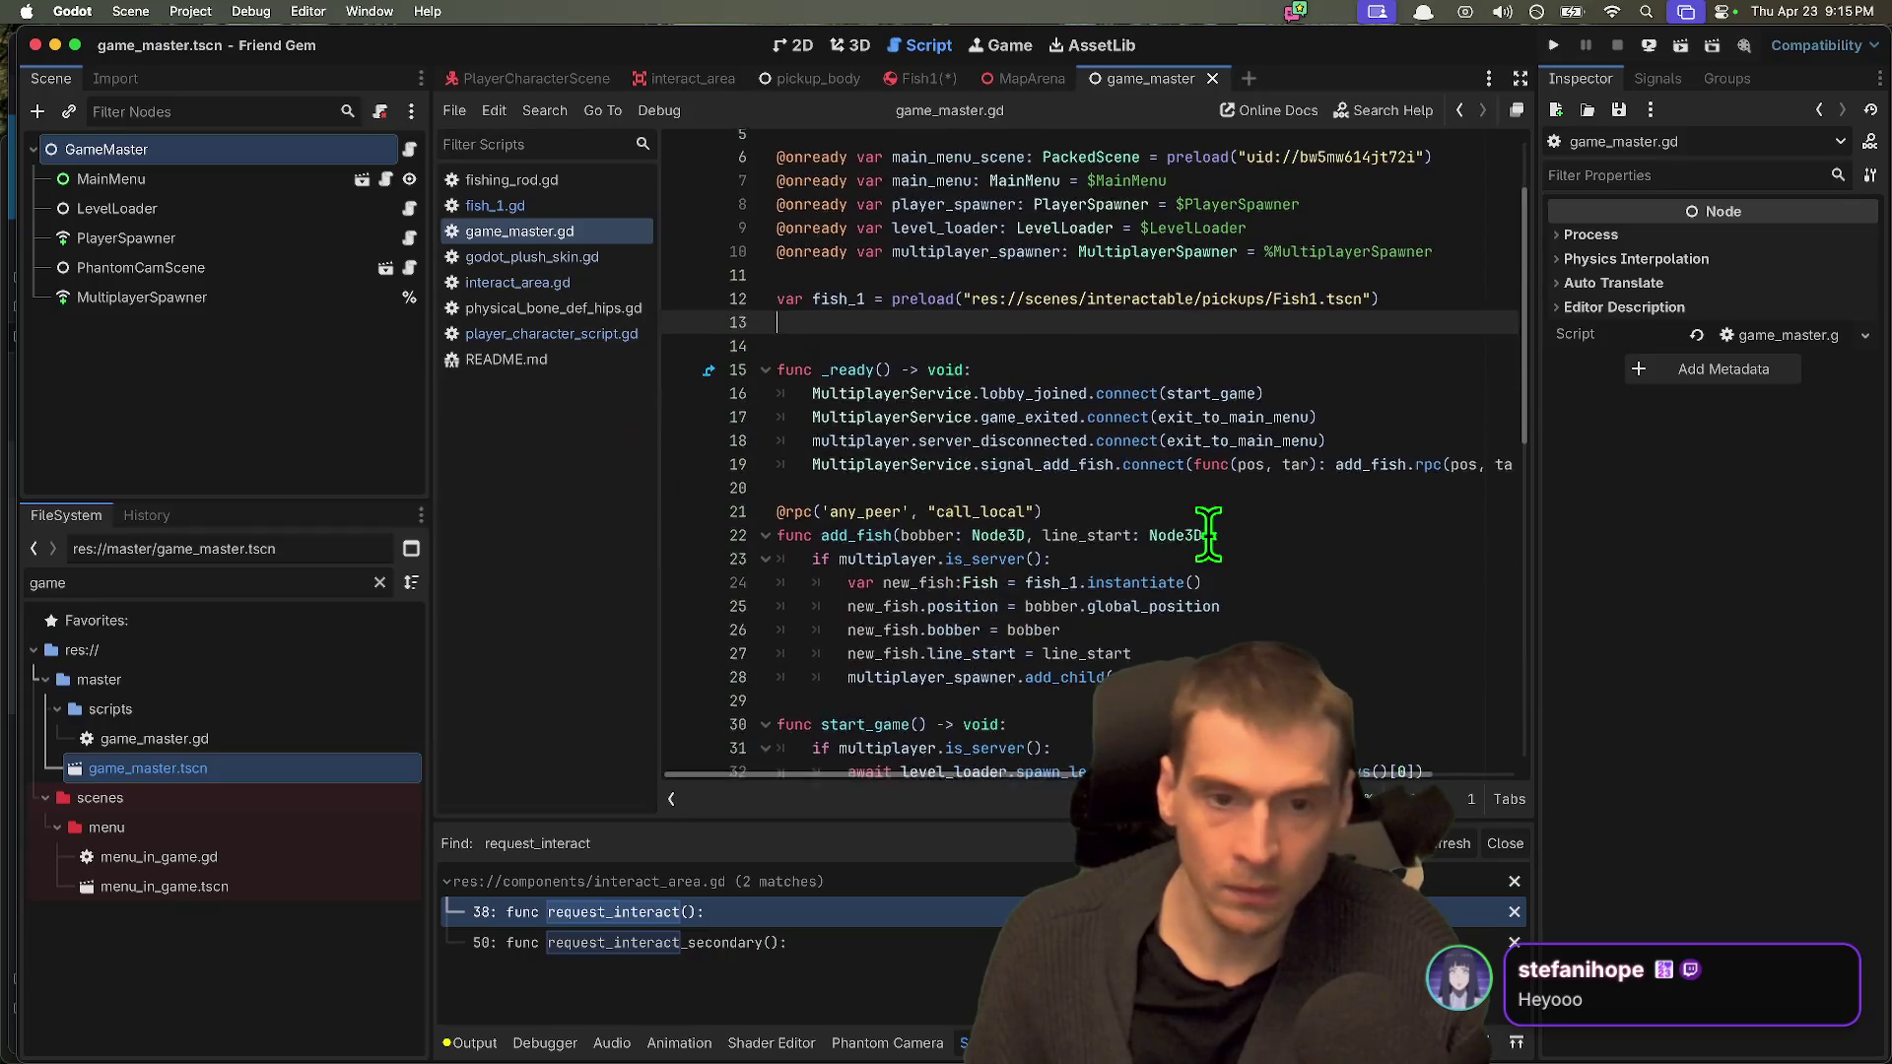
left_click(1236, 459)
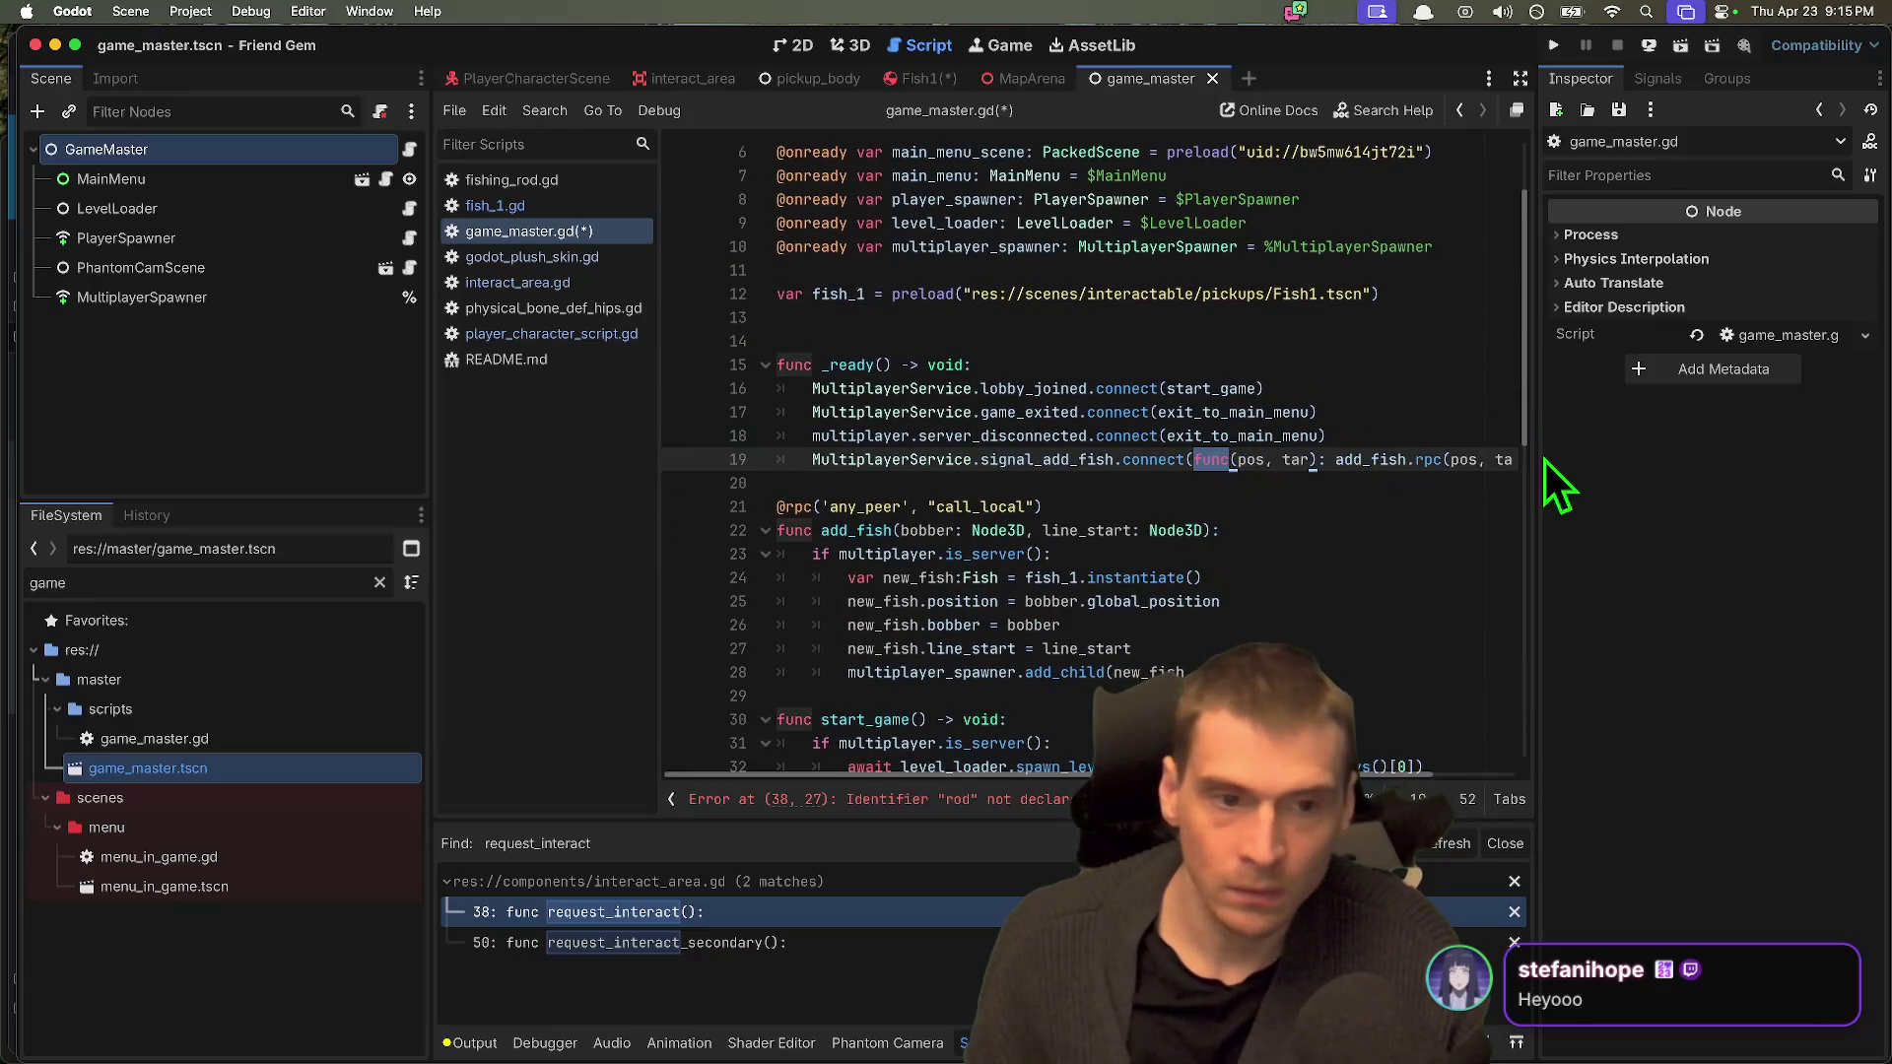
left_click_drag(1532, 457, 1672, 456)
key("ctrl+z")
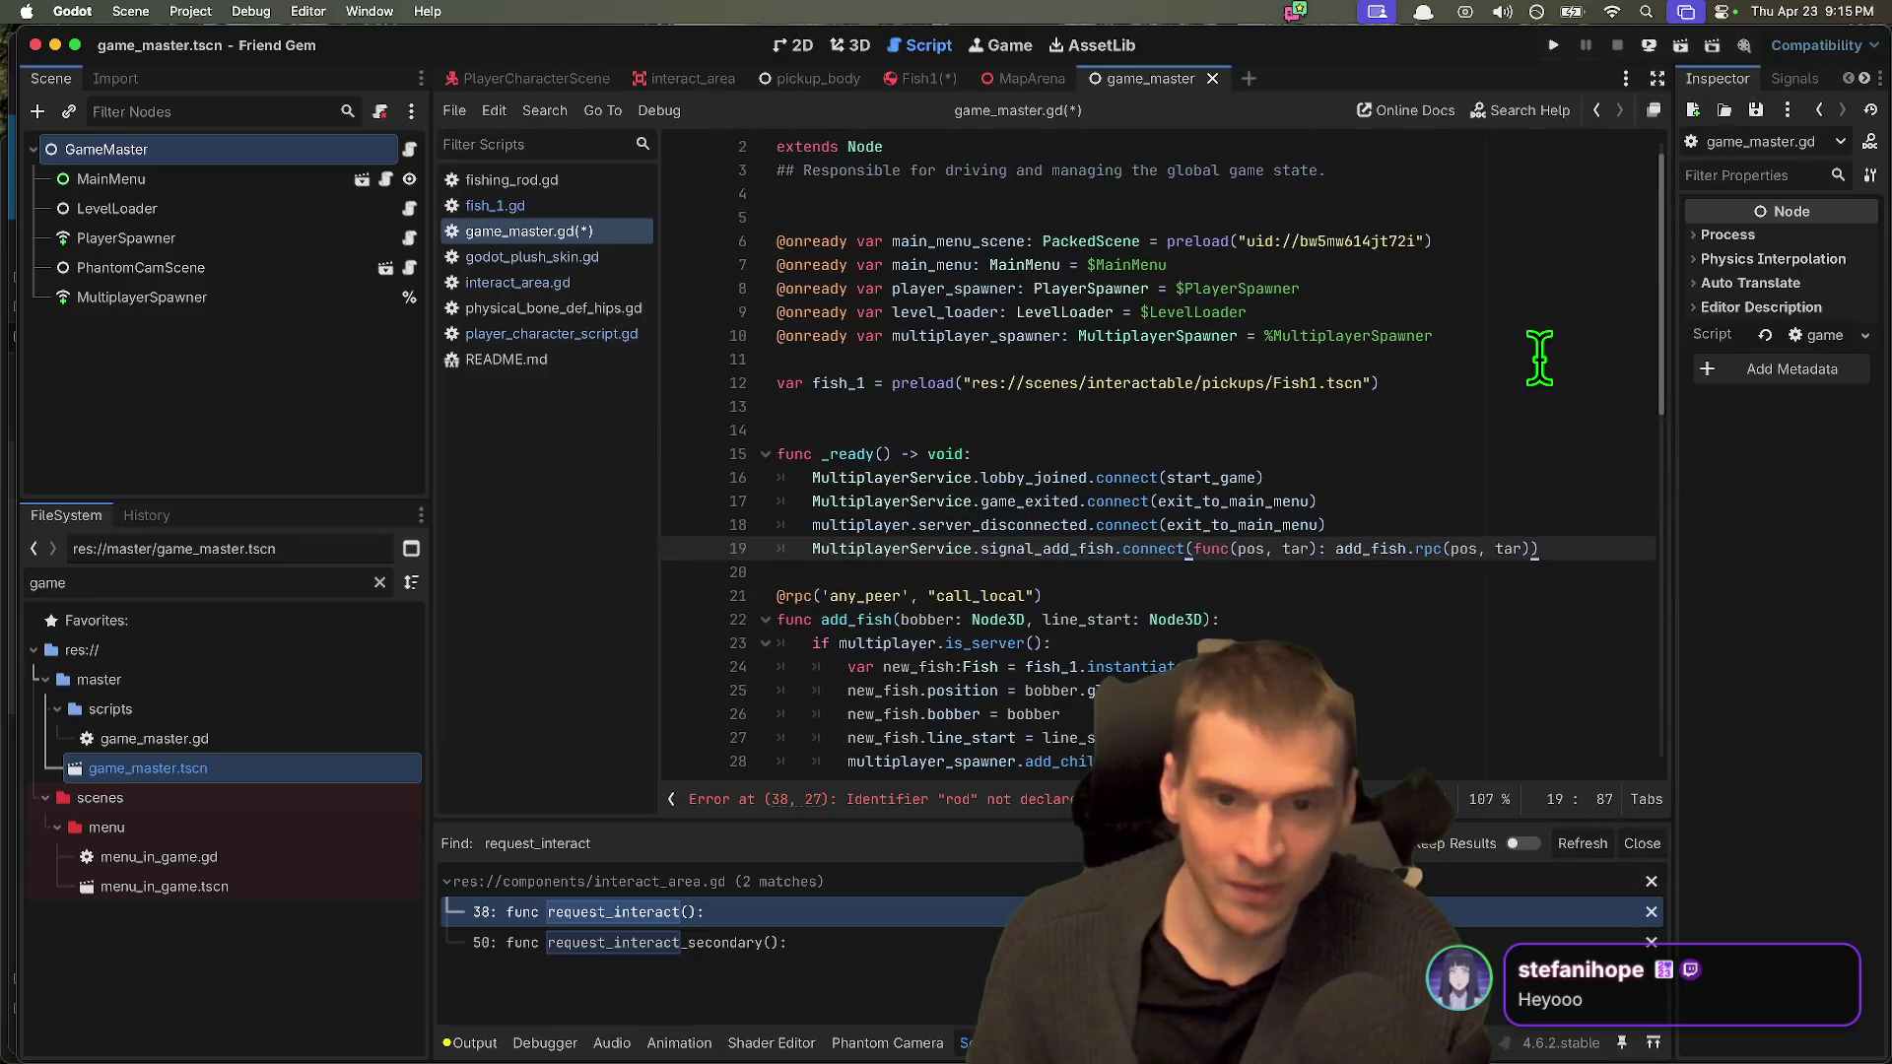
left_click(1554, 456)
left_click_drag(1553, 457, 519, 372)
key("BackSpace")
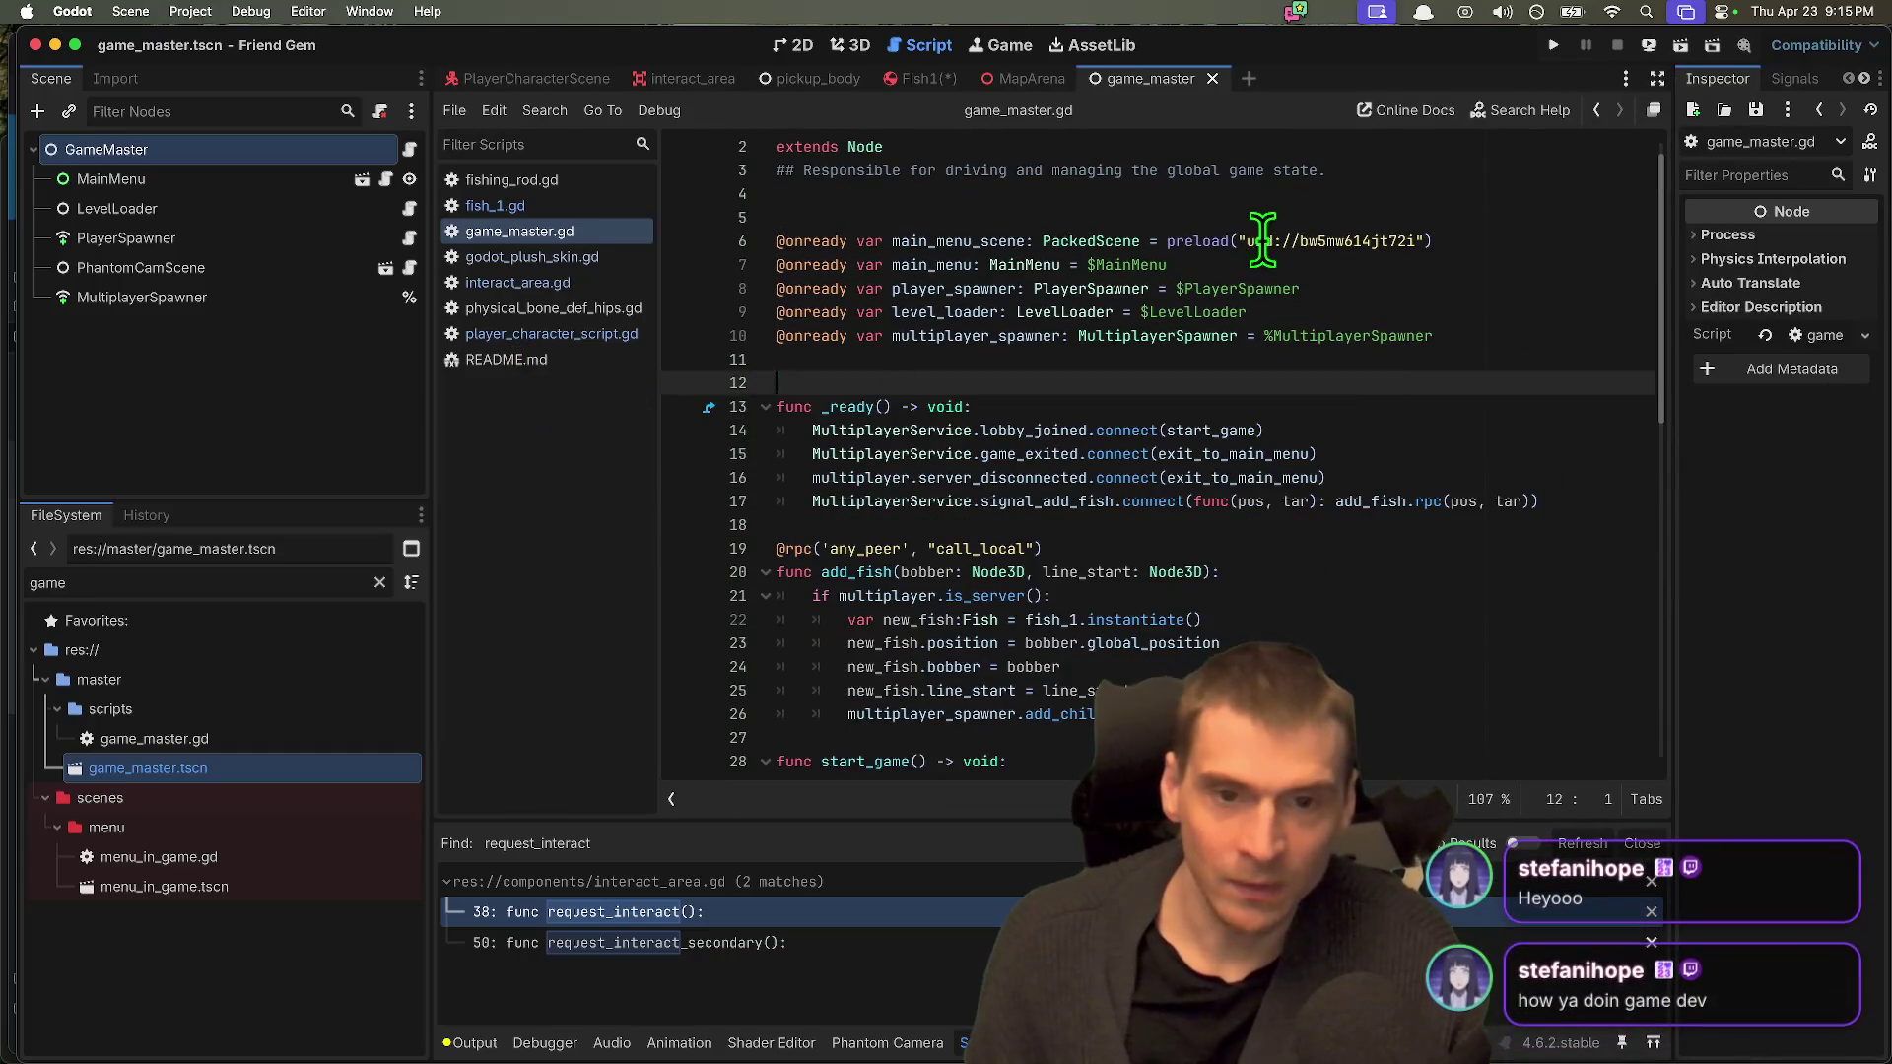
left_click(1109, 204)
key("BackSpace")
key("Up")
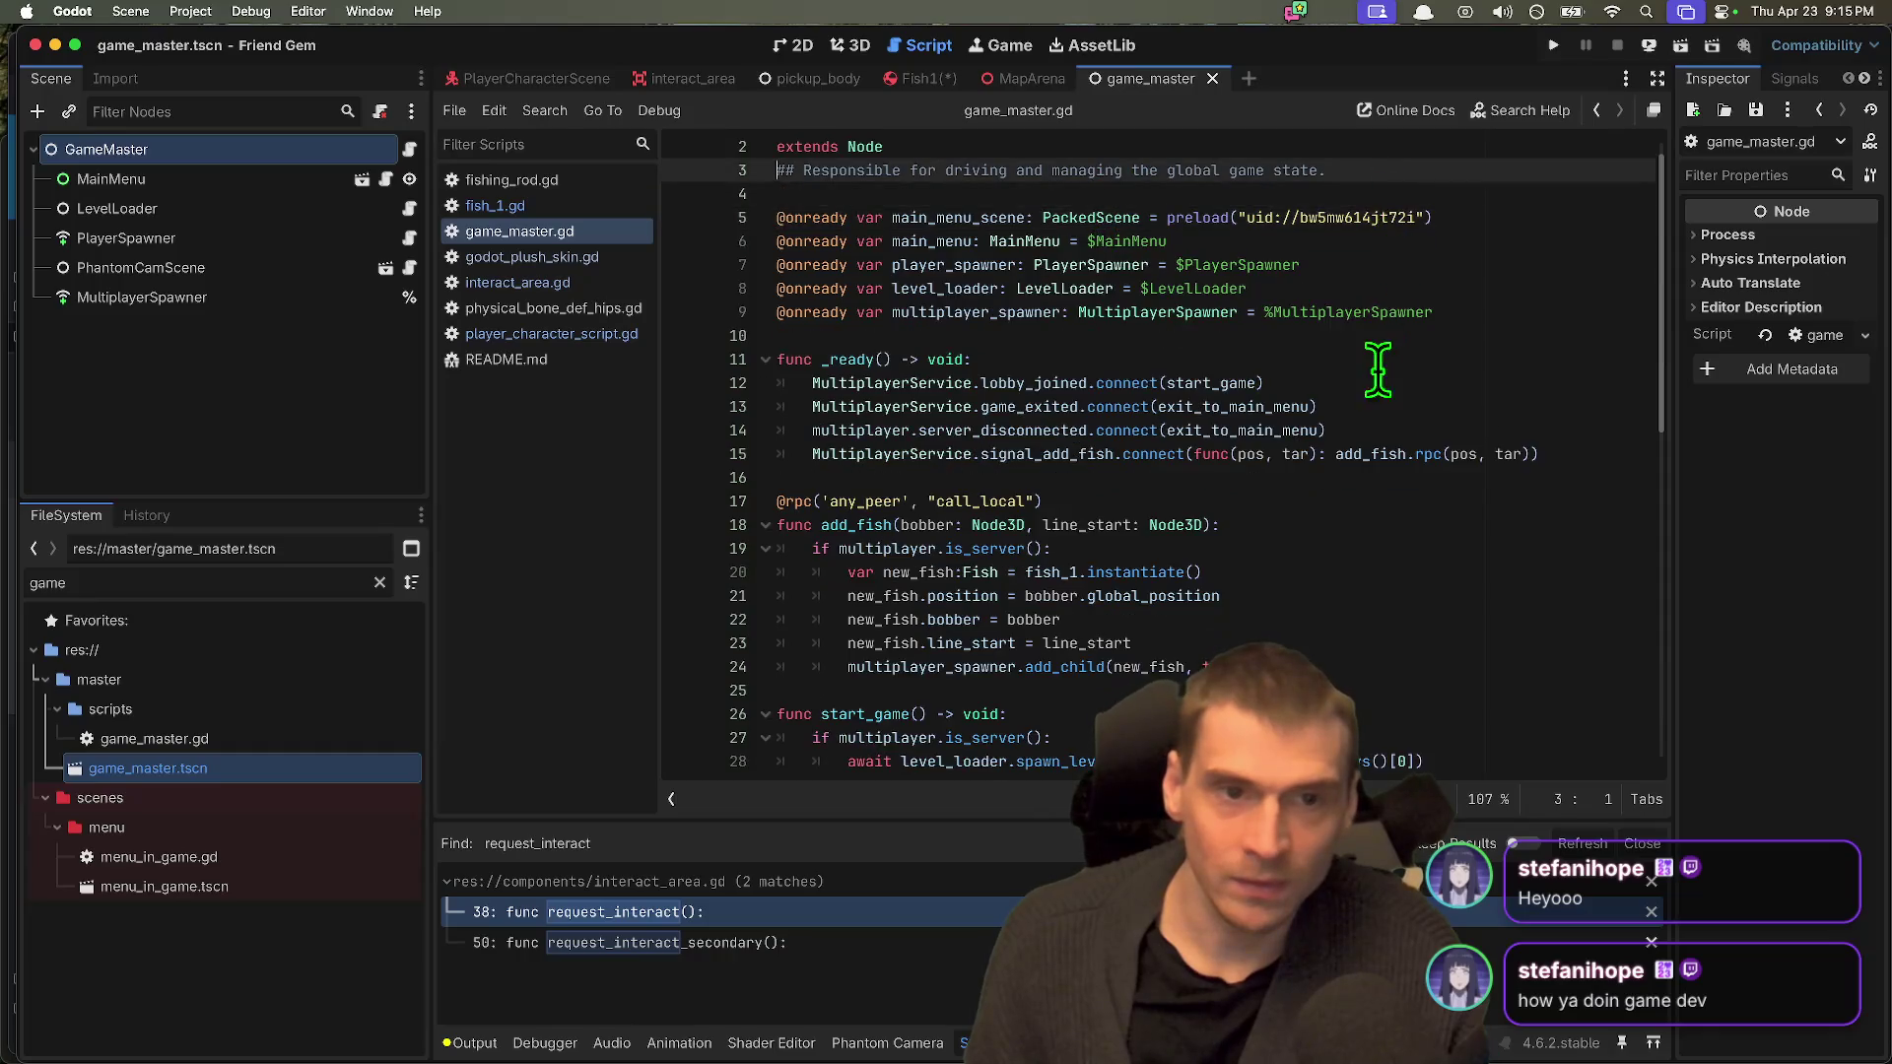
Step: Delete the add_fish function and the server-only fish, rod, rock and mush spawning block
mouse_move(1380, 662)
left_mouse_down()
mouse_move(1407, 616)
mouse_move(921, 532)
mouse_move(778, 480)
left_mouse_up()
key("BackSpace")
scroll(1246, 571, "down", 2)
left_click_drag(1247, 581, 778, 512)
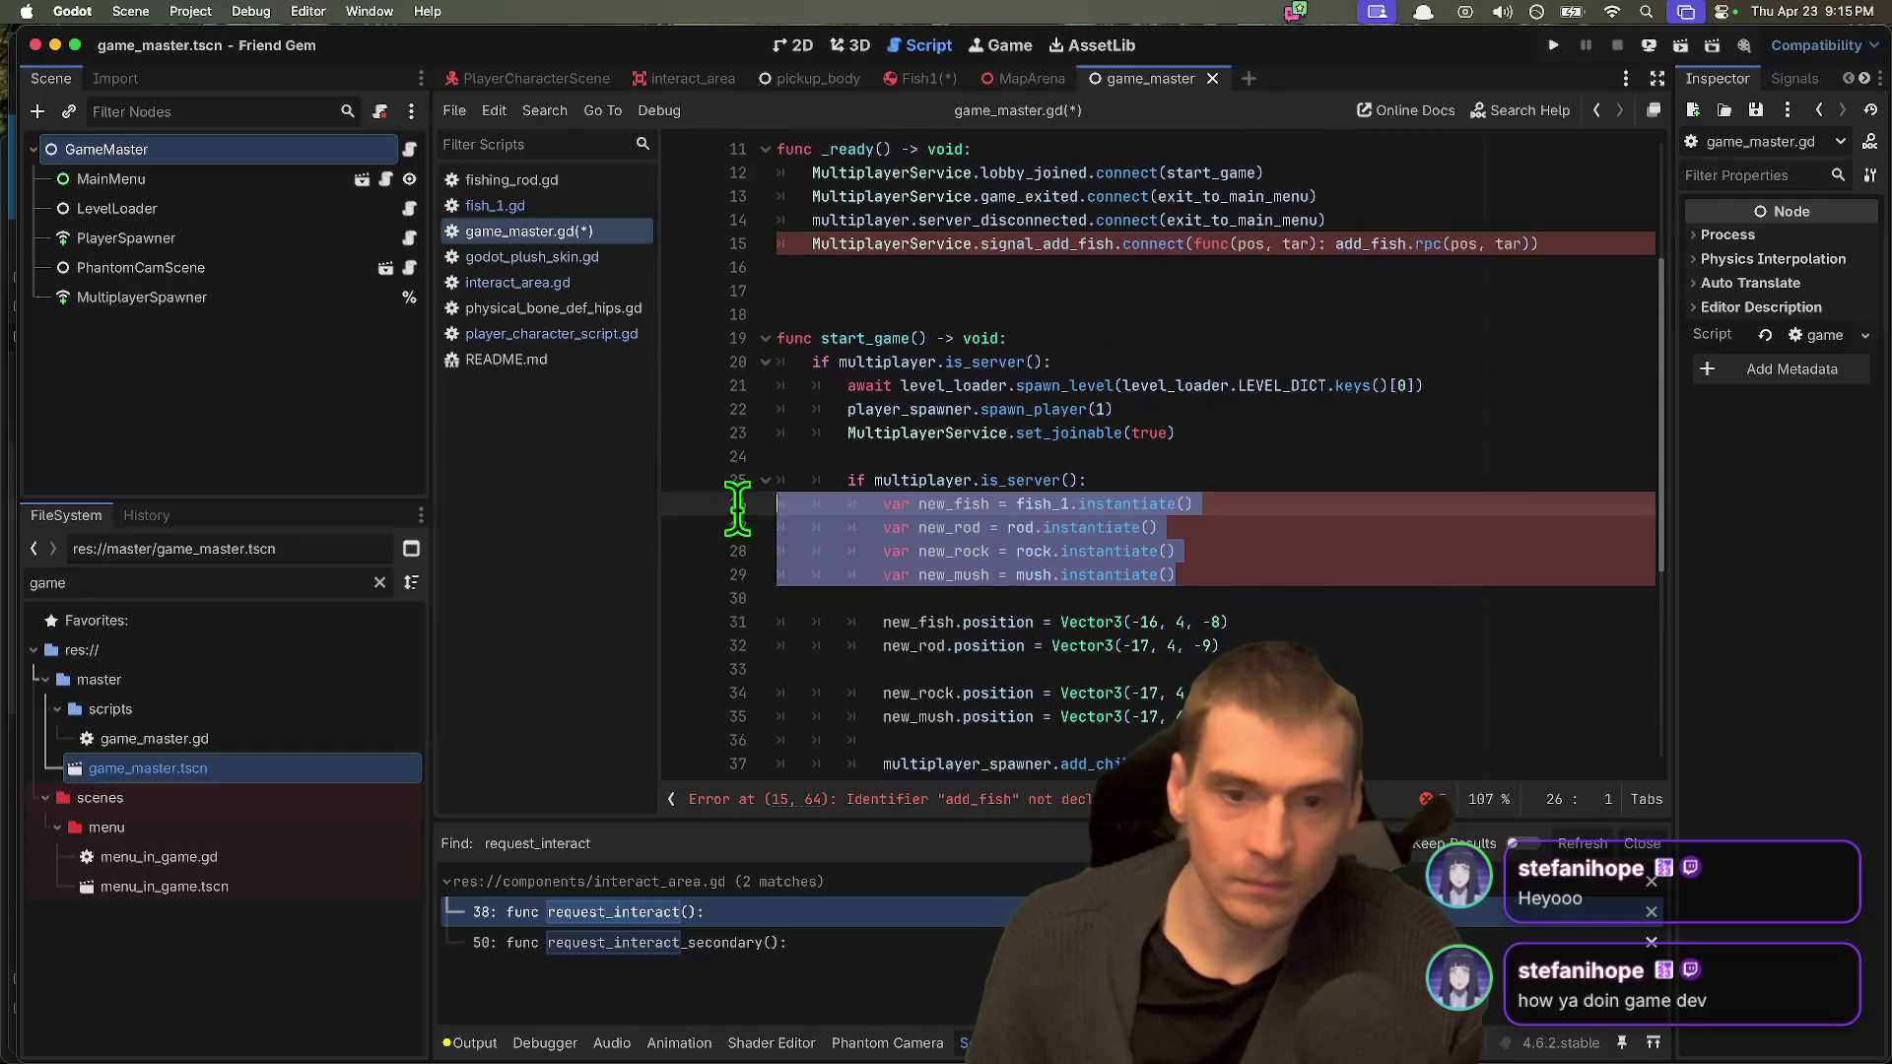
scroll(1027, 537, "down", 3)
key("BackSpace")
mouse_move(1334, 592)
left_mouse_down()
mouse_move(1098, 562)
mouse_move(517, 337)
left_mouse_up()
key("BackSpace")
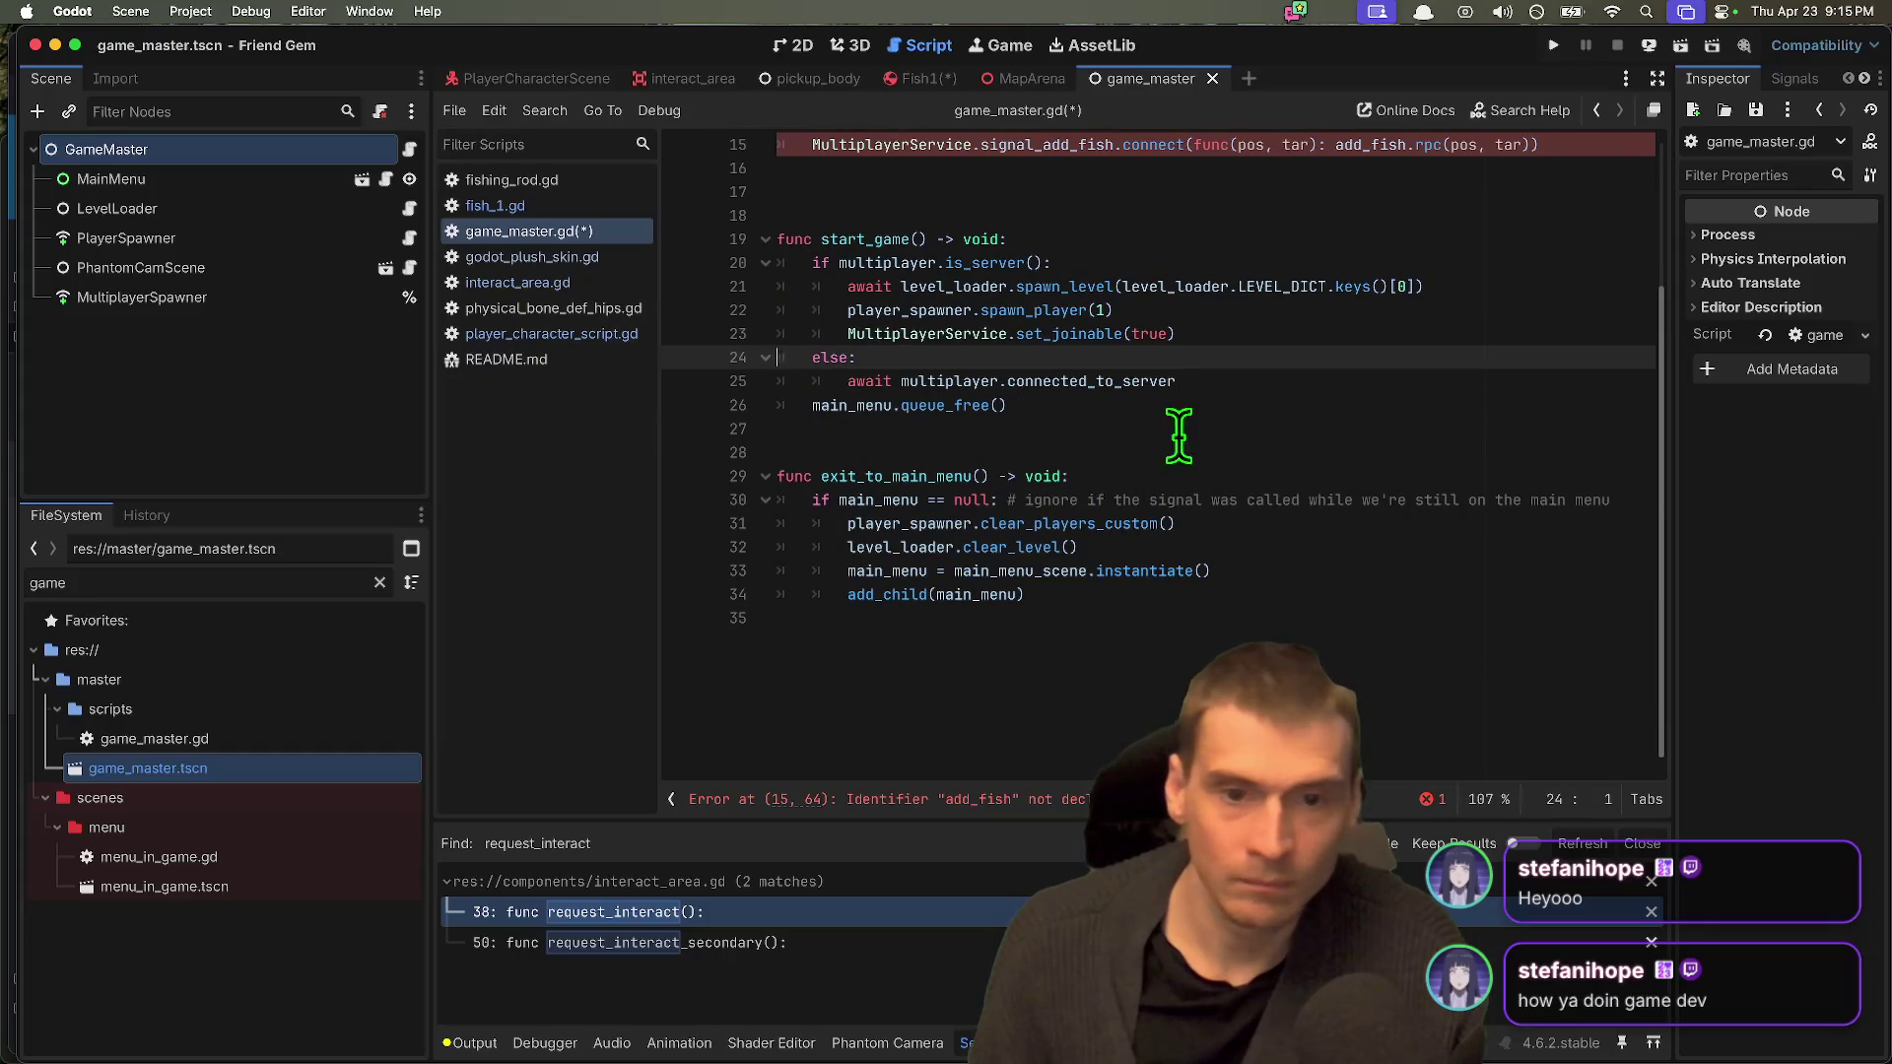
left_click(1171, 443)
key("BackSpace")
Step: Remove the add_fish signal connection, save game_master.gd, and run the project
left_click(1427, 634)
scroll(1310, 592, "up", 5)
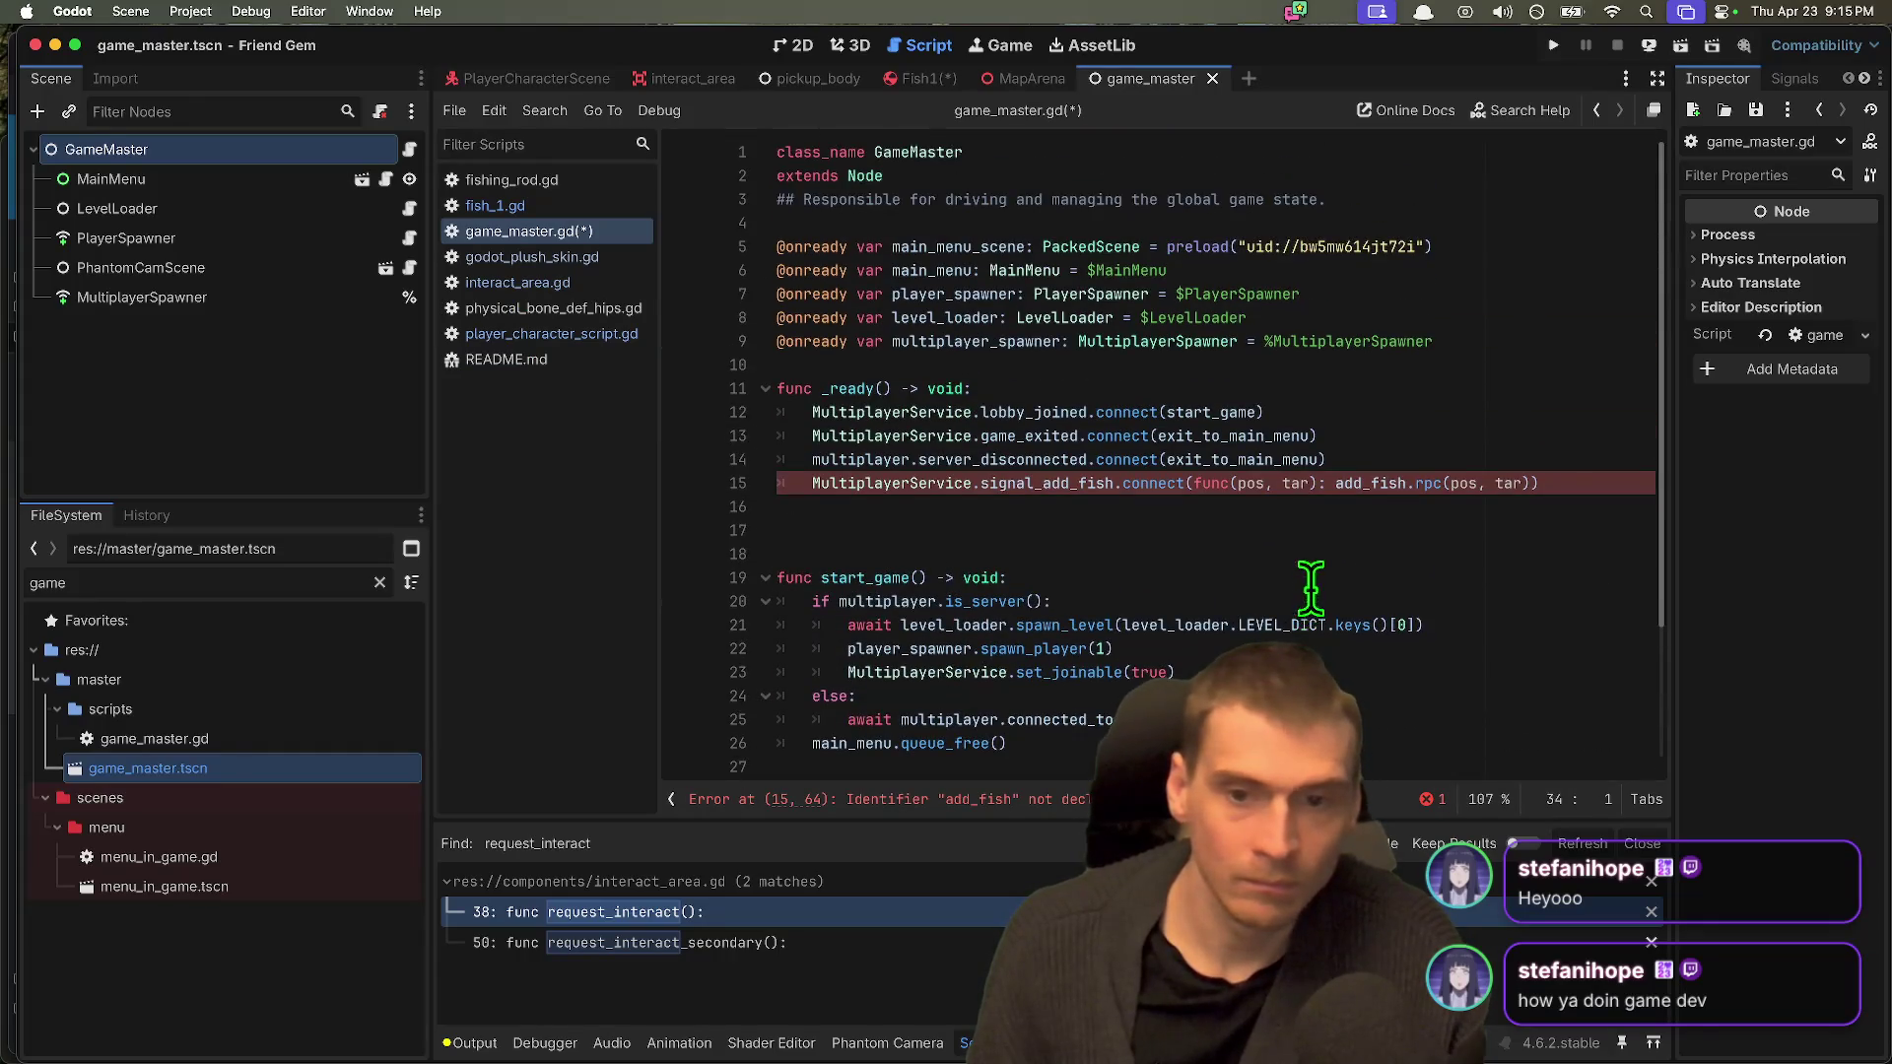
left_click(1310, 530)
key("BackSpace")
key("BackSpace")
key("ctrl+x")
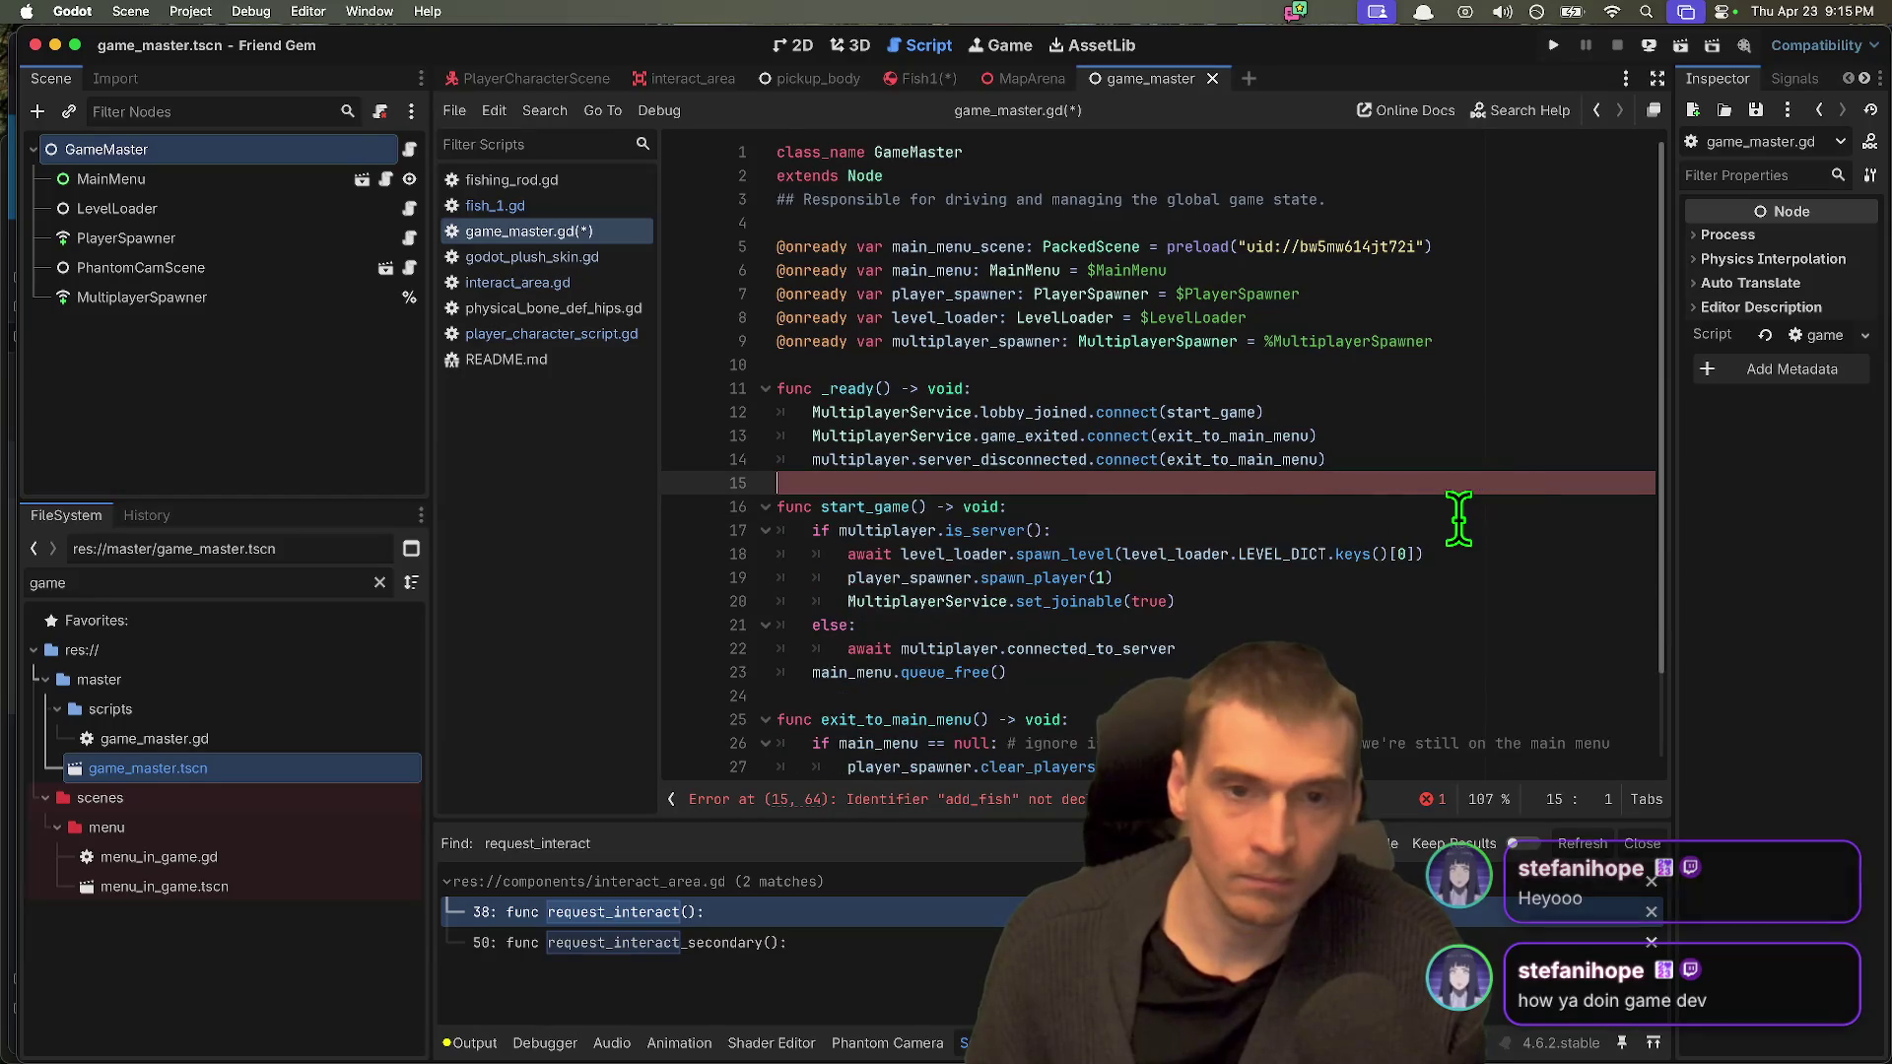
key("ctrl+s")
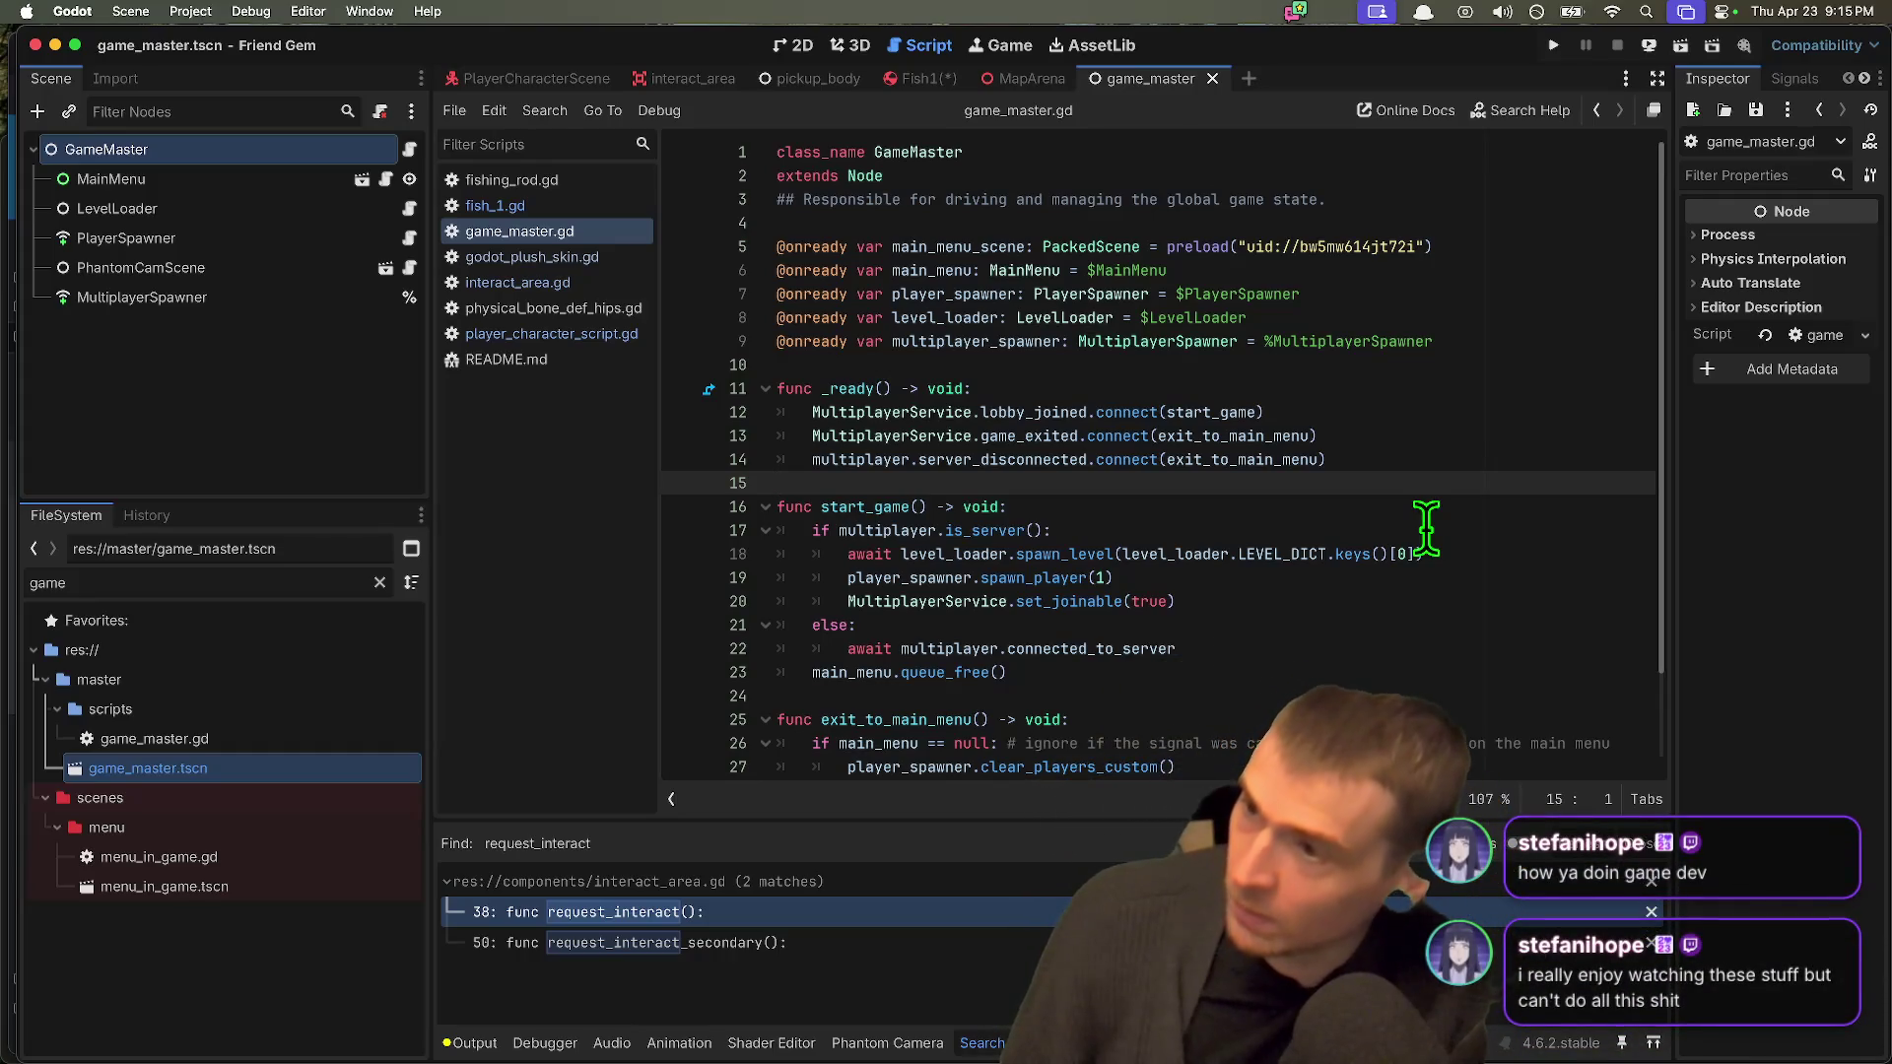
key("super+b")
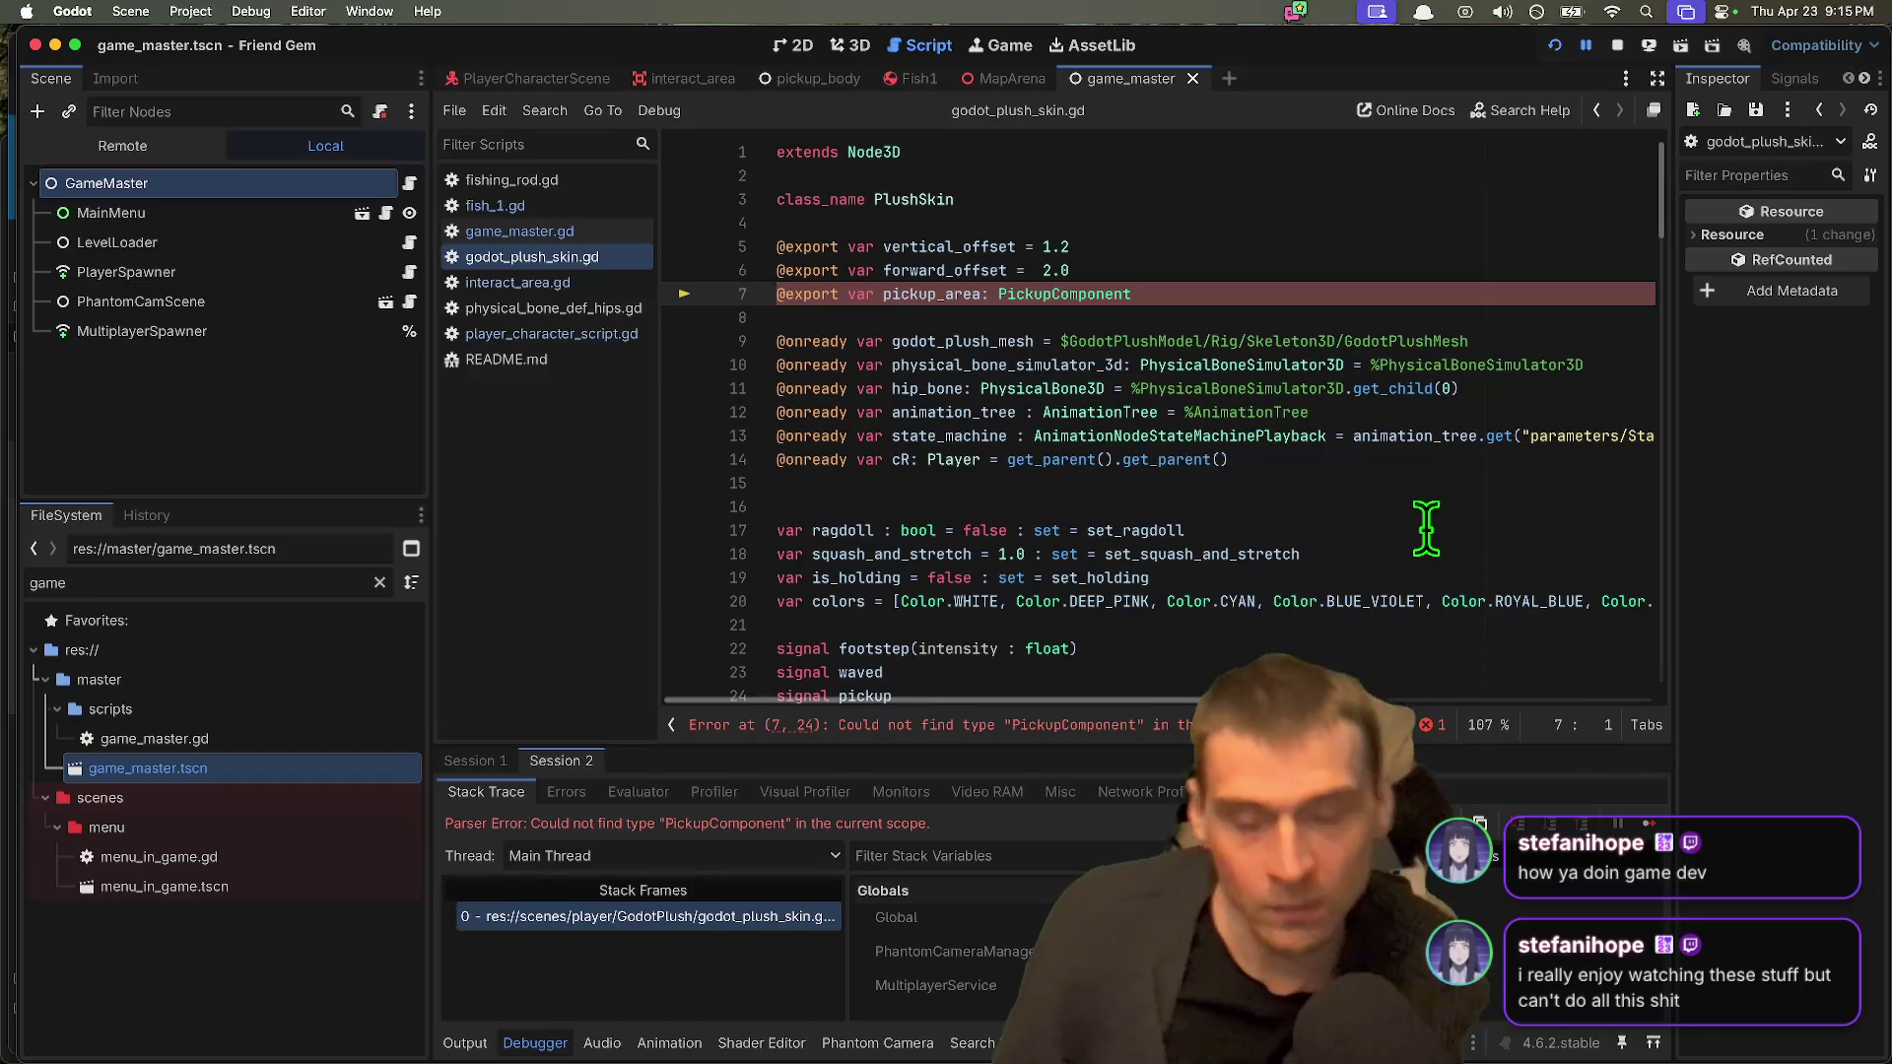
Step: Comment out the pickup_area export on line 7 and retry running the game
left_click(1617, 46)
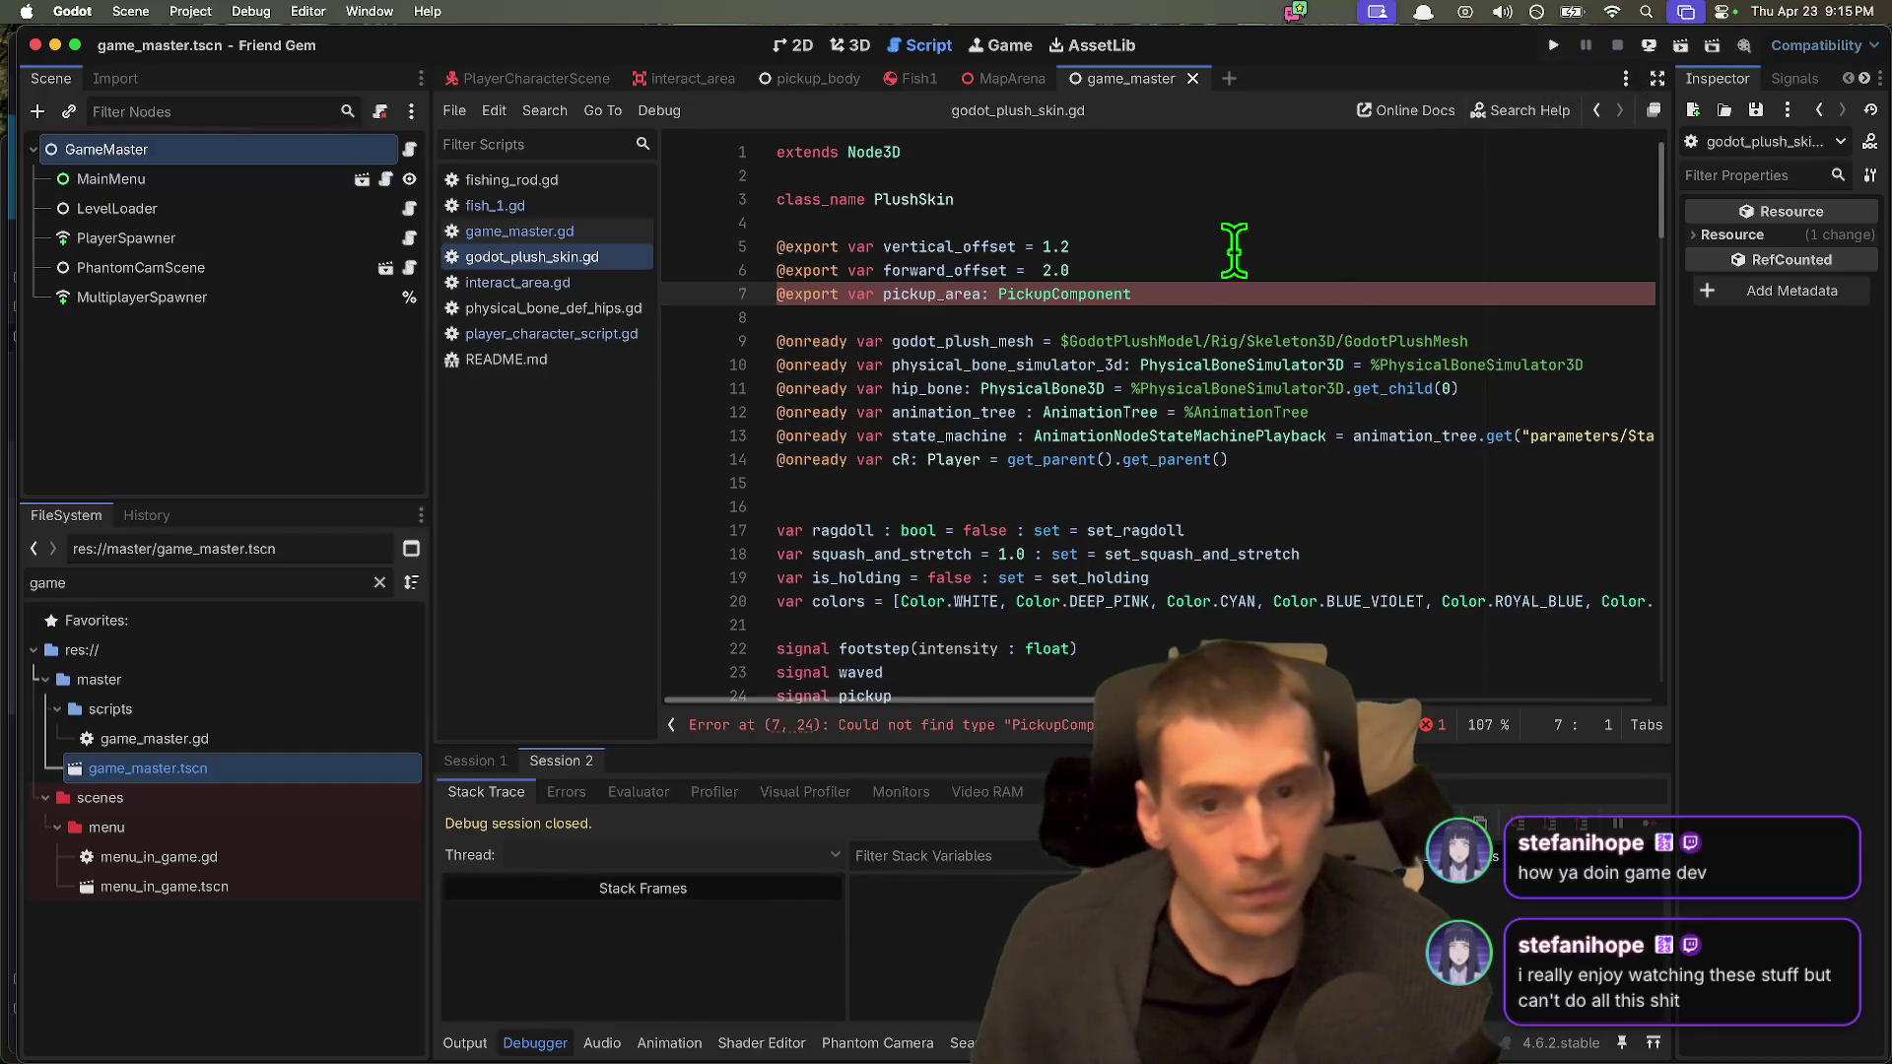
left_click(1182, 294)
triple_click(1181, 294)
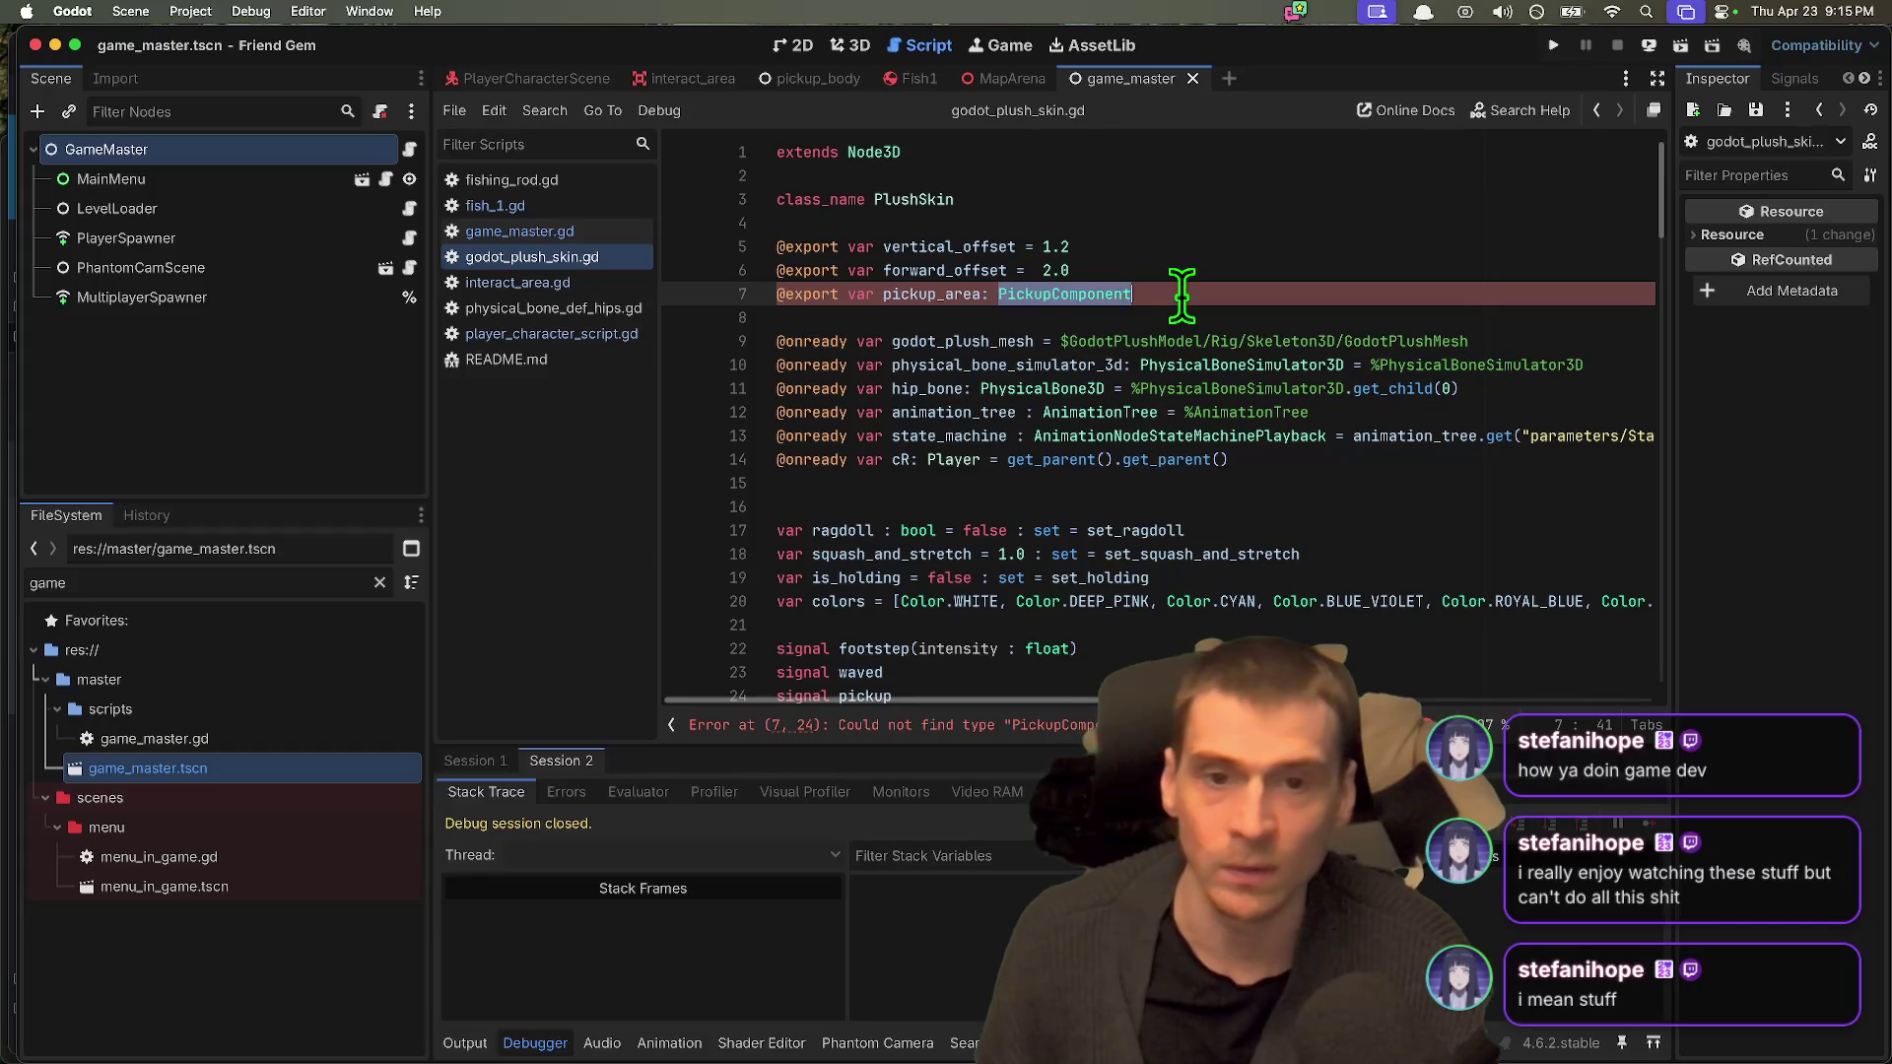
key("ctrl+k")
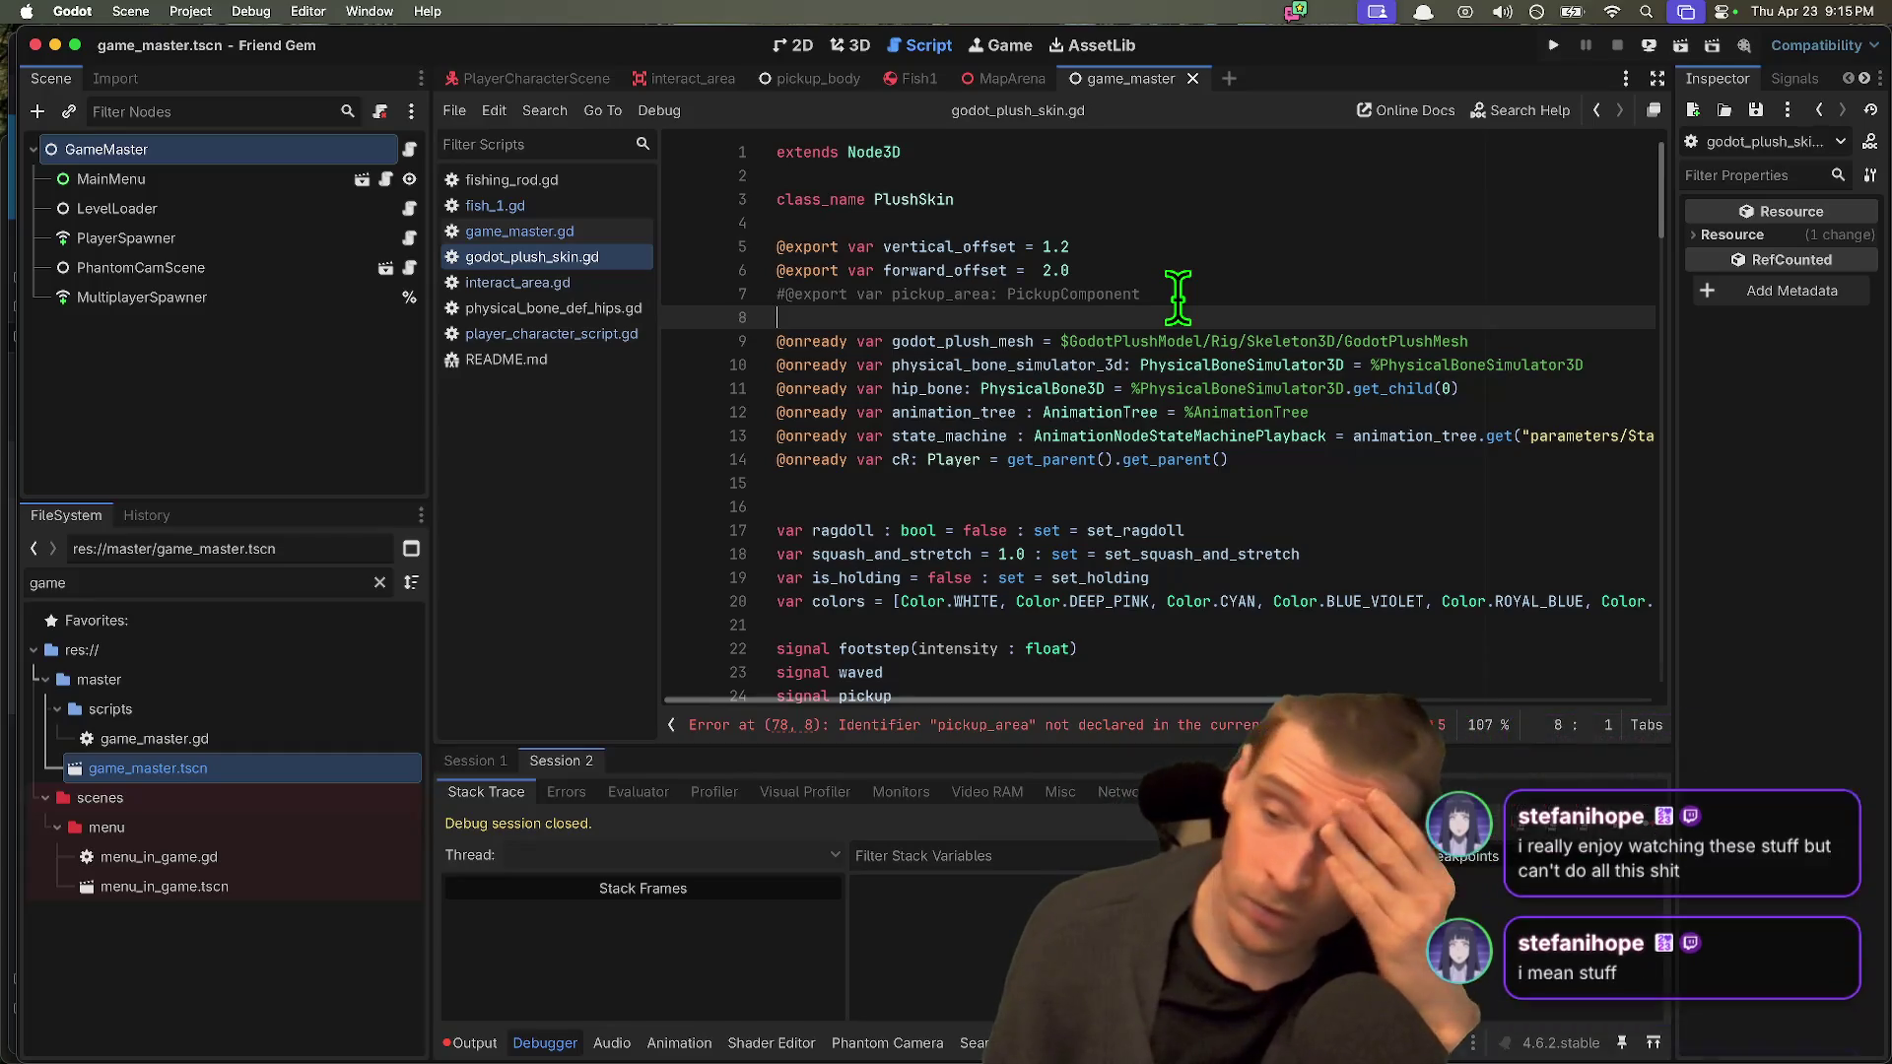
key("super+b")
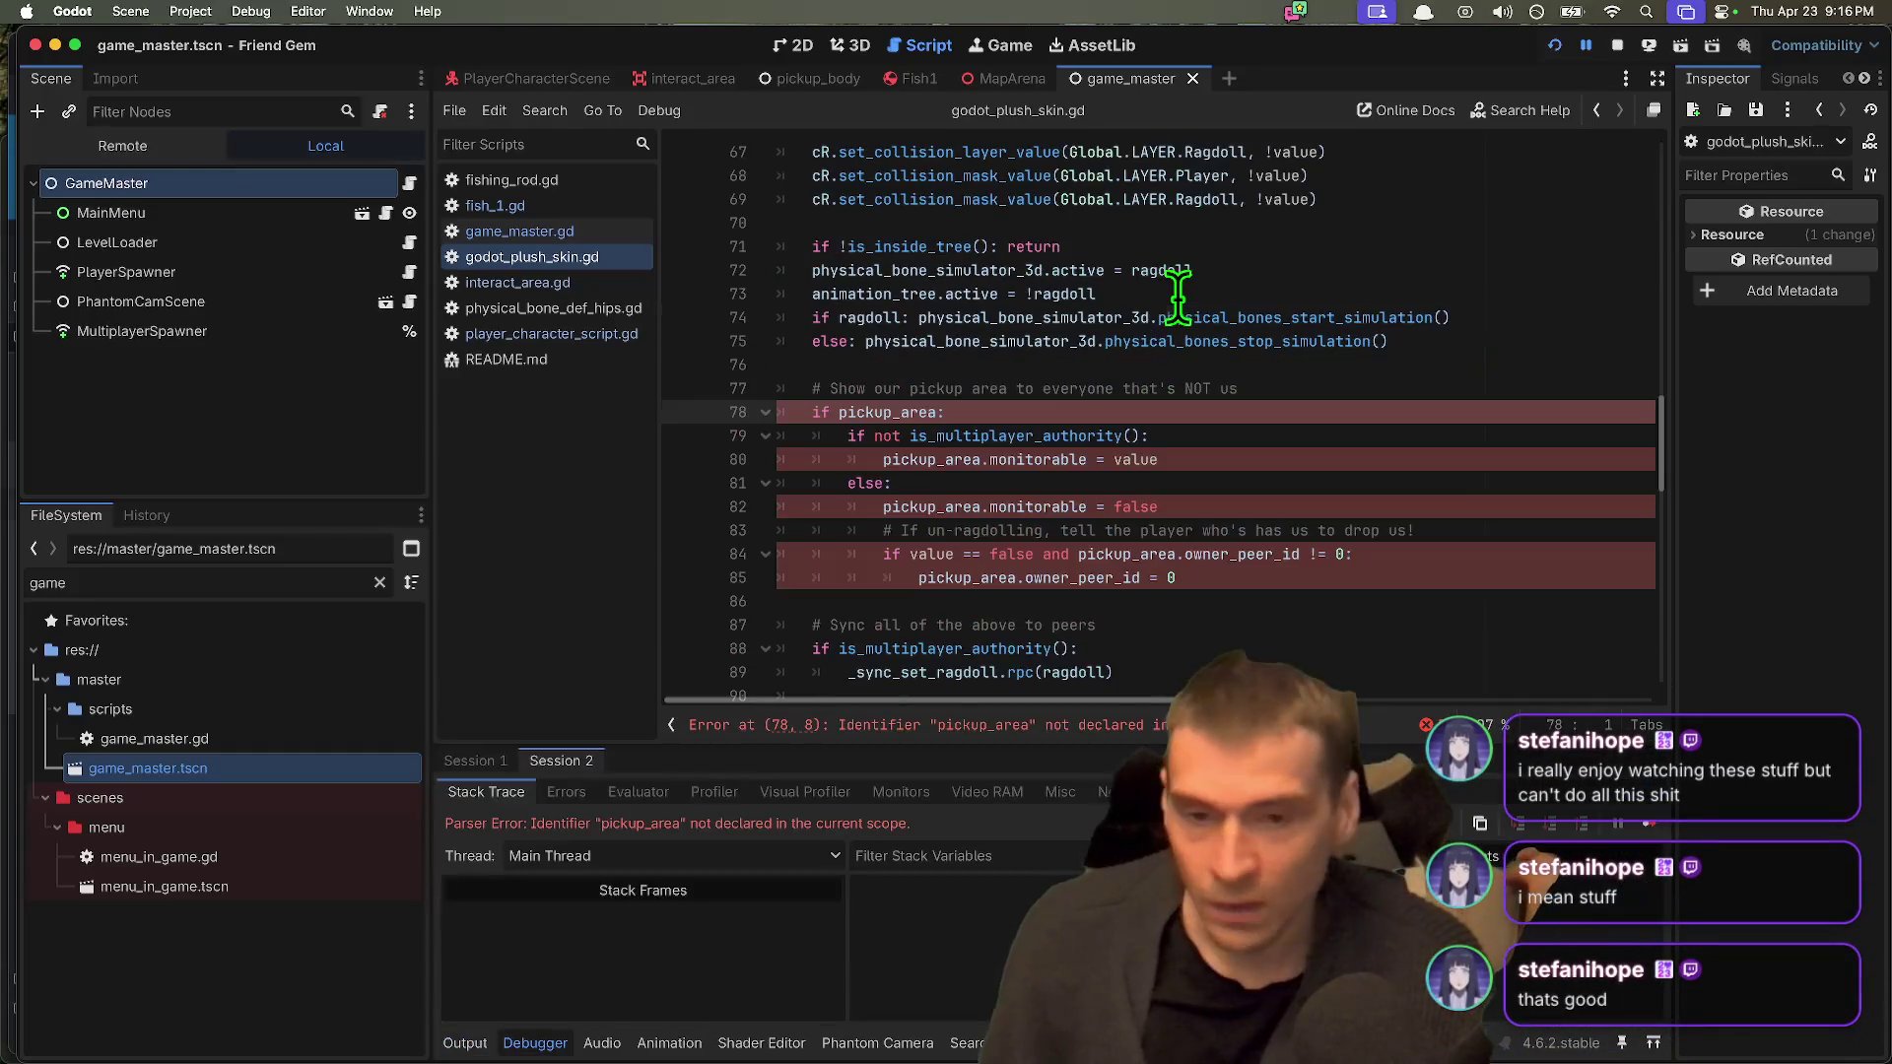
left_click(1617, 45)
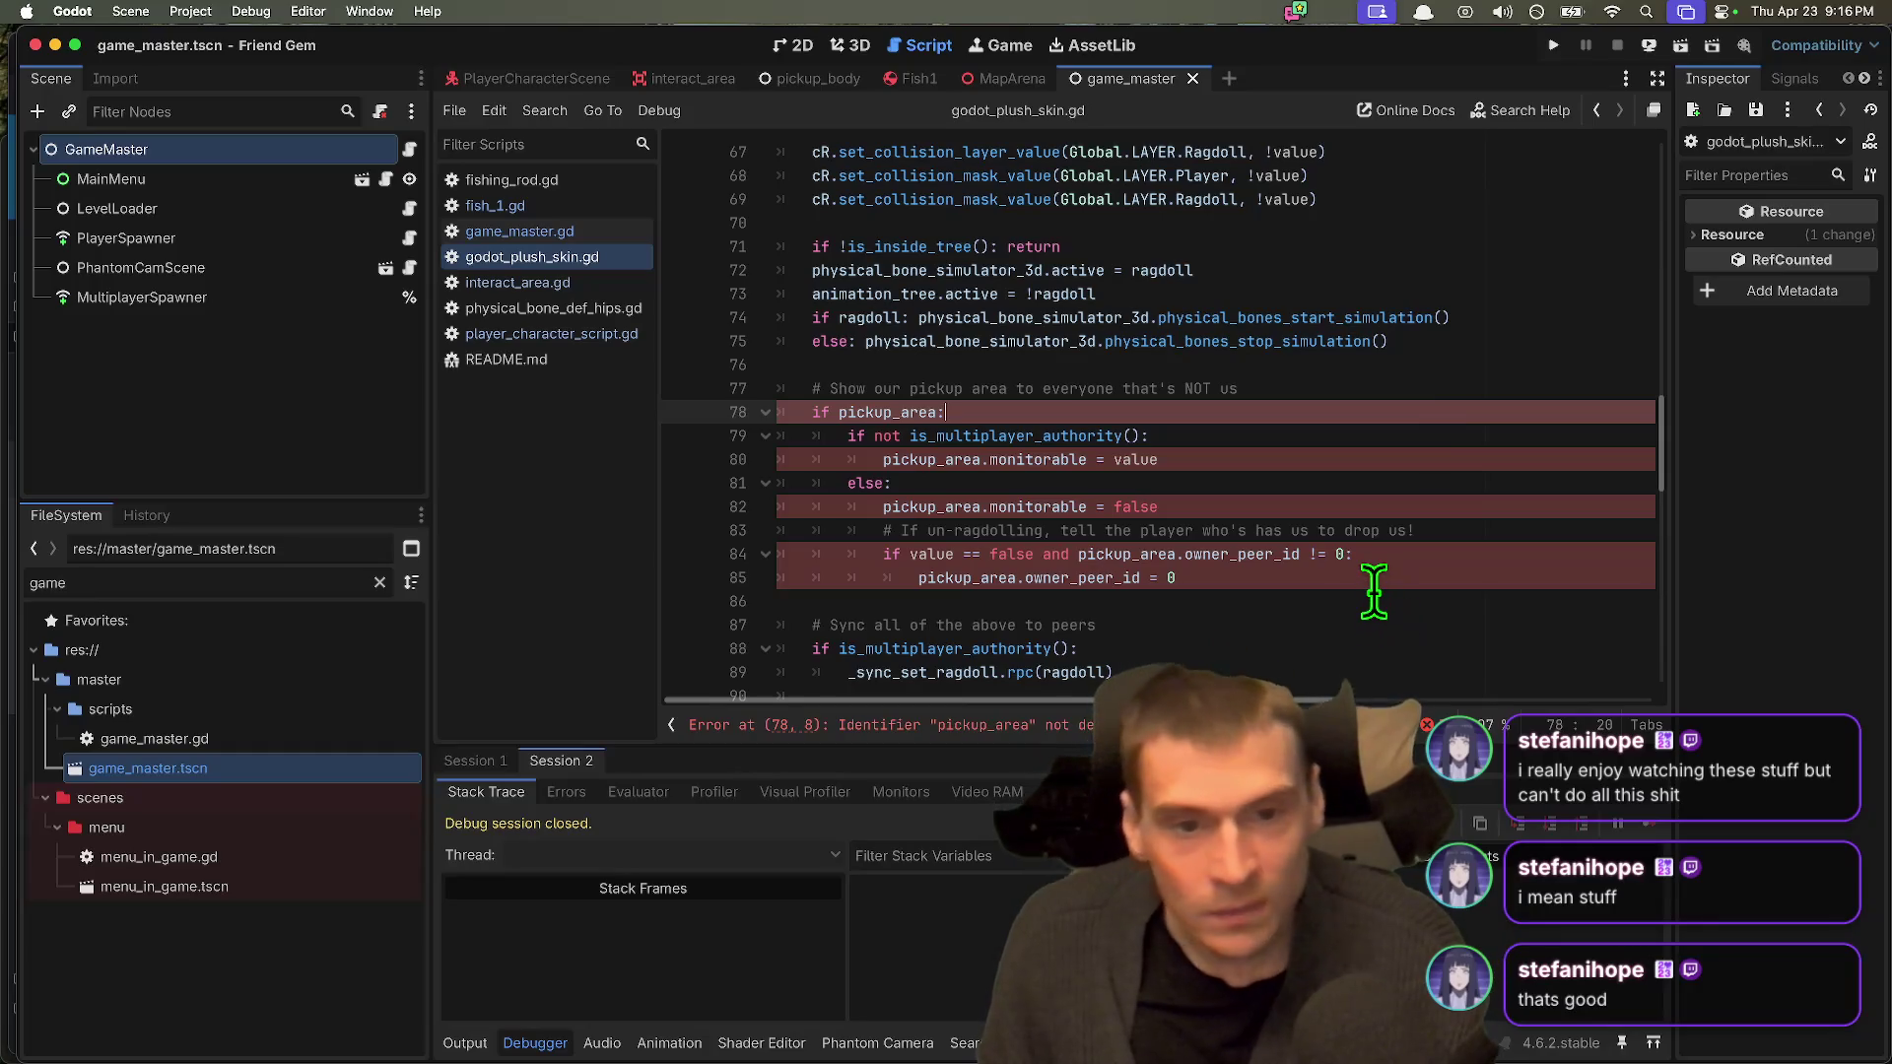
Step: Comment out the pickup-area visibility block on lines 78–85, save, and run again
scroll(1375, 592, "up", 20)
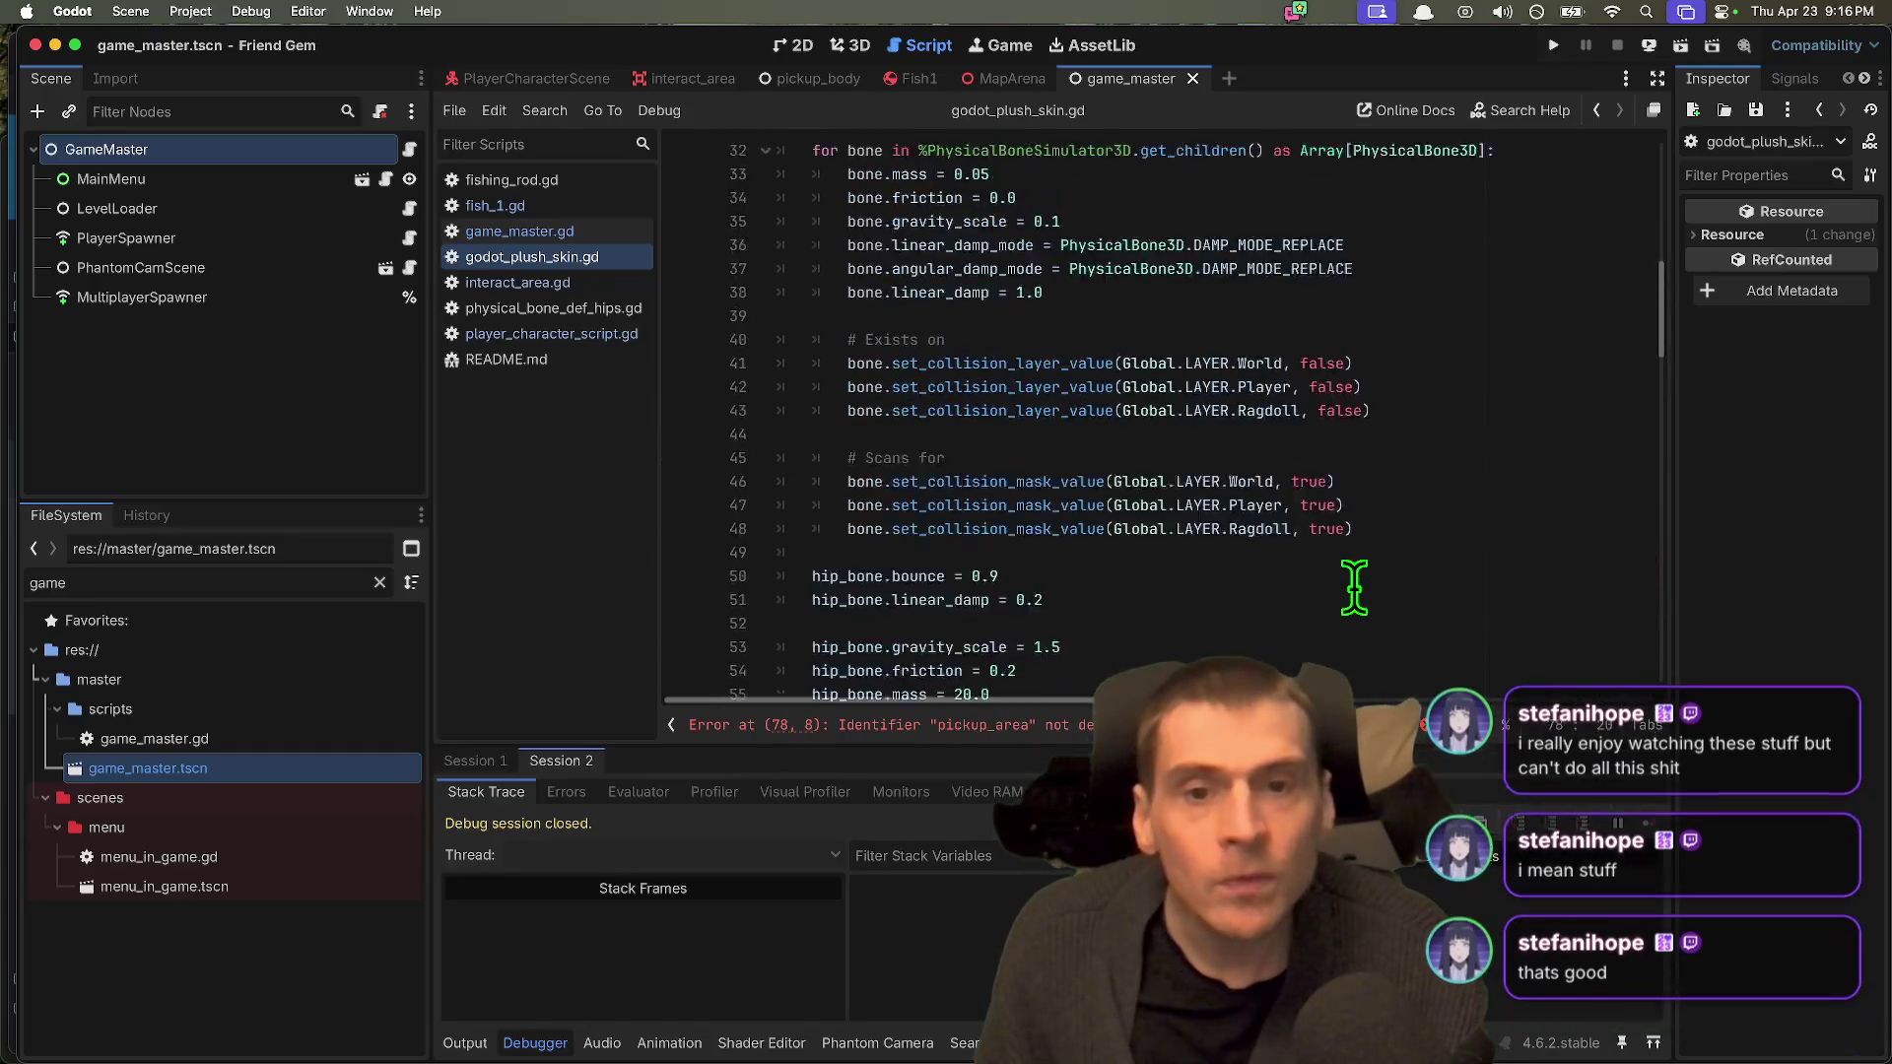
scroll(1356, 589, "down", 20)
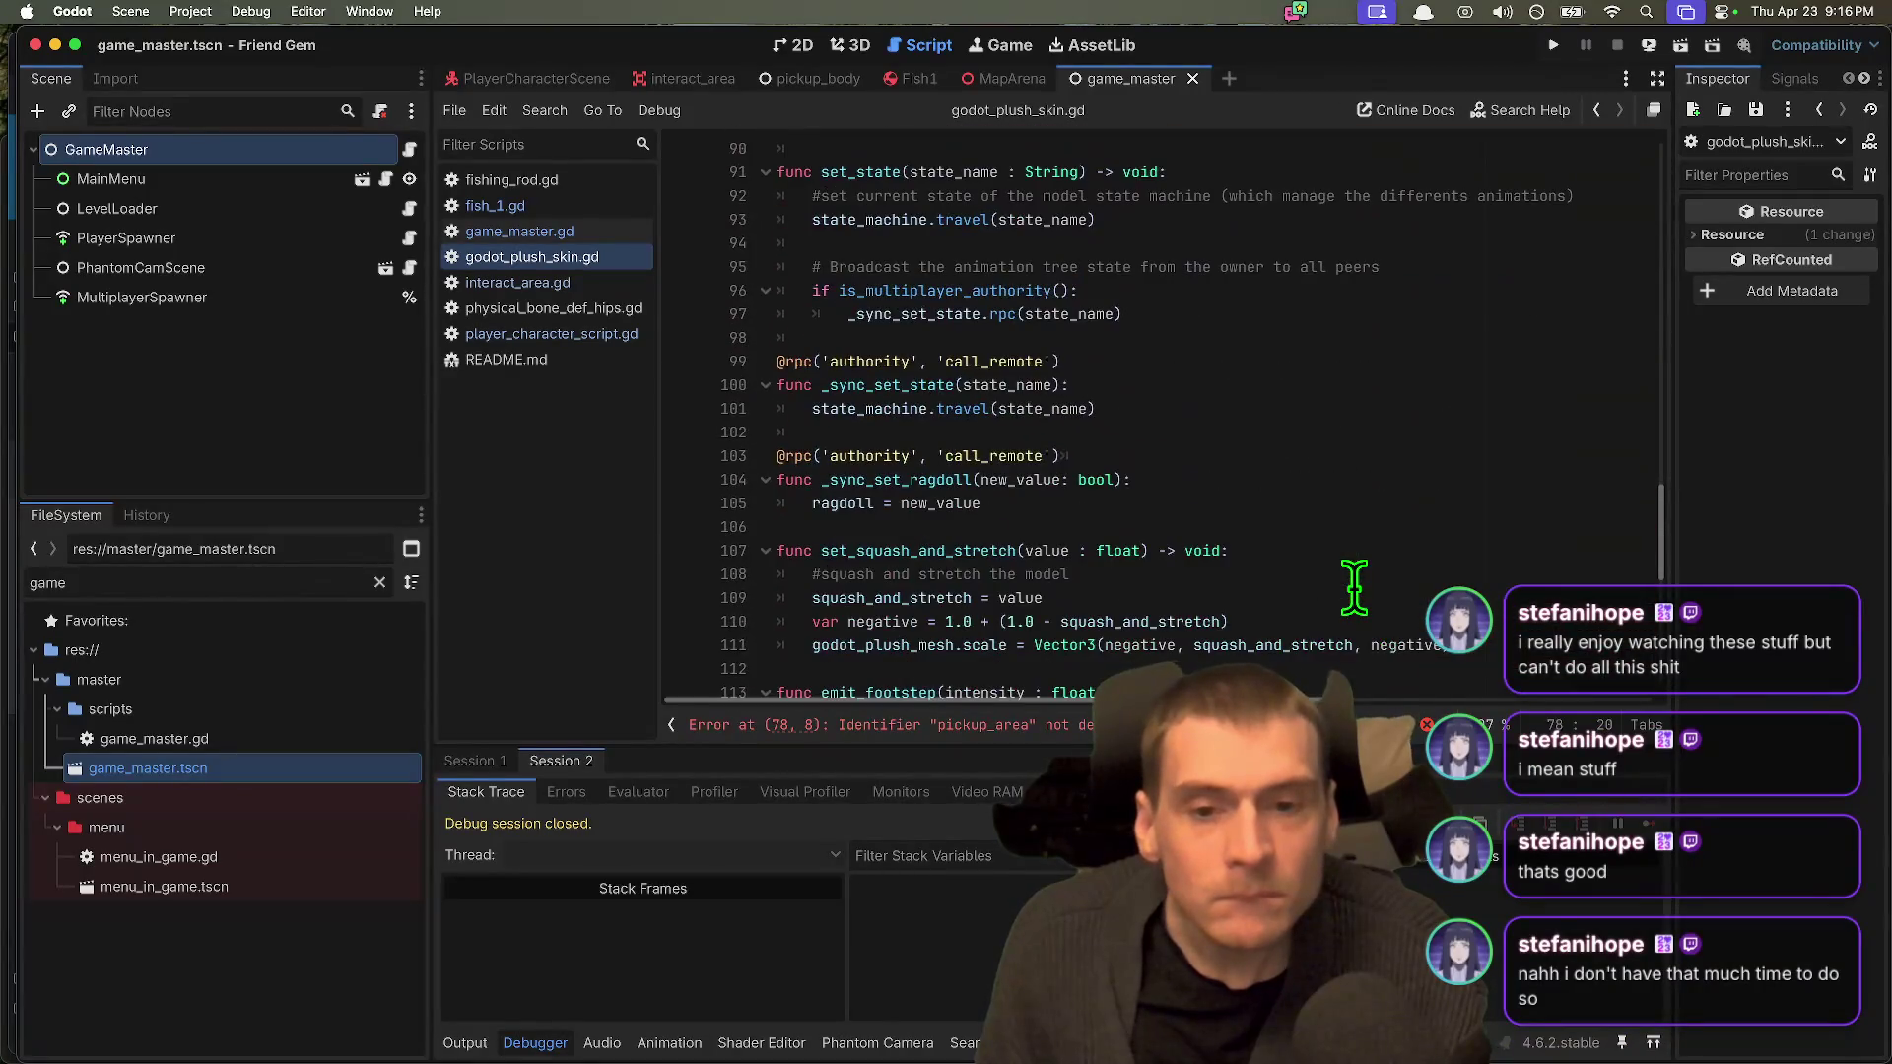
scroll(1353, 589, "up", 2)
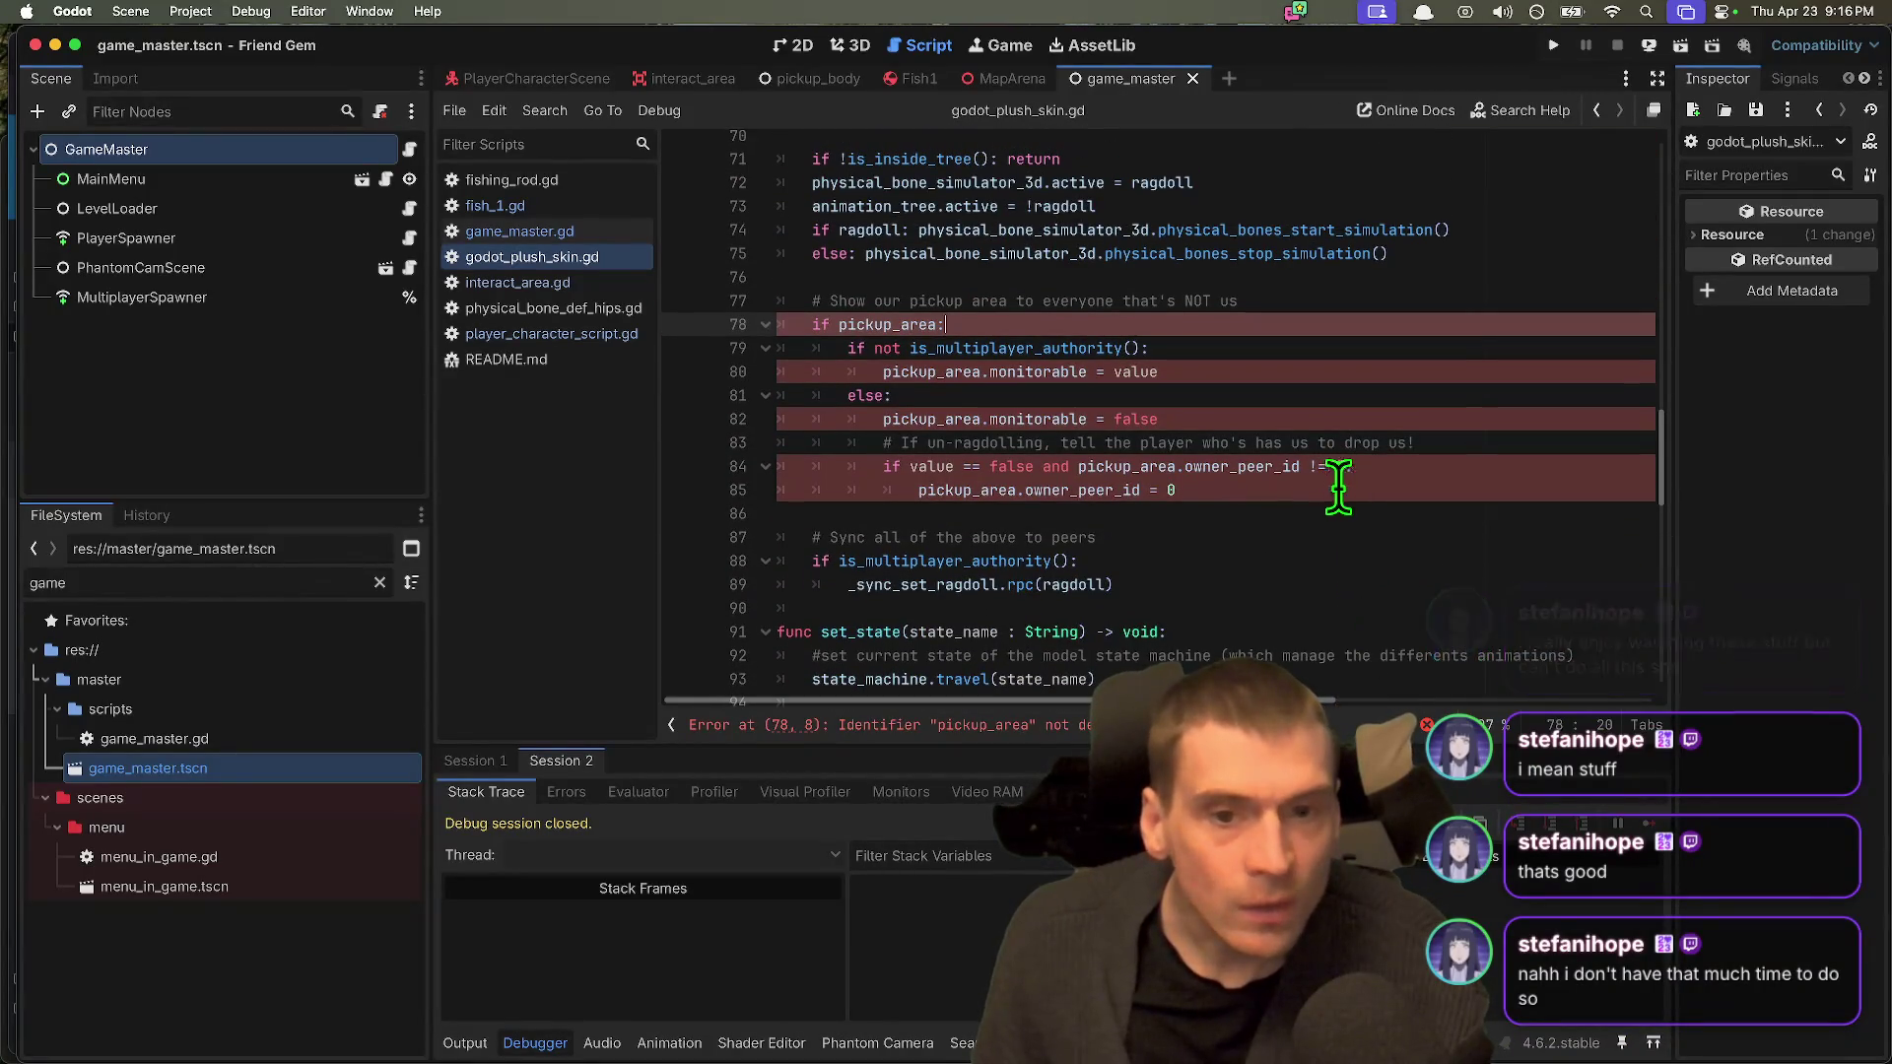
left_click_drag(1334, 483, 521, 311)
key("shift+Down")
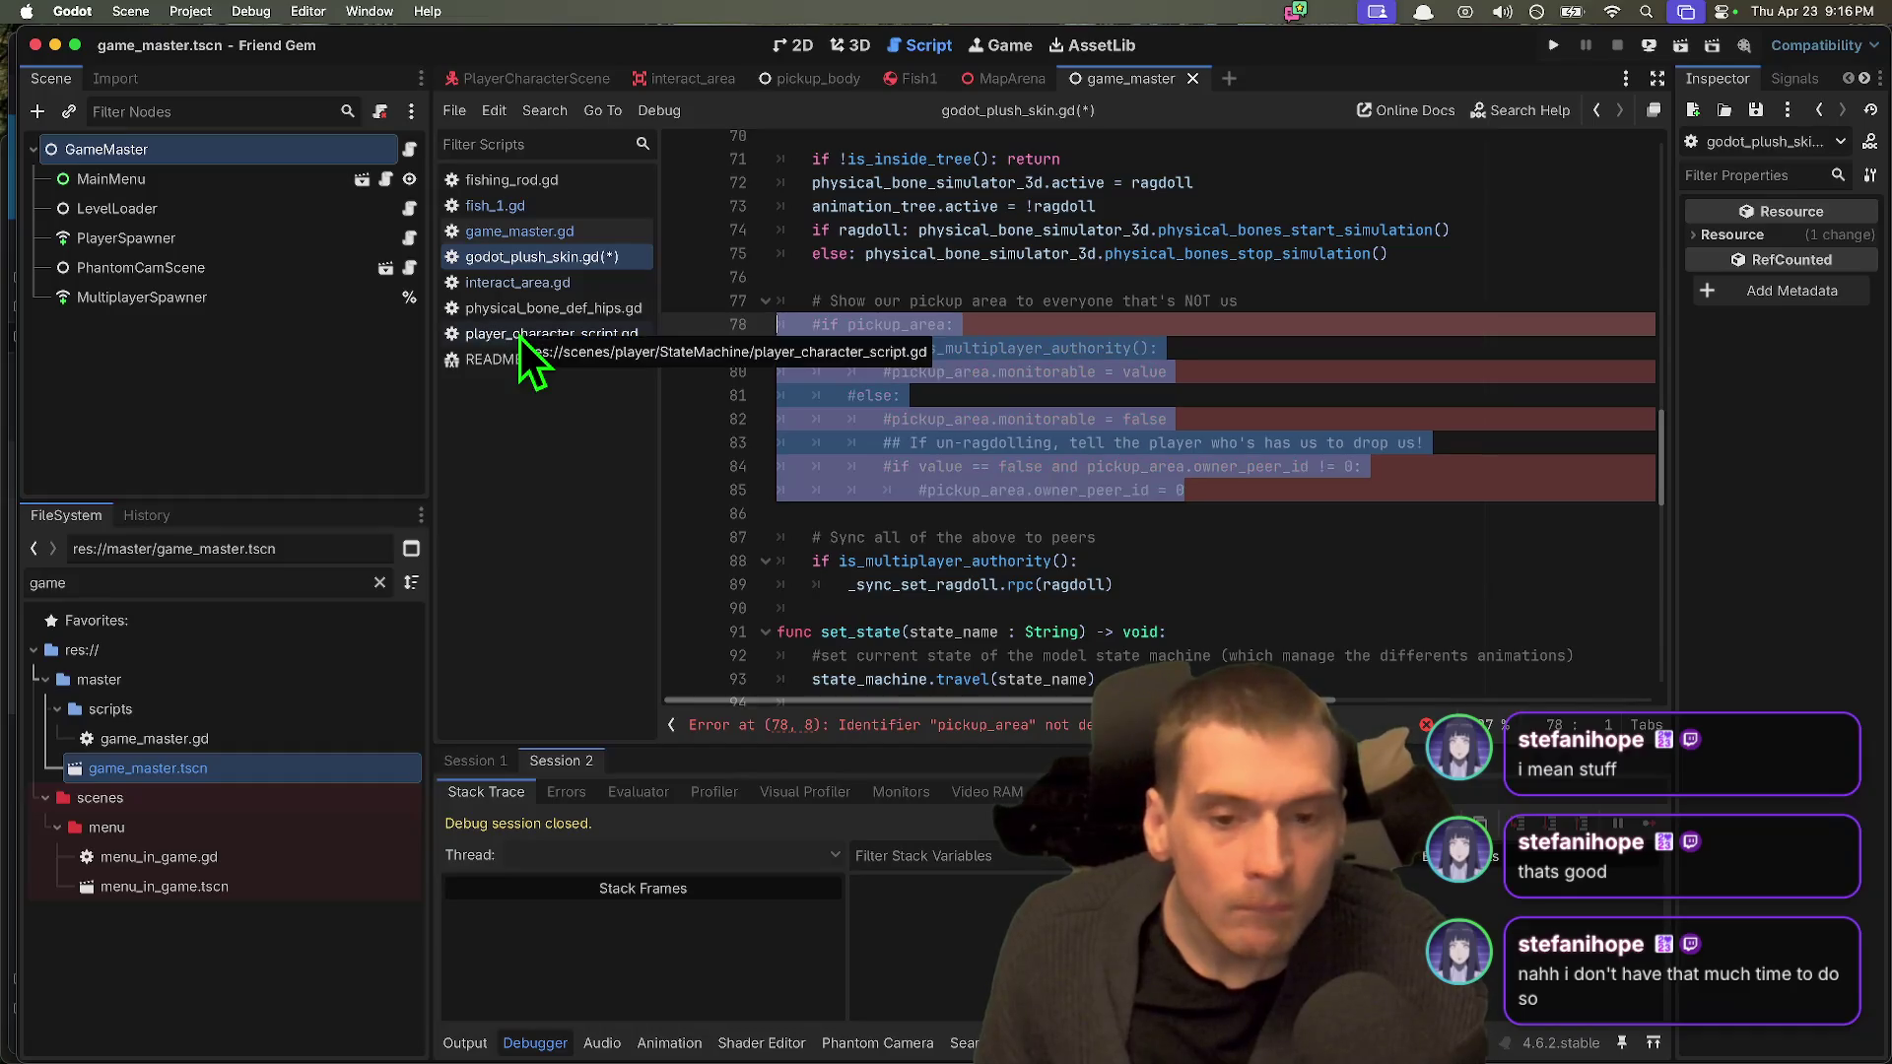
key("super+k")
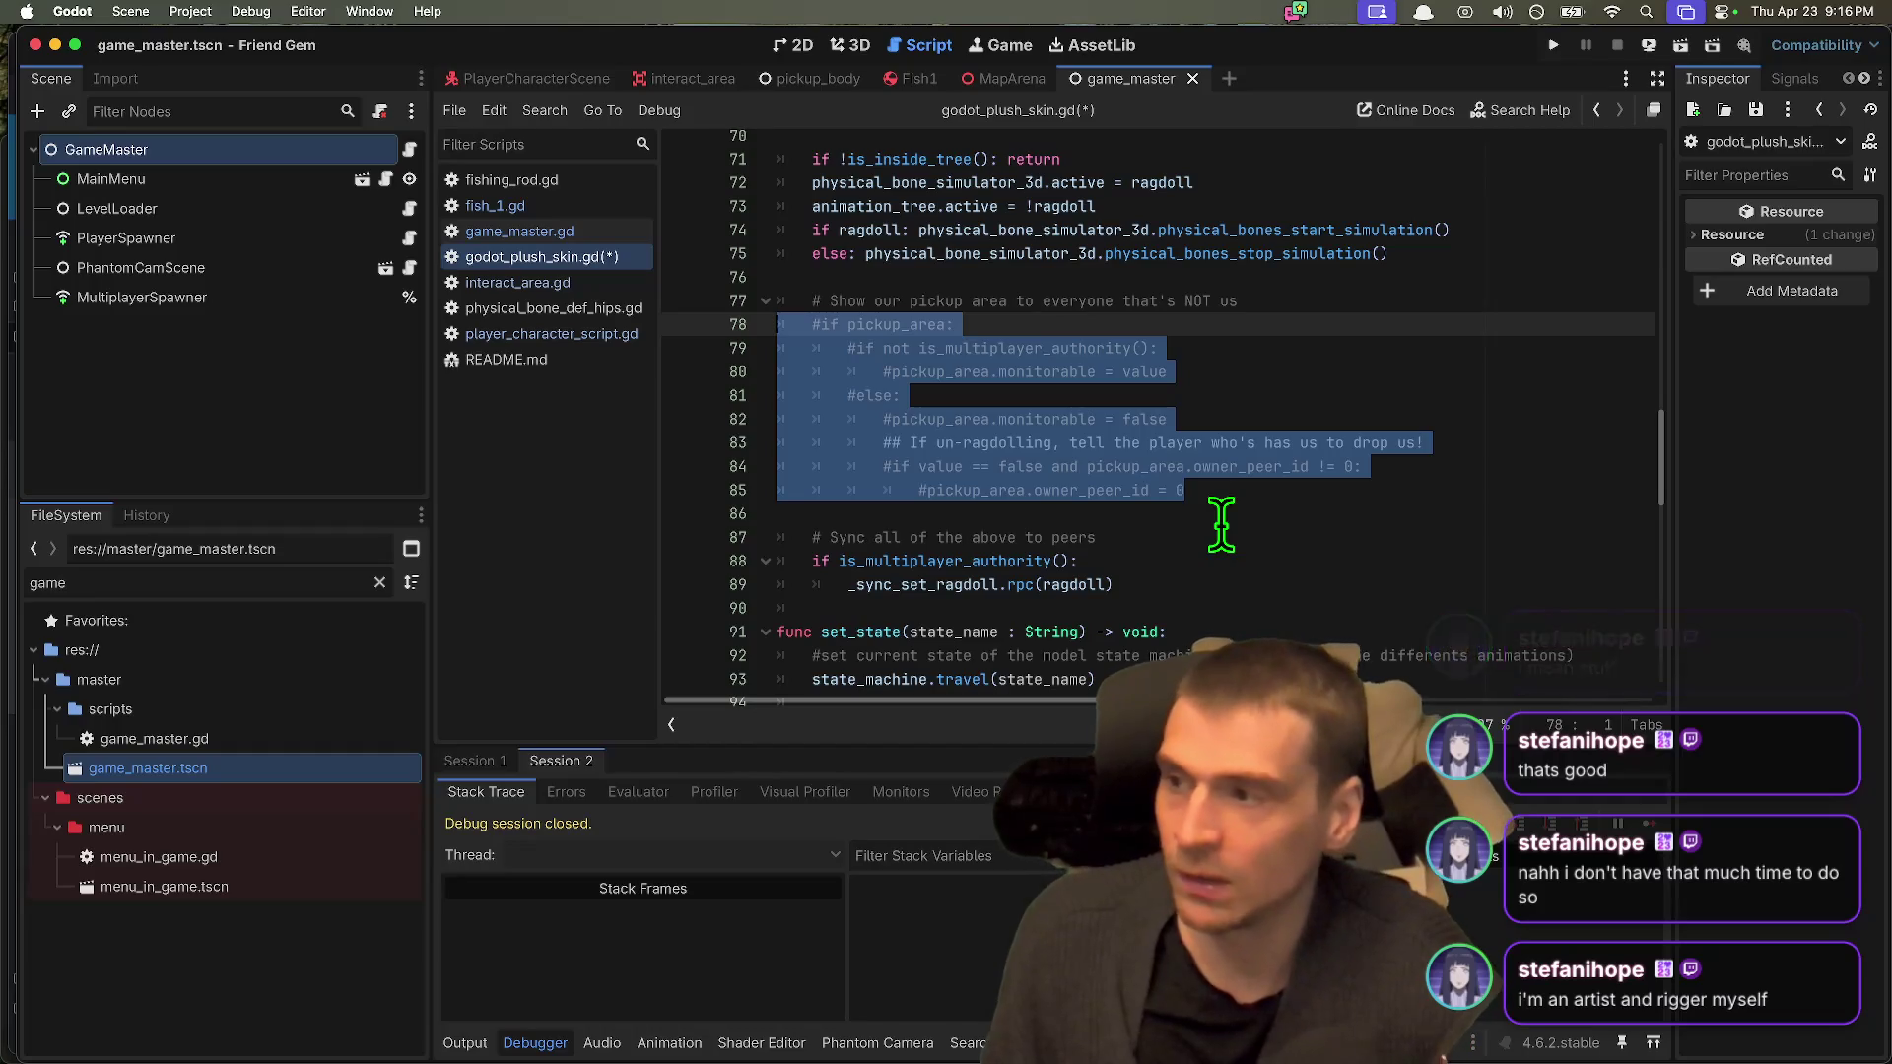
left_click(1222, 532)
key("ctrl+s")
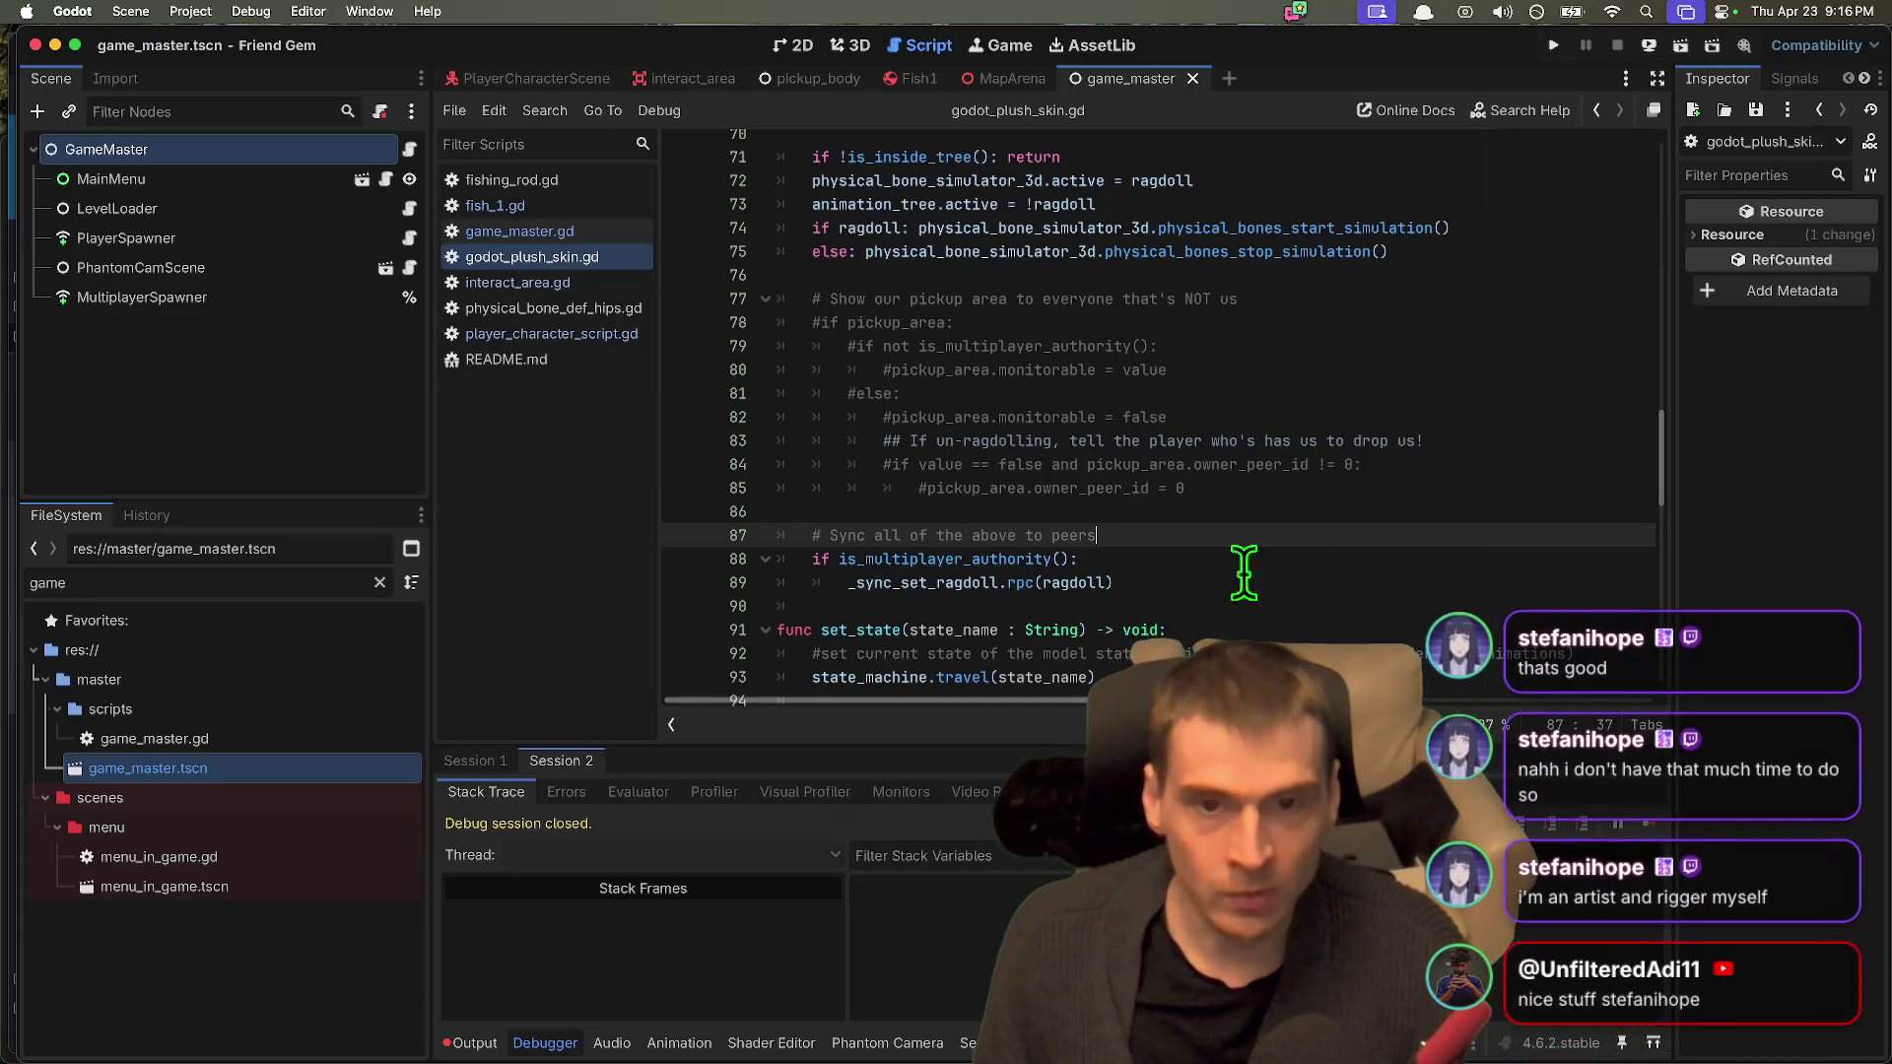
key("super+b")
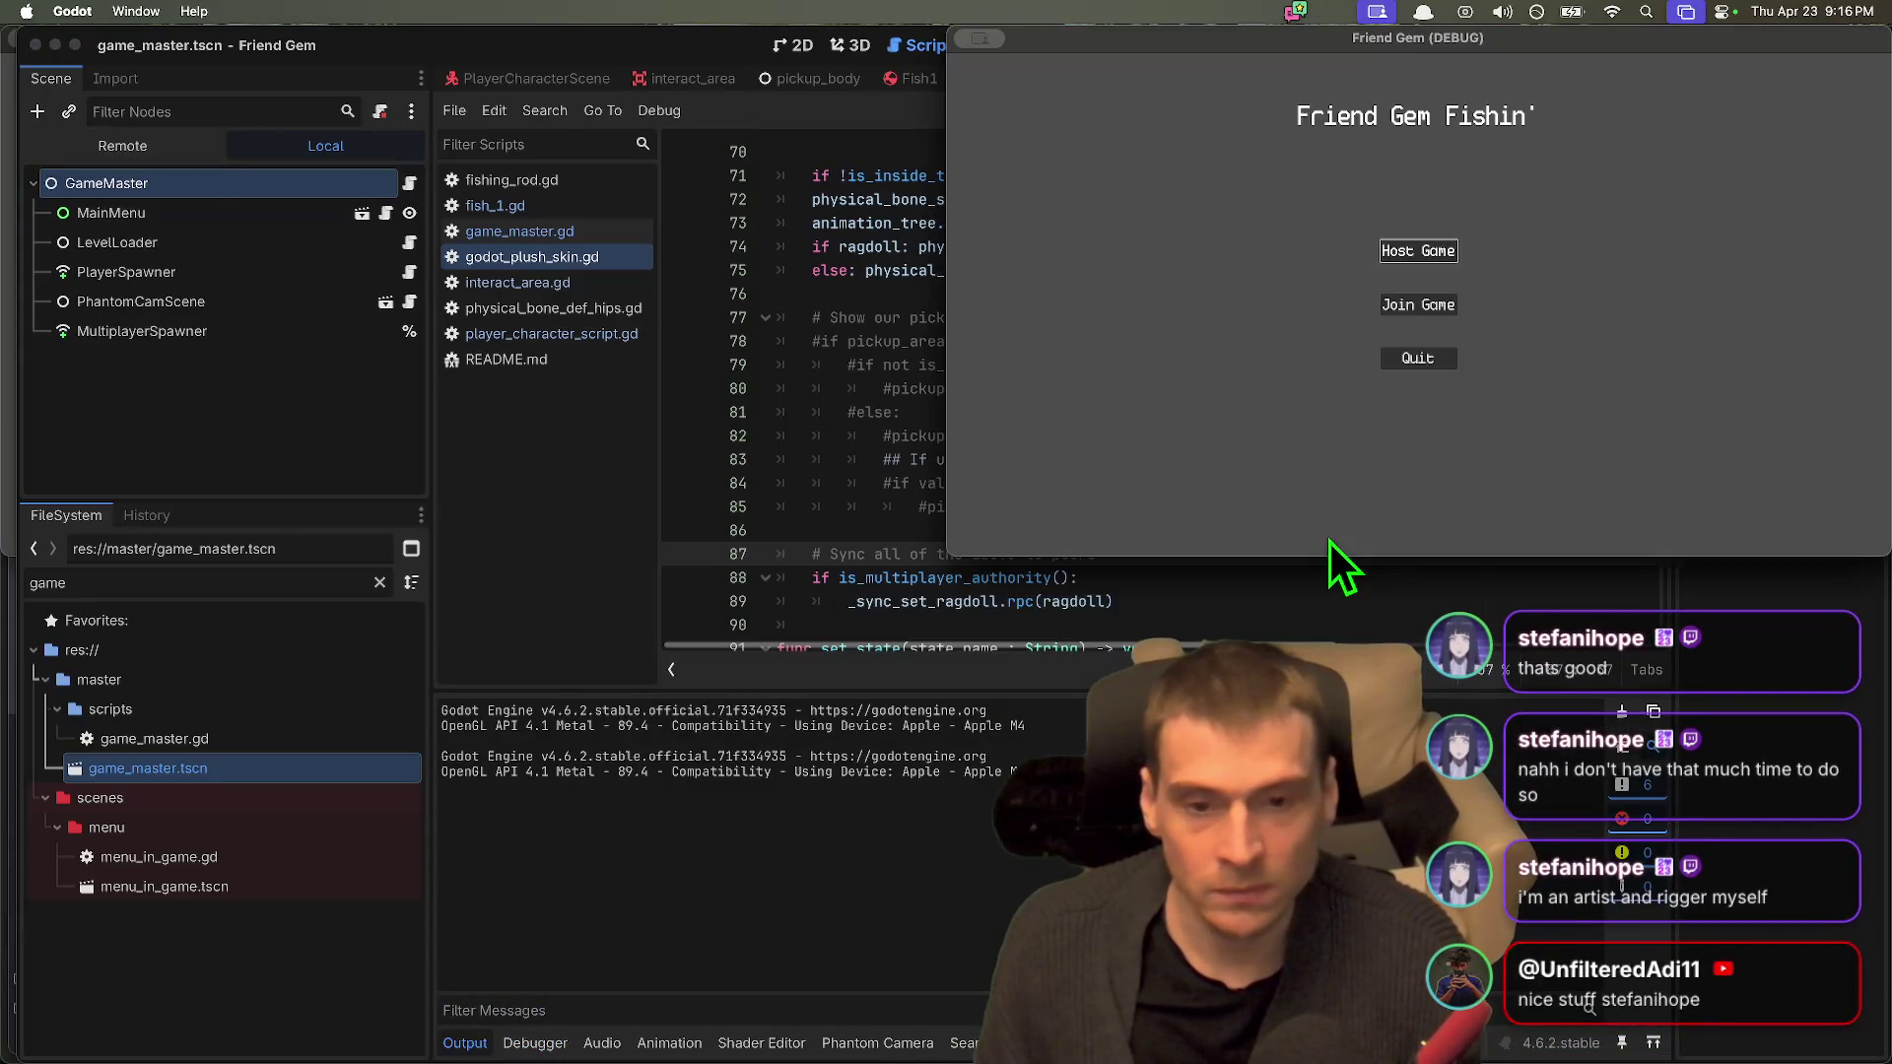
Step: Host a game, stop the crashed session, then switch to PlayerCharacterScene
left_click(1412, 257)
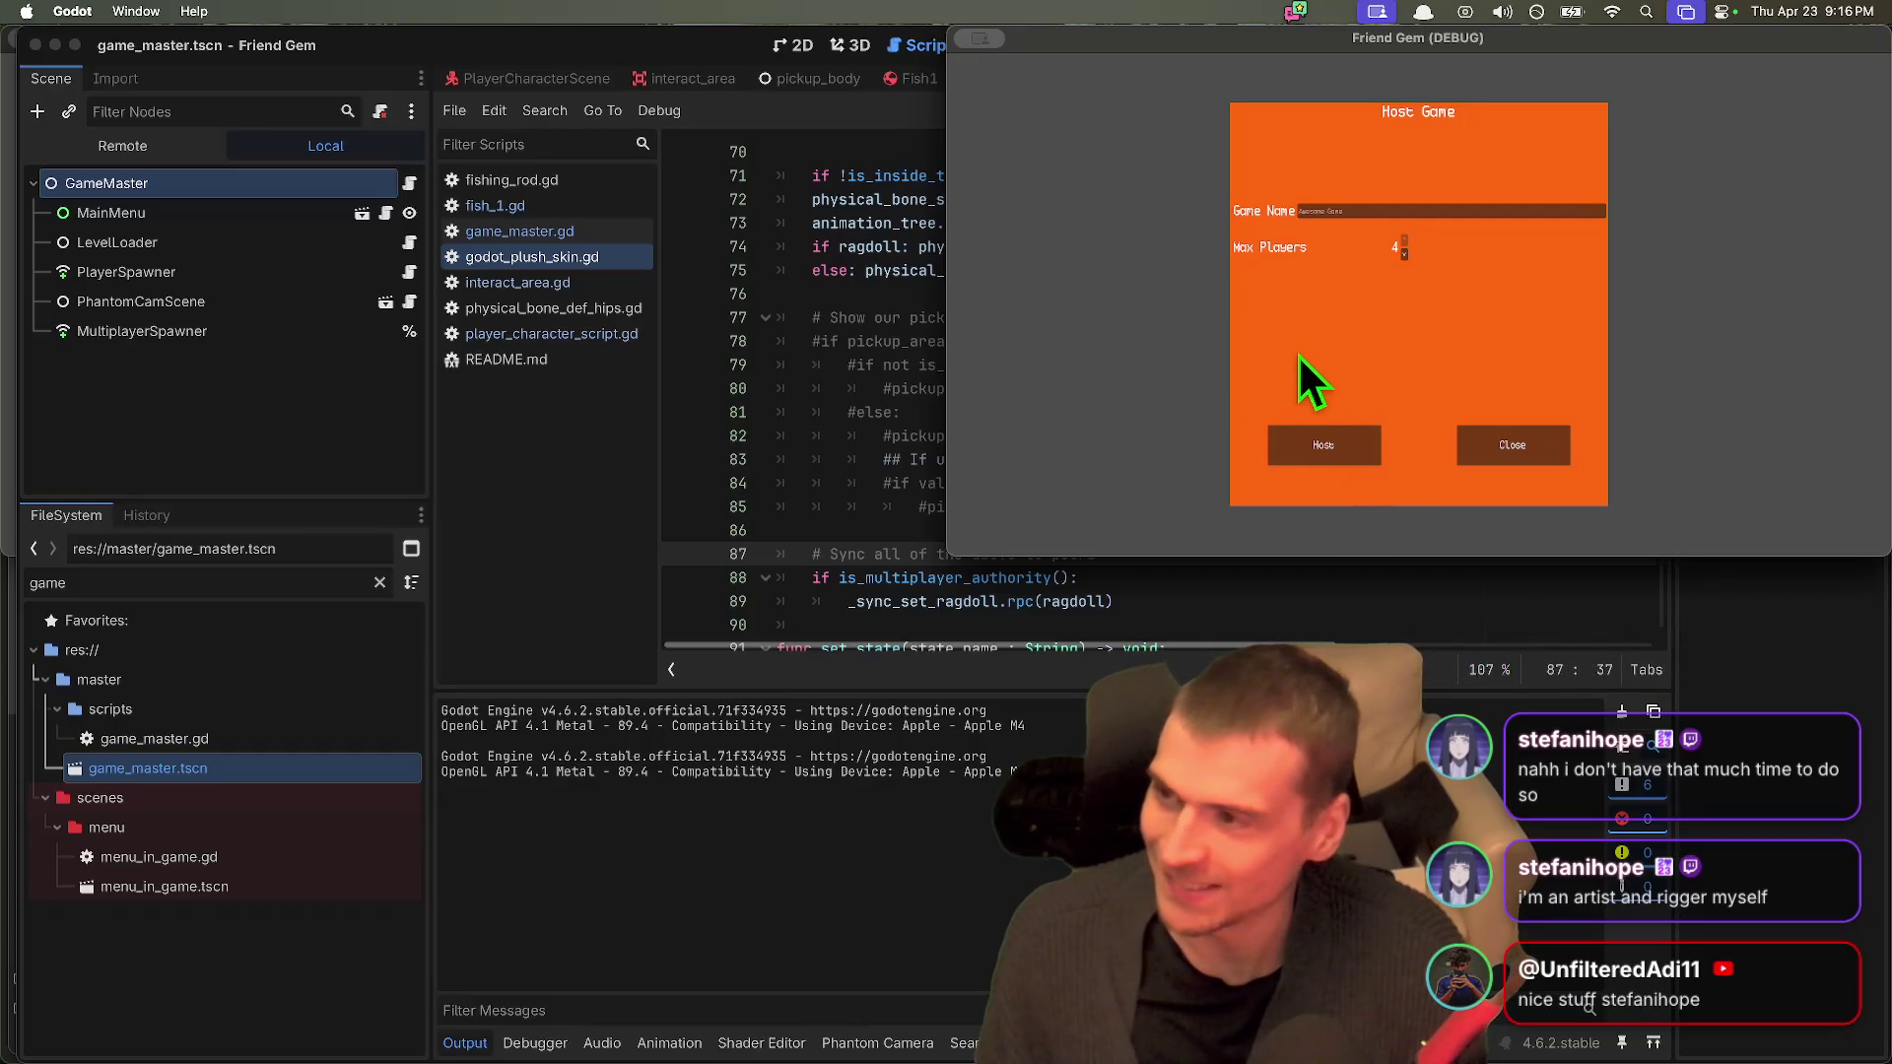
left_click(1297, 455)
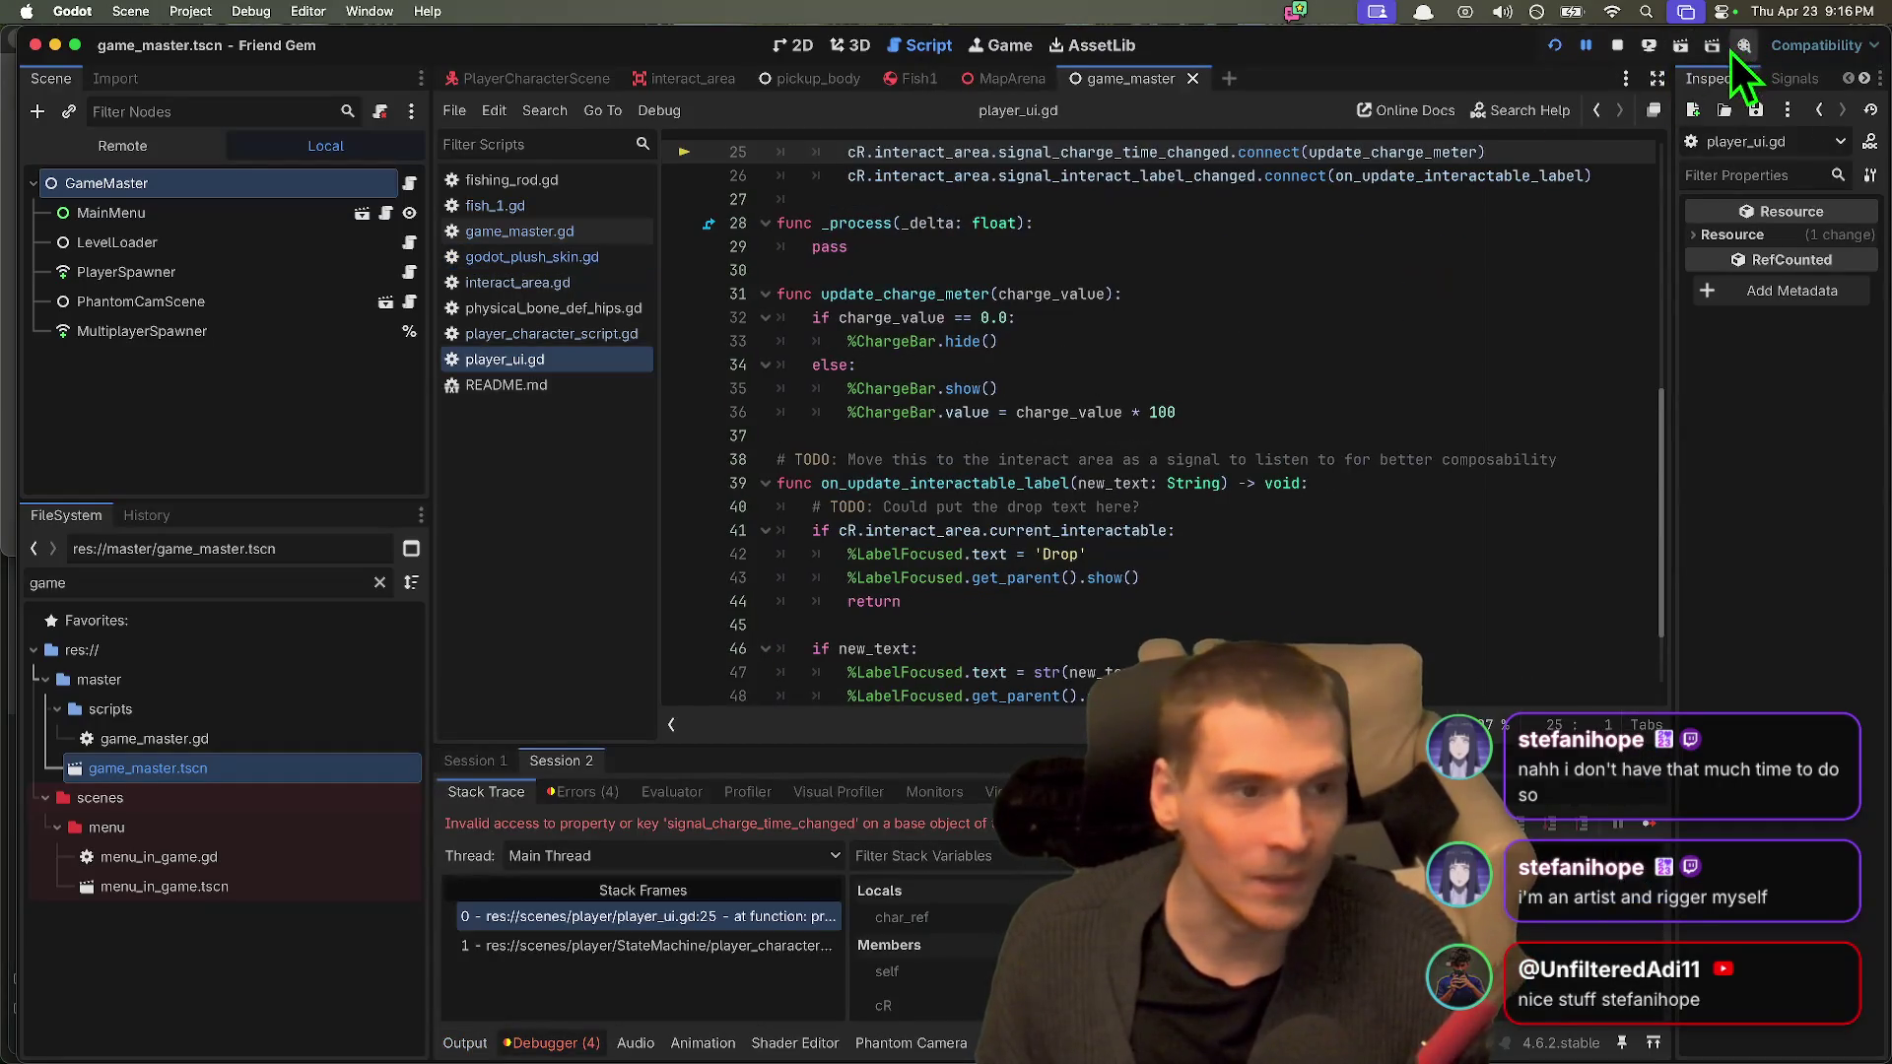
left_click(1621, 47)
scroll(946, 365, "up", 3)
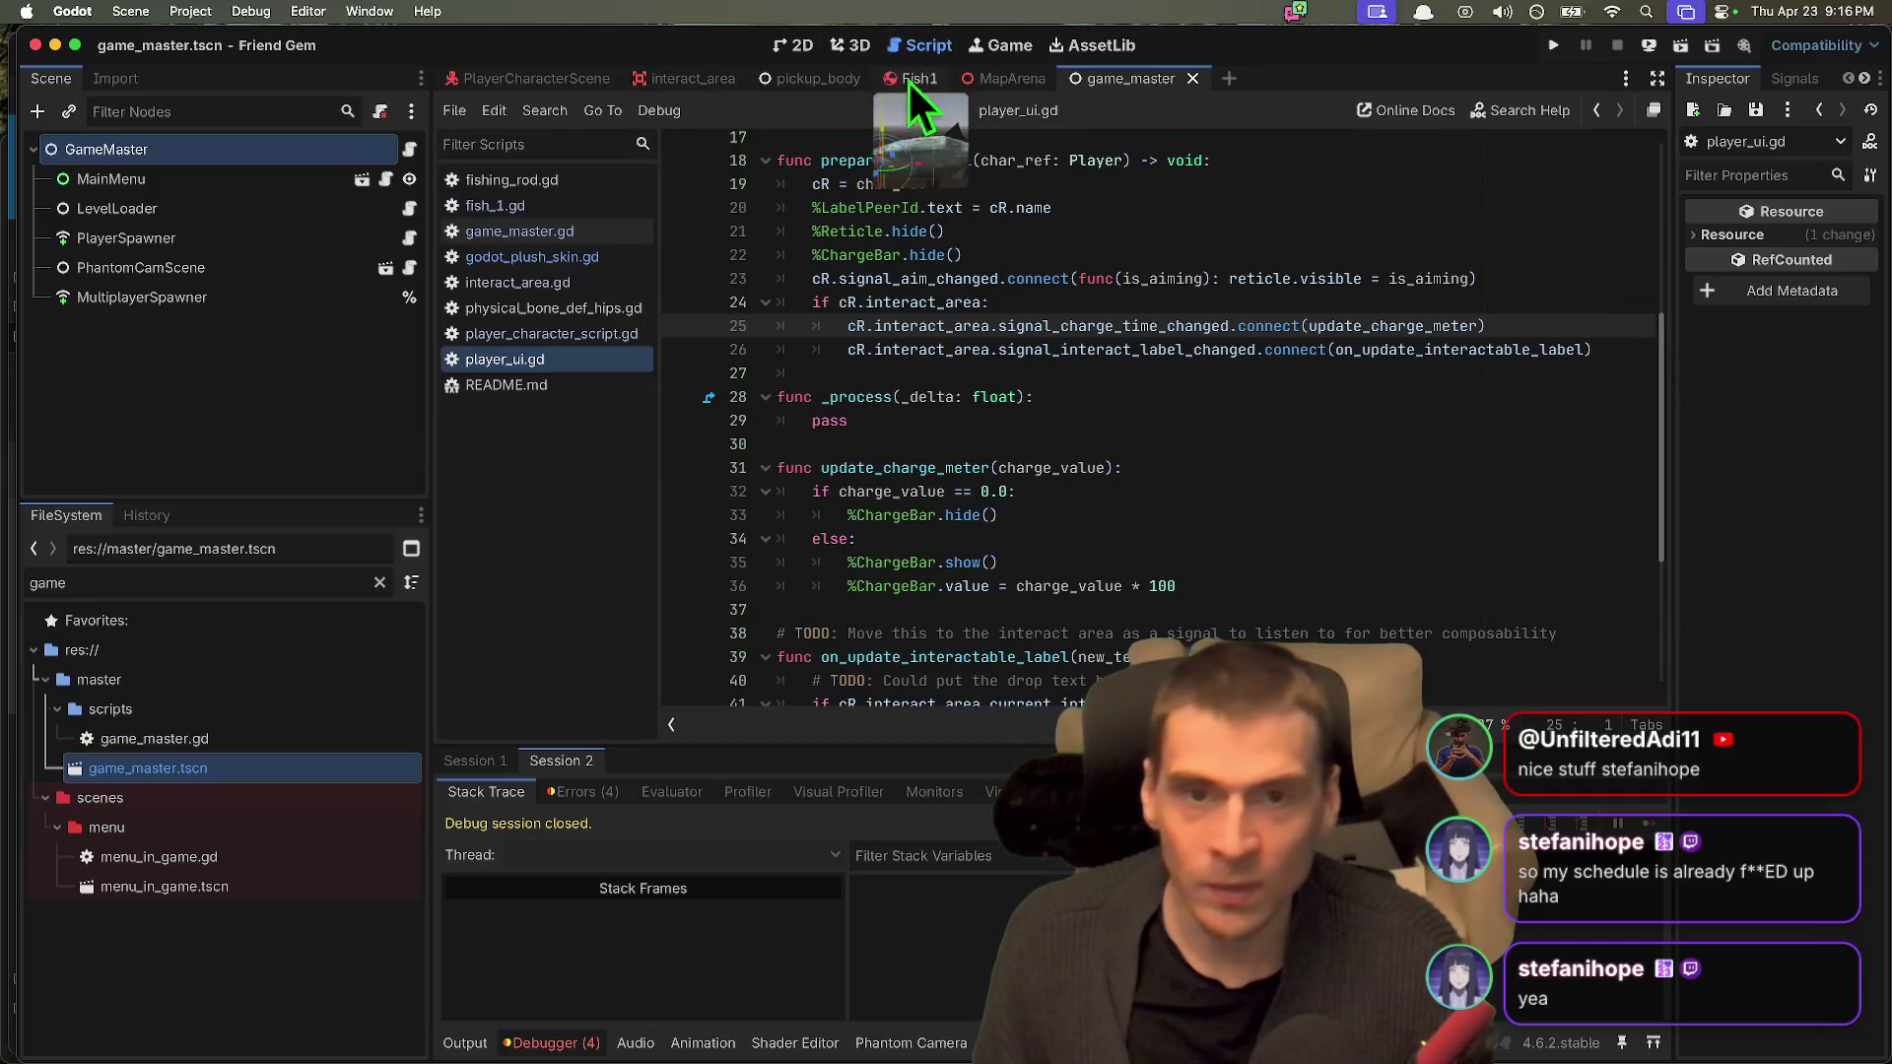
left_click(536, 76)
Step: Show the player scene in 3D and expand GodotPlushSkin to select its Skeleton3D
left_click(849, 46)
scroll(1084, 437, "up", 10)
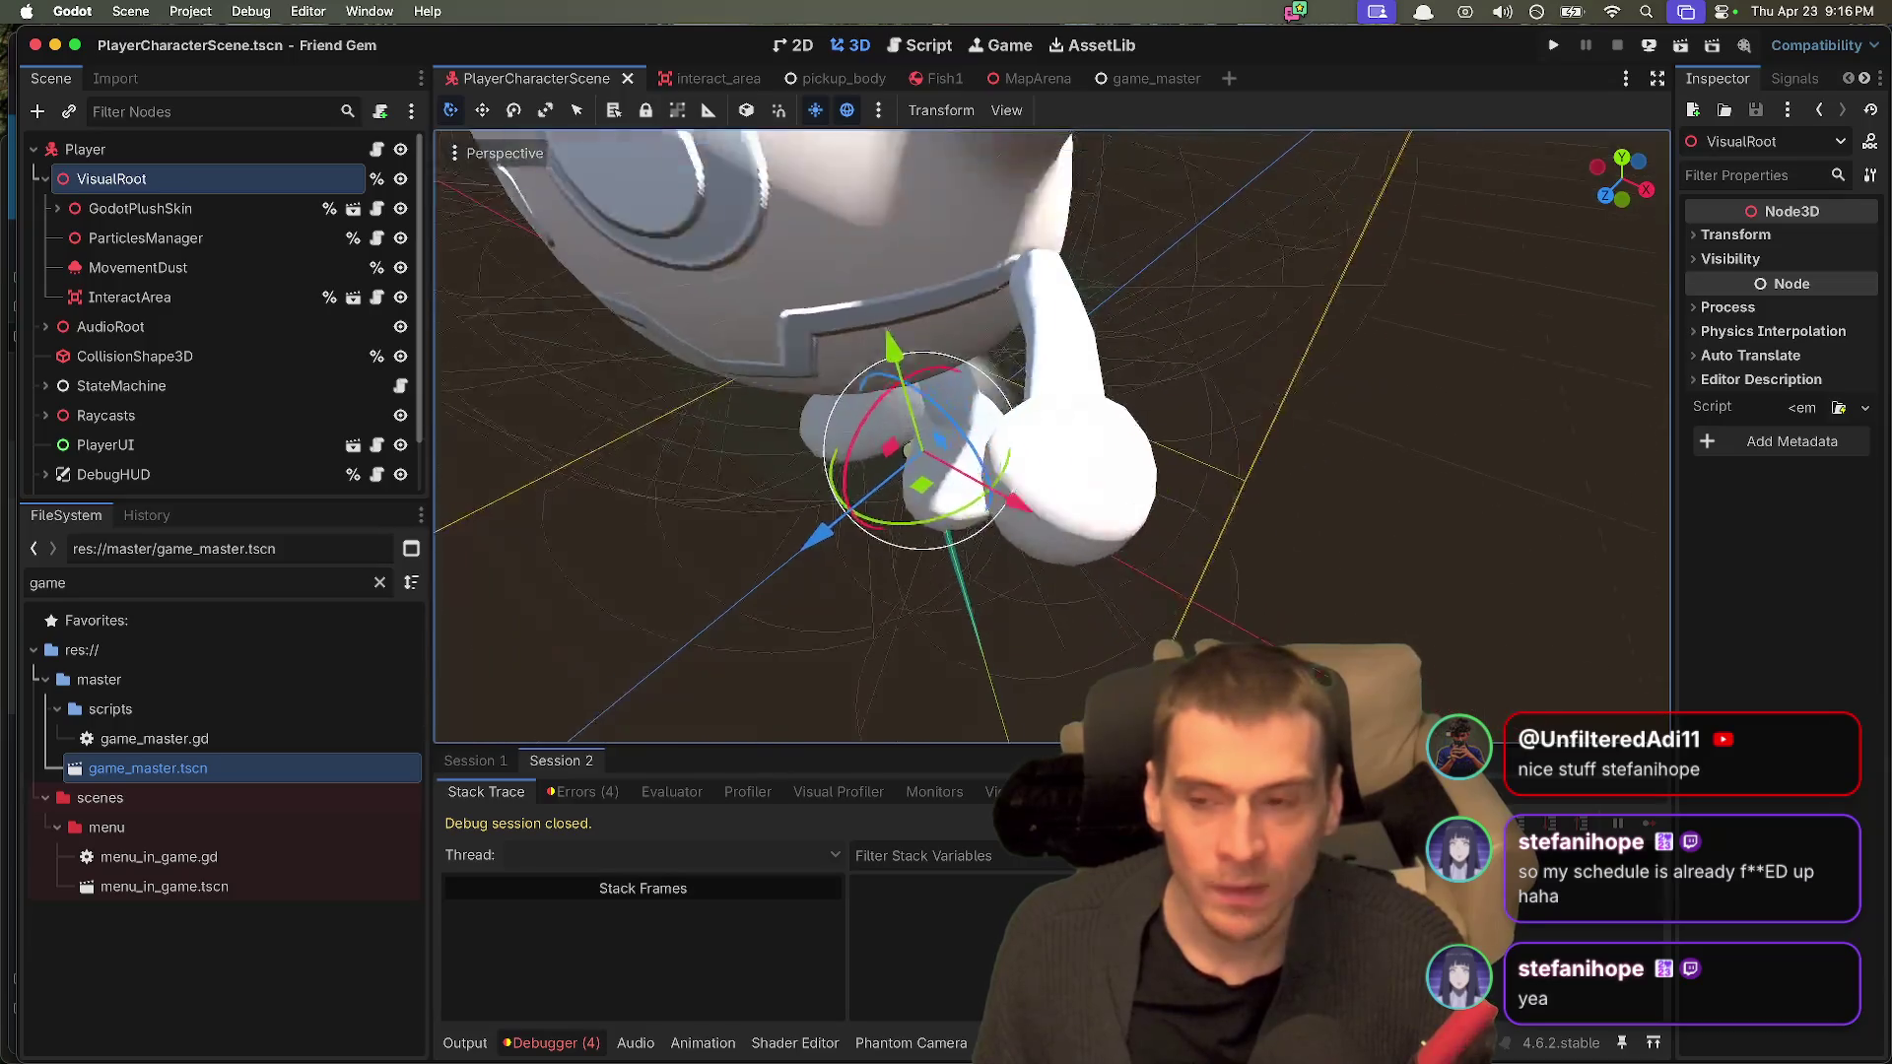
scroll(954, 577, "down", 10)
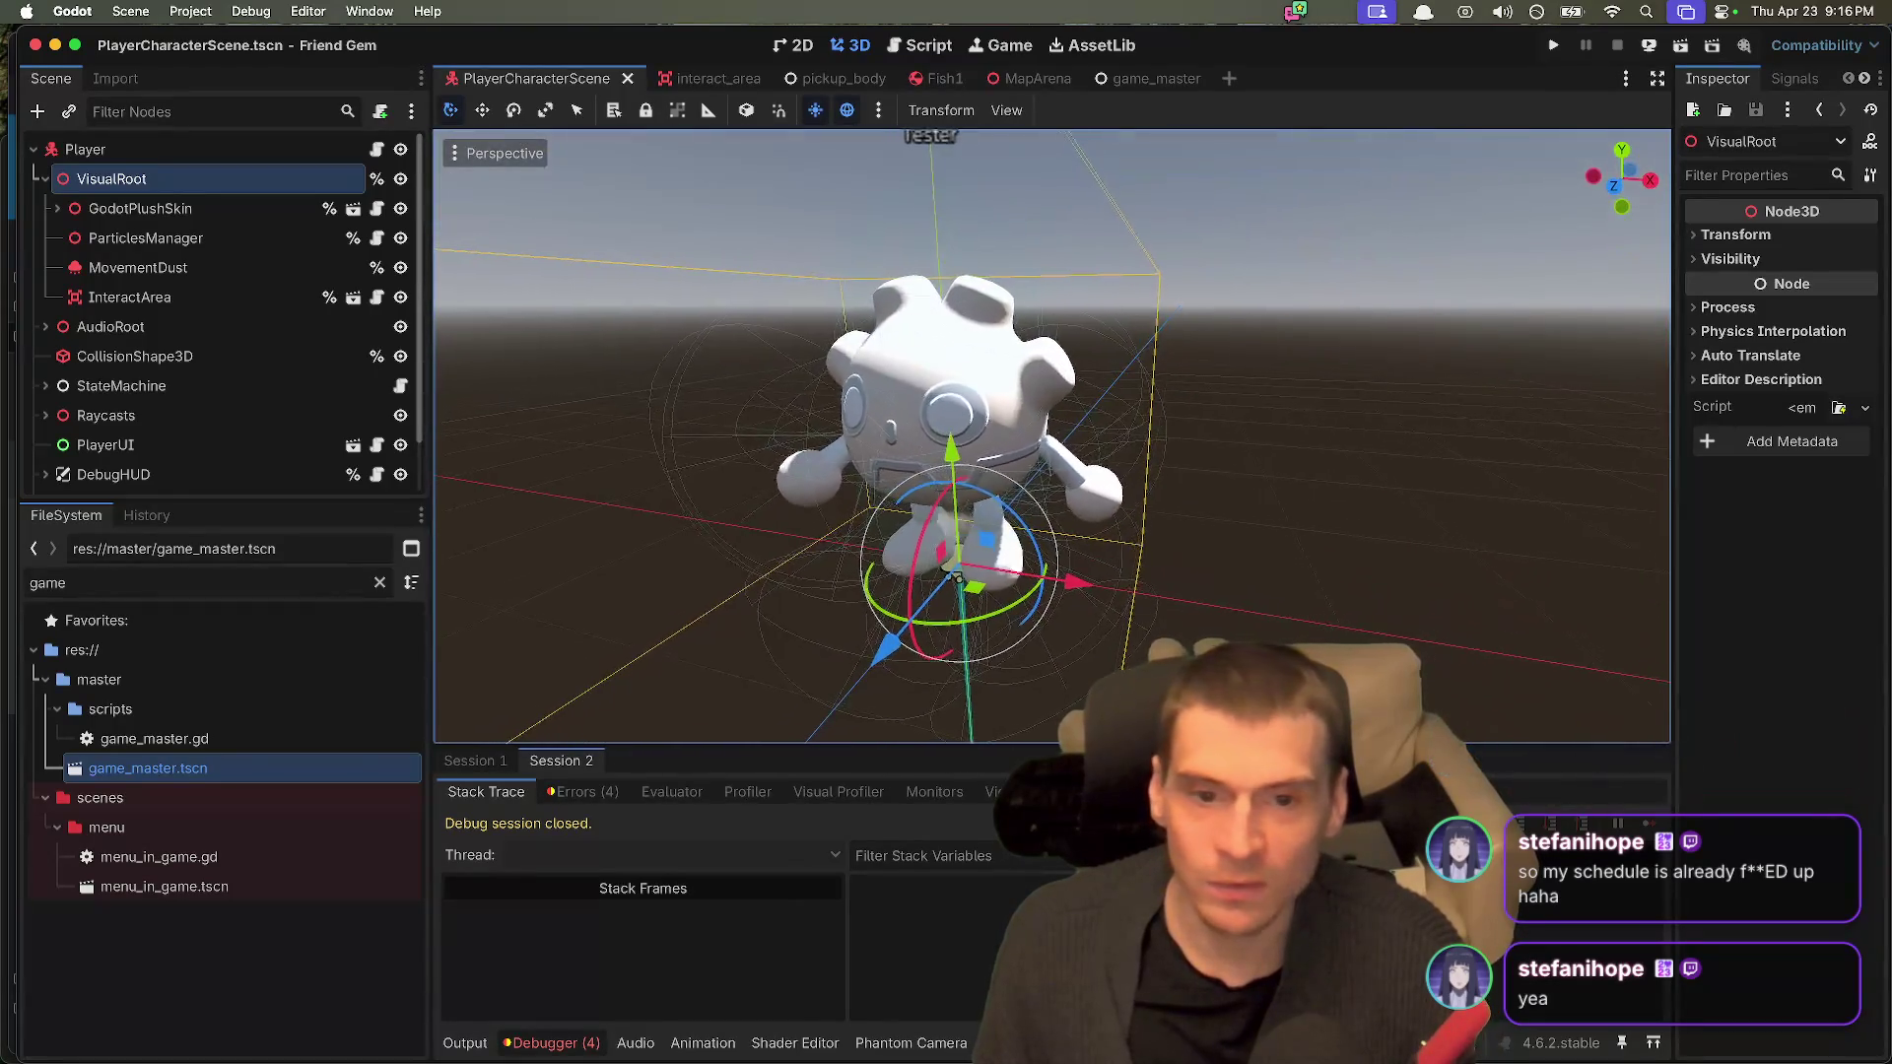
scroll(954, 576, "left", 3)
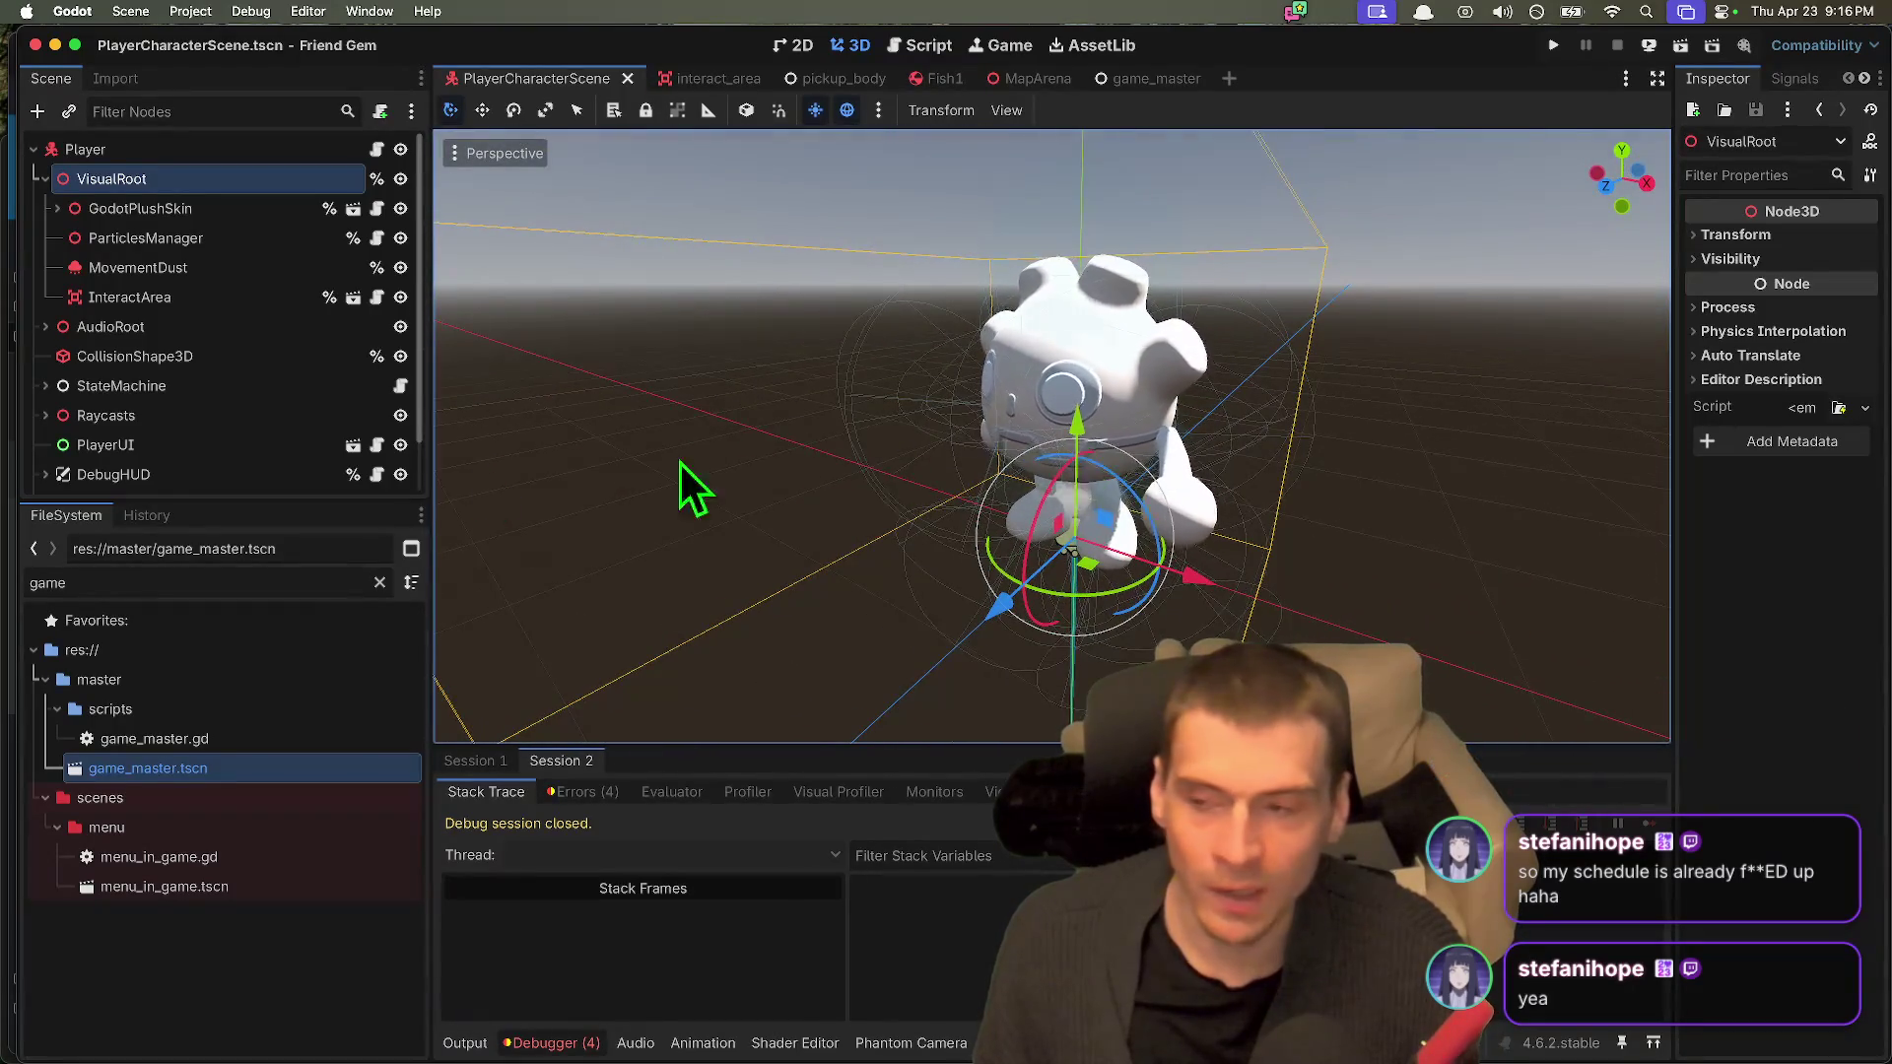
left_click_drag(199, 500, 199, 673)
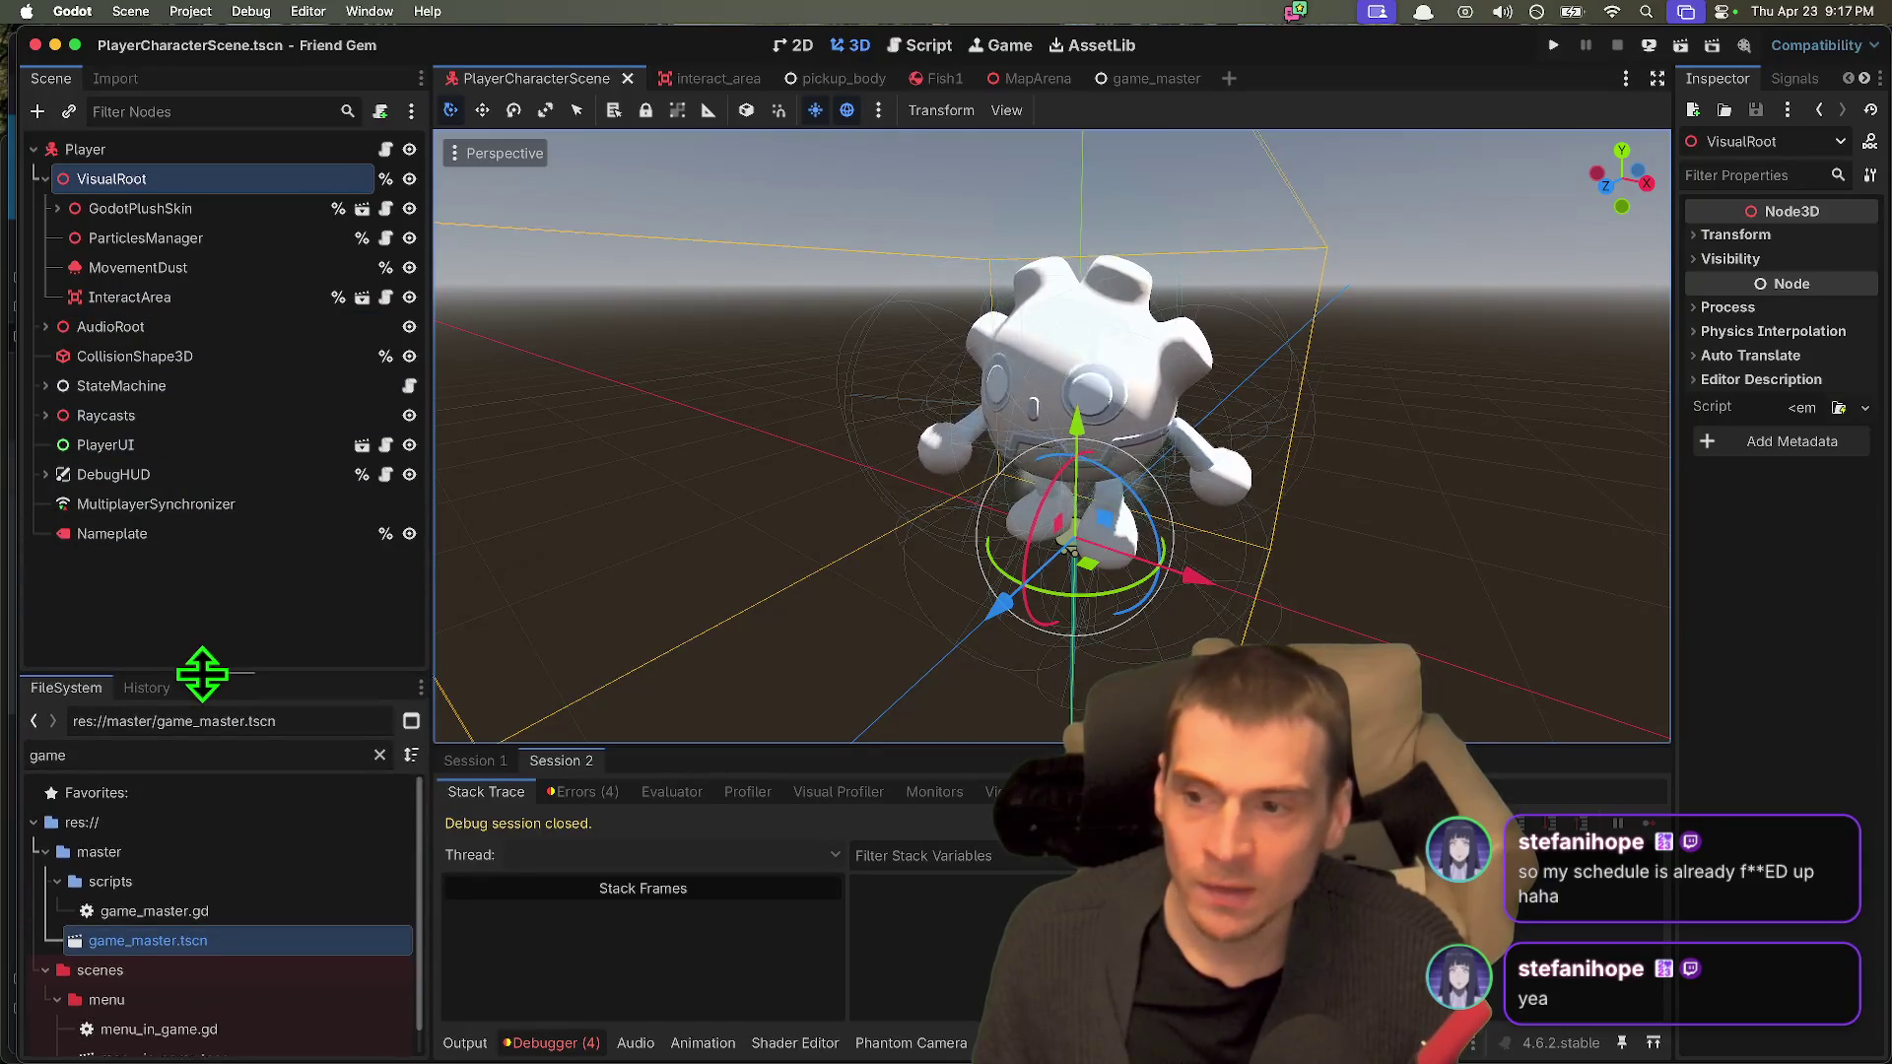
left_click(234, 217)
key("Right")
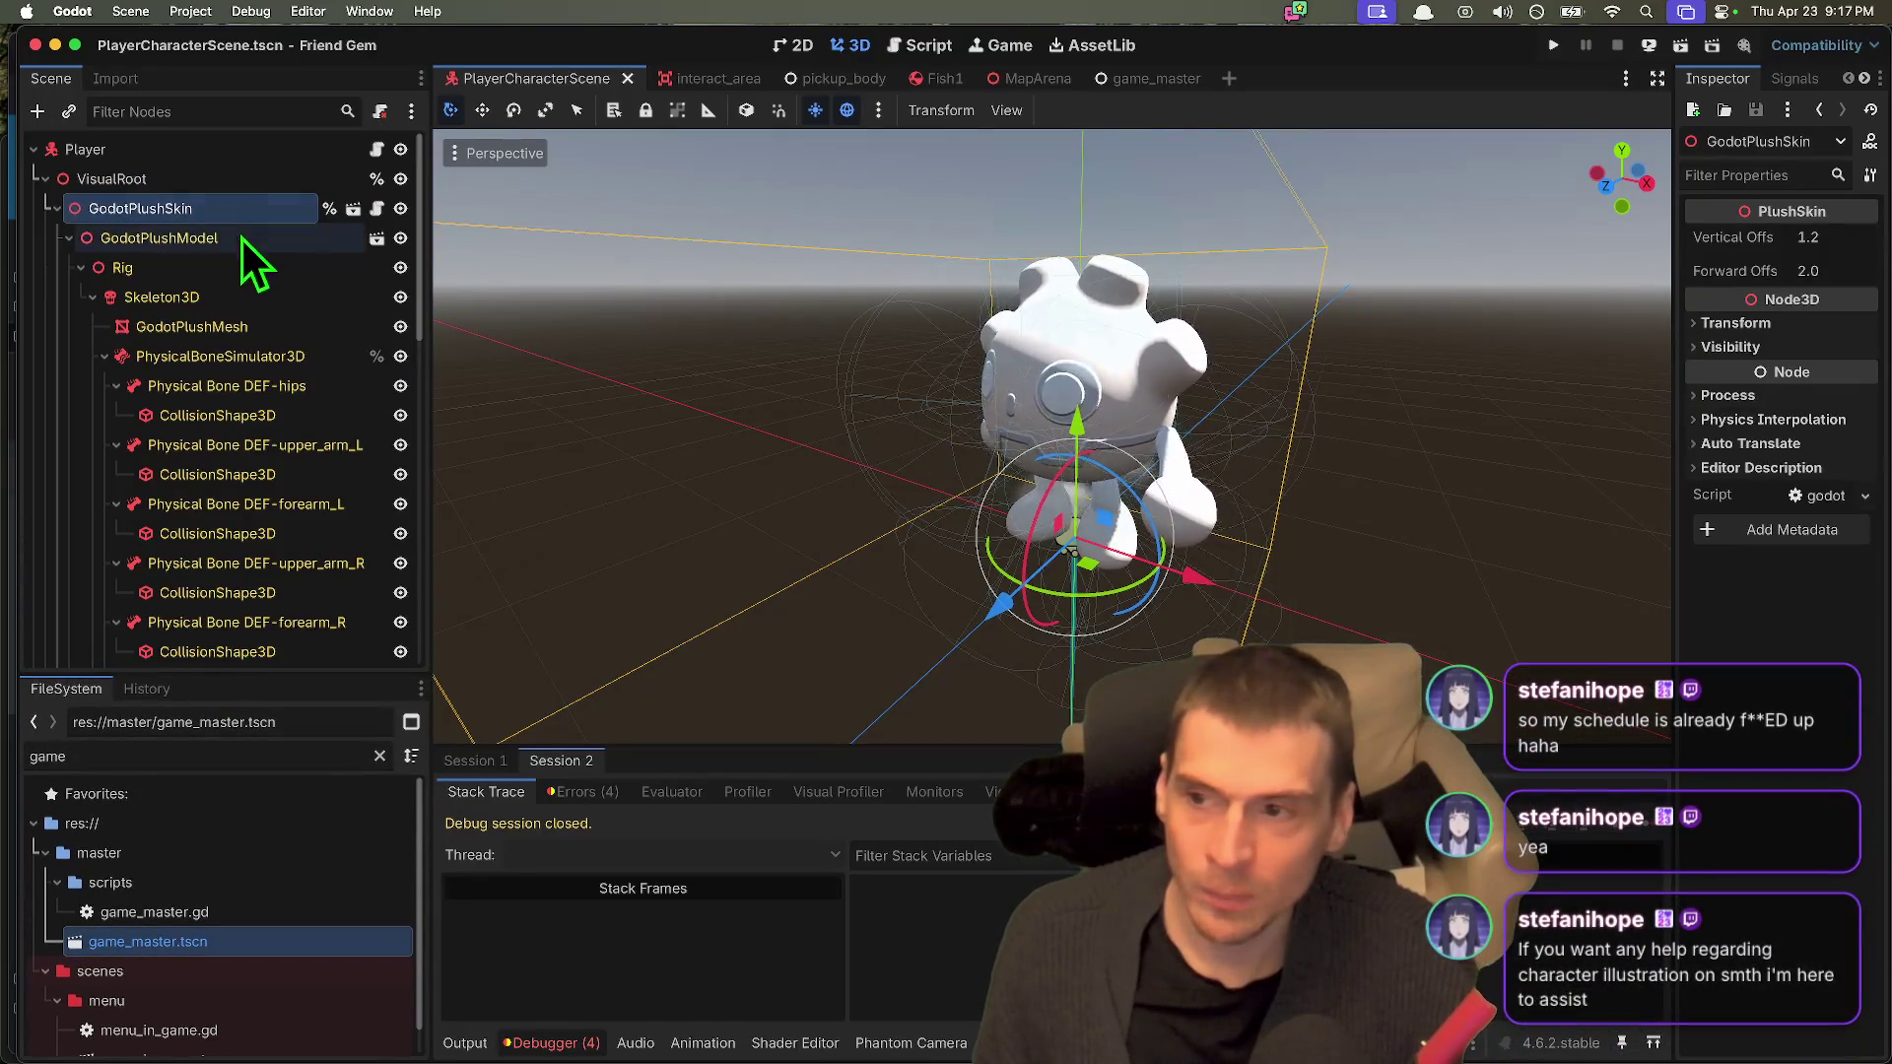
left_click(226, 289)
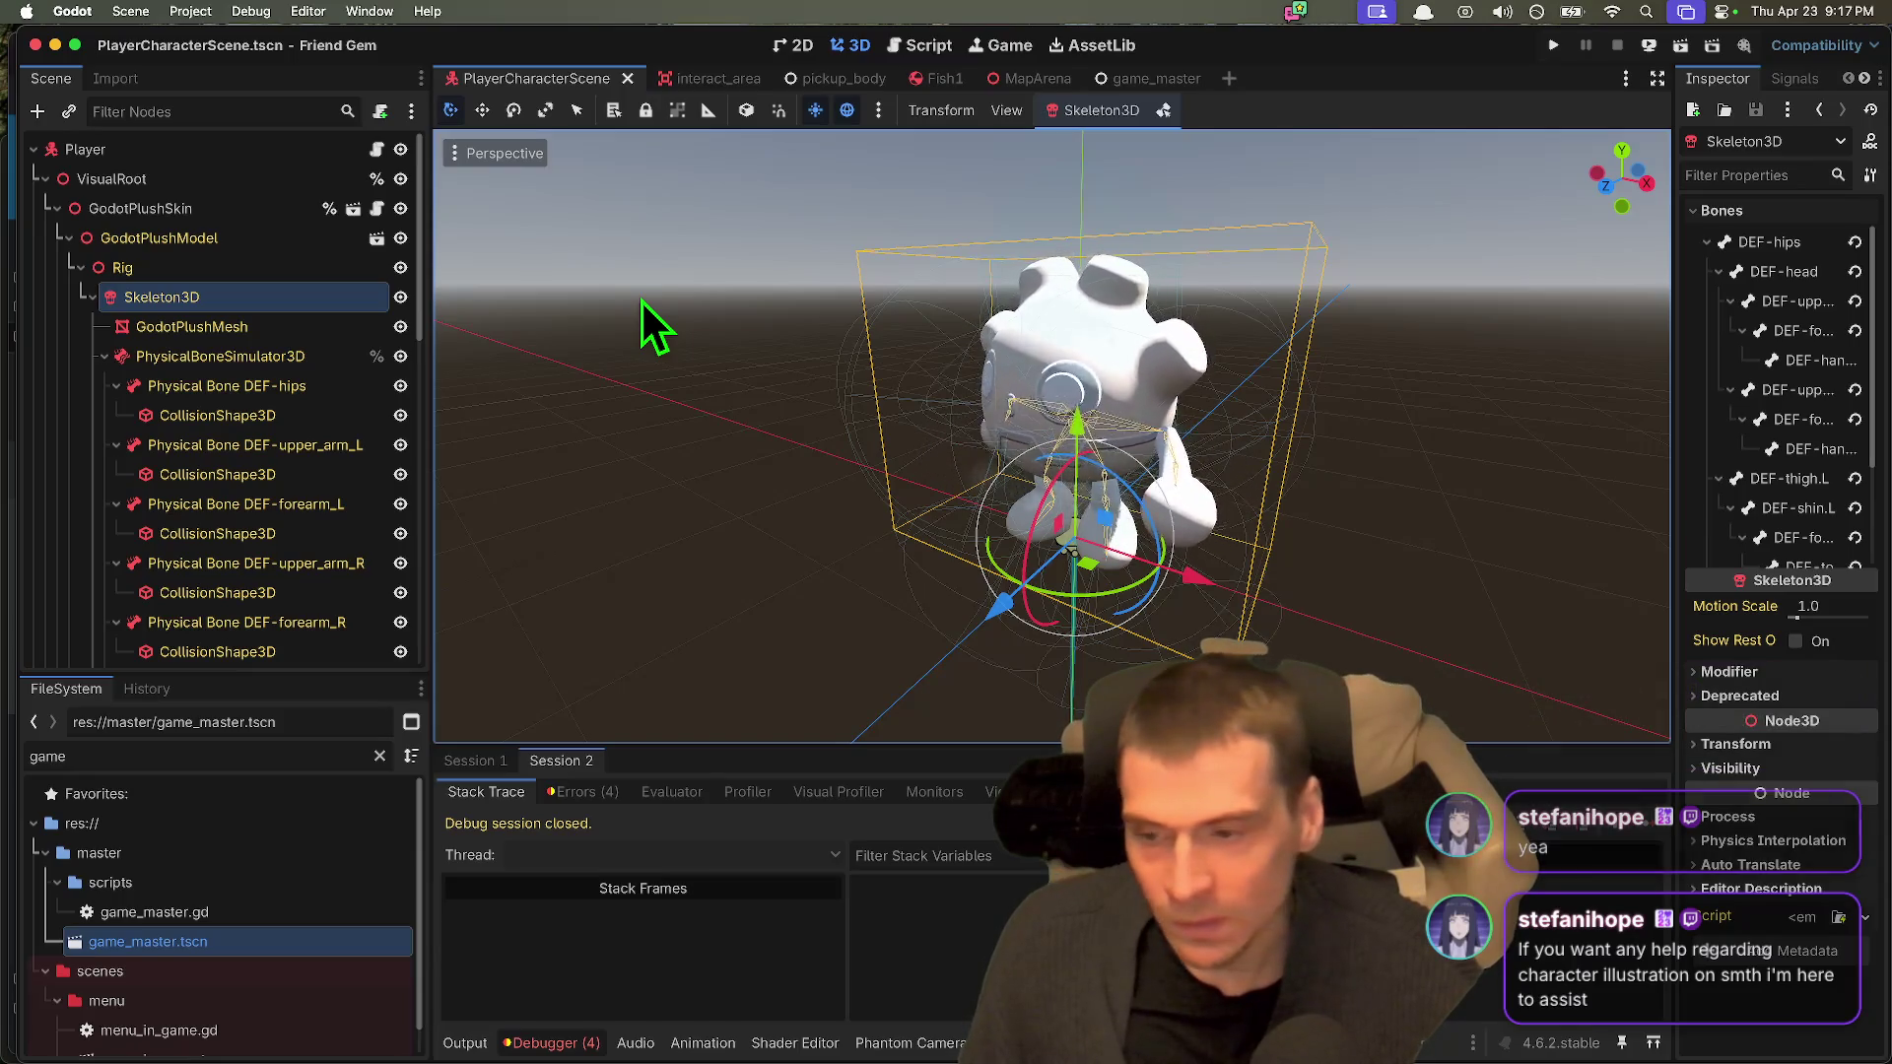
Step: Collapse Skeleton3D, reselect it under Rig, and switch to the Fish1 scene
left_click(92, 297)
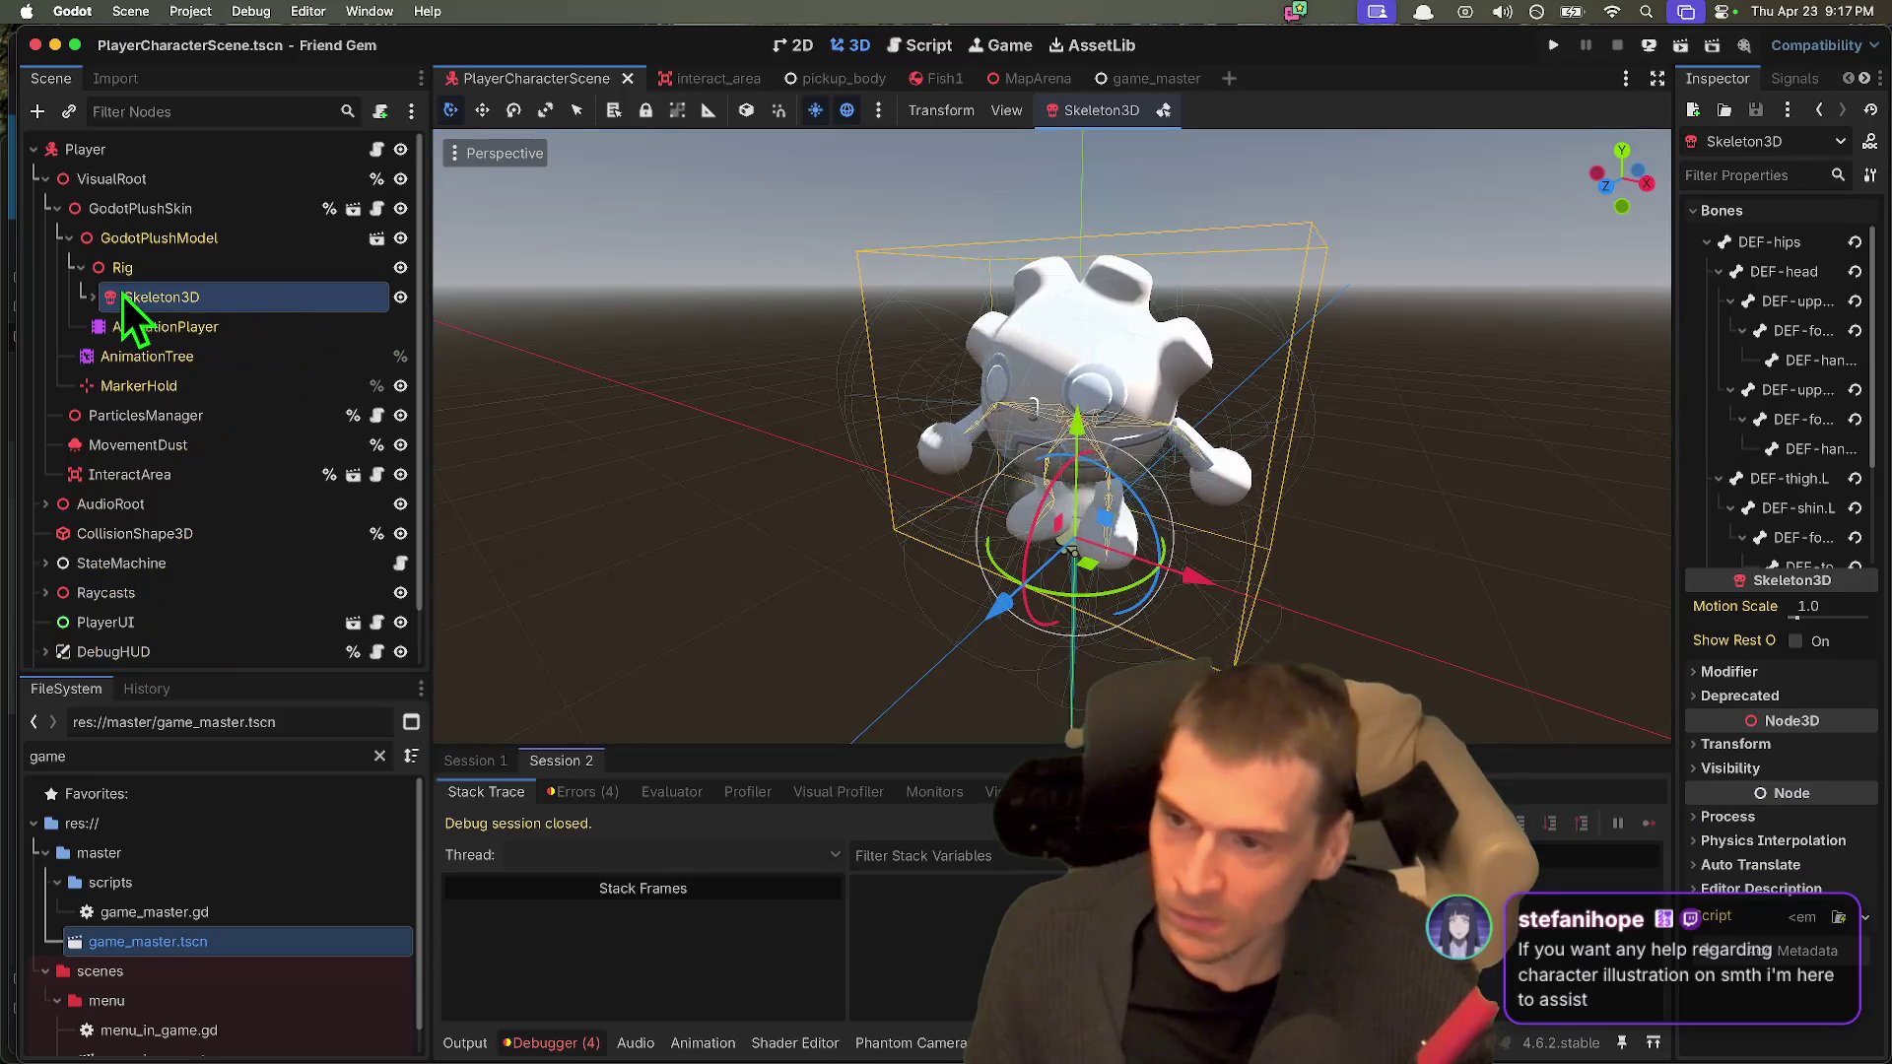
left_click(122, 267)
key("Down")
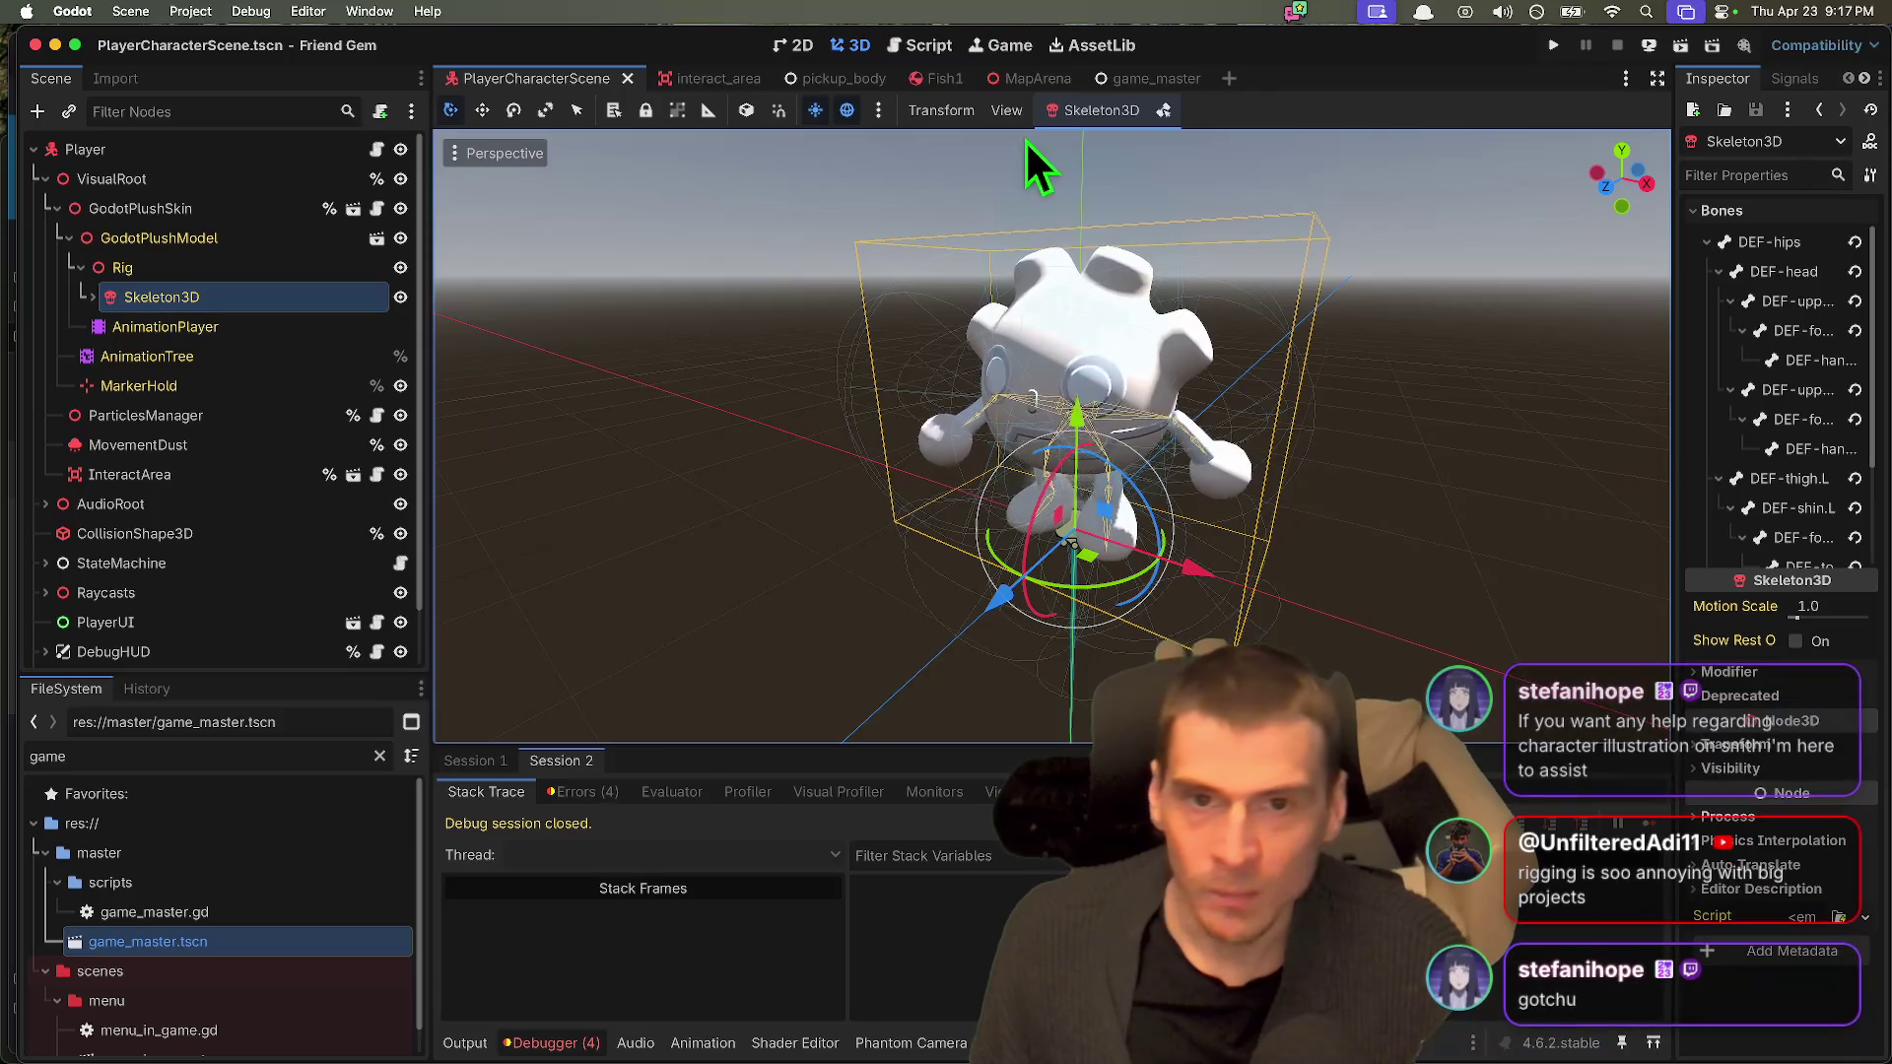
left_click(941, 78)
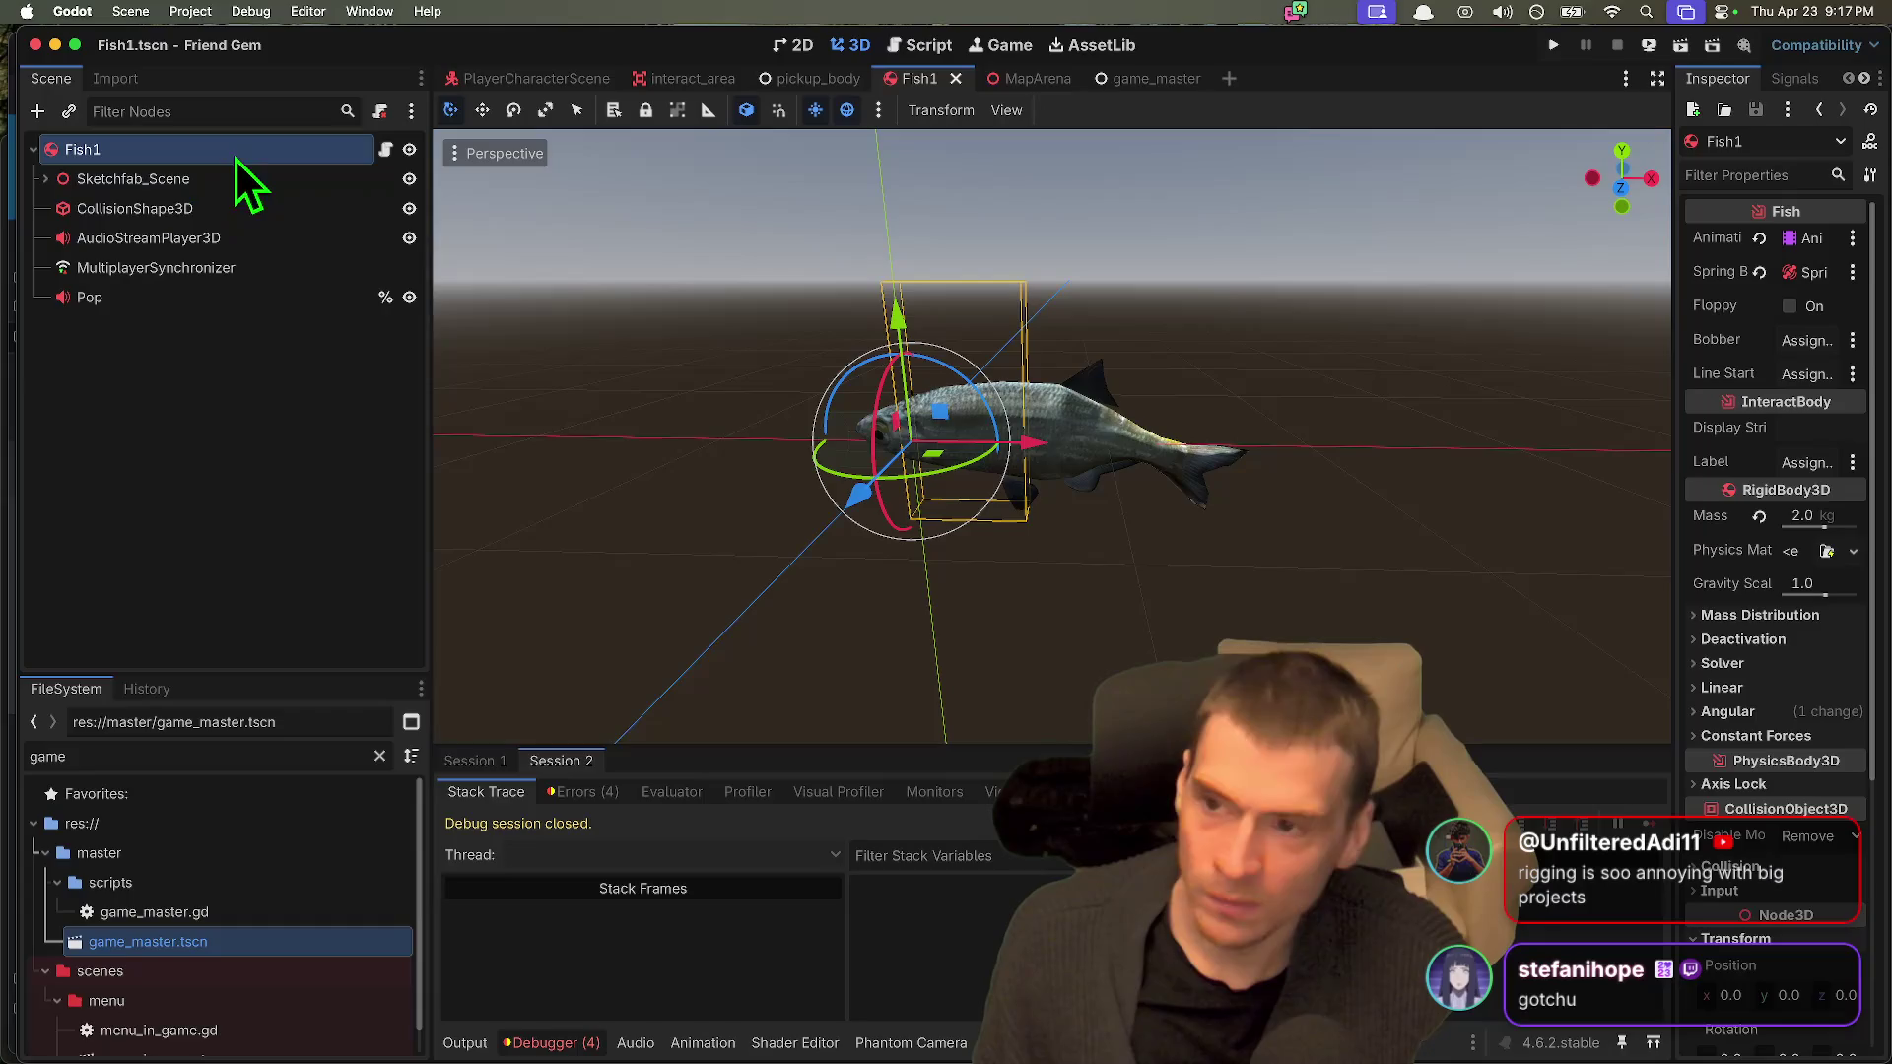
Step: Undo the accidental fish move and return to the player character scene
mouse_move(854, 493)
left_mouse_down()
mouse_move(842, 411)
mouse_move(811, 588)
mouse_move(847, 424)
mouse_move(824, 445)
mouse_move(831, 489)
left_mouse_up()
key("super+z")
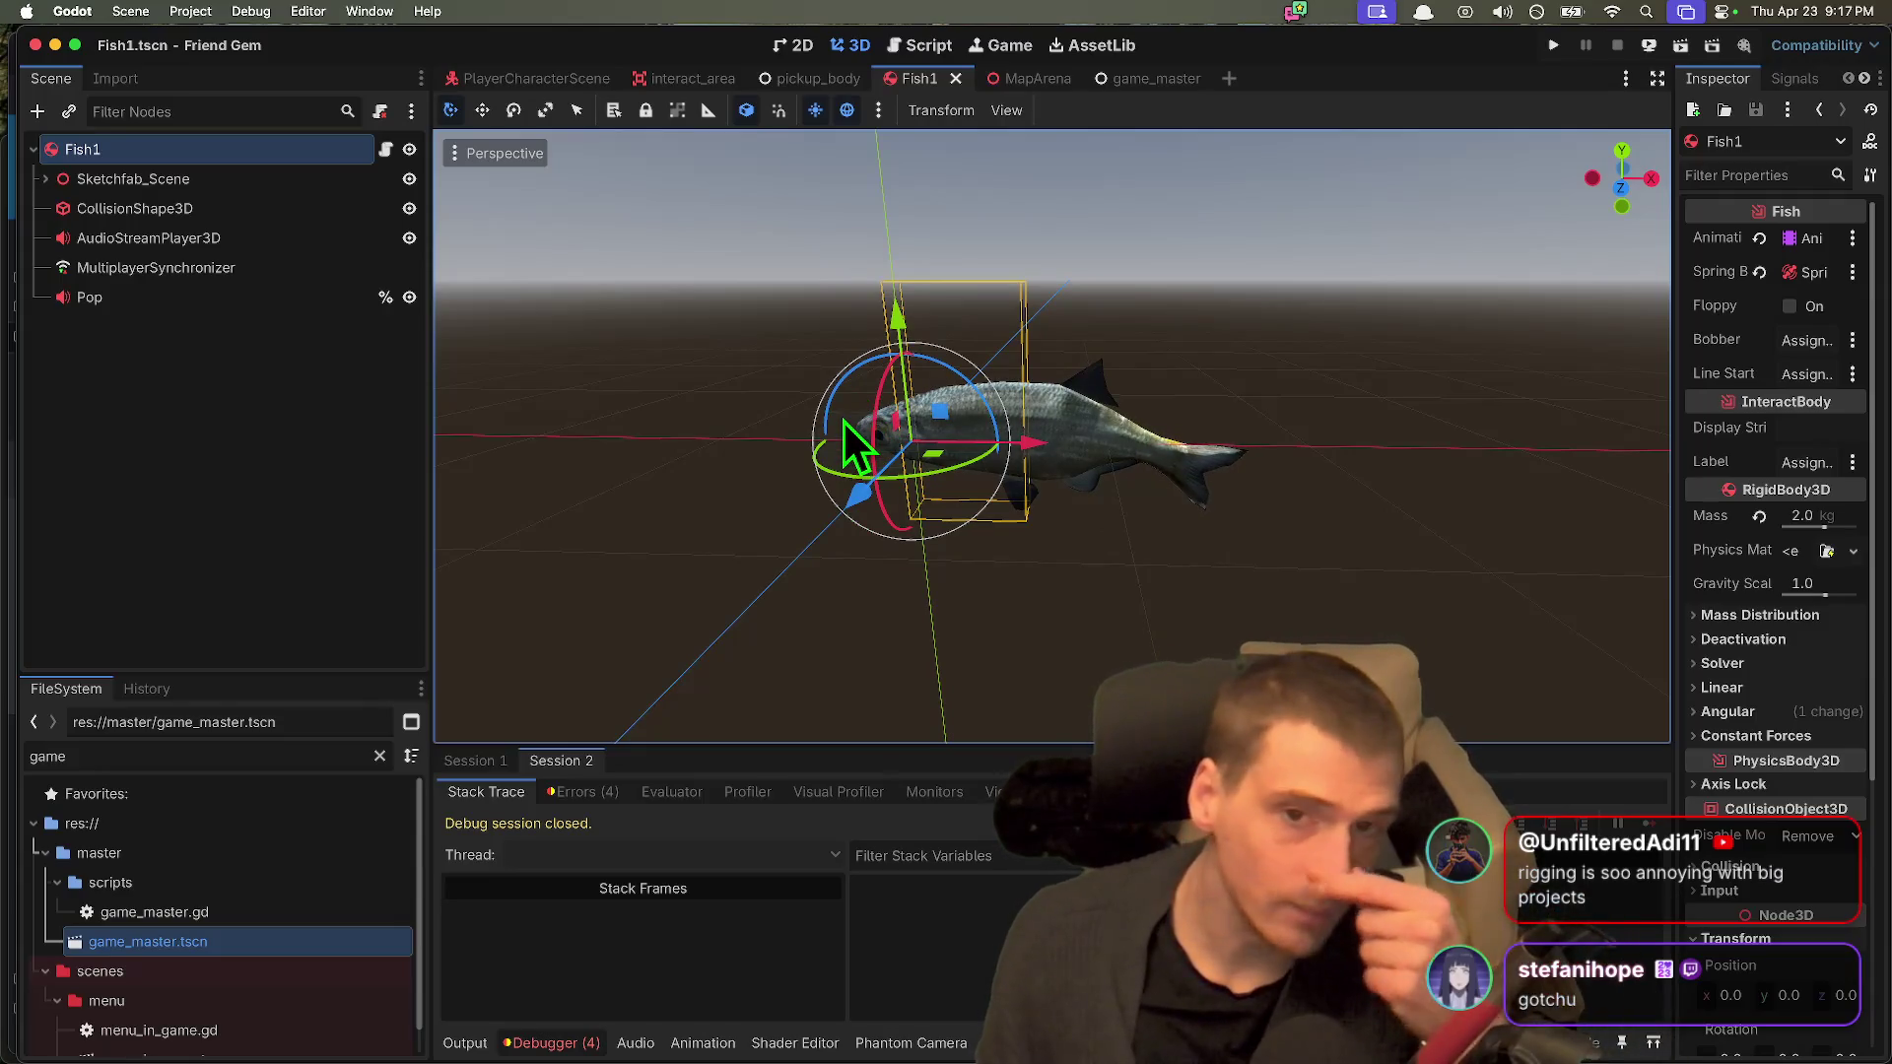
key("ctrl+shift+Tab")
key("ctrl+shift+Tab")
key("ctrl+shift+Tab")
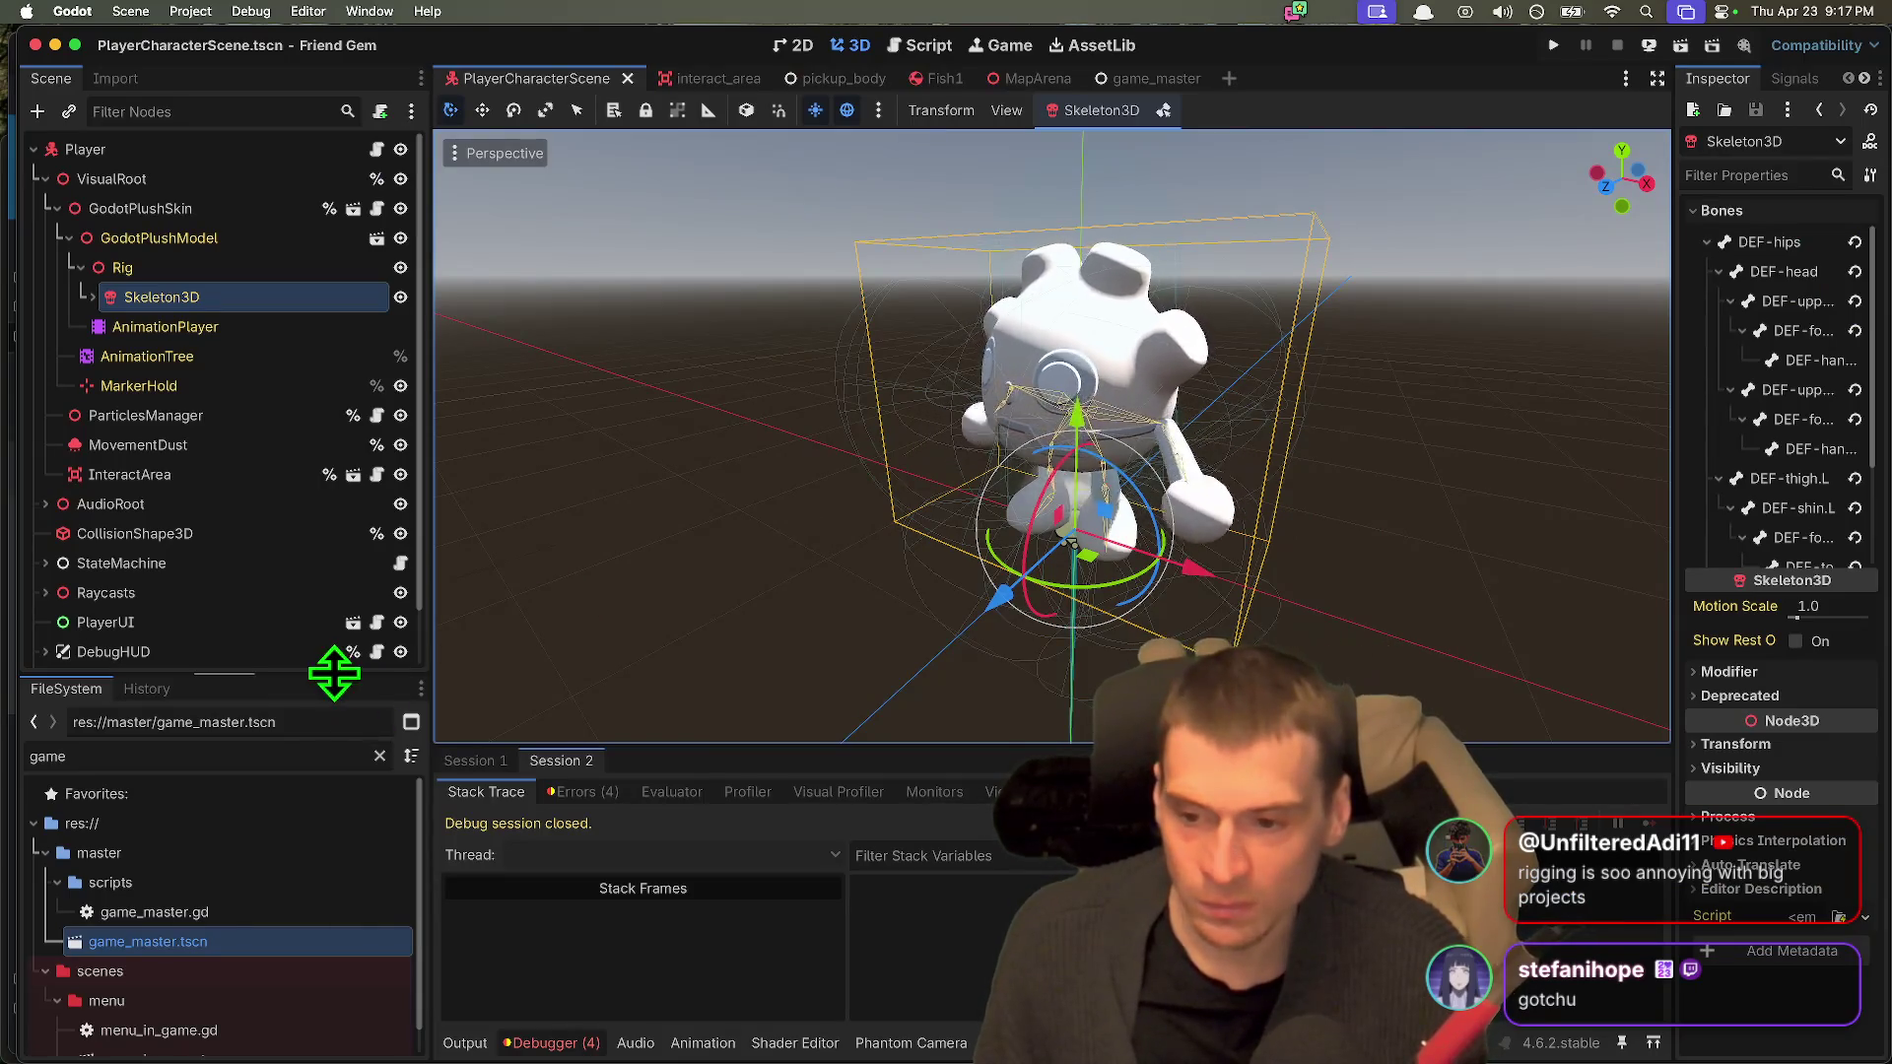
Step: Expand Skeleton3D to list its child nodes and run the project
left_click_drag(337, 674, 334, 836)
left_click(158, 297)
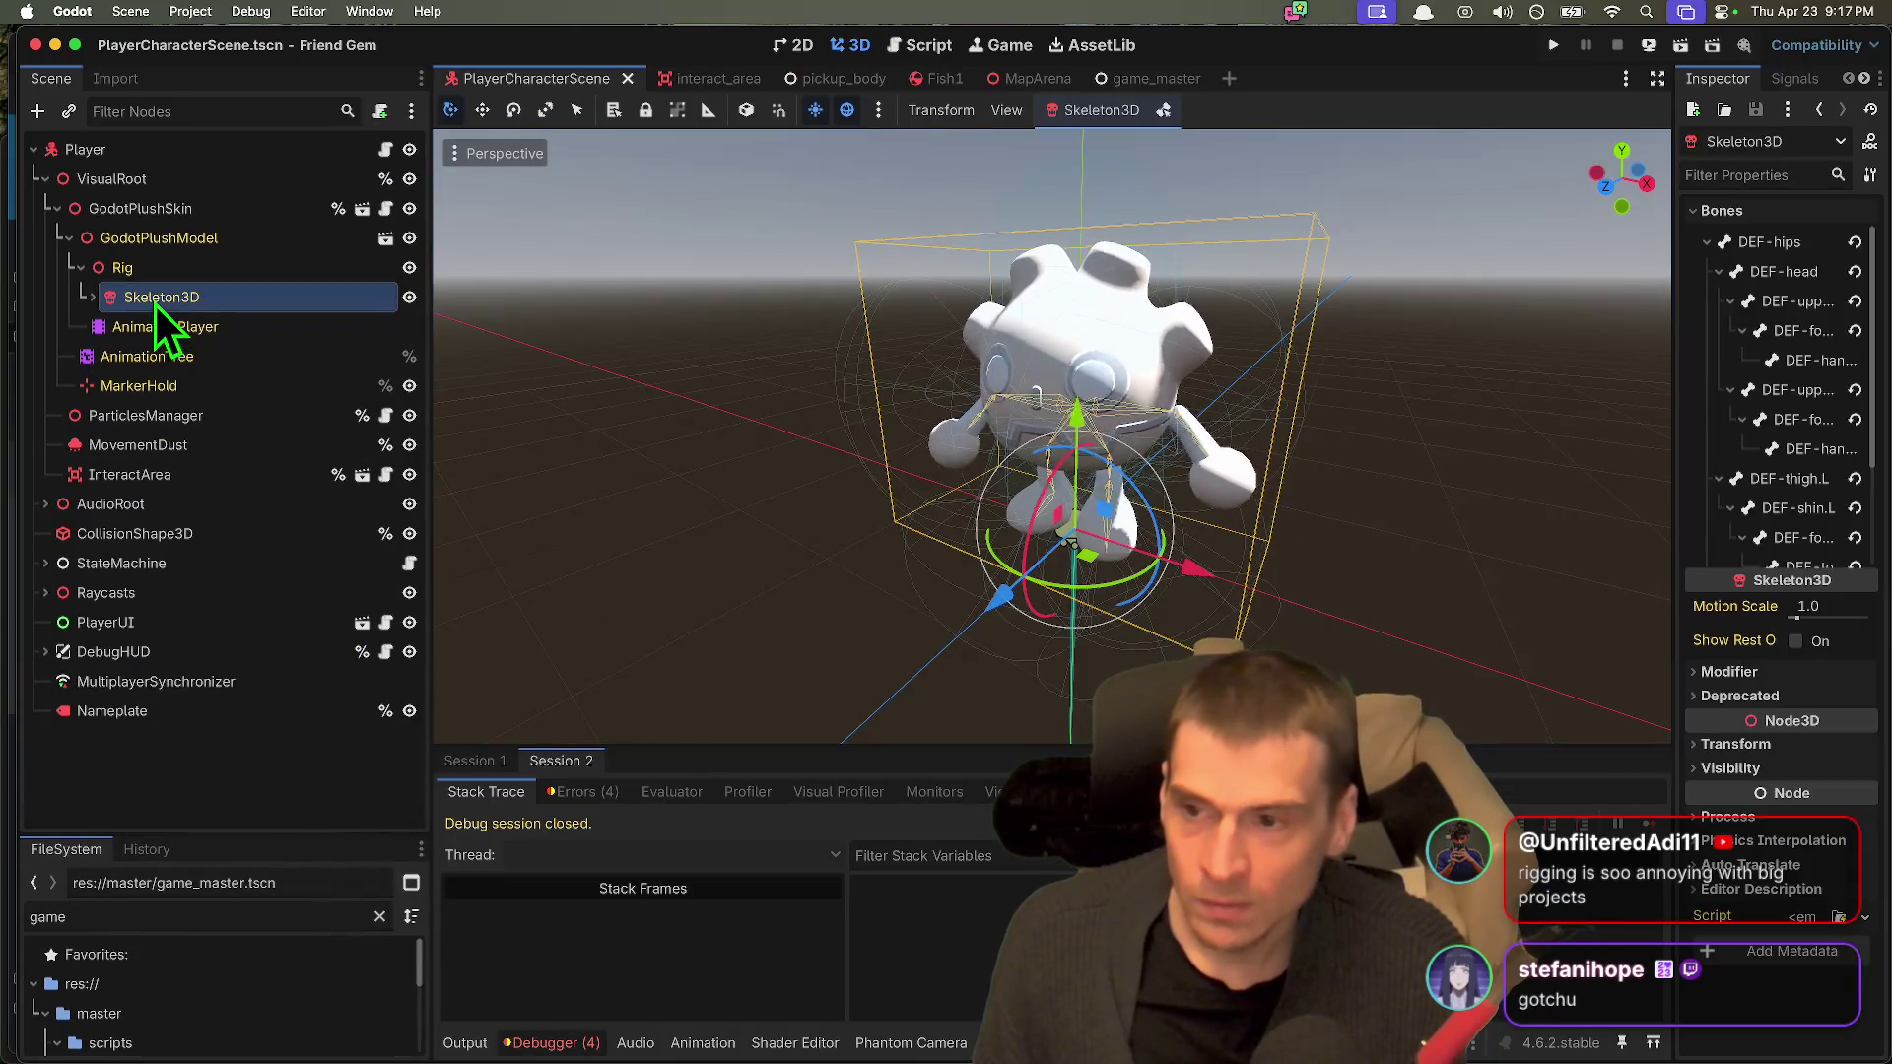
left_click(93, 296)
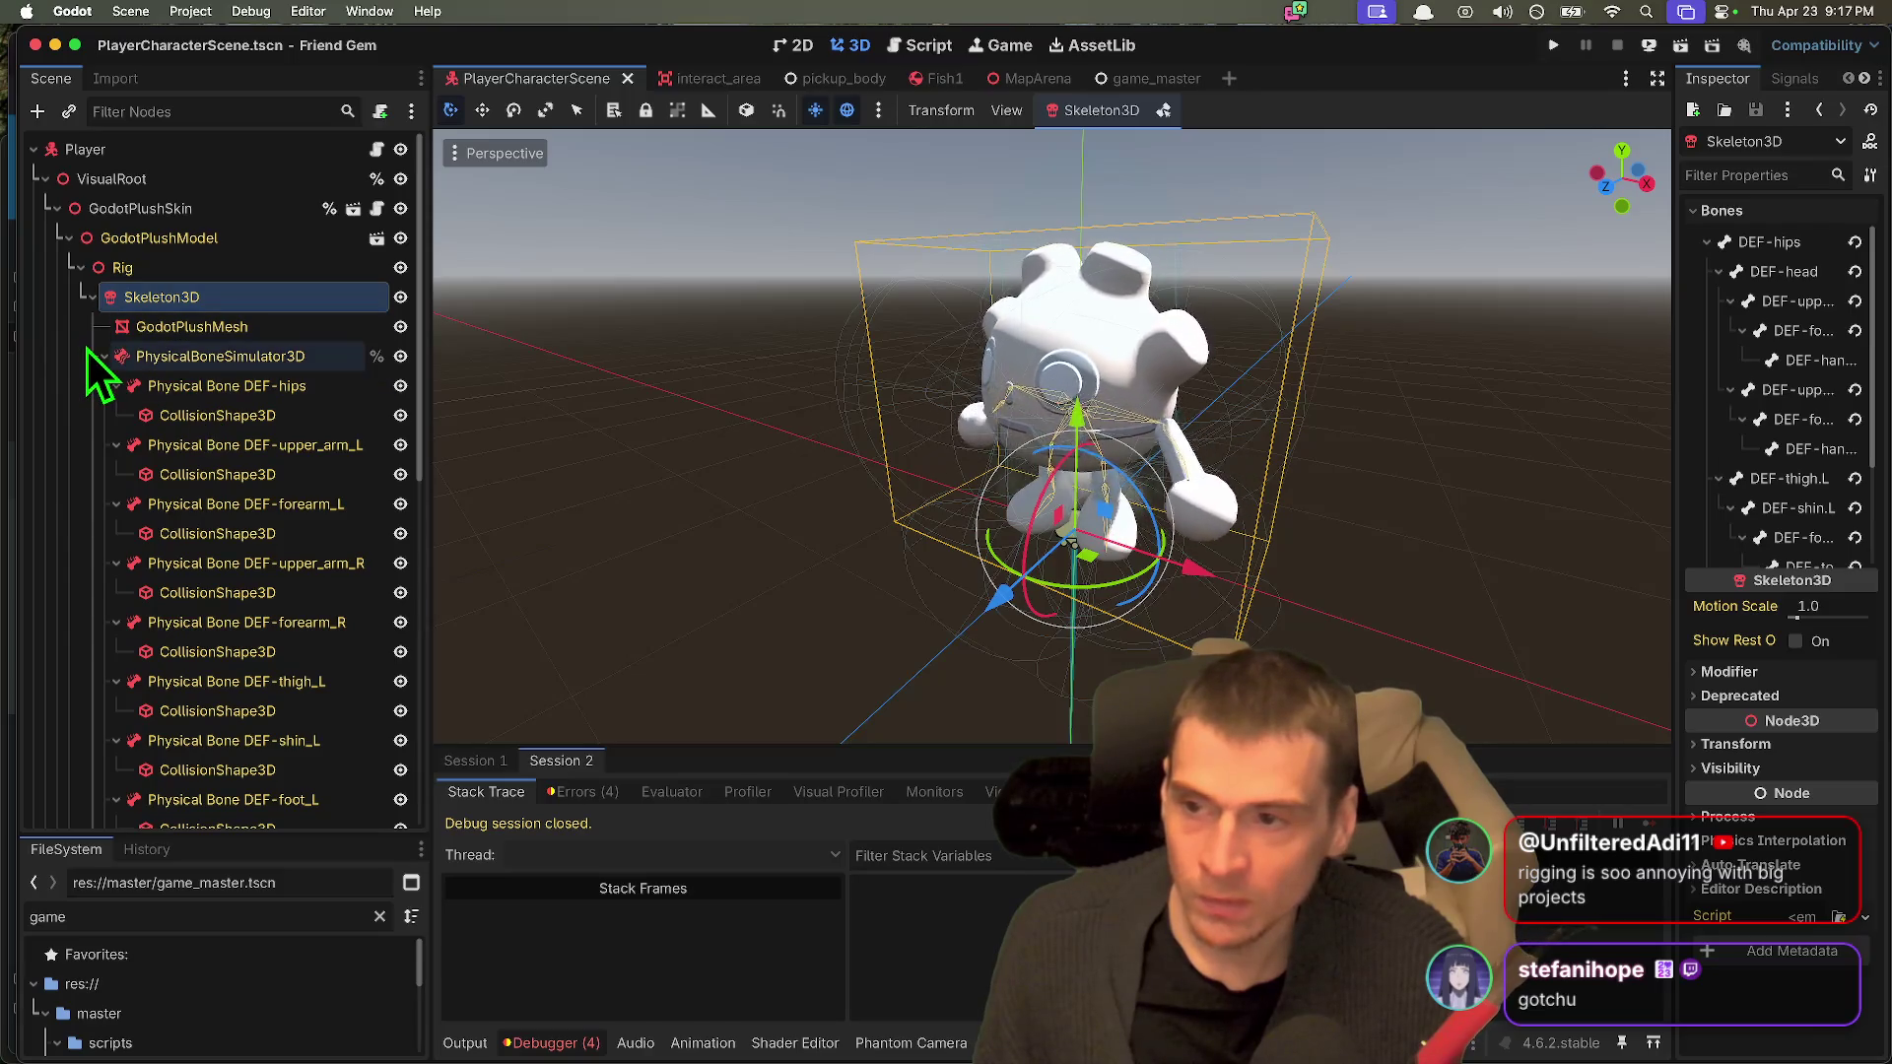
left_click(103, 355)
key("super+b")
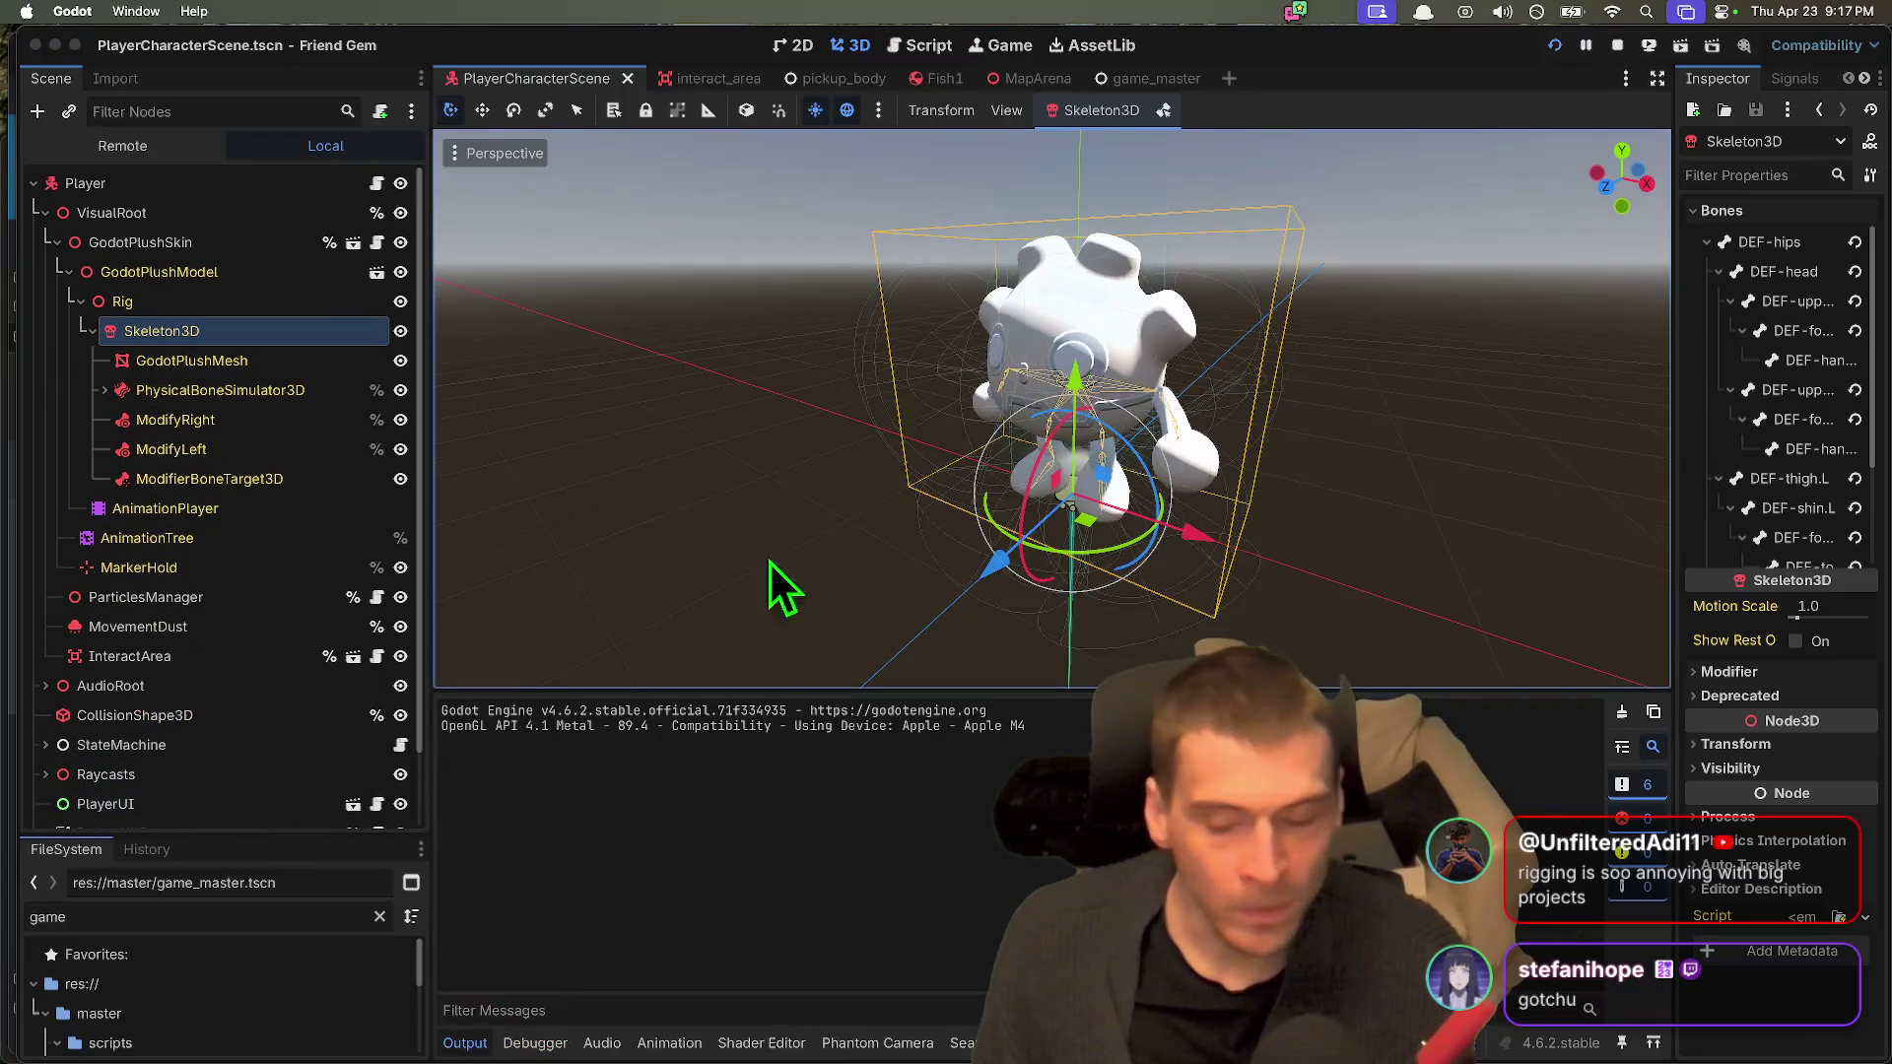
Step: Host a game session to reproduce the error, then stop the game
left_click(1443, 252)
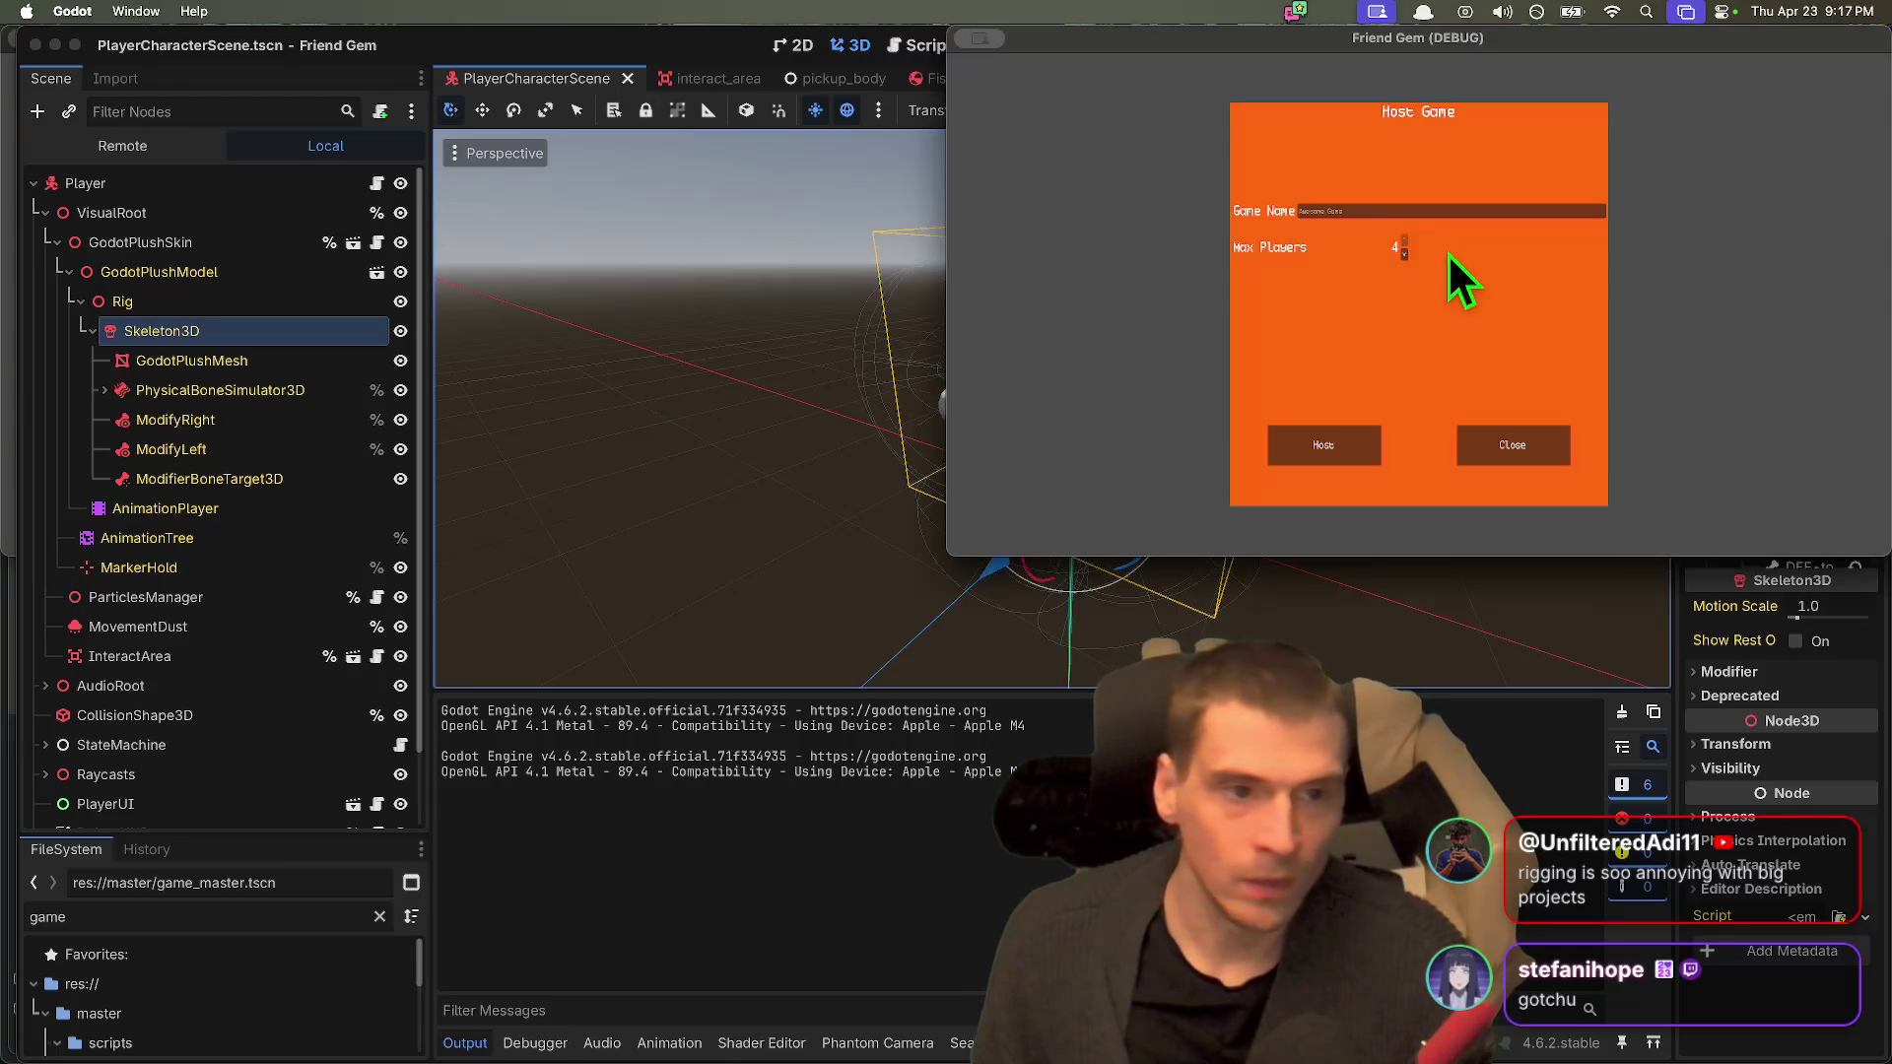
left_click(1342, 455)
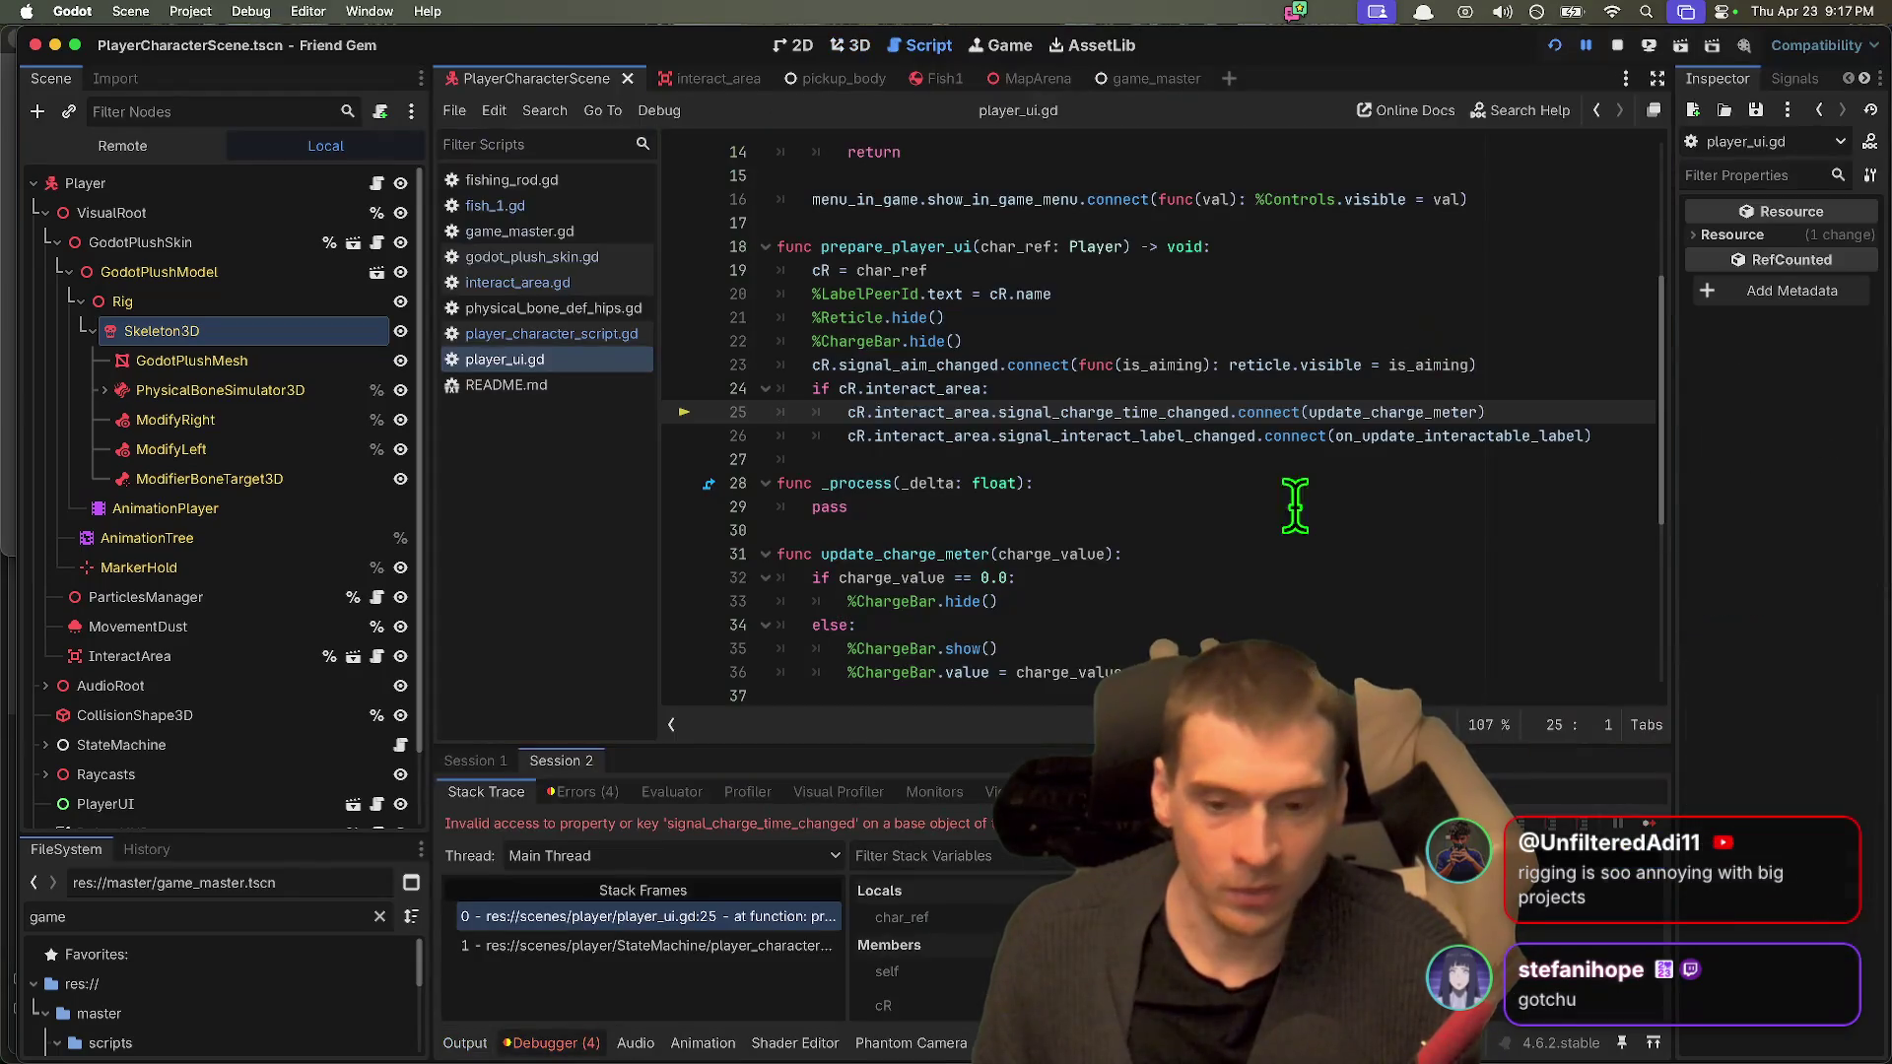
left_click(1617, 47)
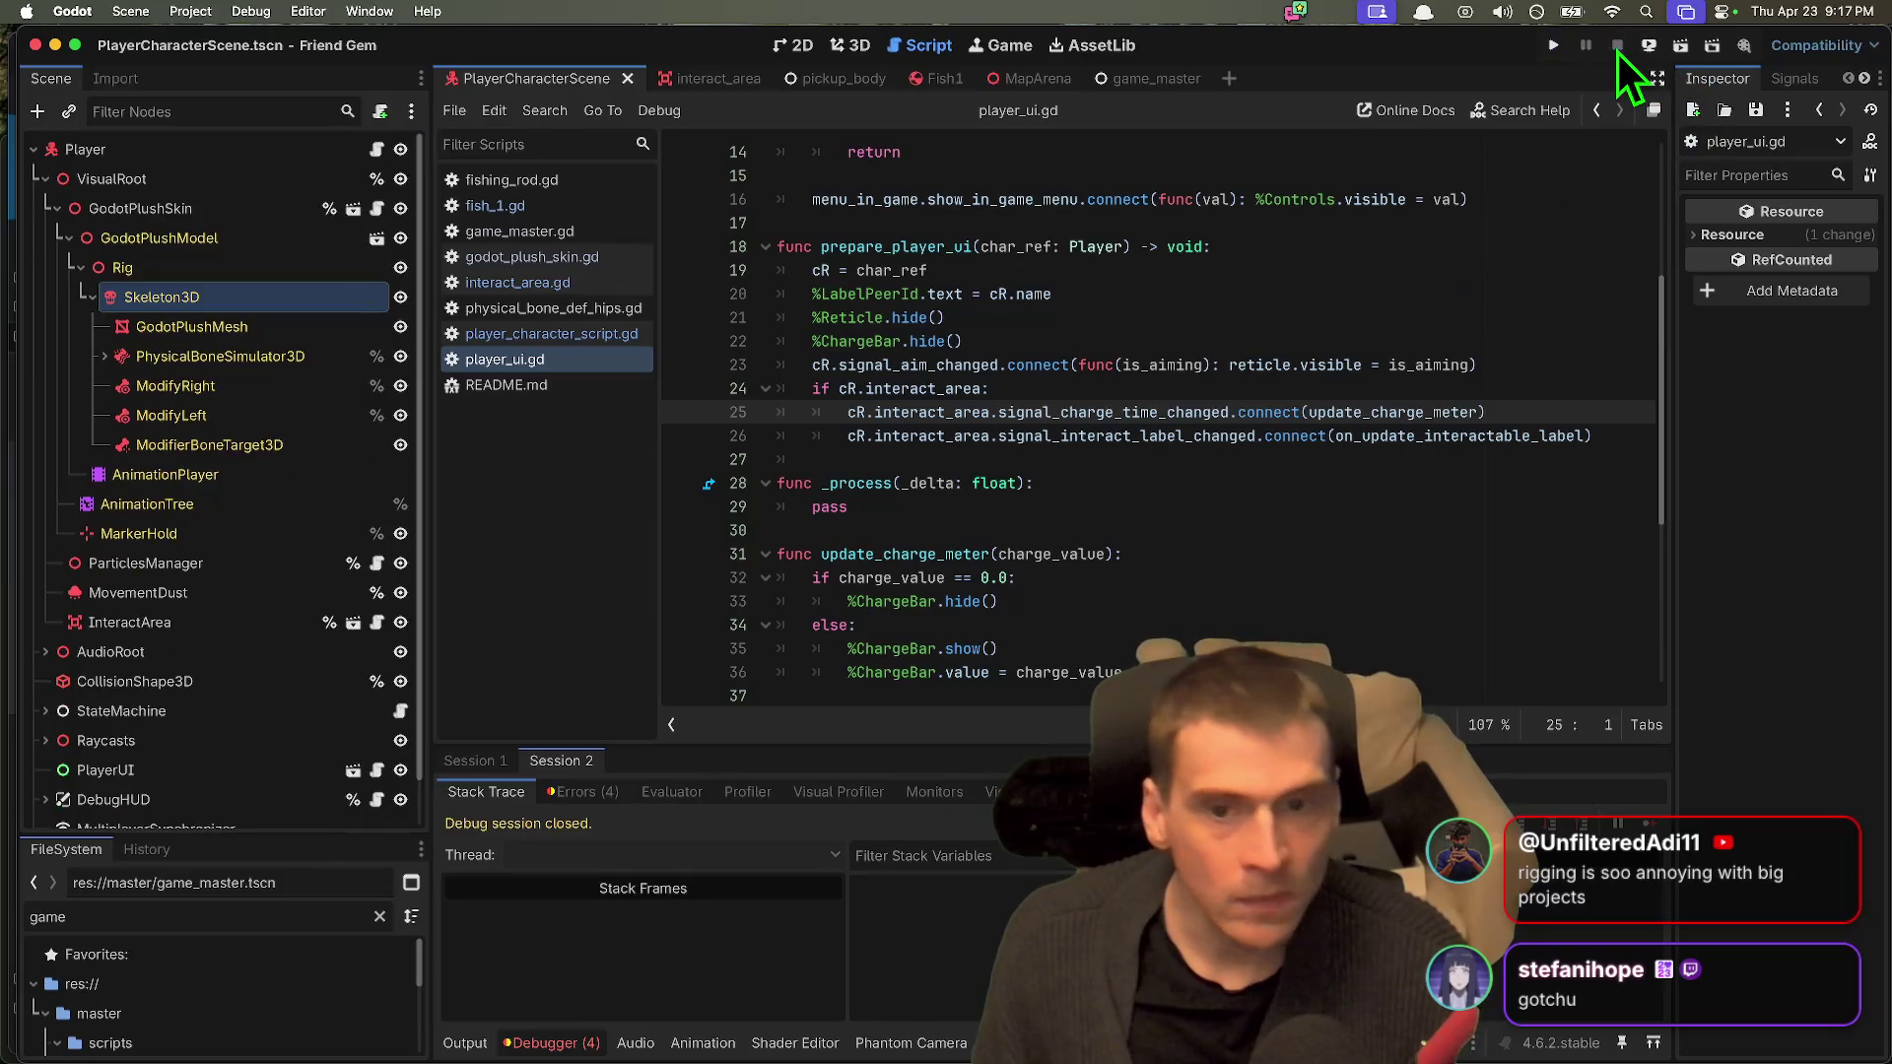
Step: Comment out lines 23–26 of player_ui.gd and rerun the project
scroll(1567, 434, "up", 1)
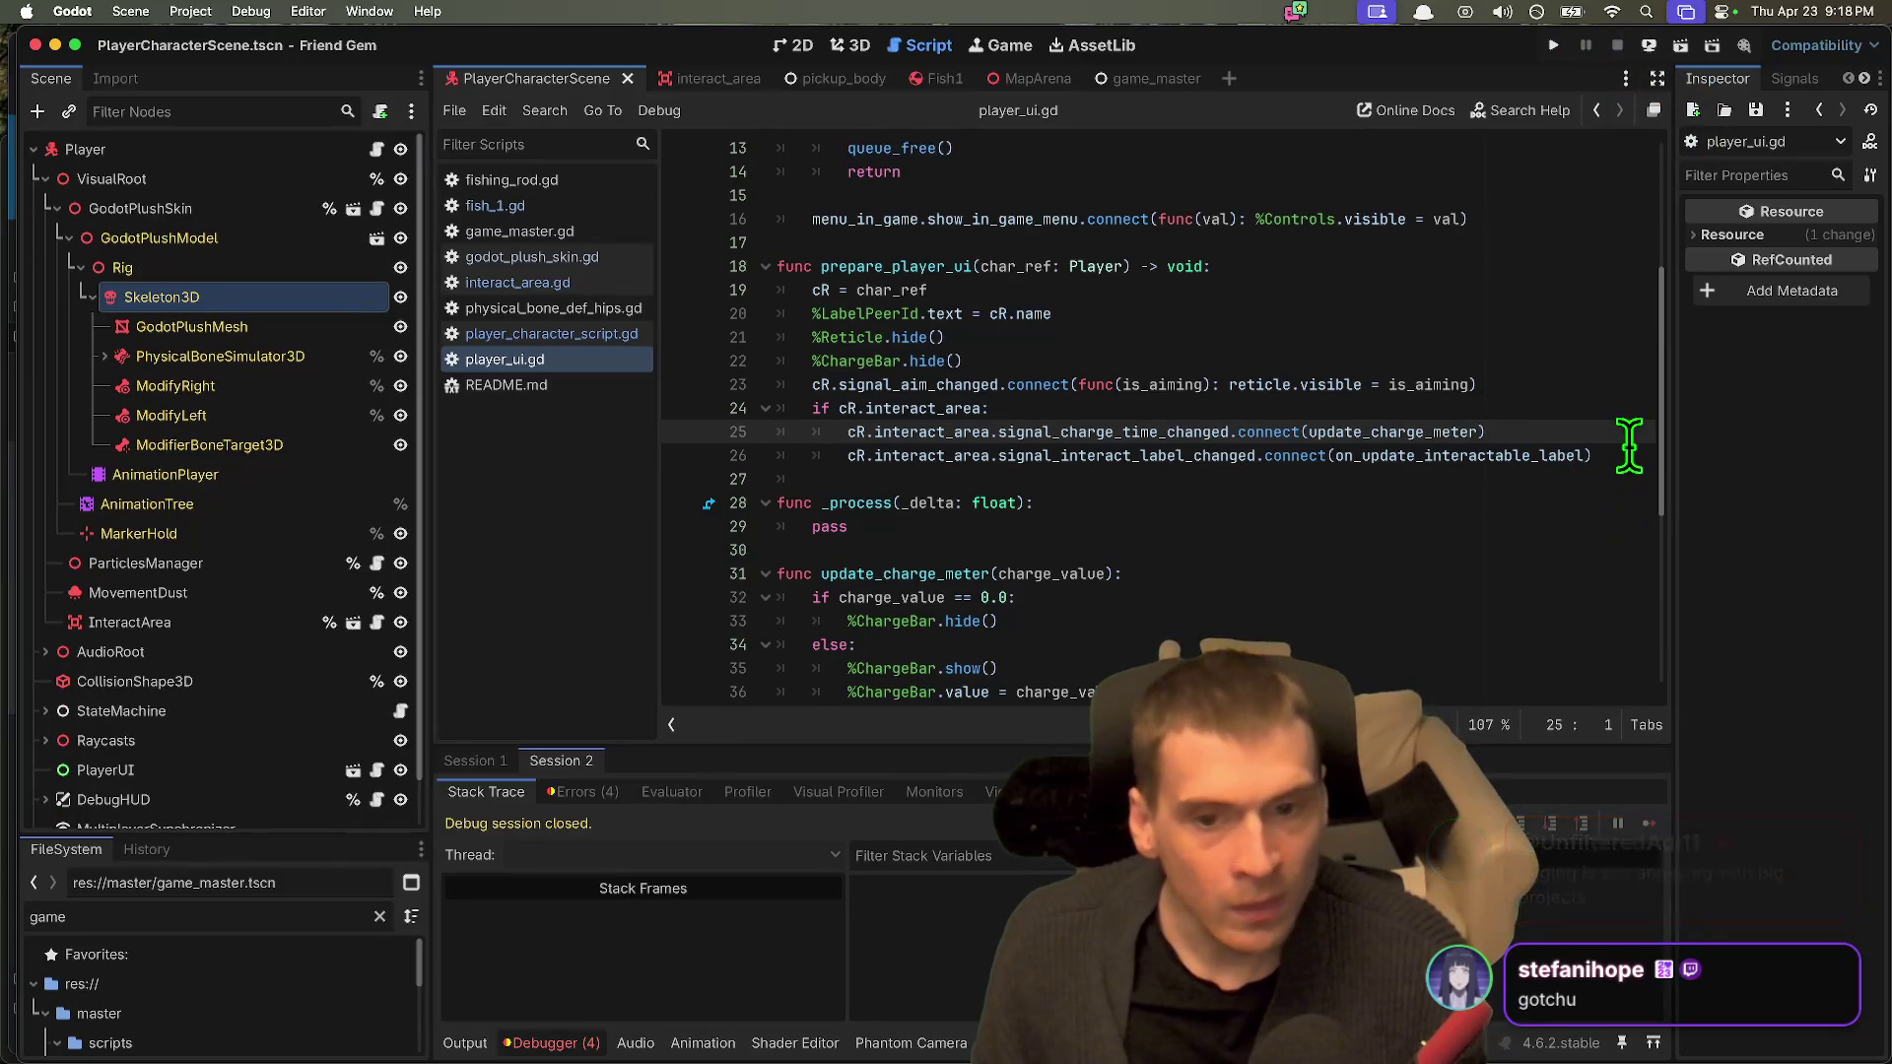
left_click_drag(1629, 445, 581, 374)
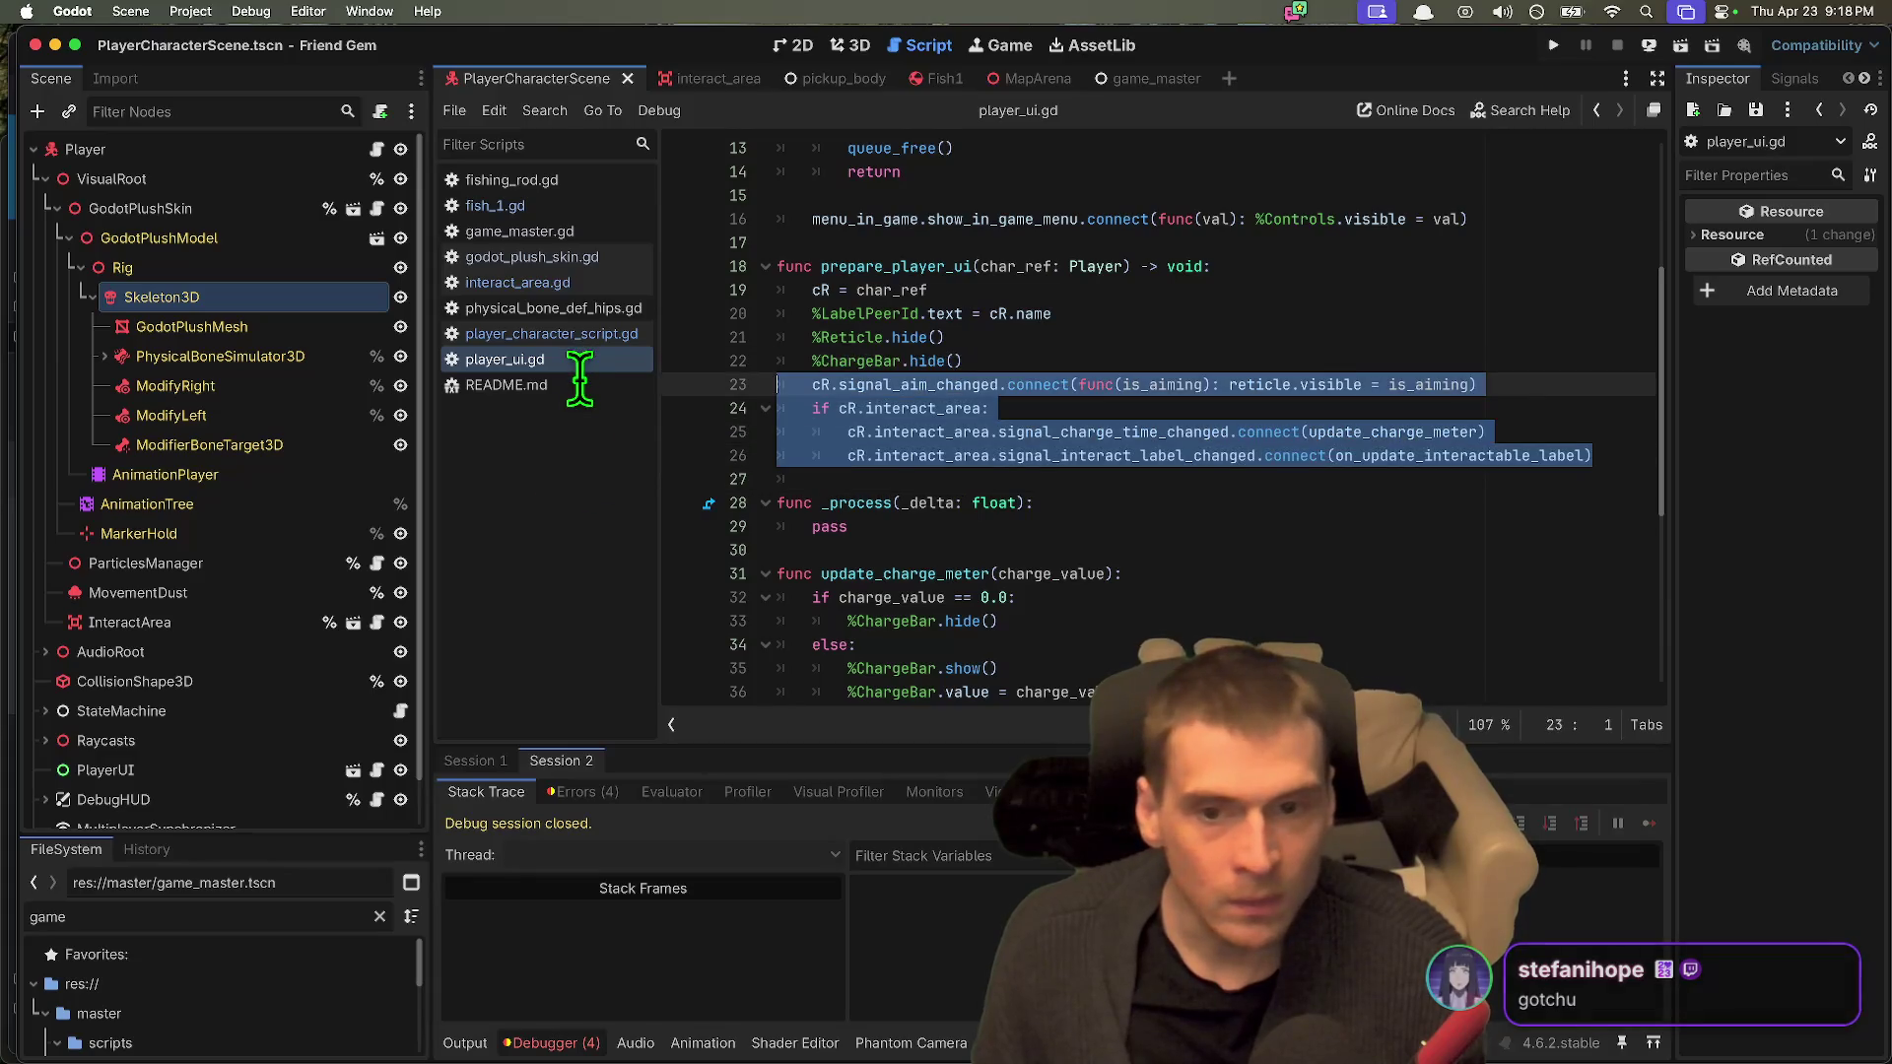
key("super+k")
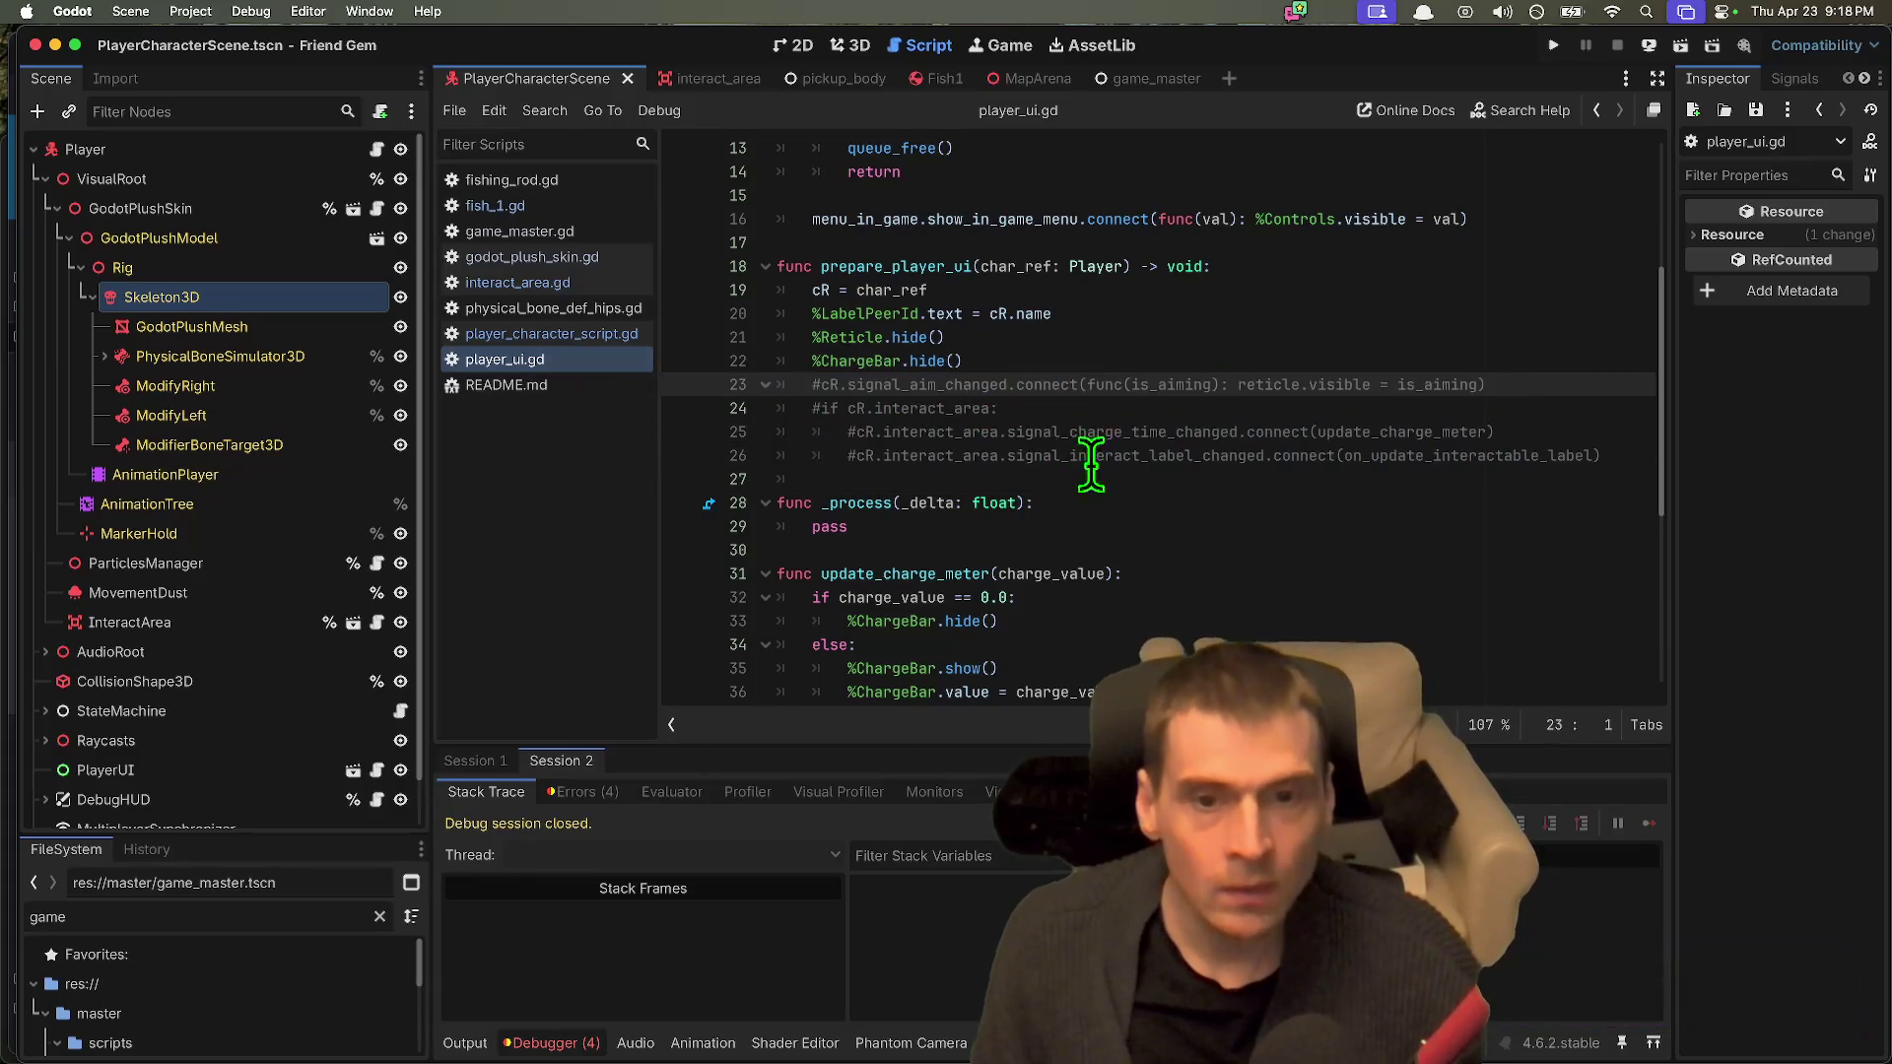
left_click(1200, 459)
key("super+b")
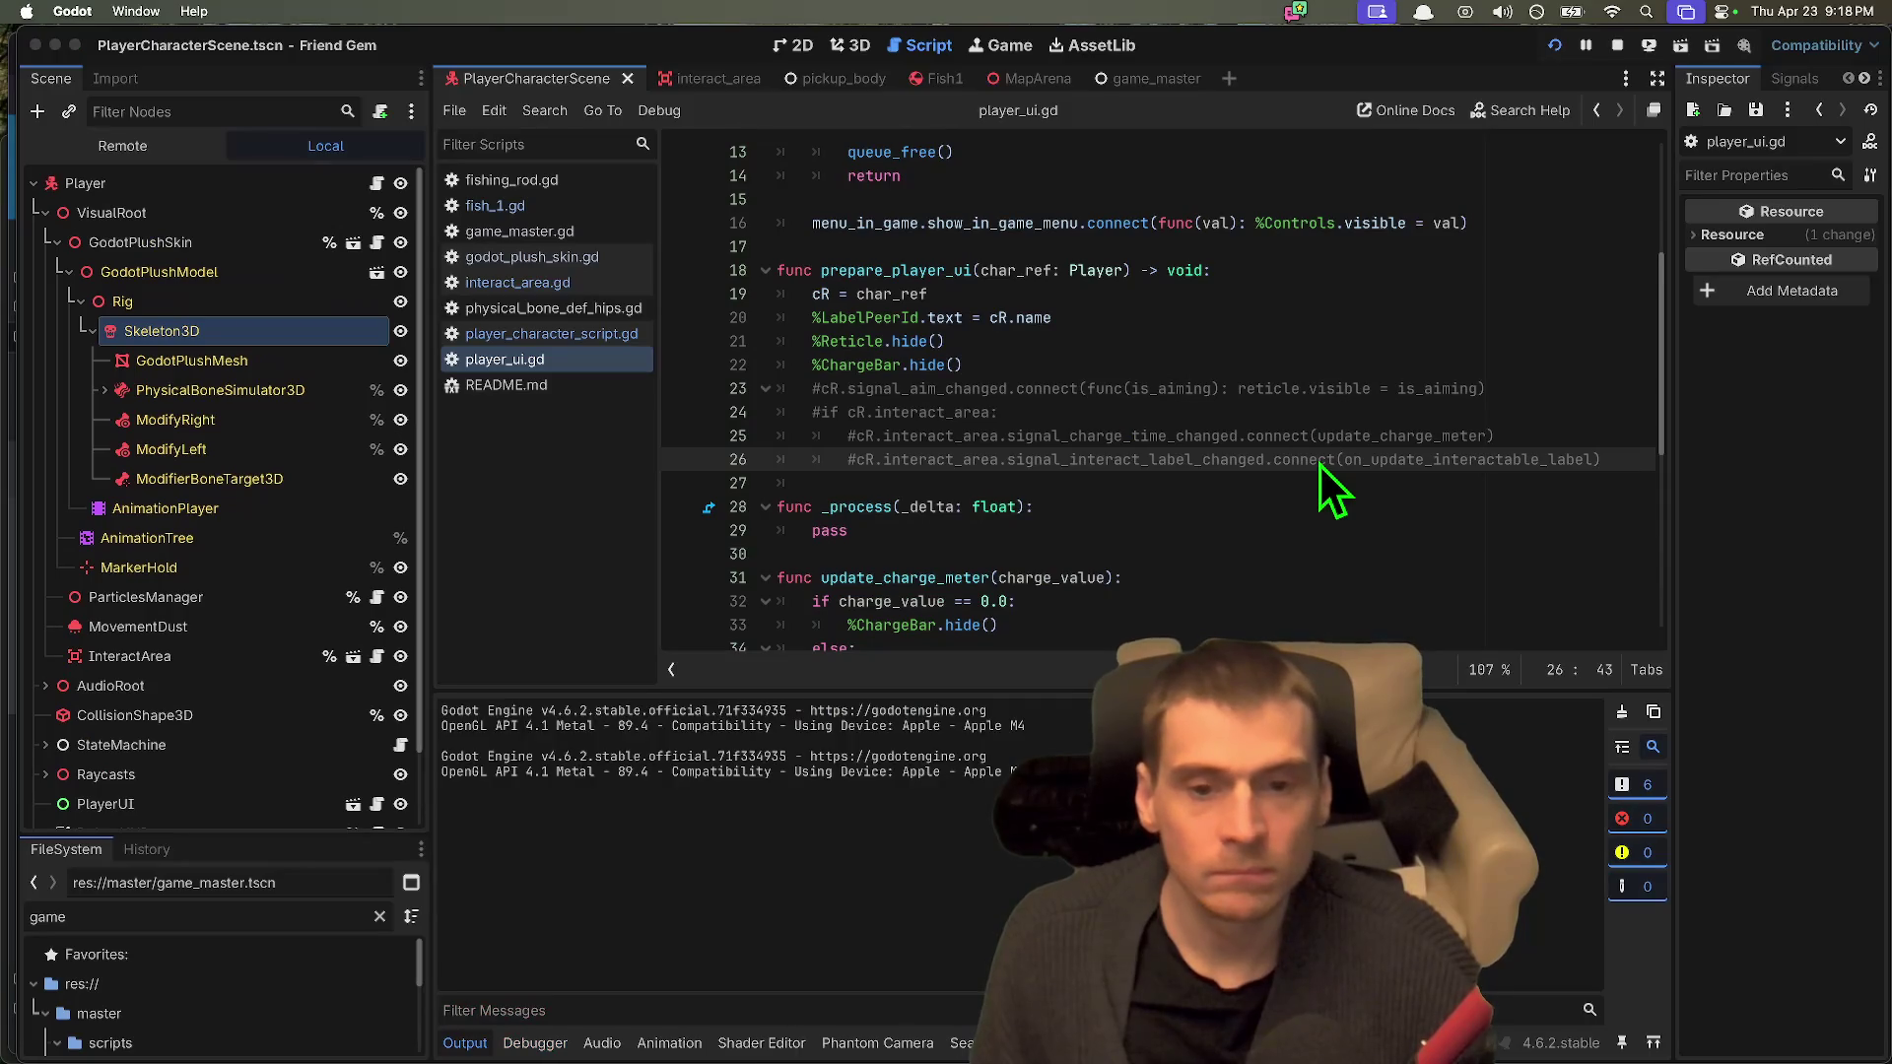
Step: Host a game again and review the interact_area.gd InputMap errors in the debugger
left_click(1415, 254)
left_click(1323, 445)
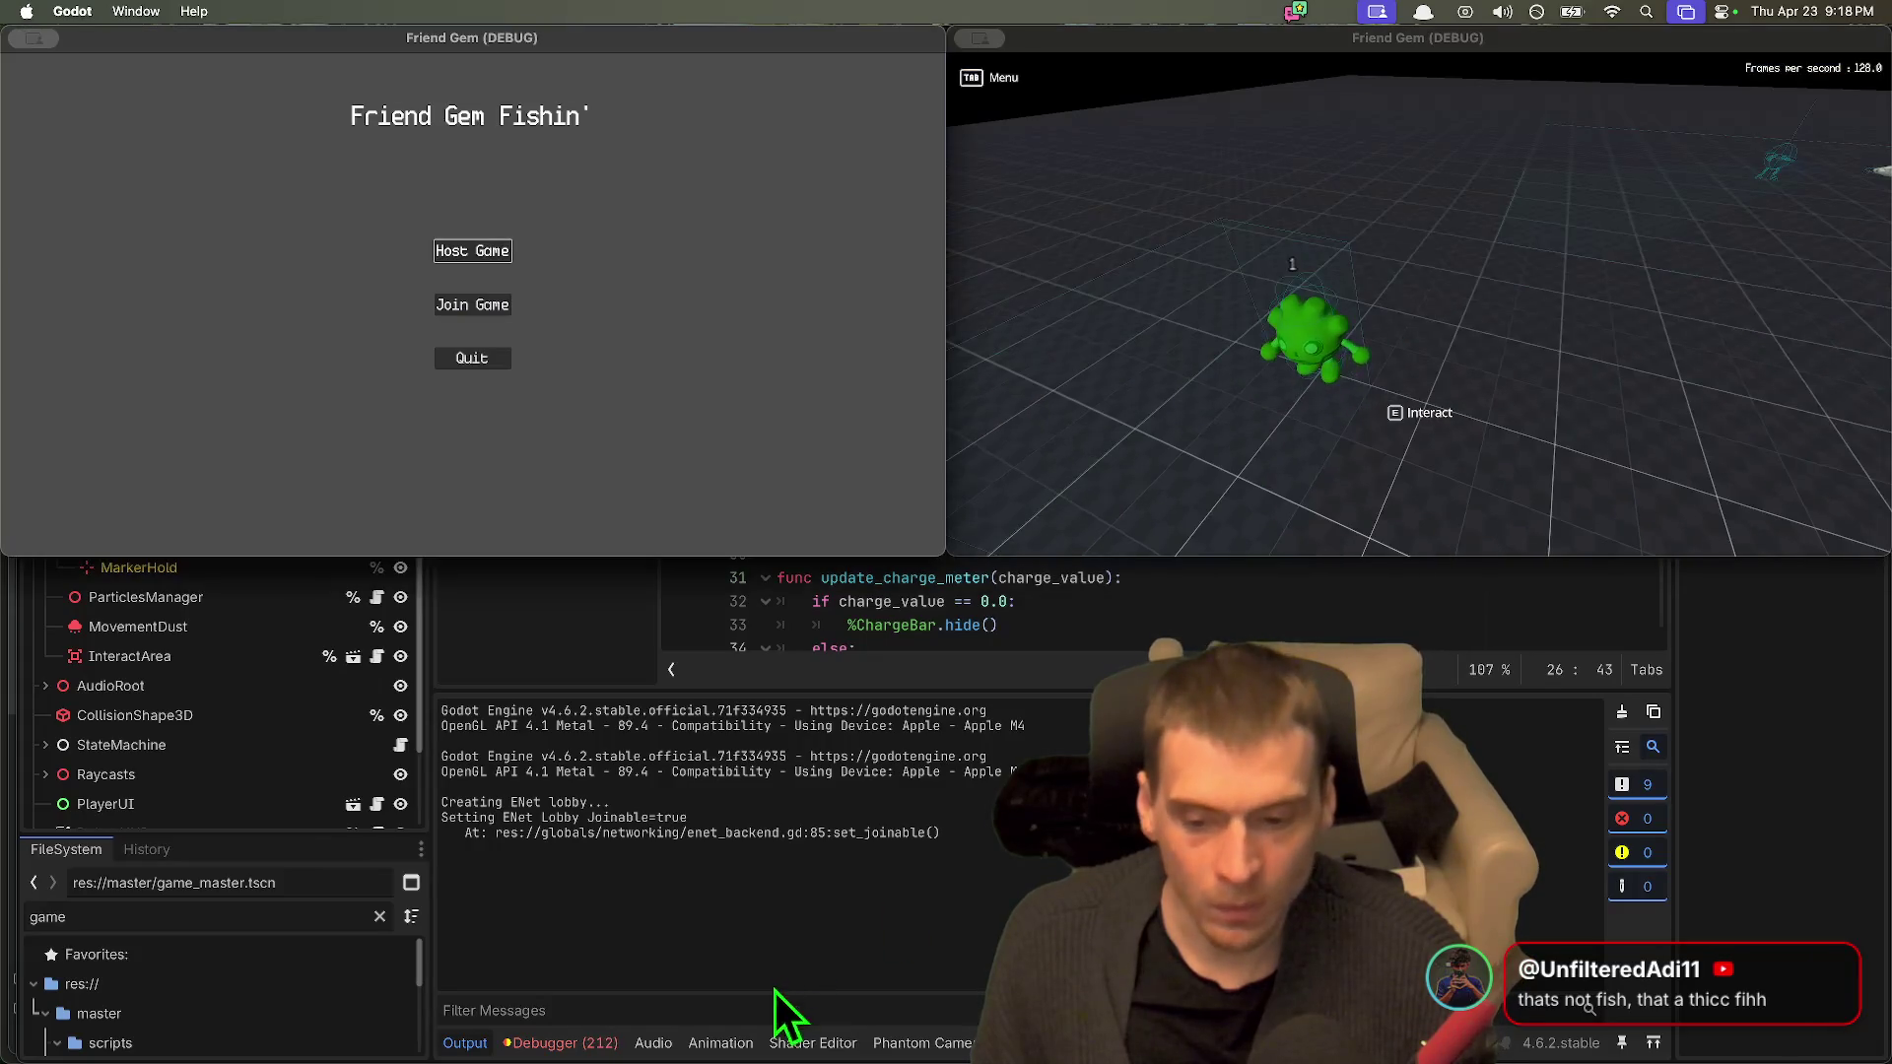
left_click(604, 1040)
left_click(596, 1043)
left_click(596, 1045)
left_click(595, 1044)
left_click(591, 792)
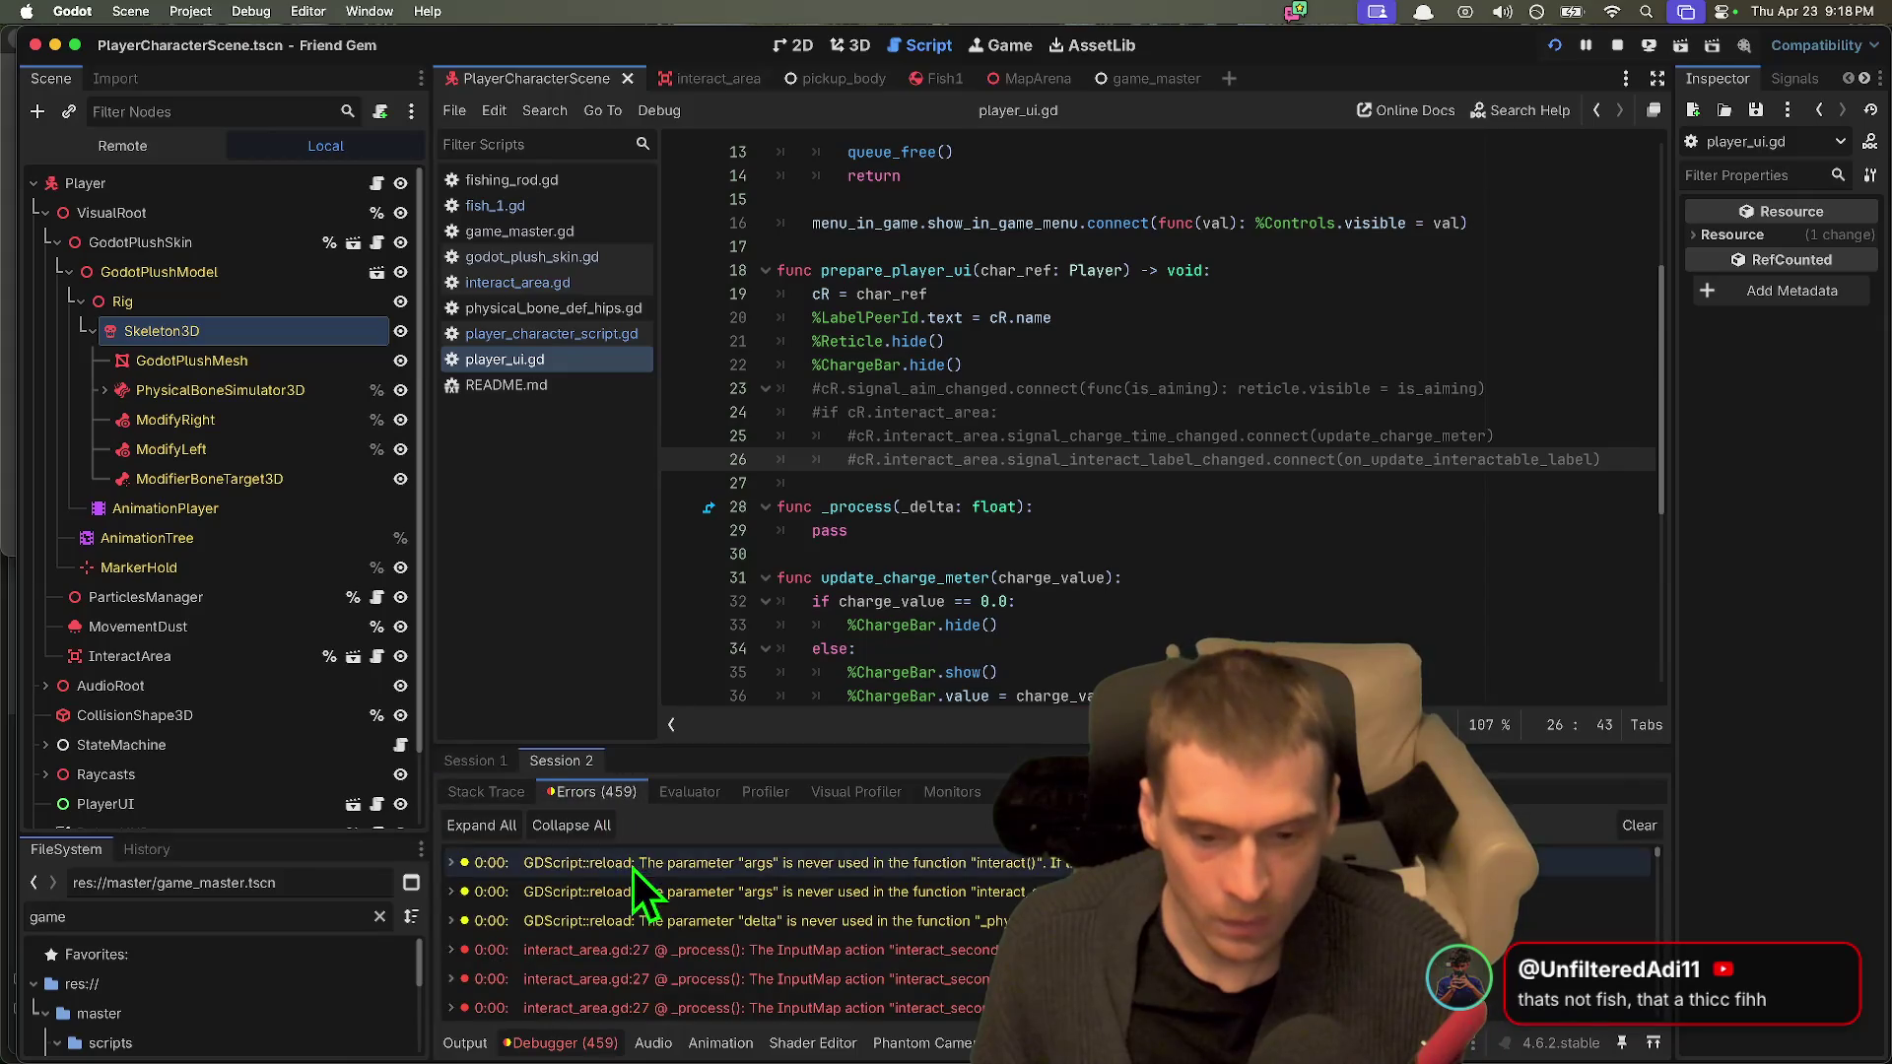
Step: Stop the game and filter the Project Settings Input Map for 'secondary'
left_click(1617, 45)
left_click(197, 11)
left_click(198, 44)
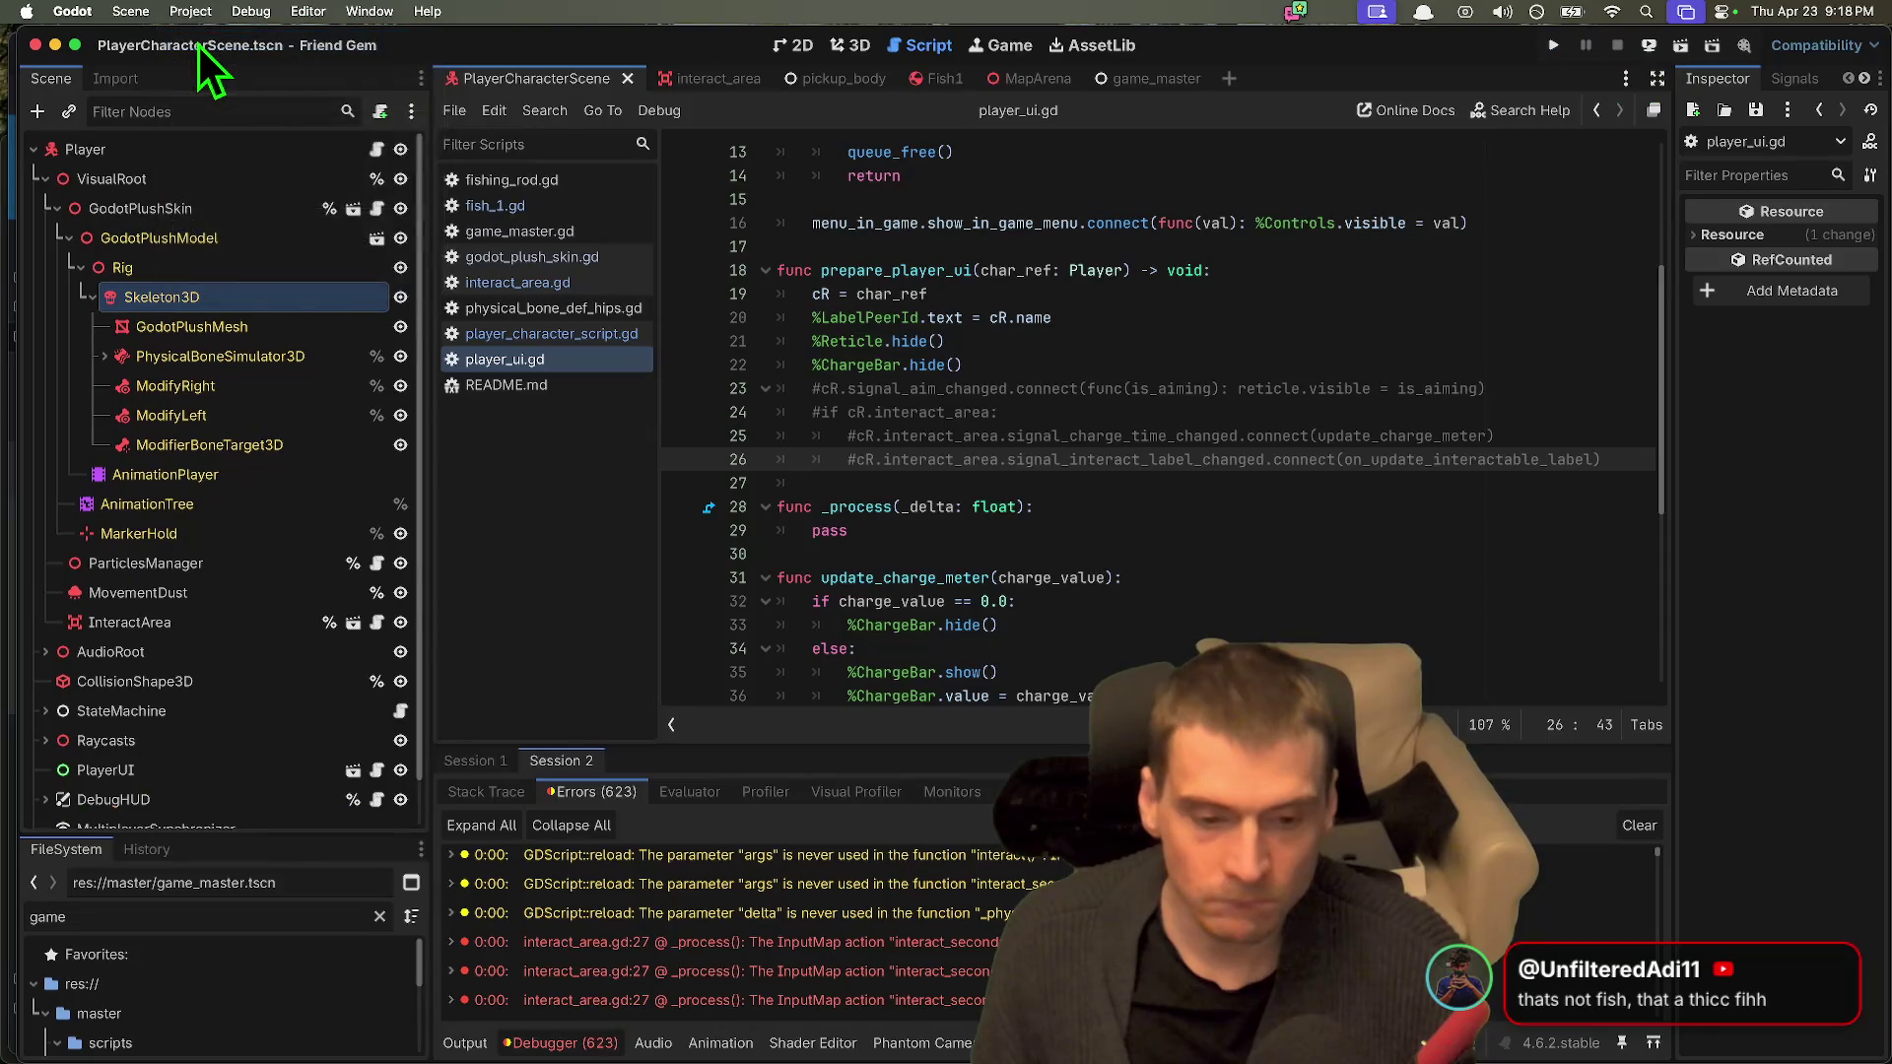
left_click(379, 168)
type("sec")
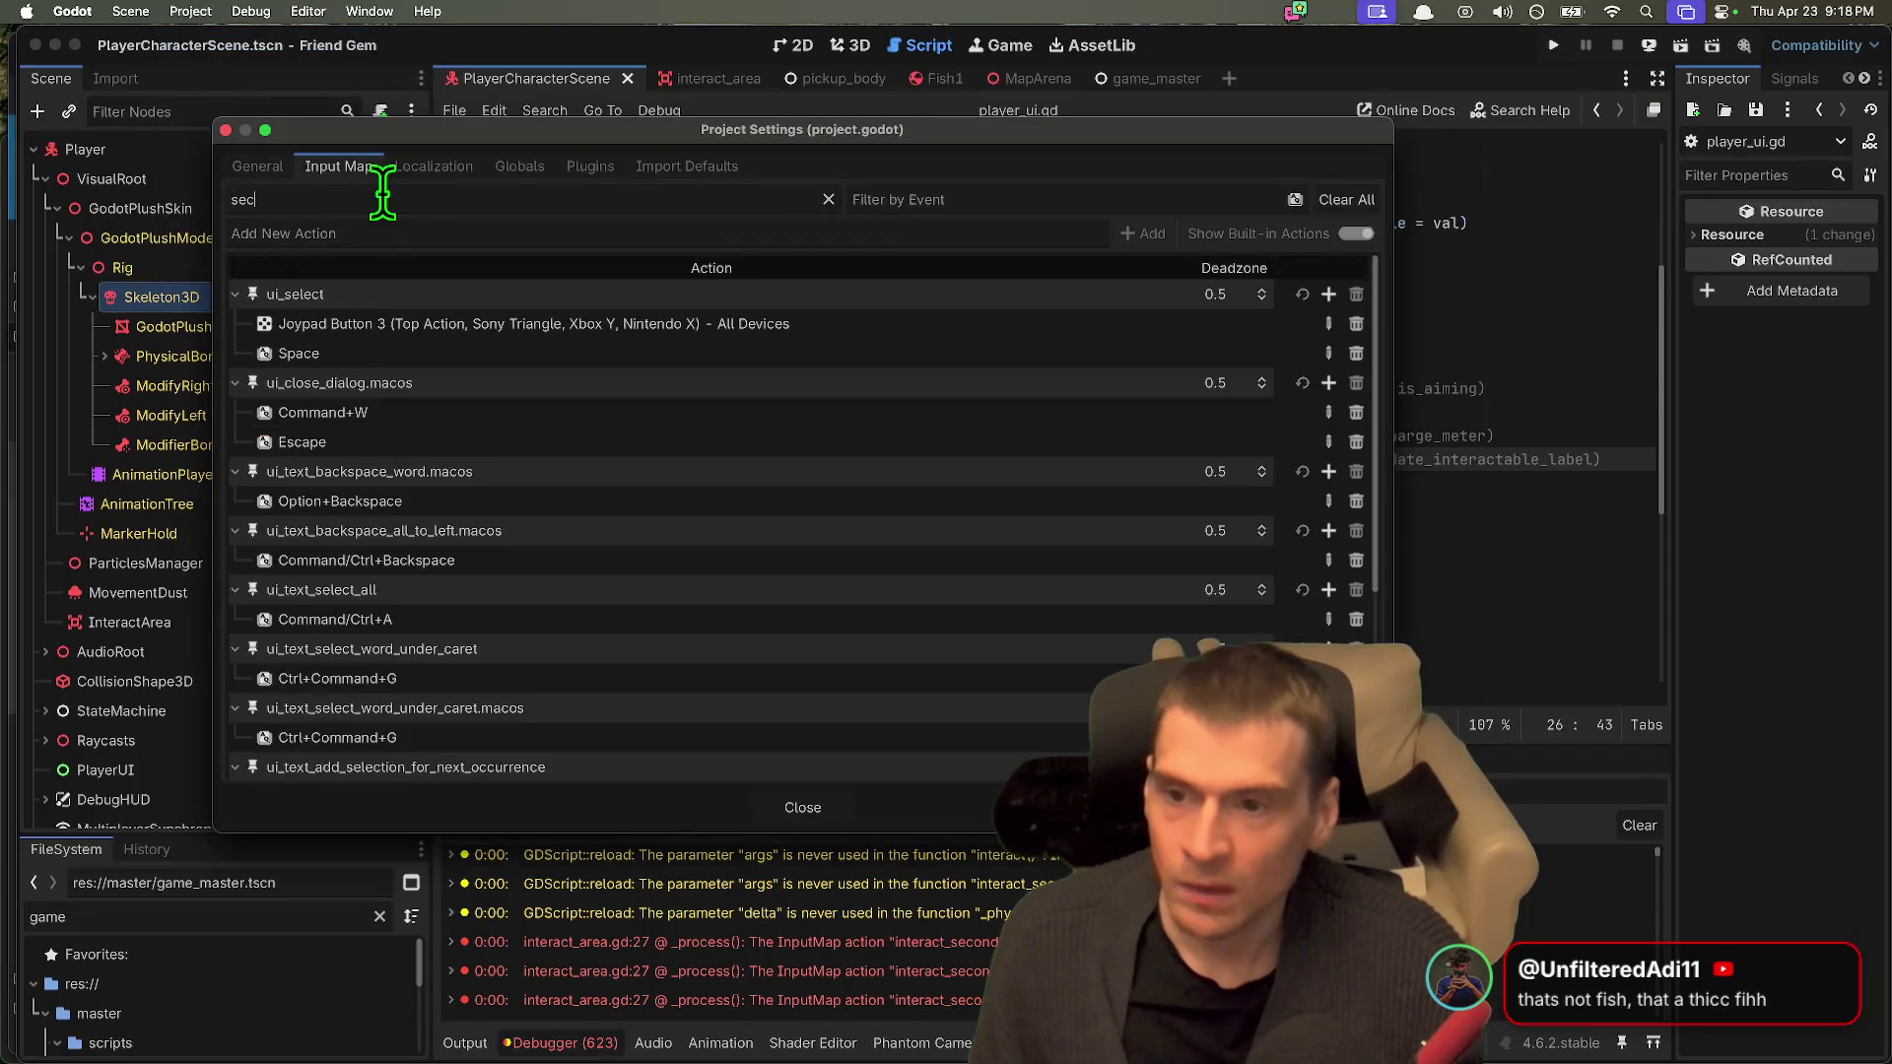
type("on")
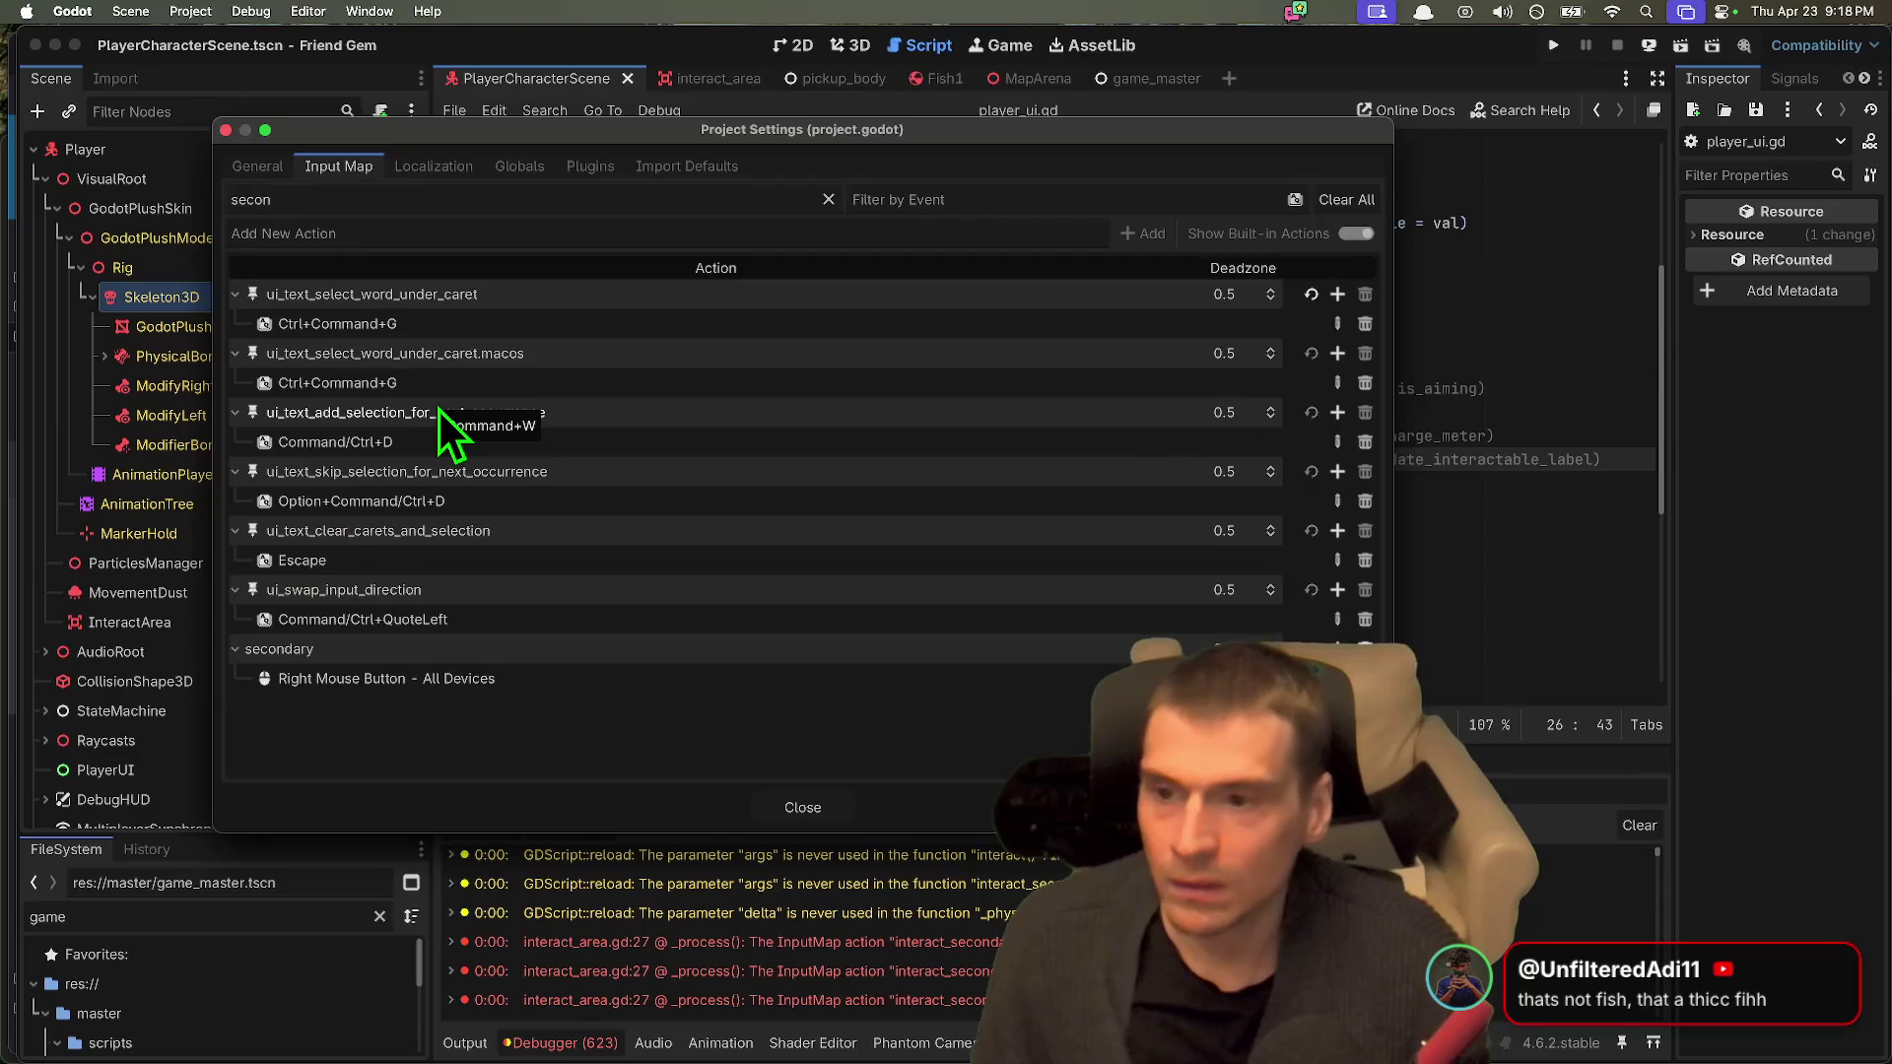
type("da")
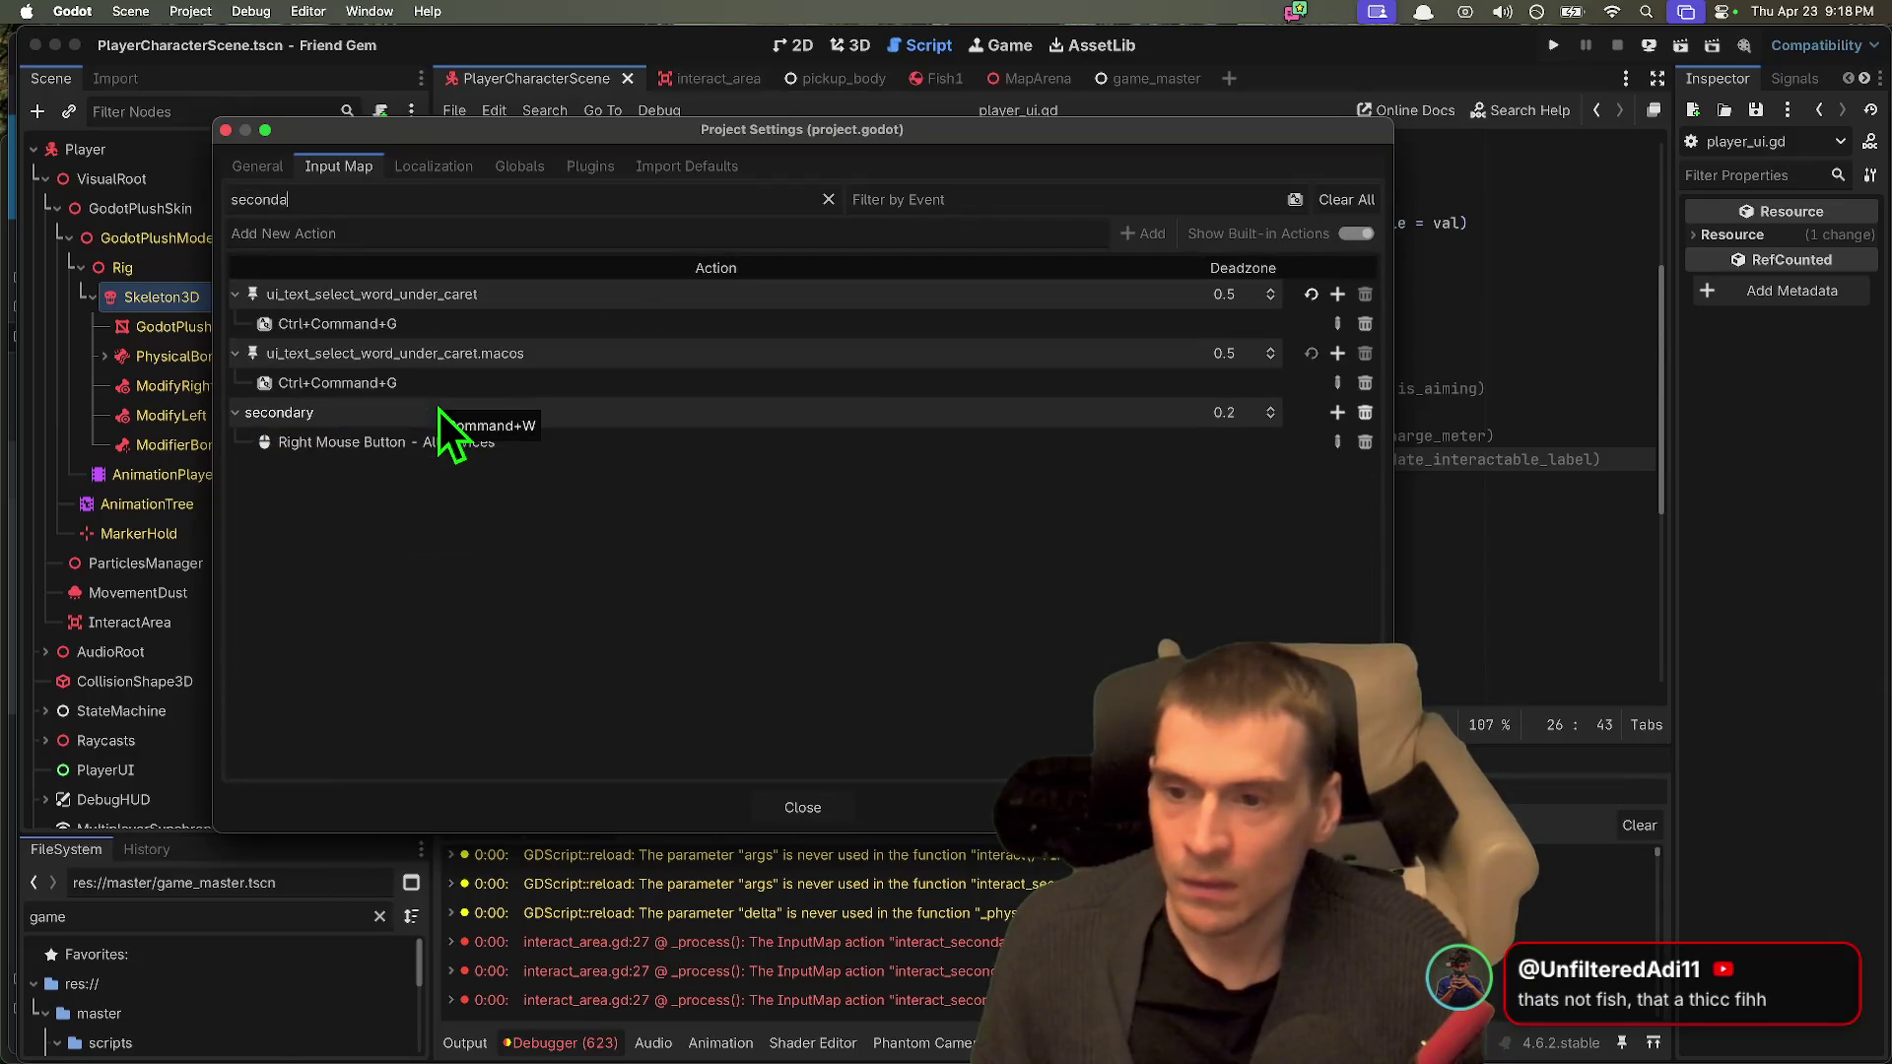
type("ry")
Step: Rename the secondary action to interact_secondary, revert it to secondary, and close settings
double_click(388, 299)
type("interact_secon")
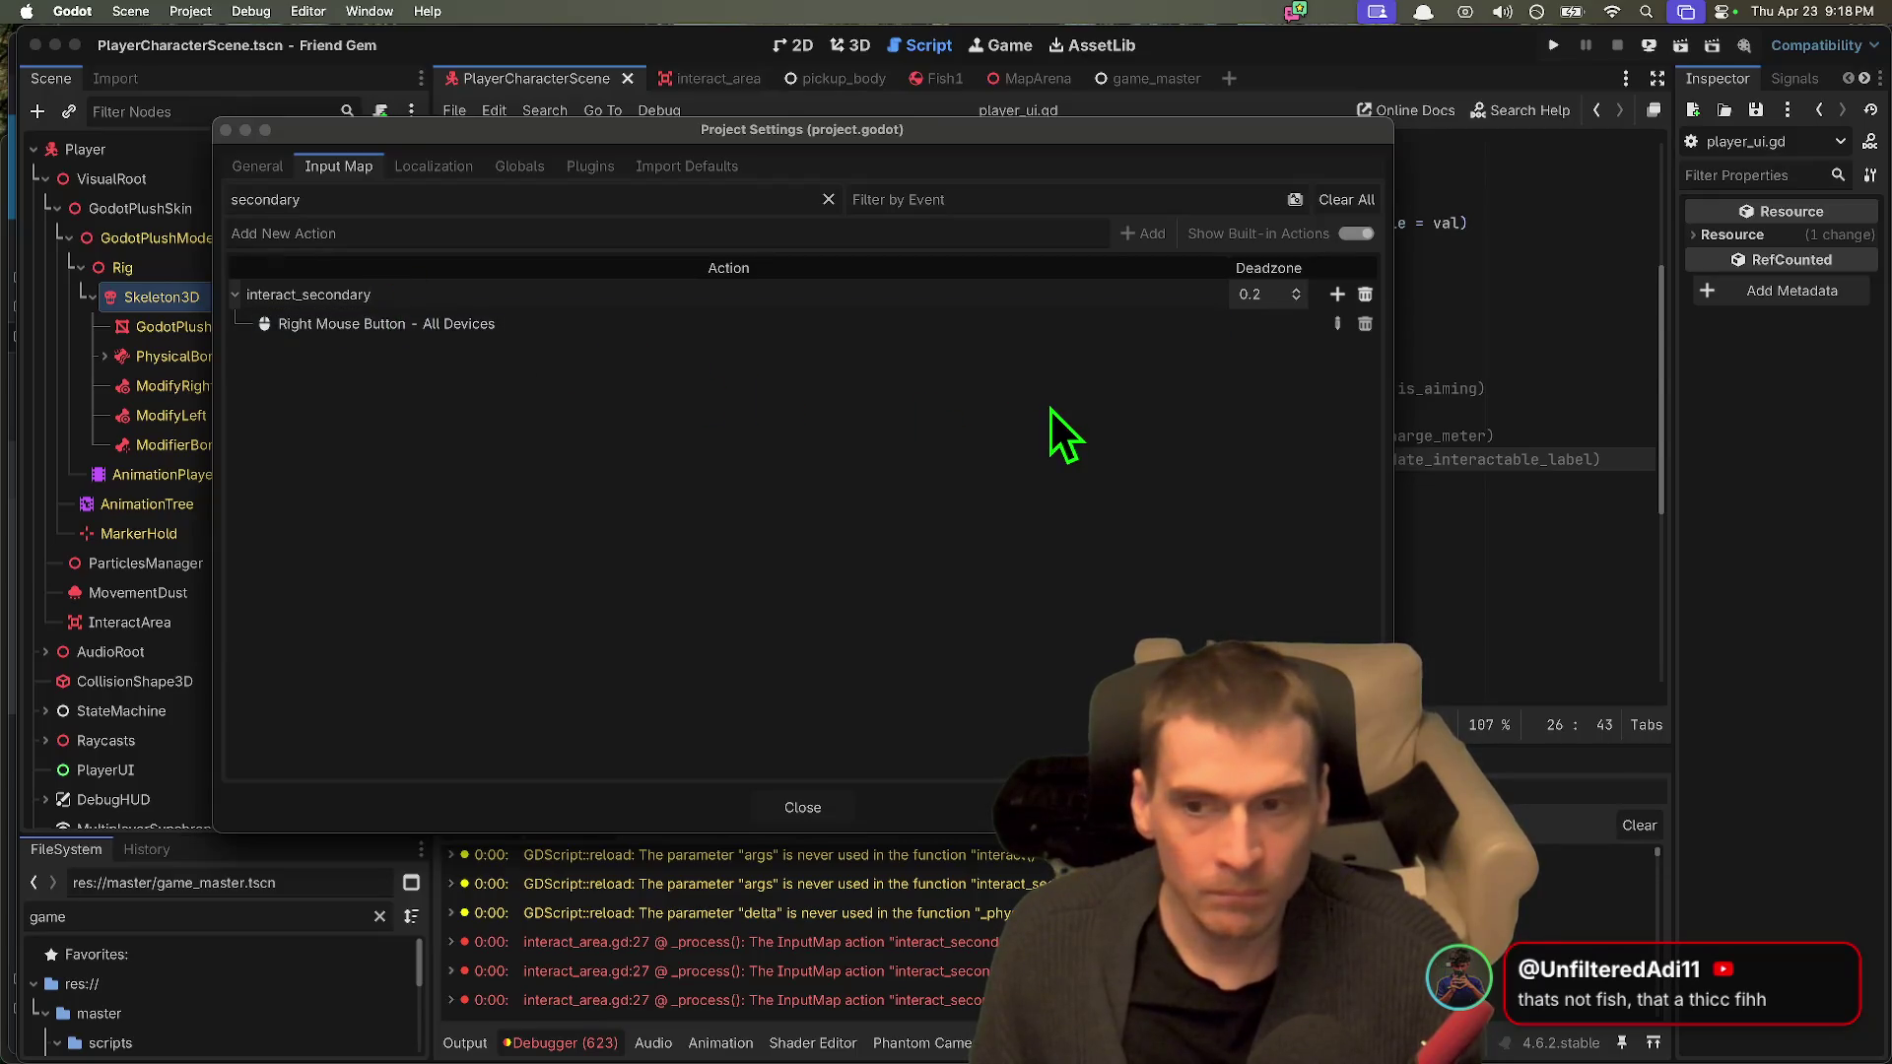
key("Return")
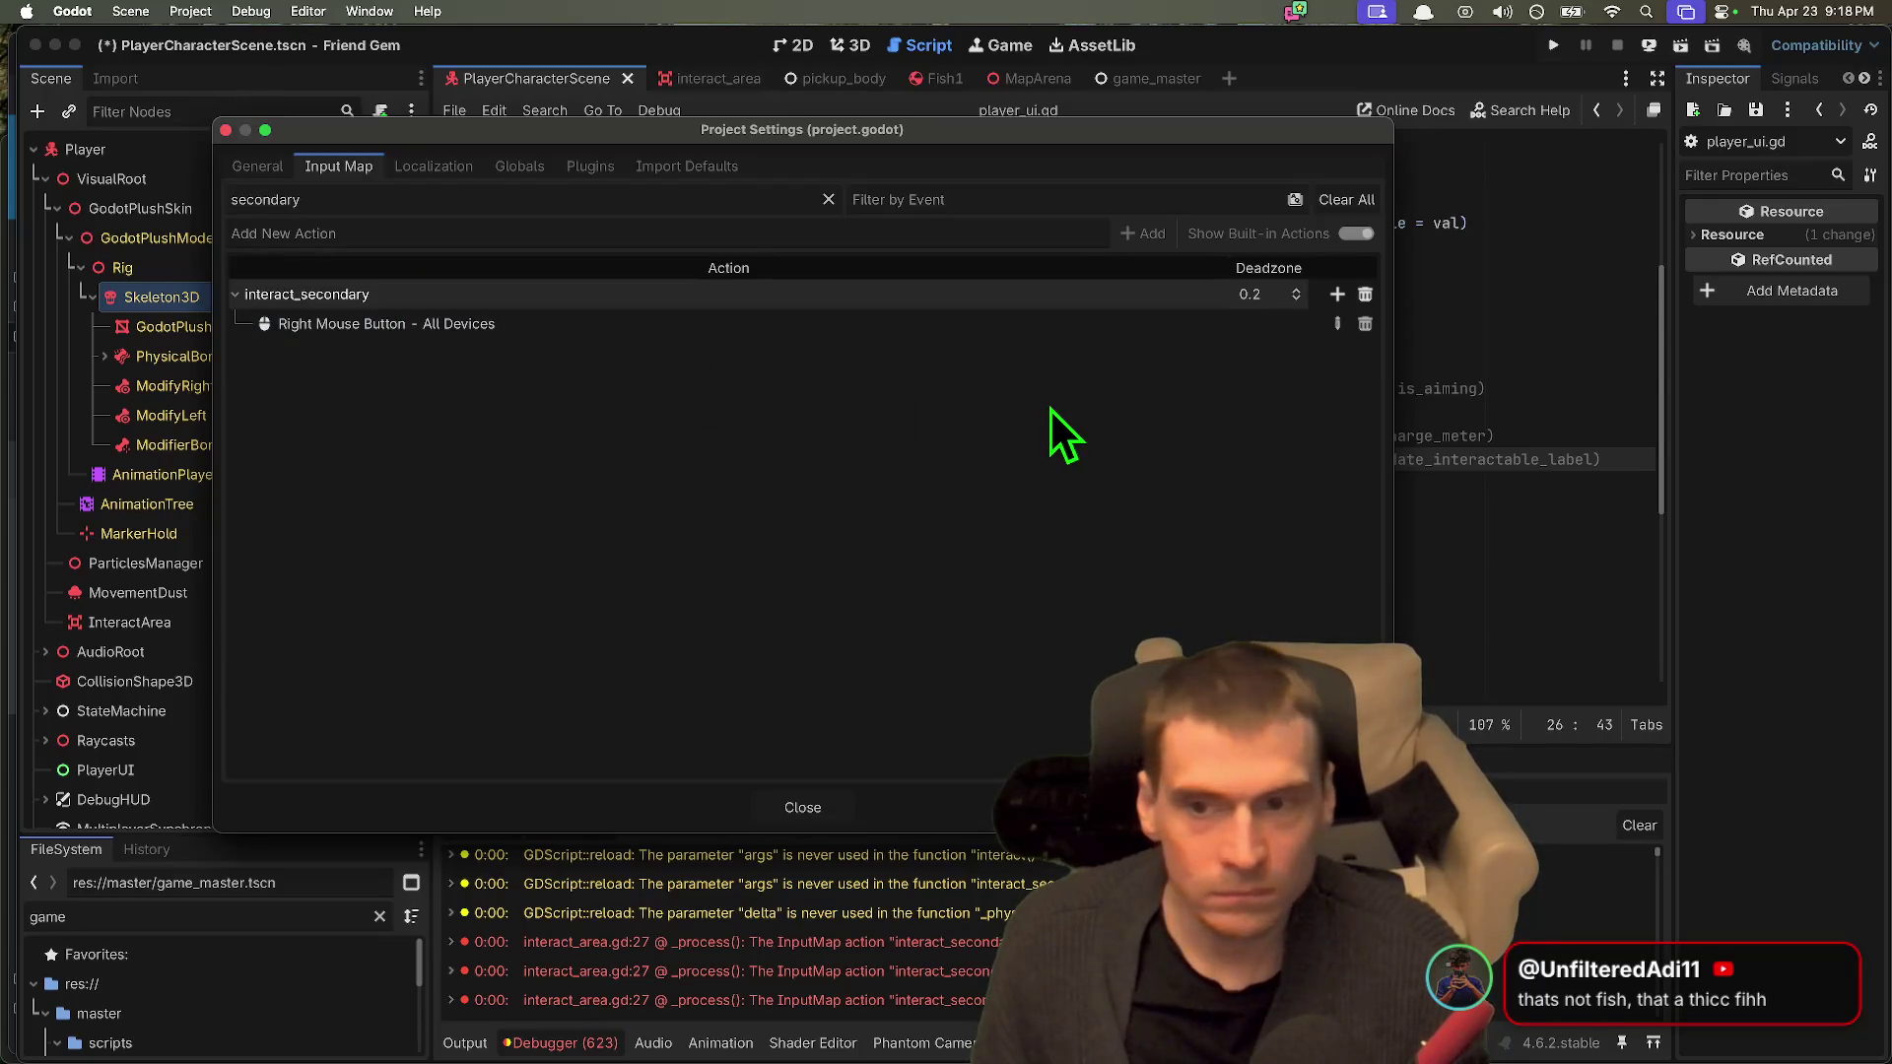
double_click(615, 299)
type("secondary")
key("ctrl+a")
type("sec")
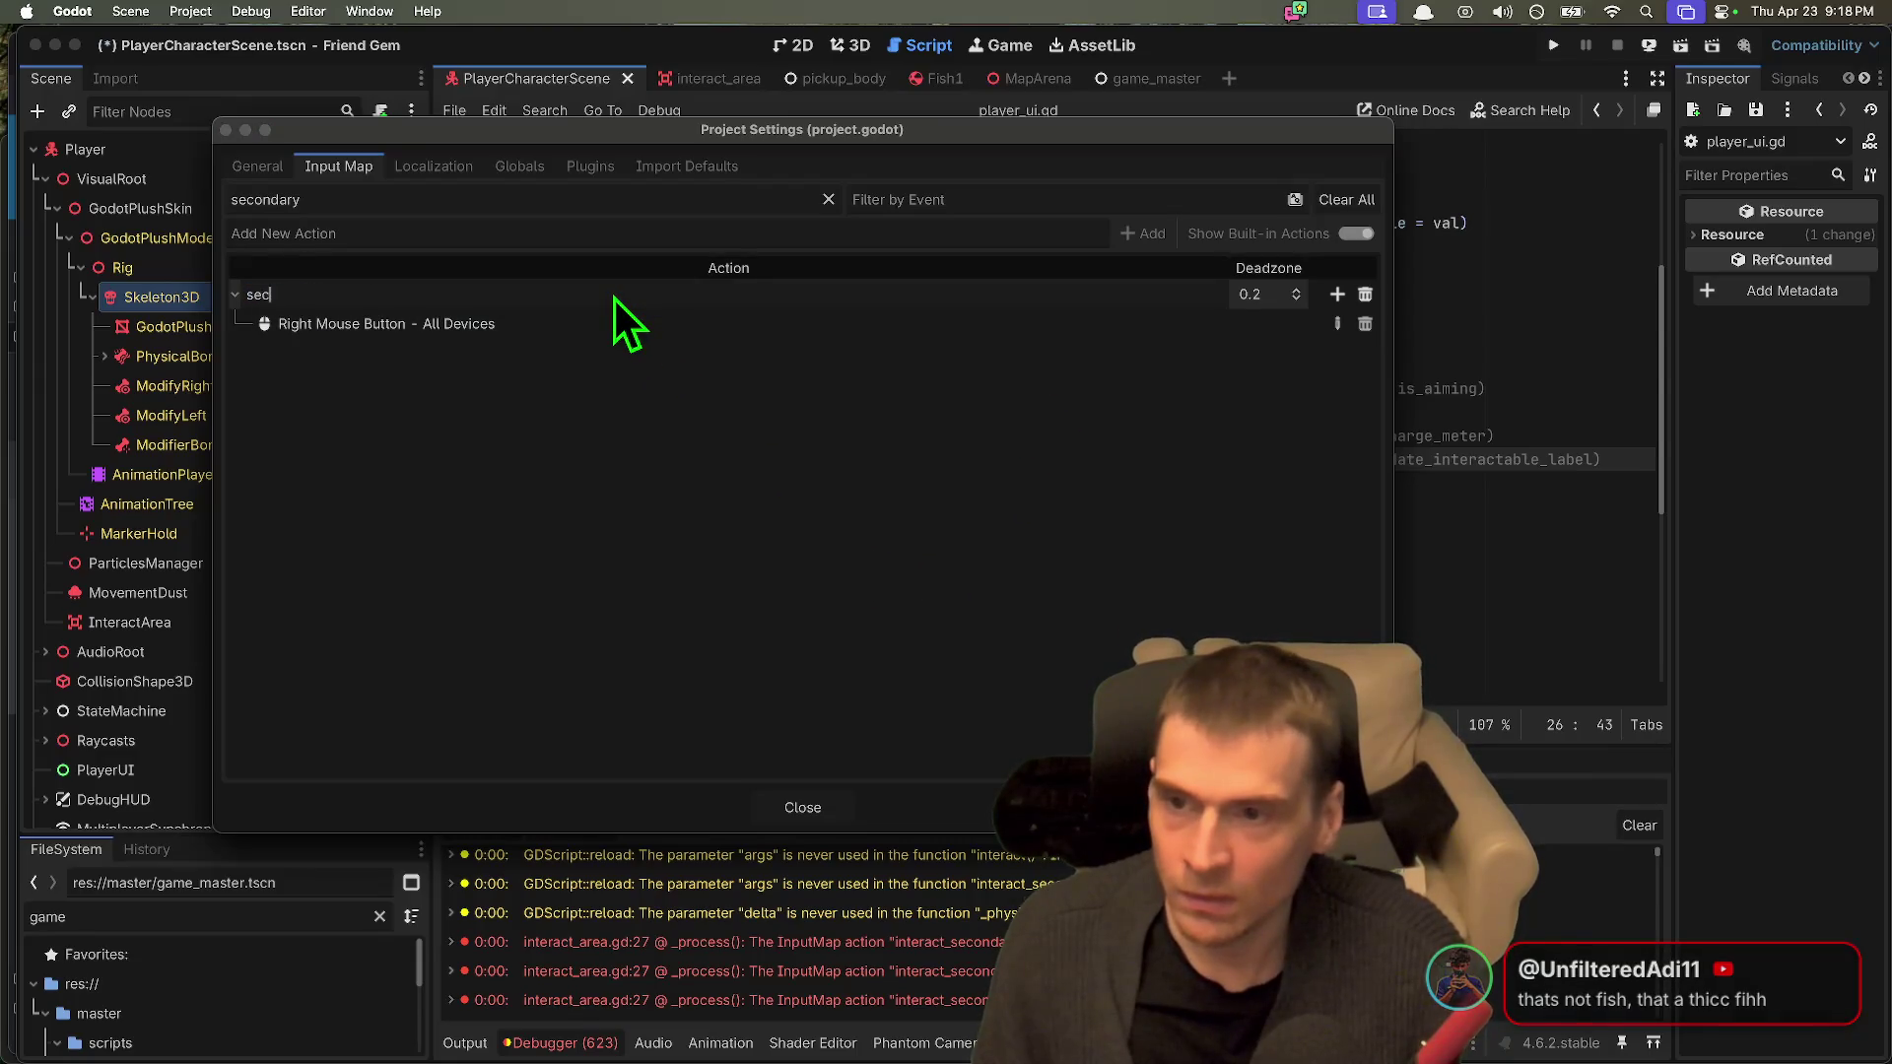
type("ondary")
key("Return")
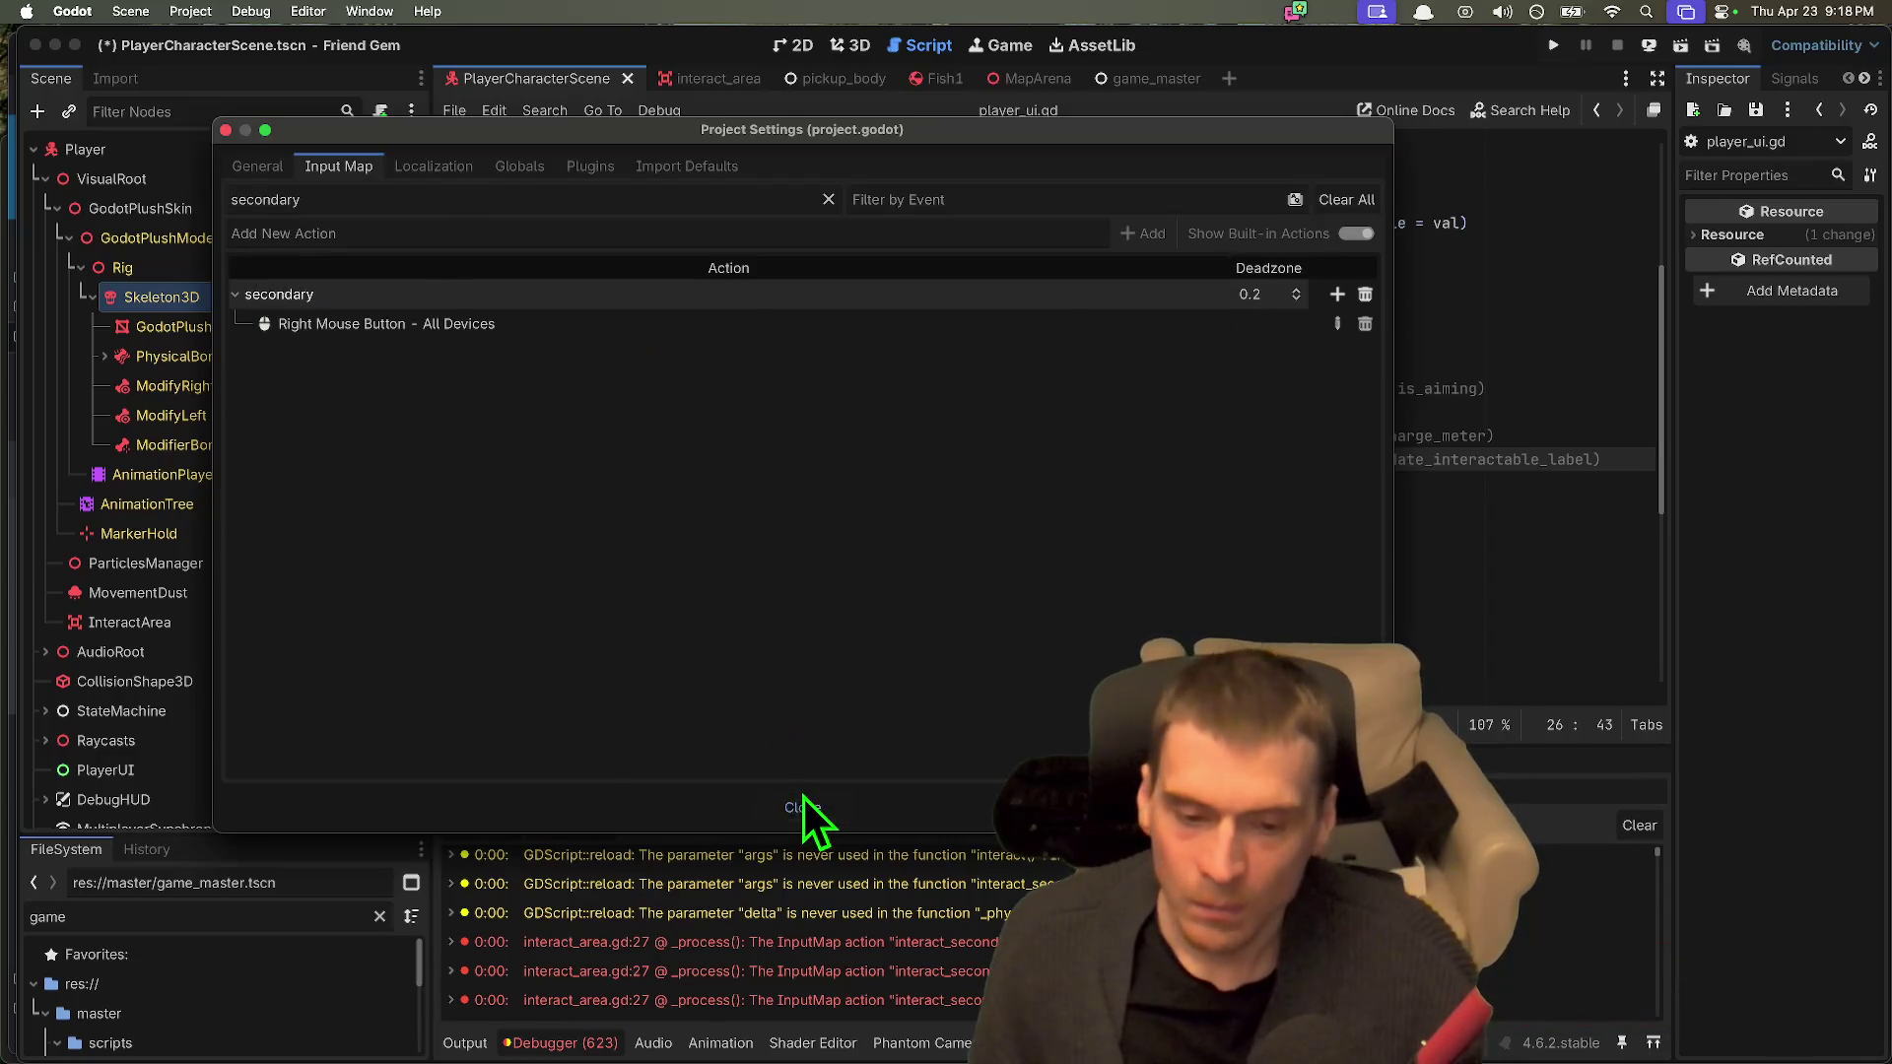
left_click(803, 808)
Step: Open interact_area.gd and select the interact_secondary action name on line 27
left_click(589, 258)
left_click(591, 283)
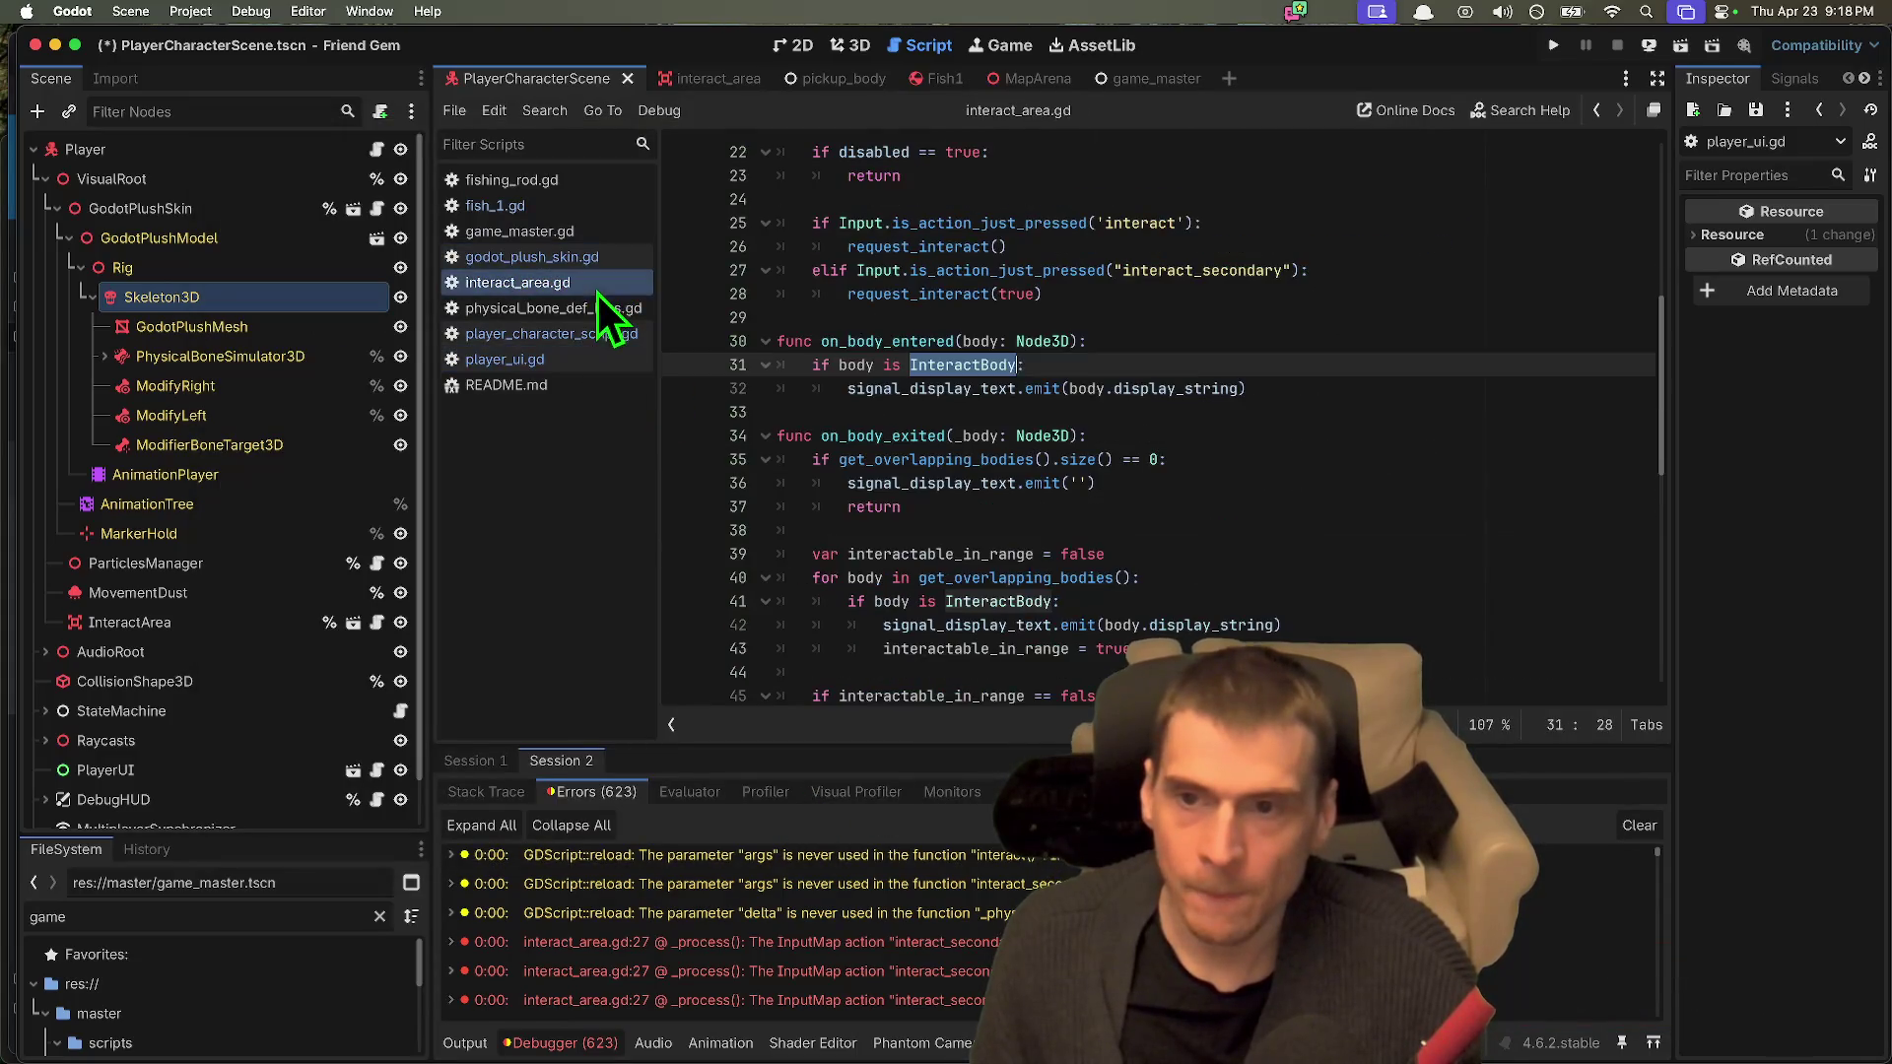
scroll(1229, 464, "down", 3)
scroll(1230, 460, "up", 3)
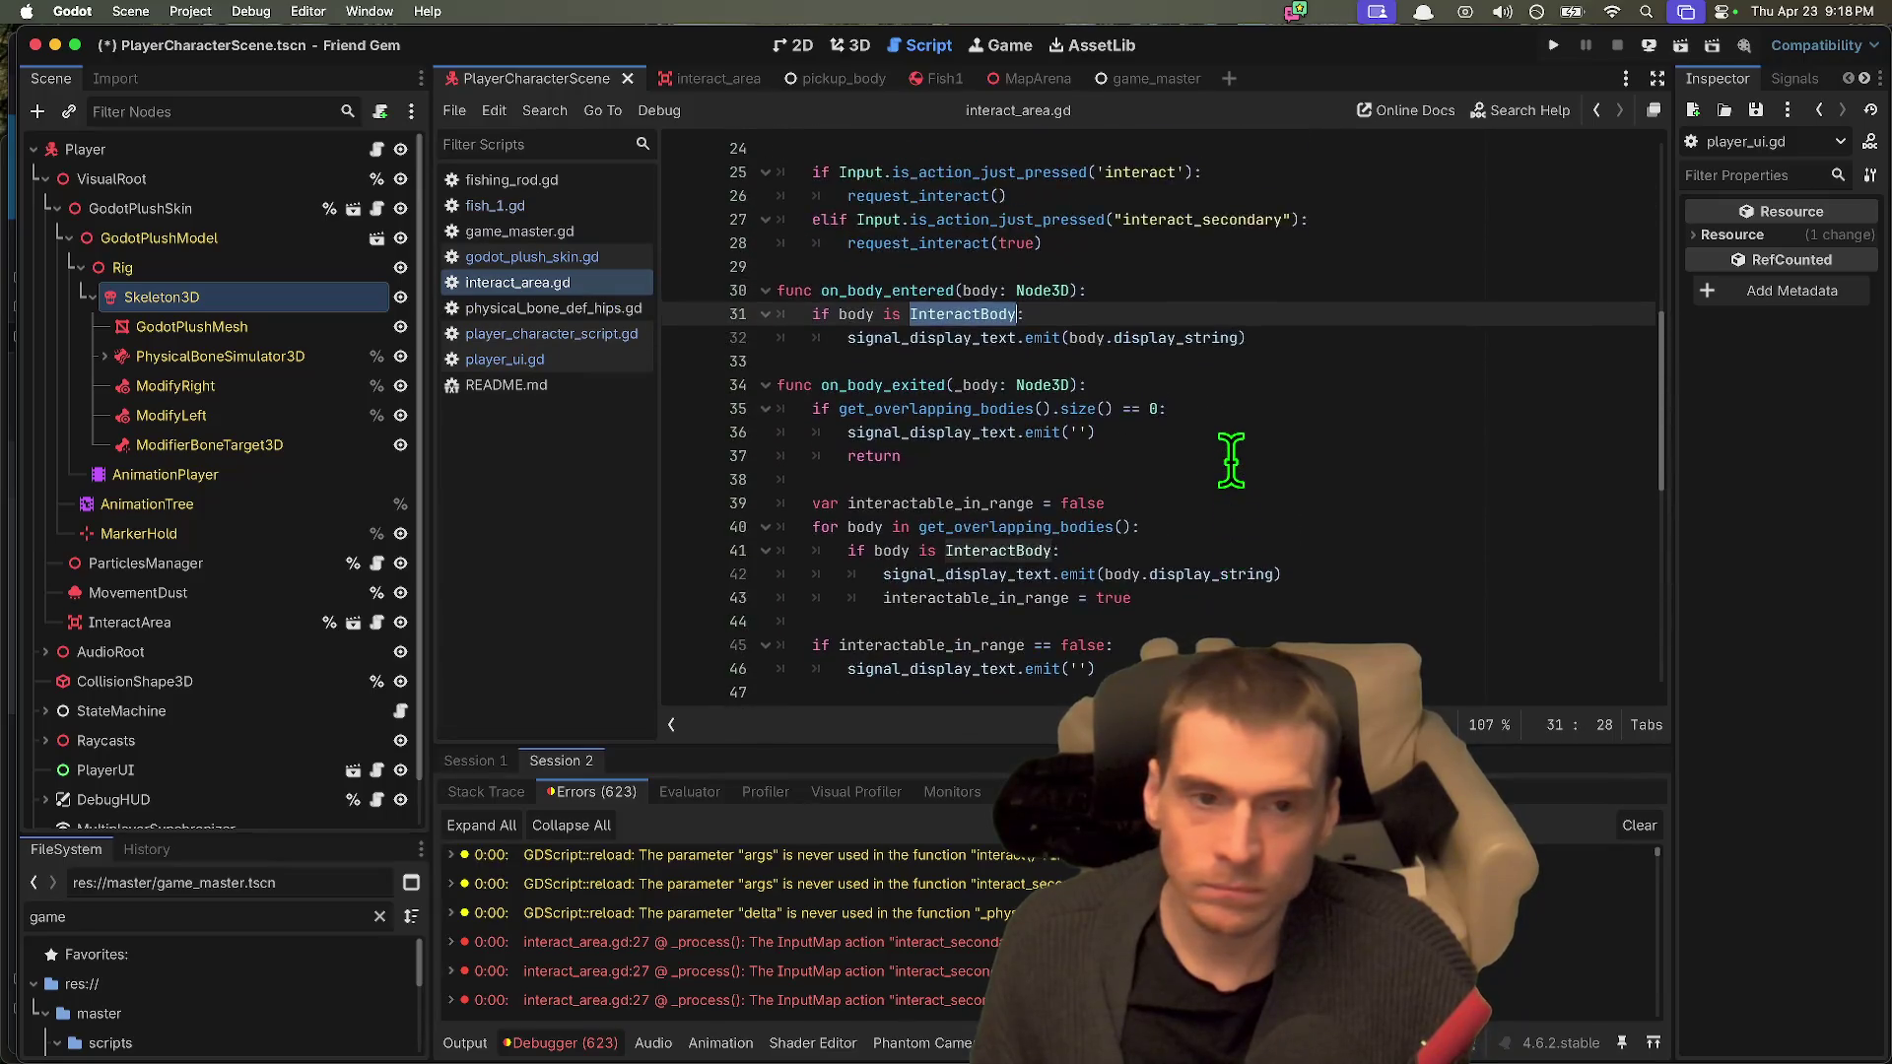
scroll(1231, 460, "up", 2)
double_click(1207, 320)
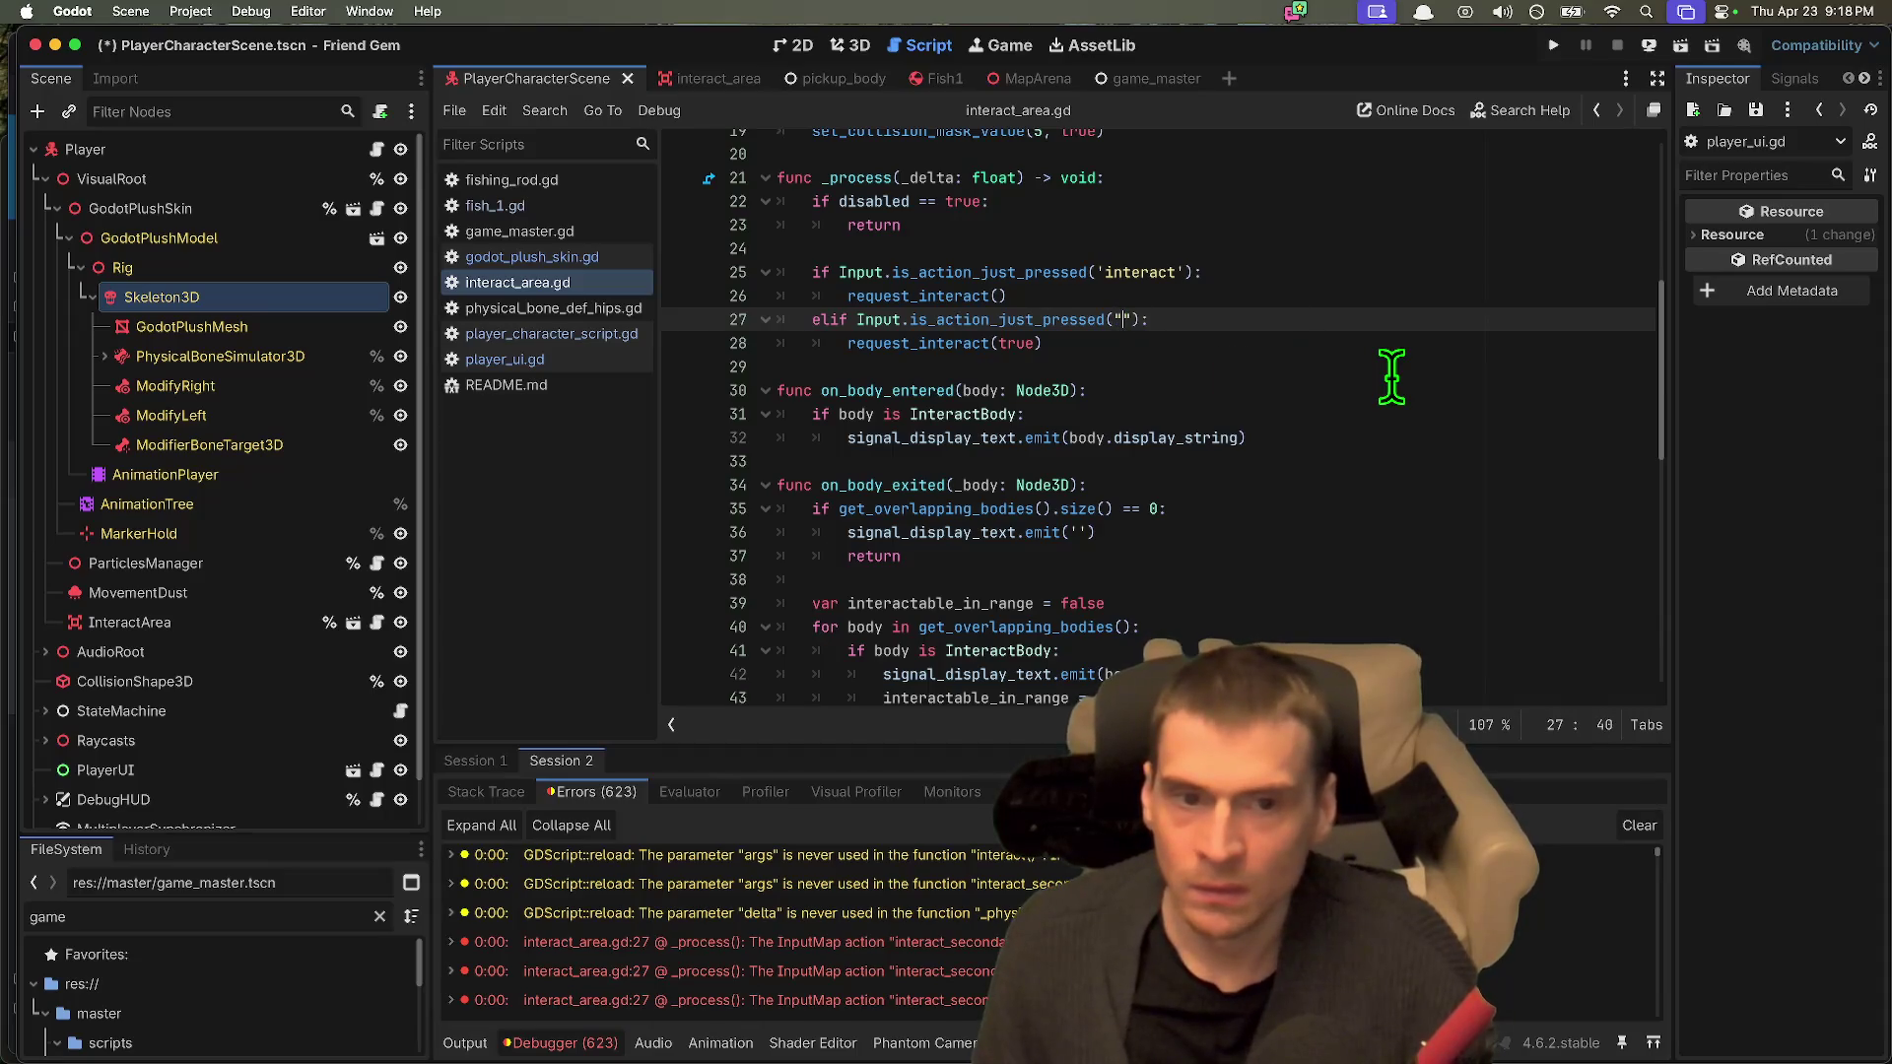
Step: Clear the Input Map filter, browse all actions, then filter for 'prim'
left_click(138, 11)
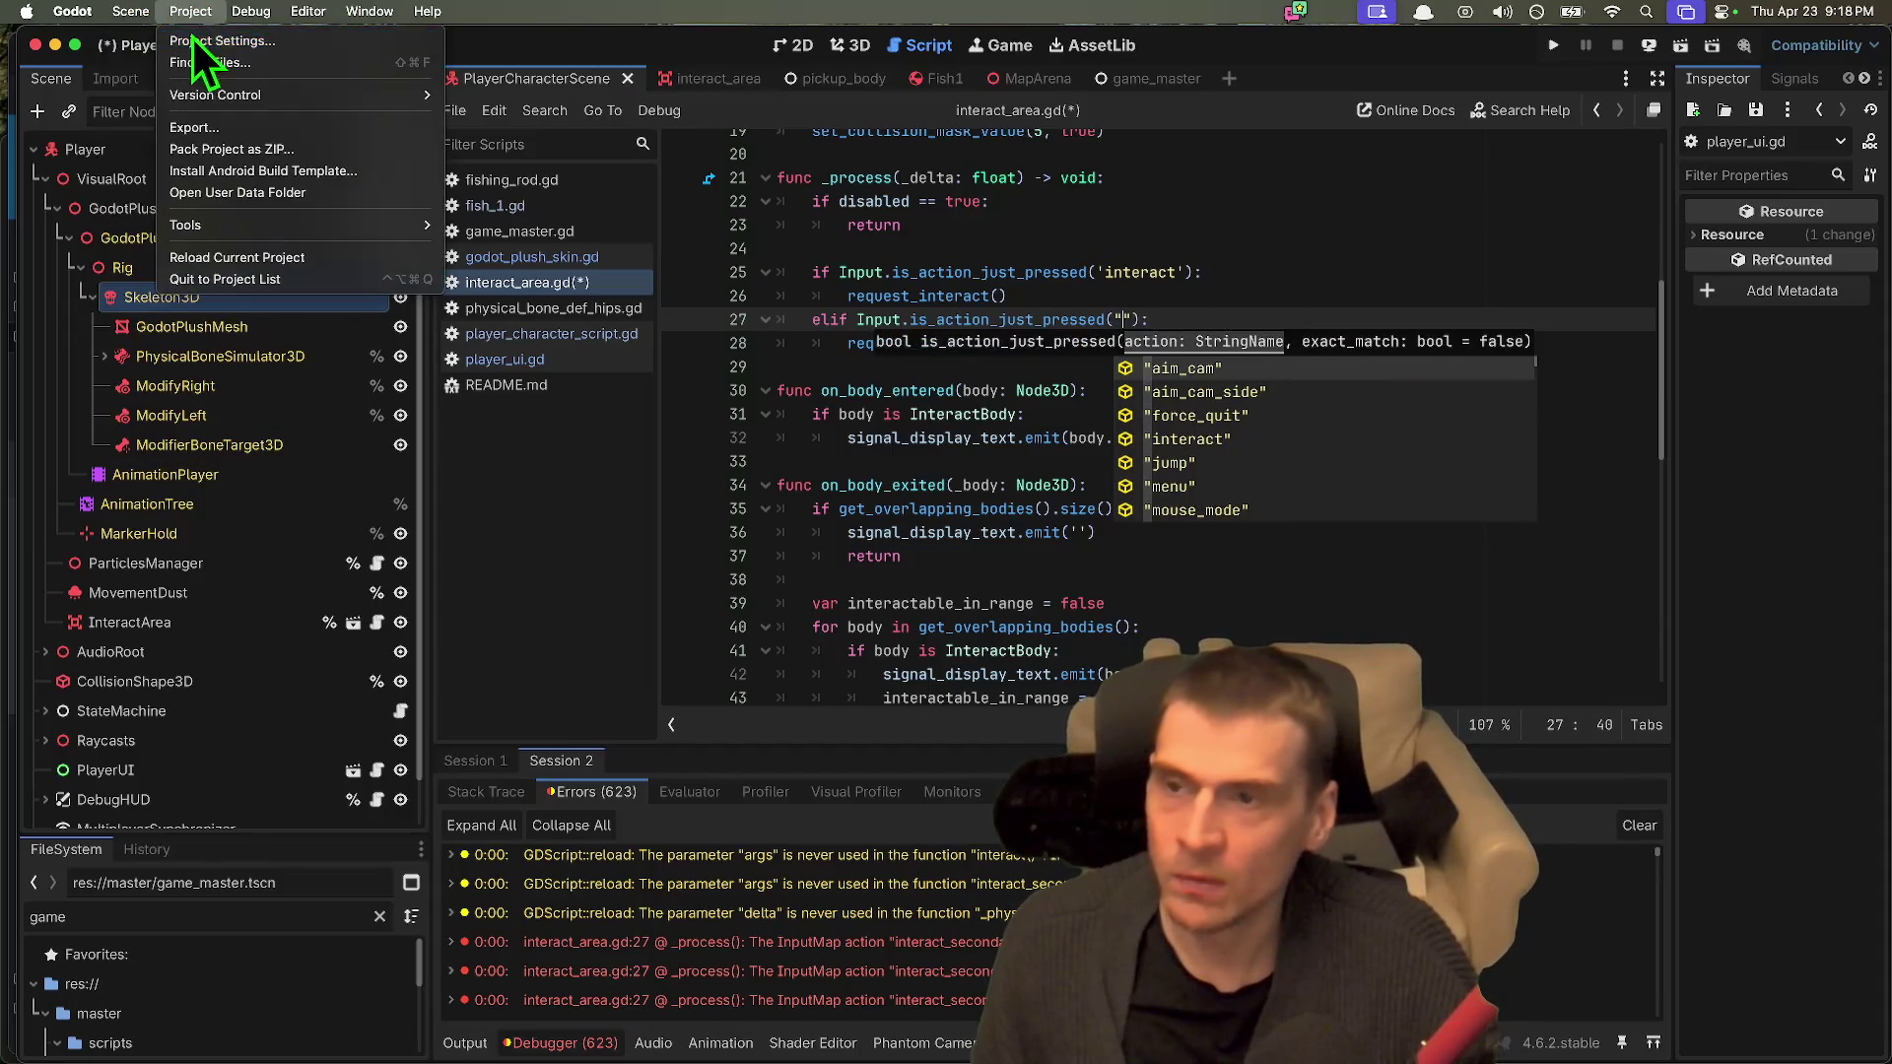
left_click(197, 40)
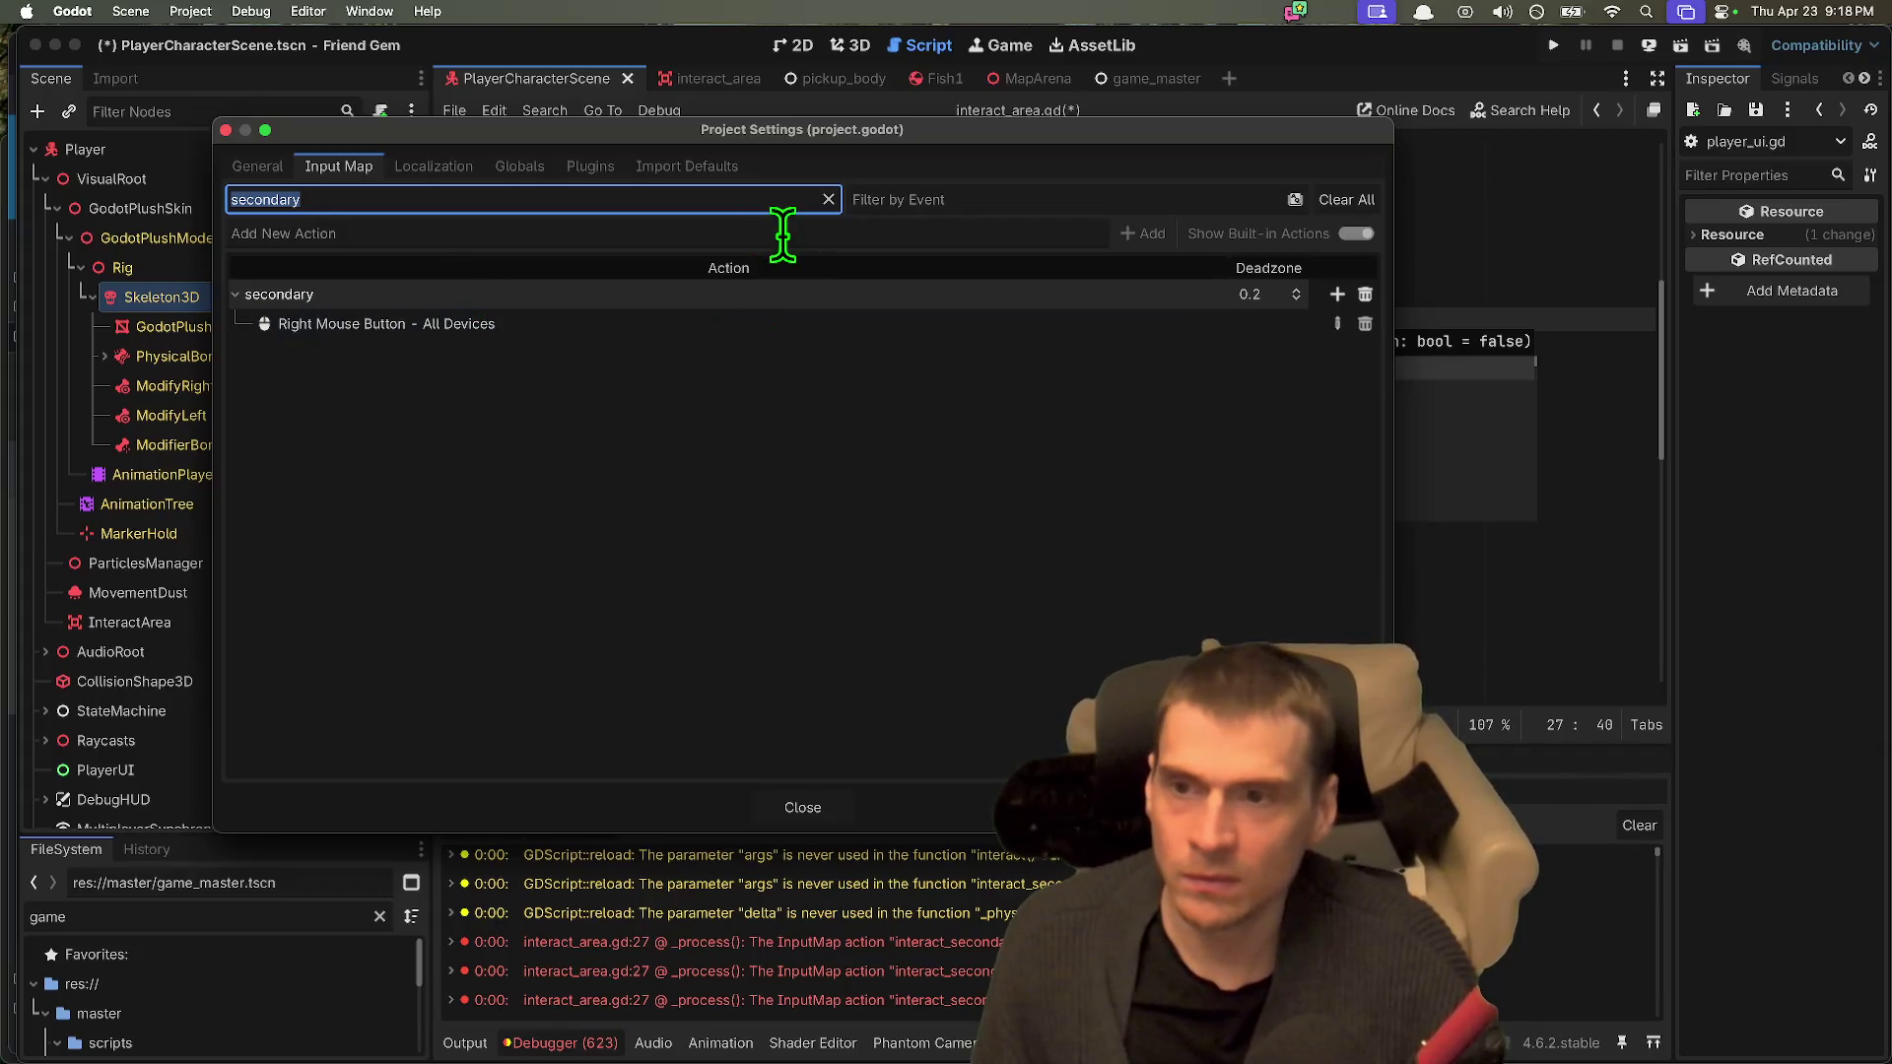
key("BackSpace")
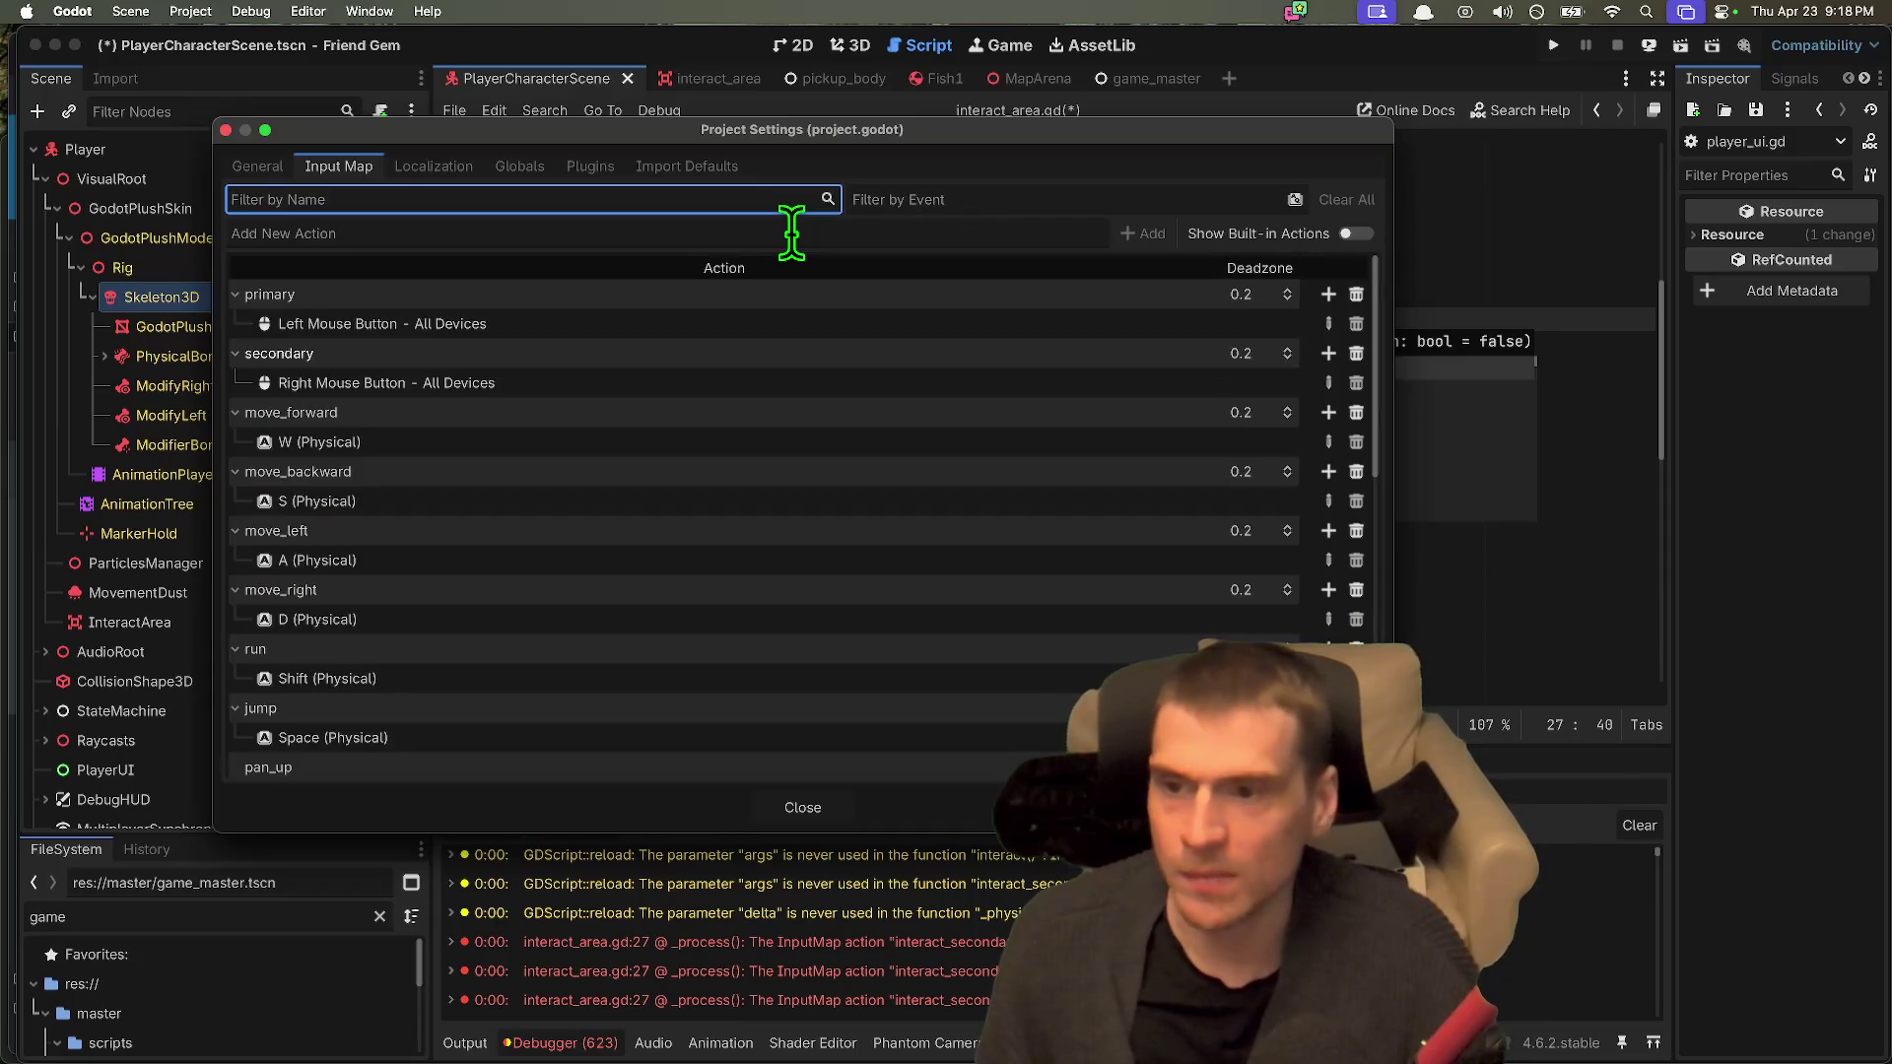
scroll(641, 571, "down", 10)
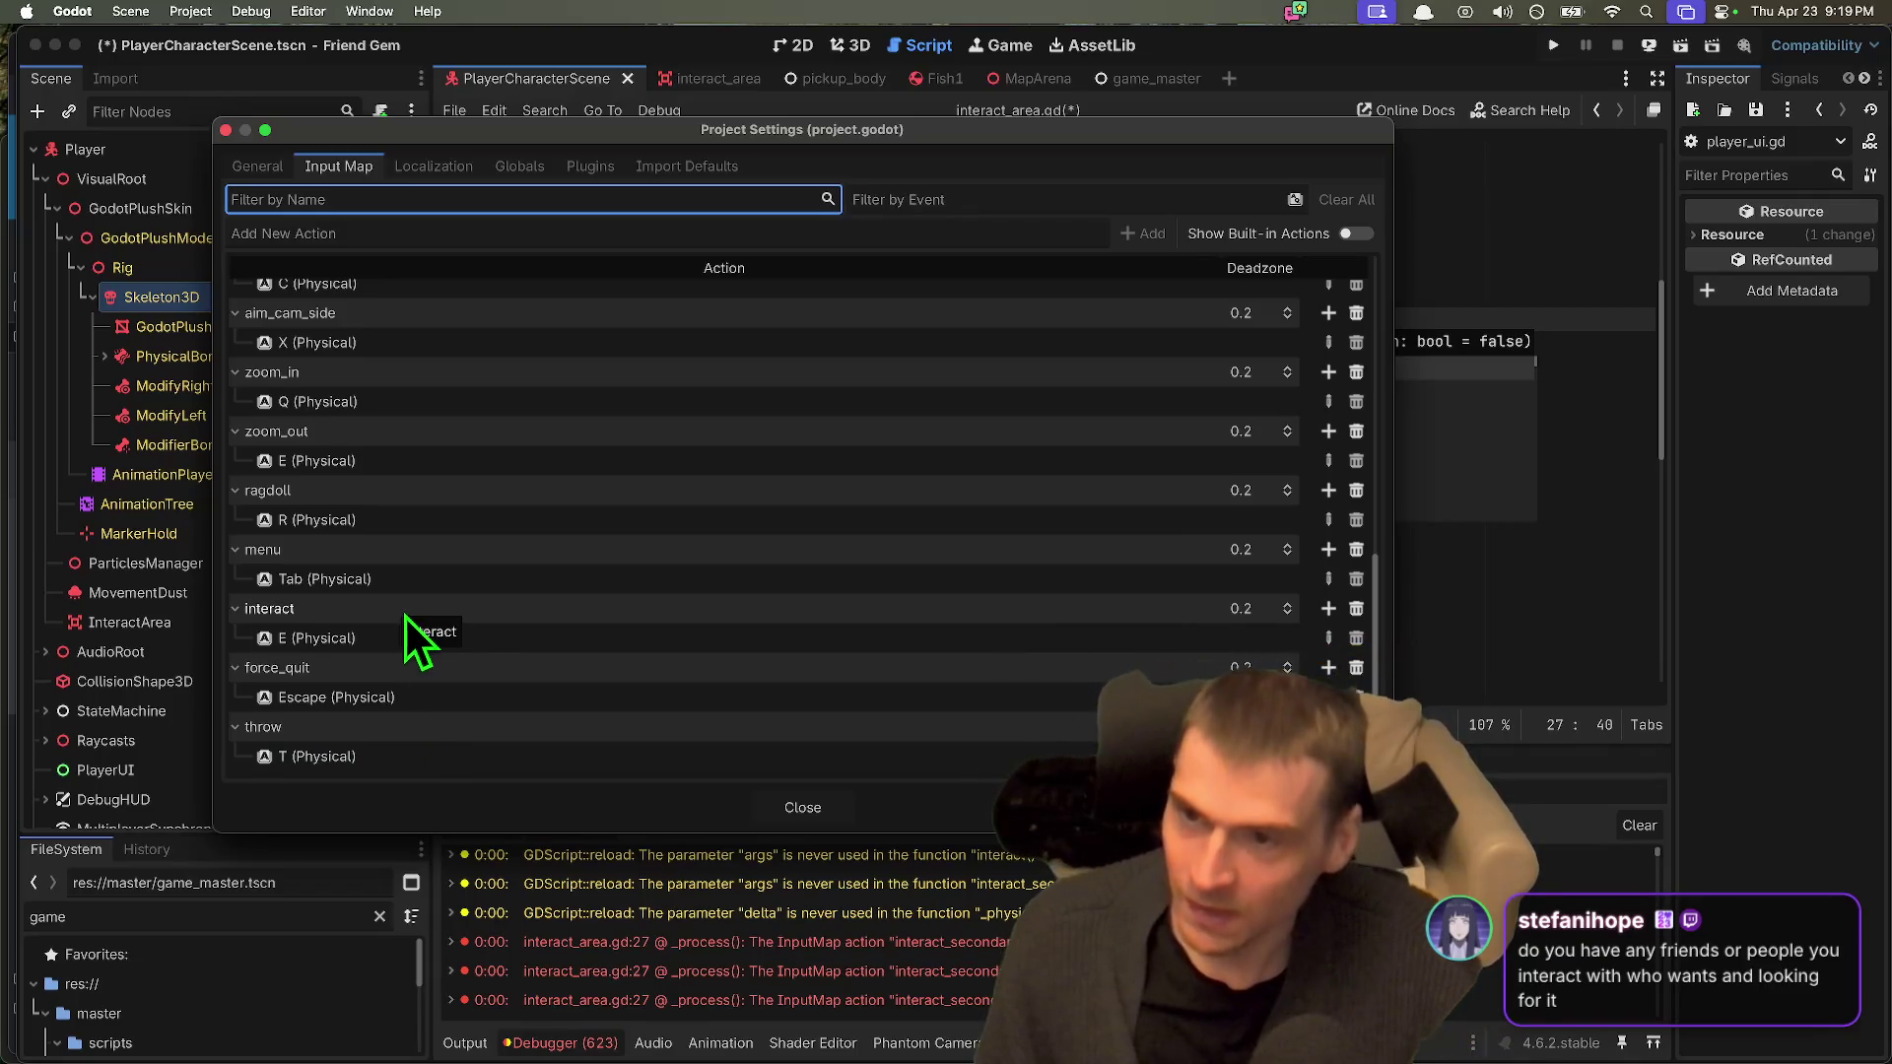
scroll(406, 617, "up", 4)
scroll(505, 500, "up", 5)
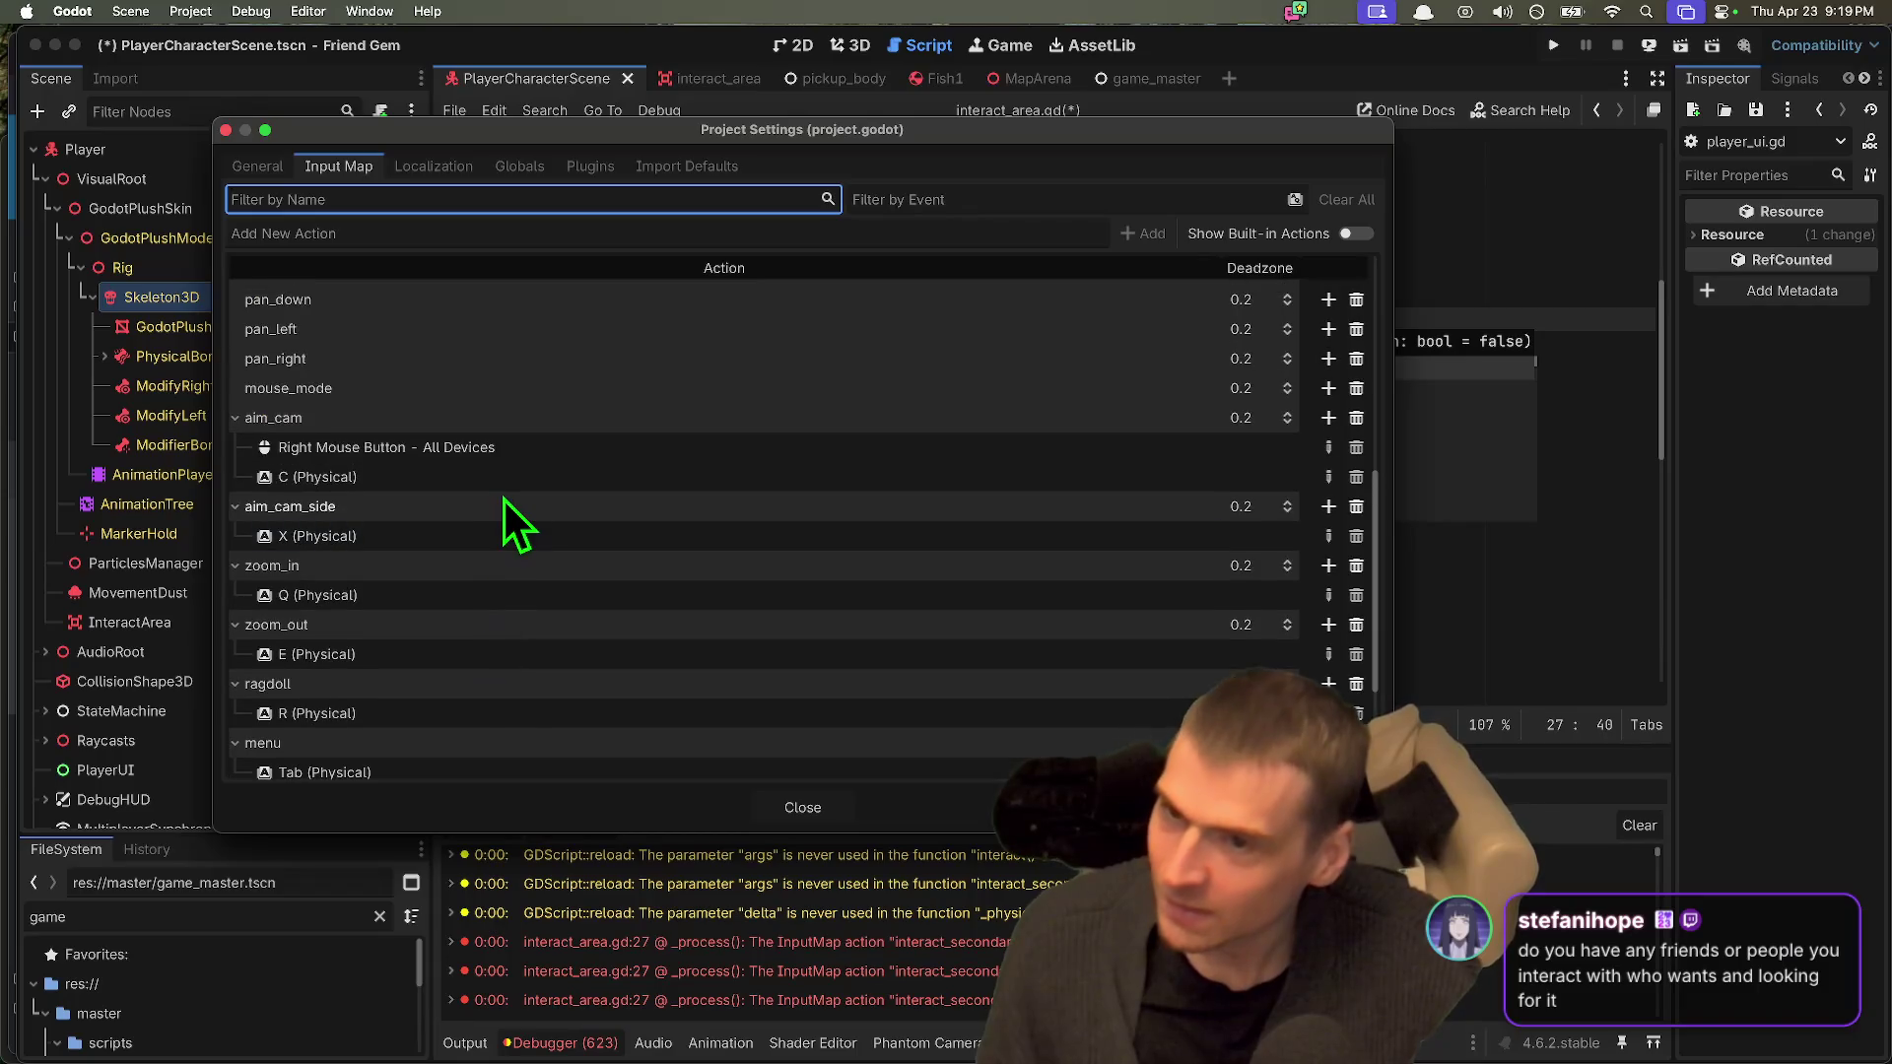
type("prim")
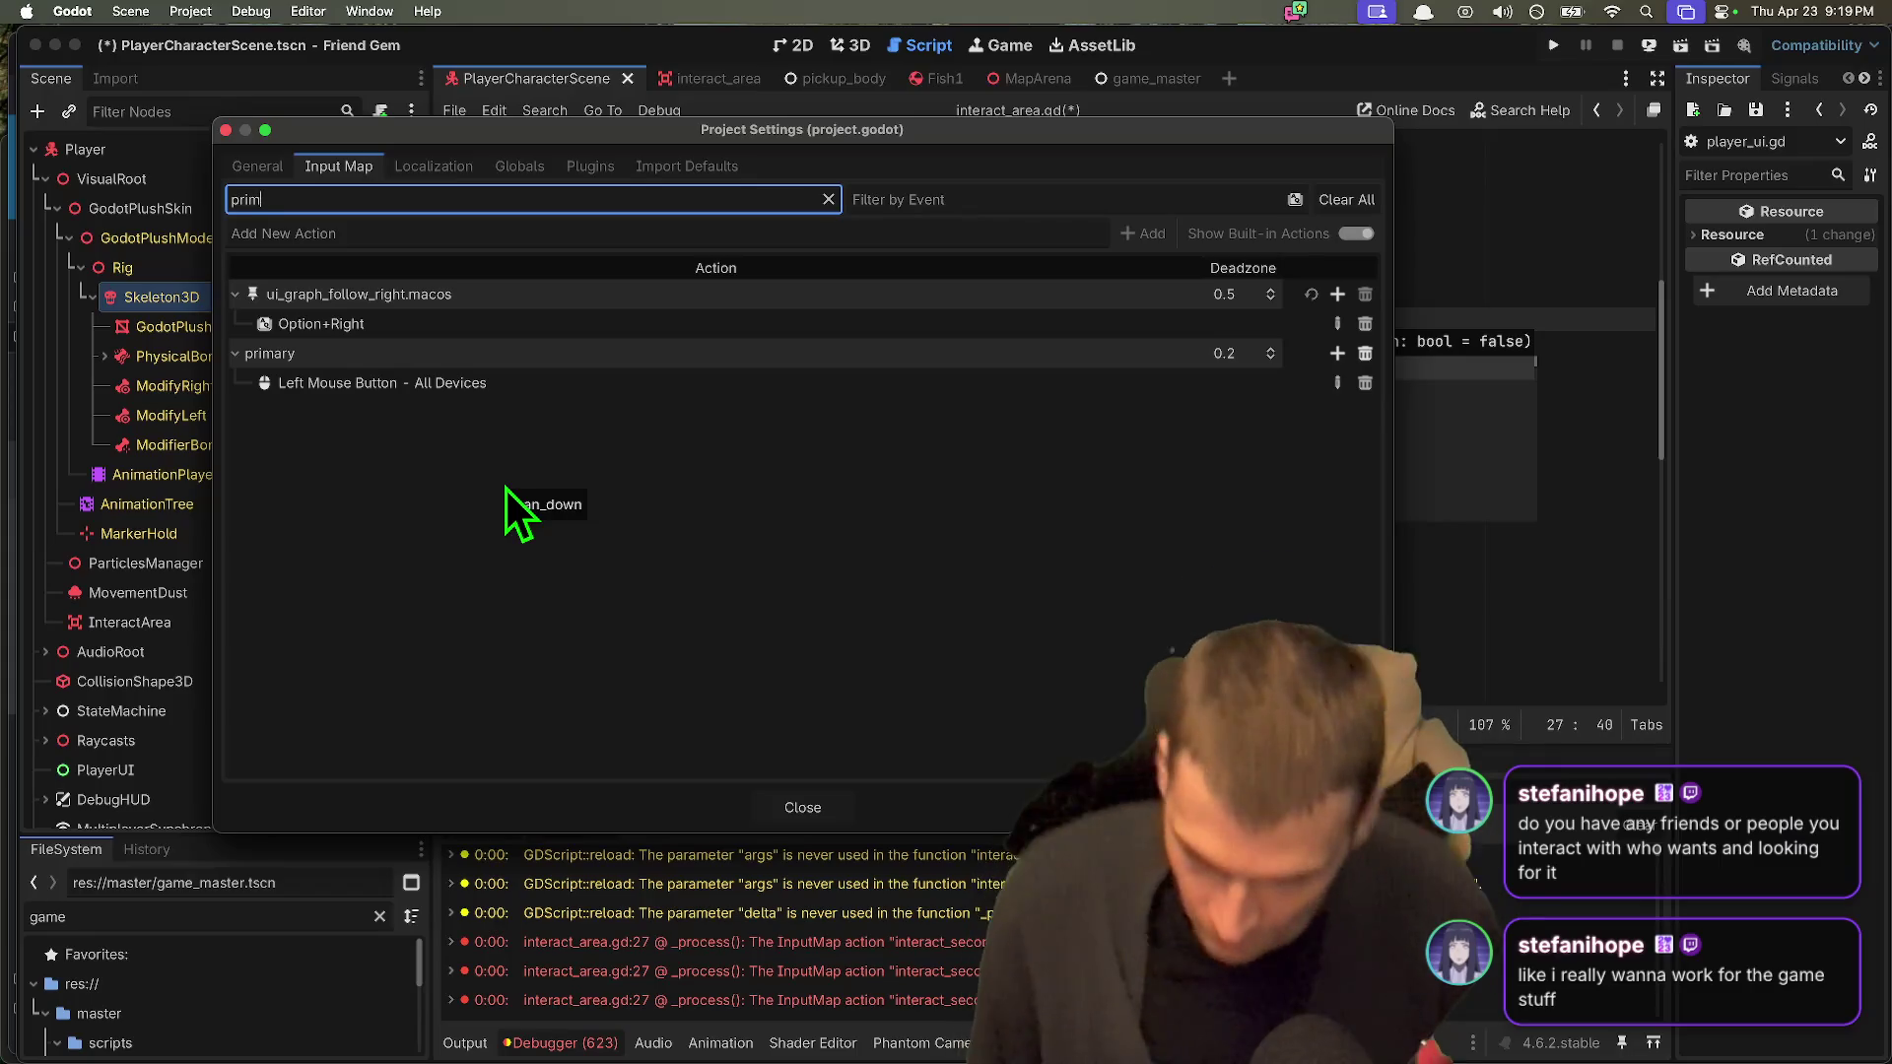
Step: Load the r/INAT subreddit in a new Firefox tab, then return to Godot
key("super+Tab")
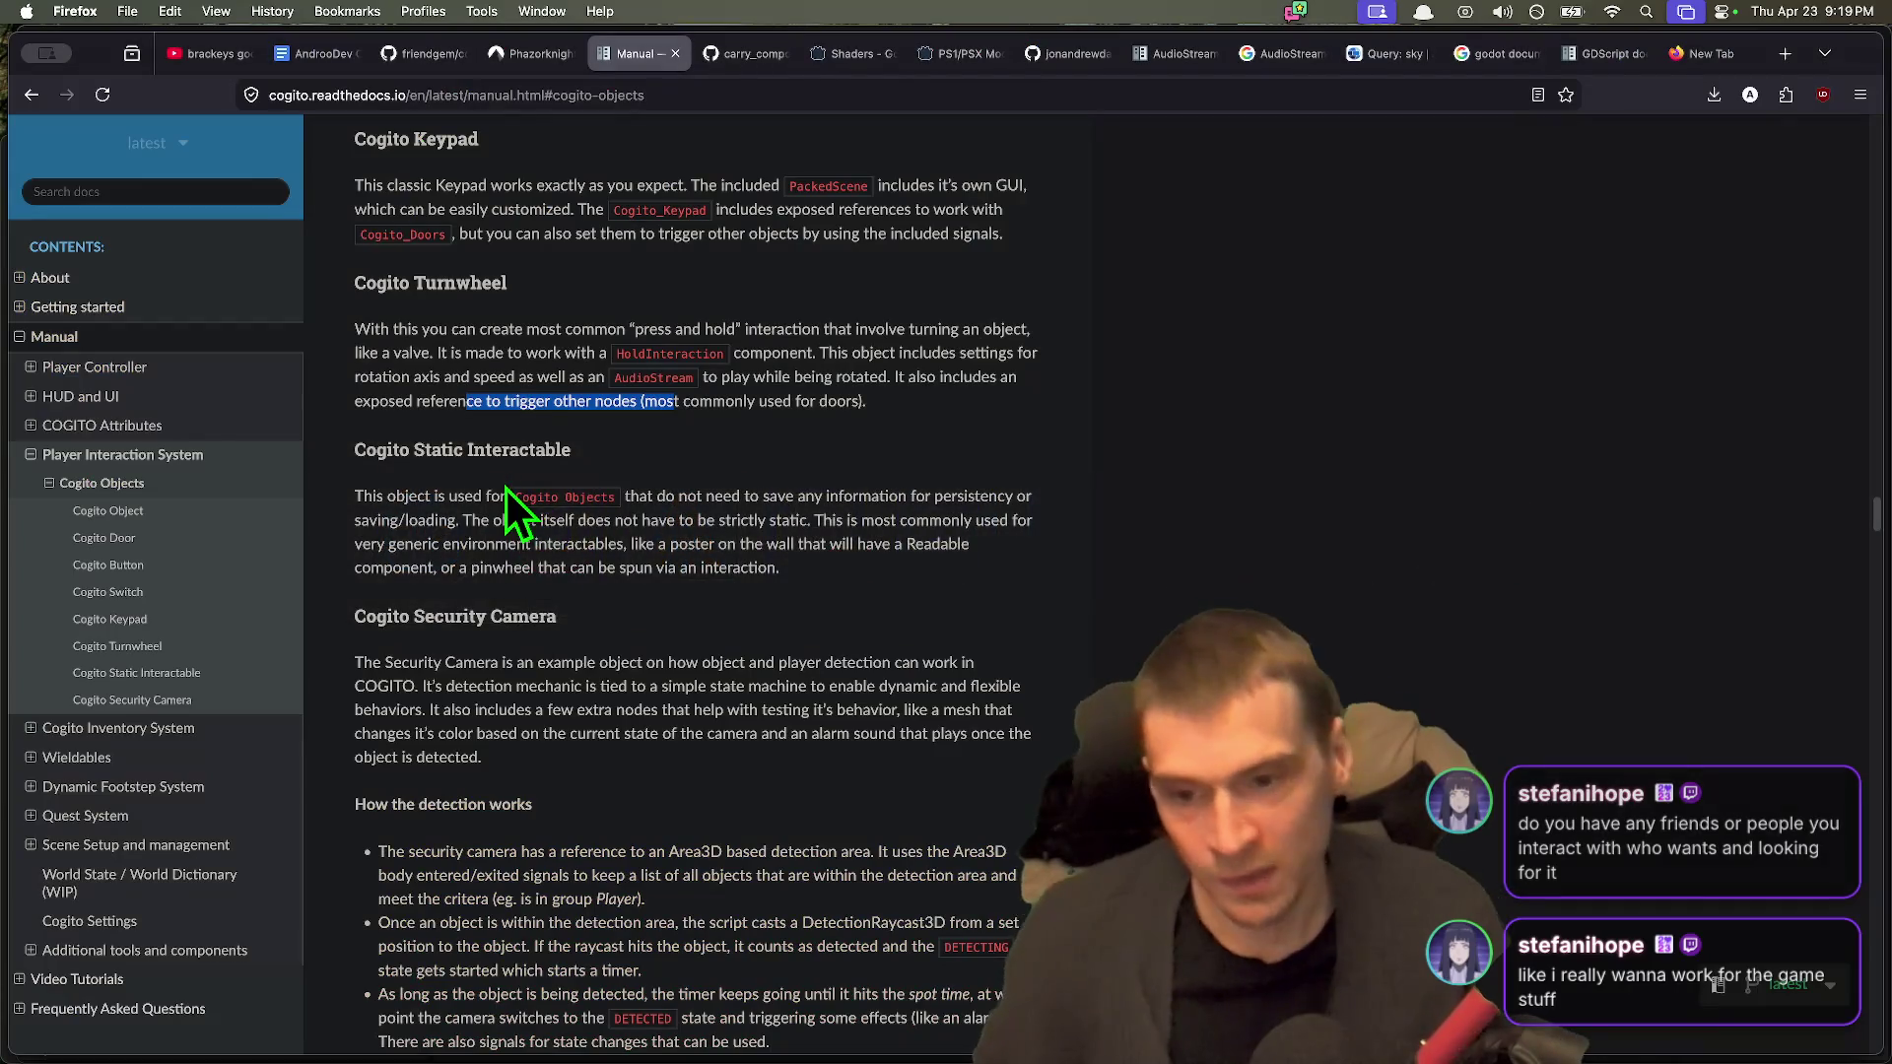
key("super+t")
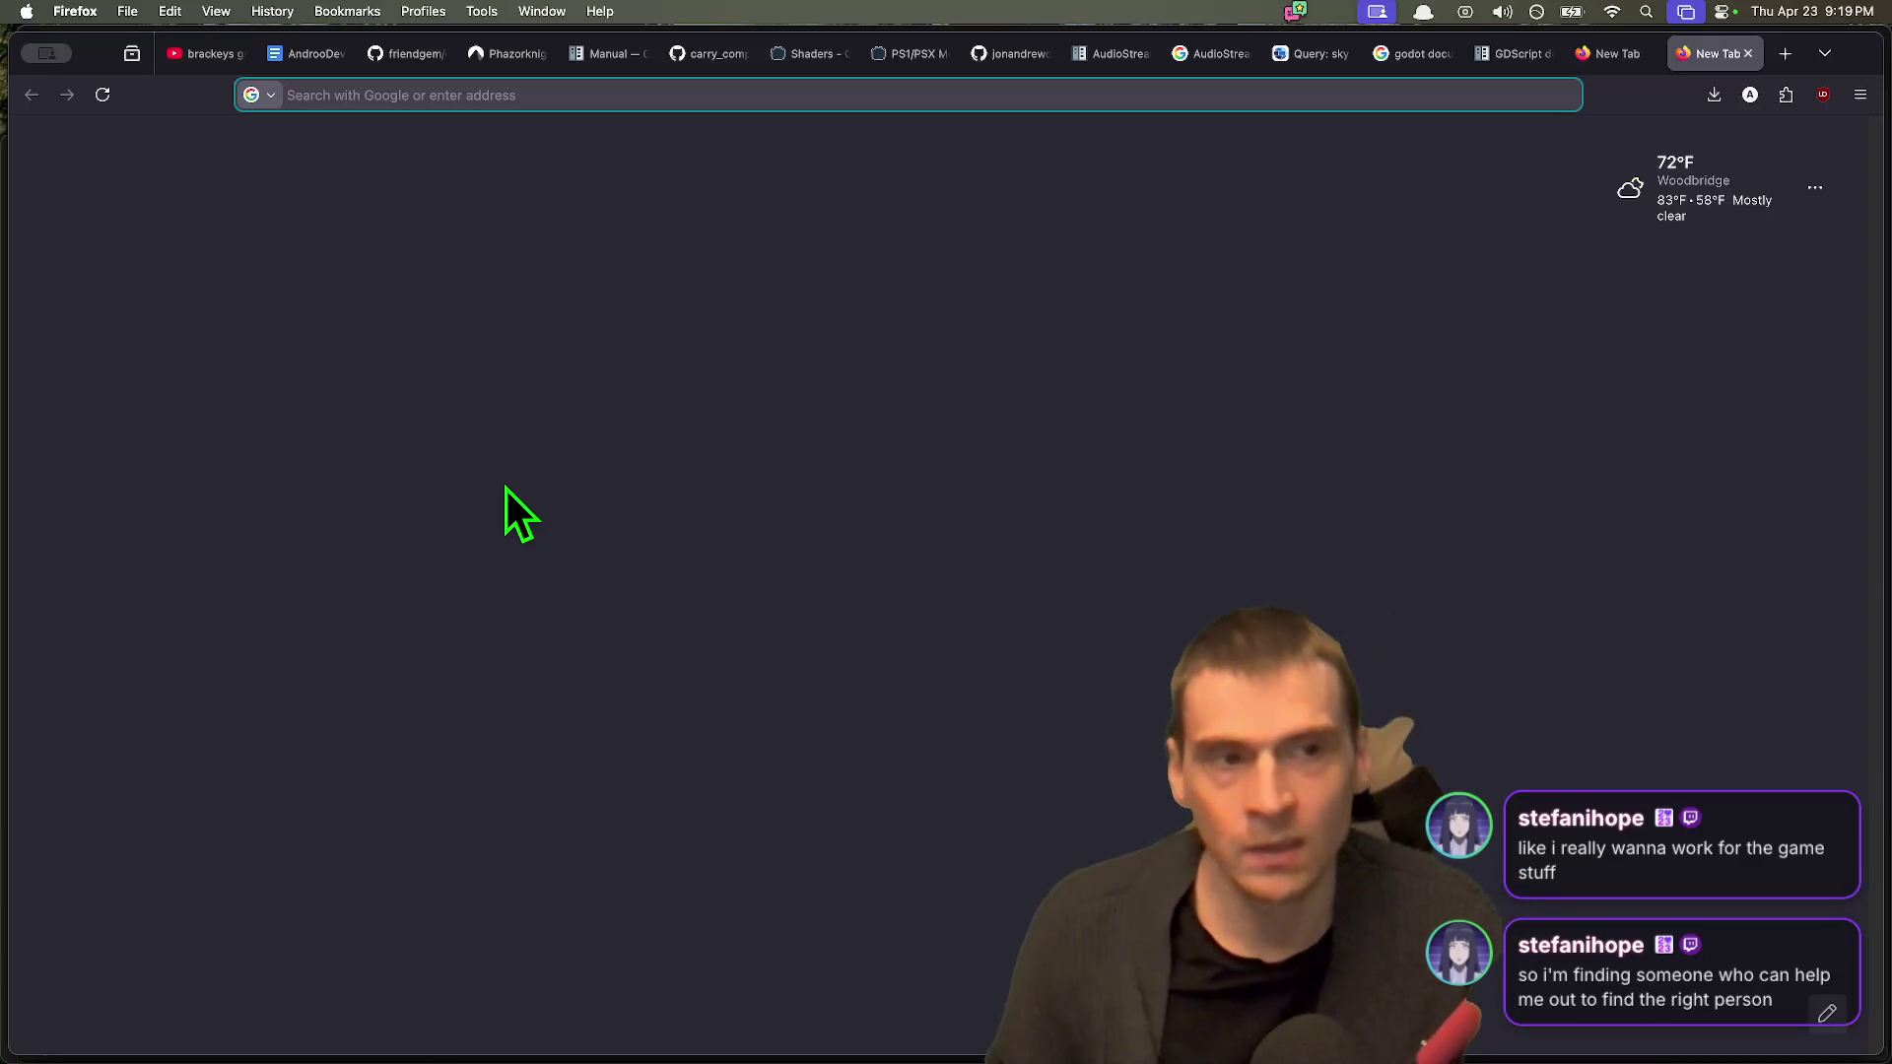
type("re/")
key("BackSpace")
key("BackSpace")
key("BackSpace")
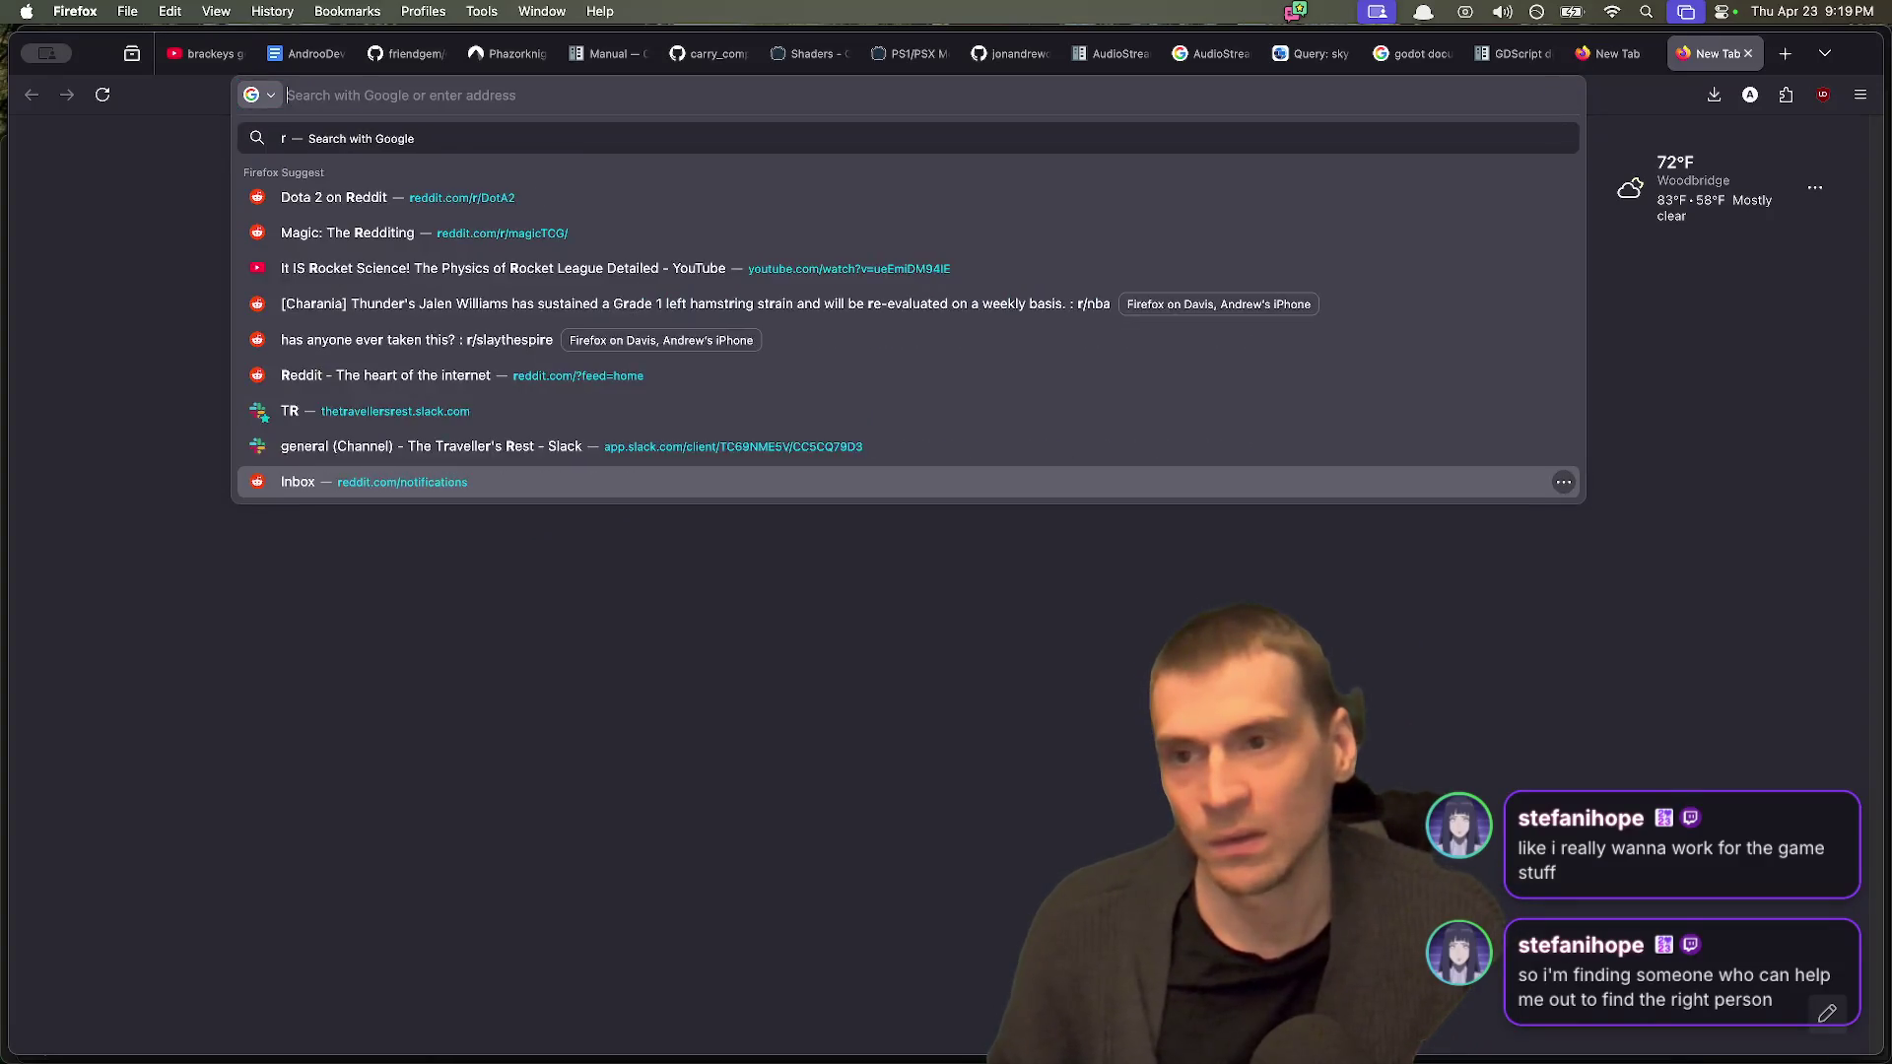
type("inat r")
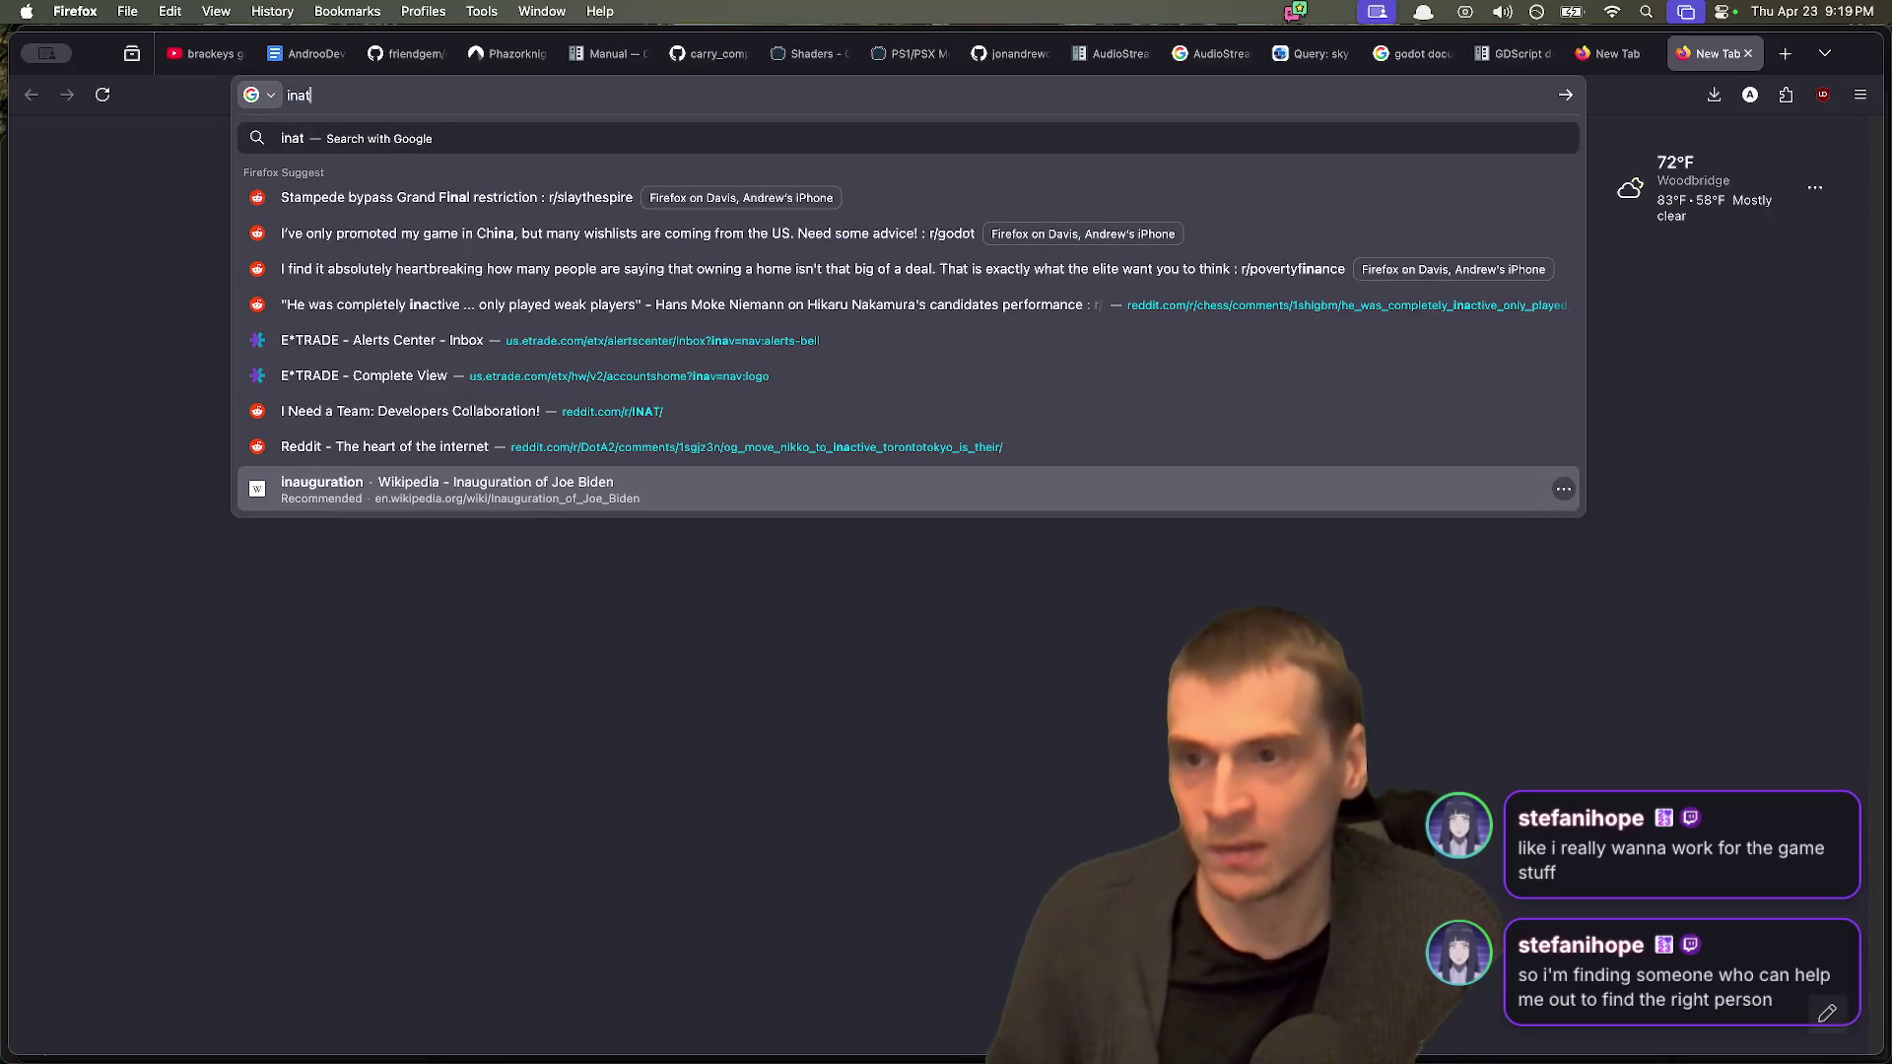
key("Down")
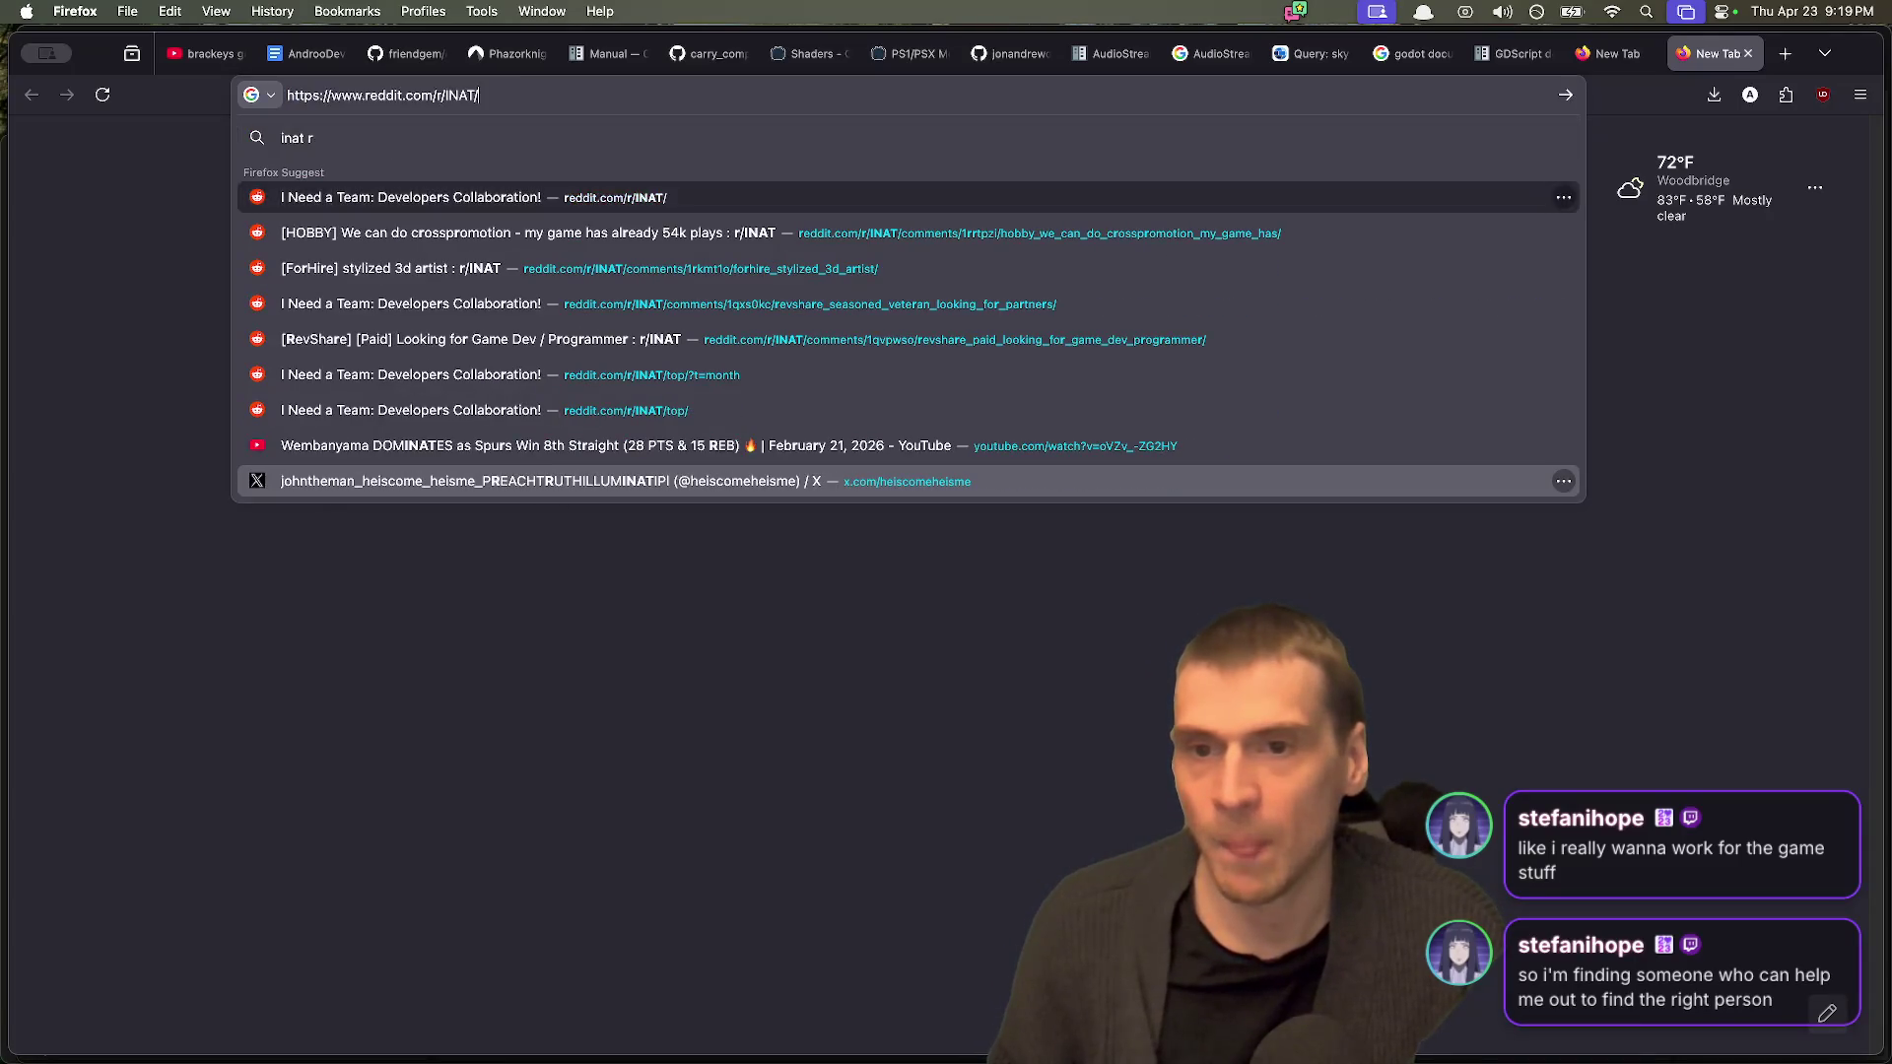
key("Return")
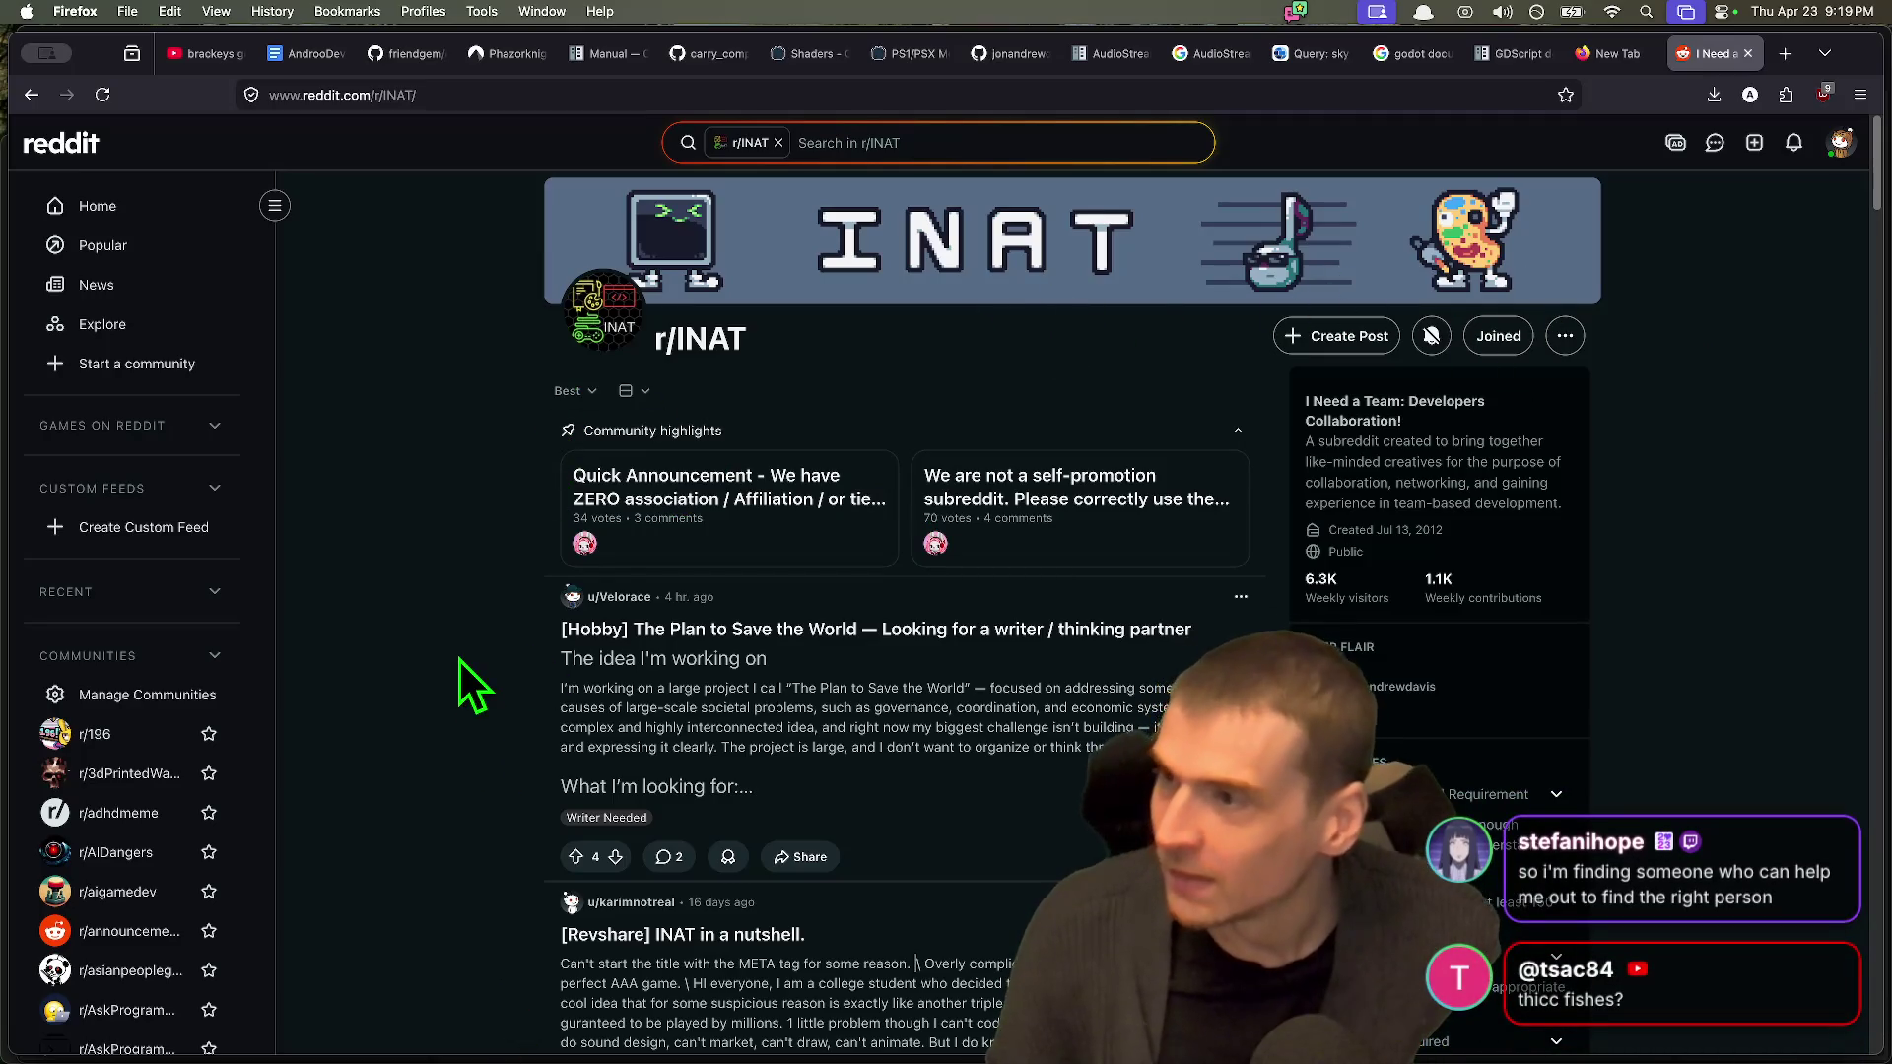
scroll(458, 664, "down", 15)
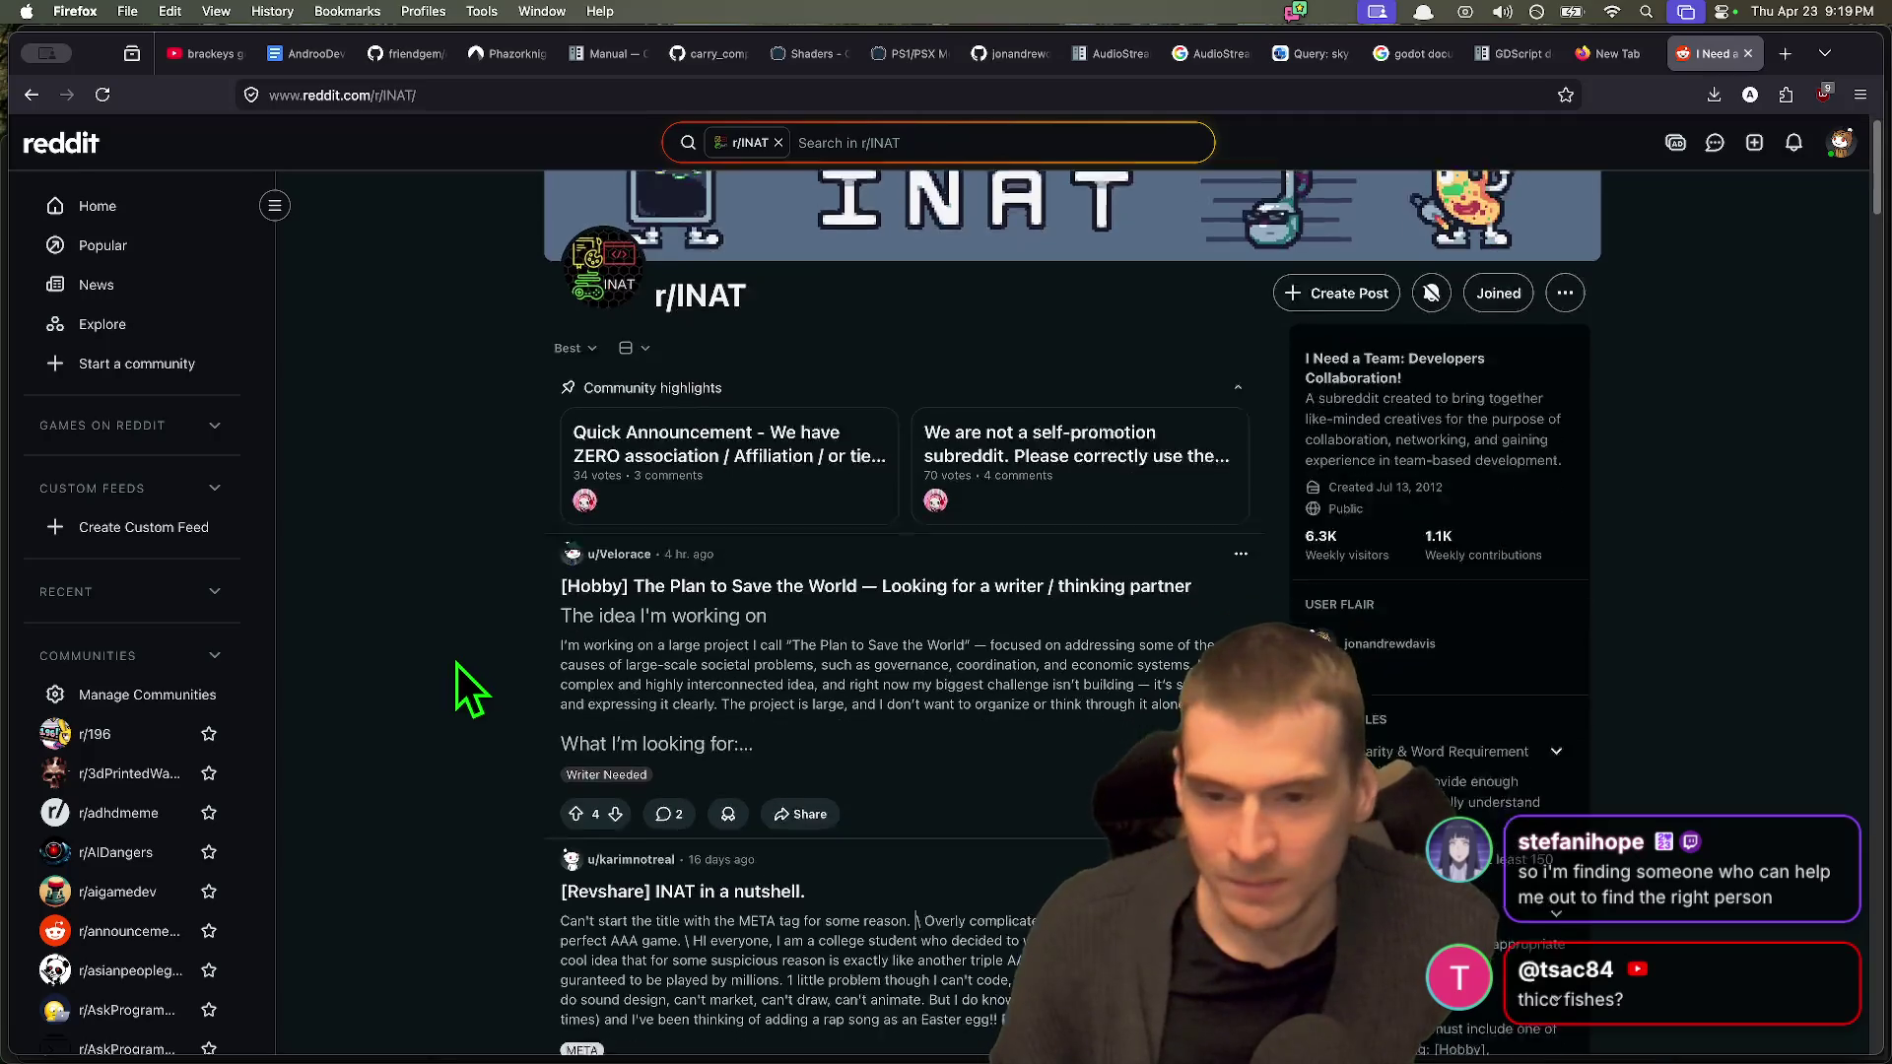
key("super+Tab")
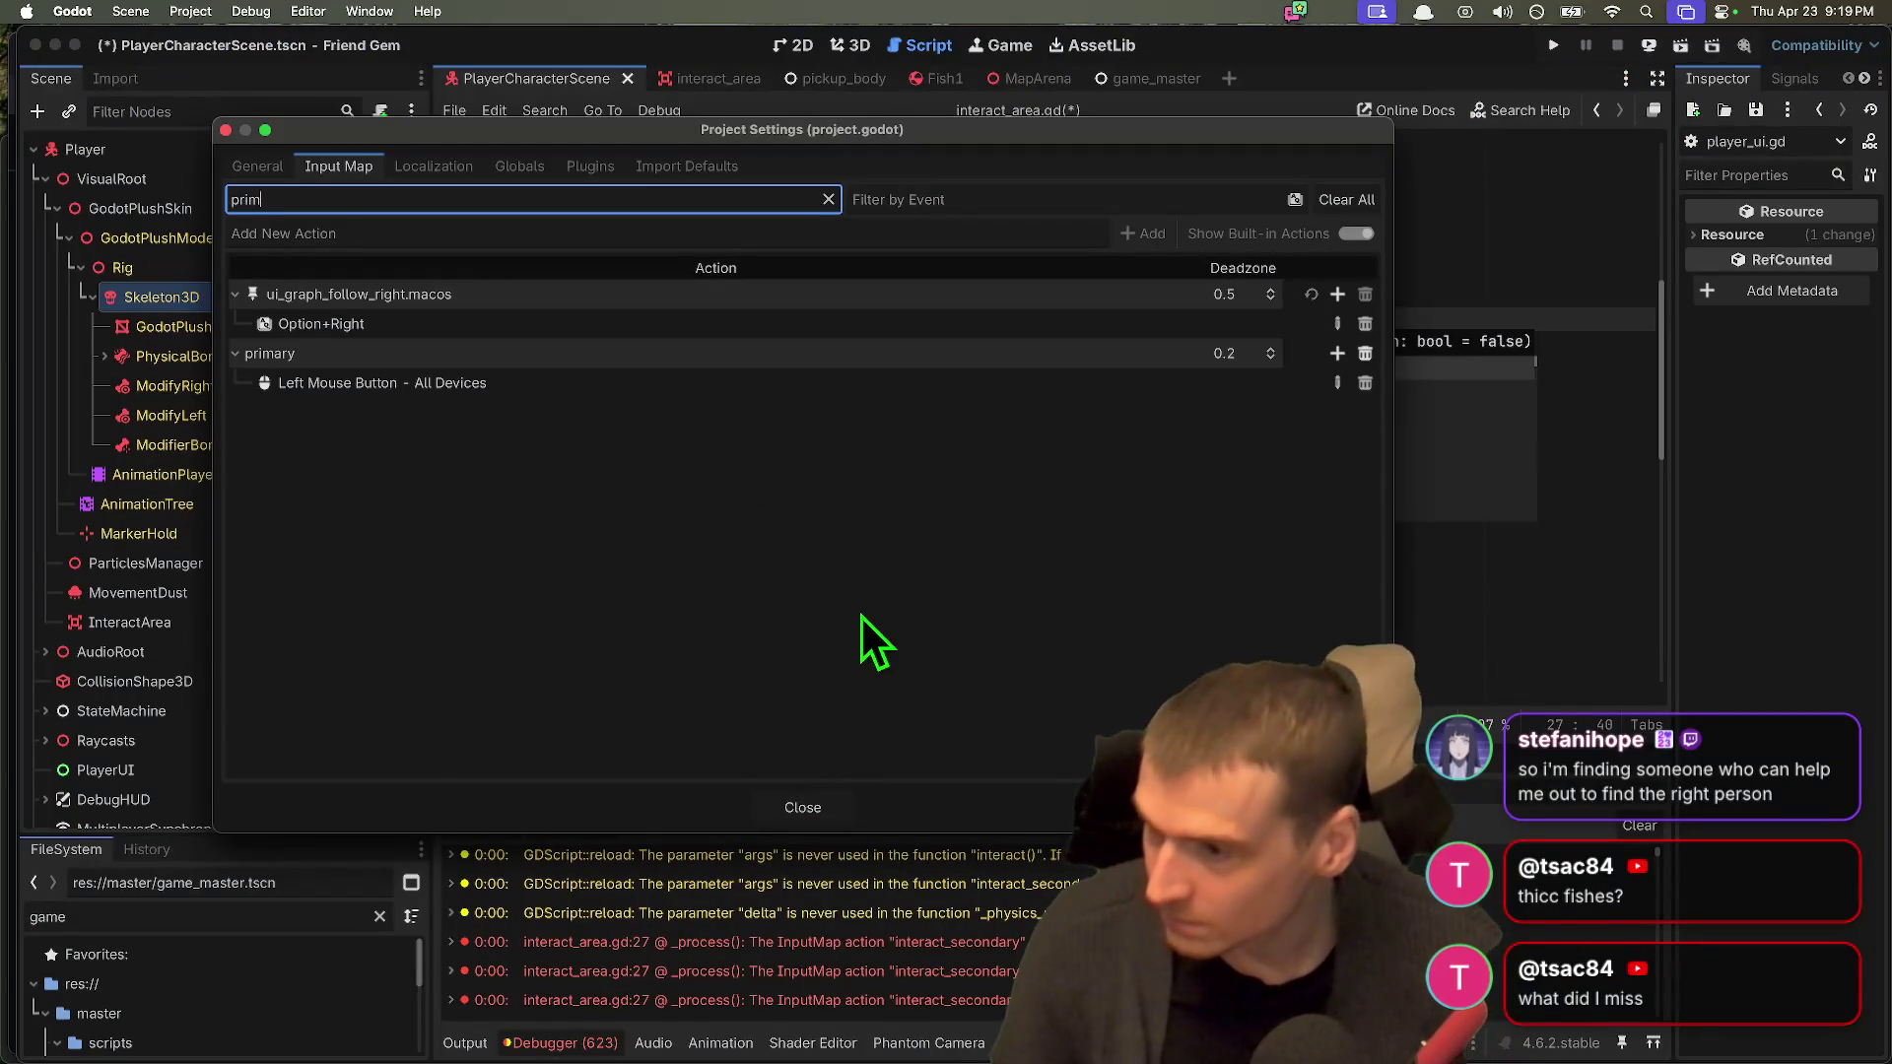
Step: Reopen the Input Map with the filter cleared to browse all actions, then close it
key("Escape")
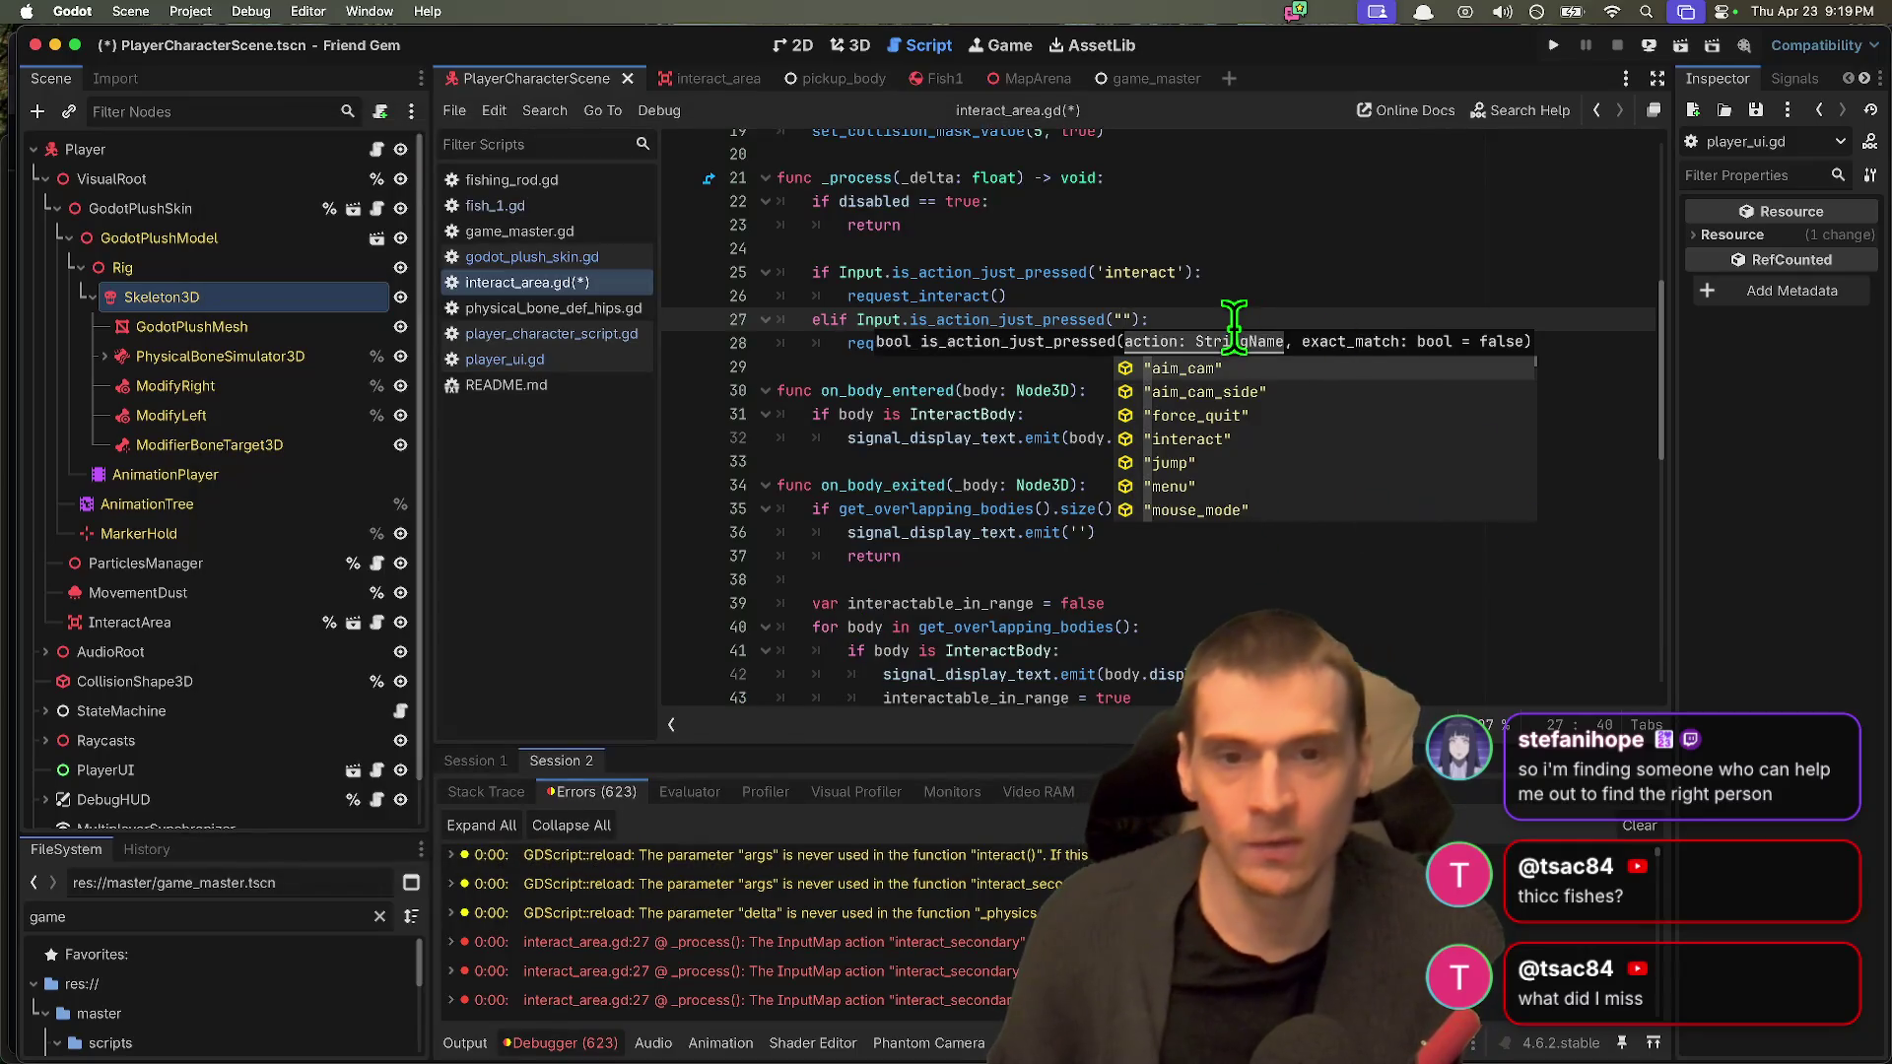
left_click(191, 11)
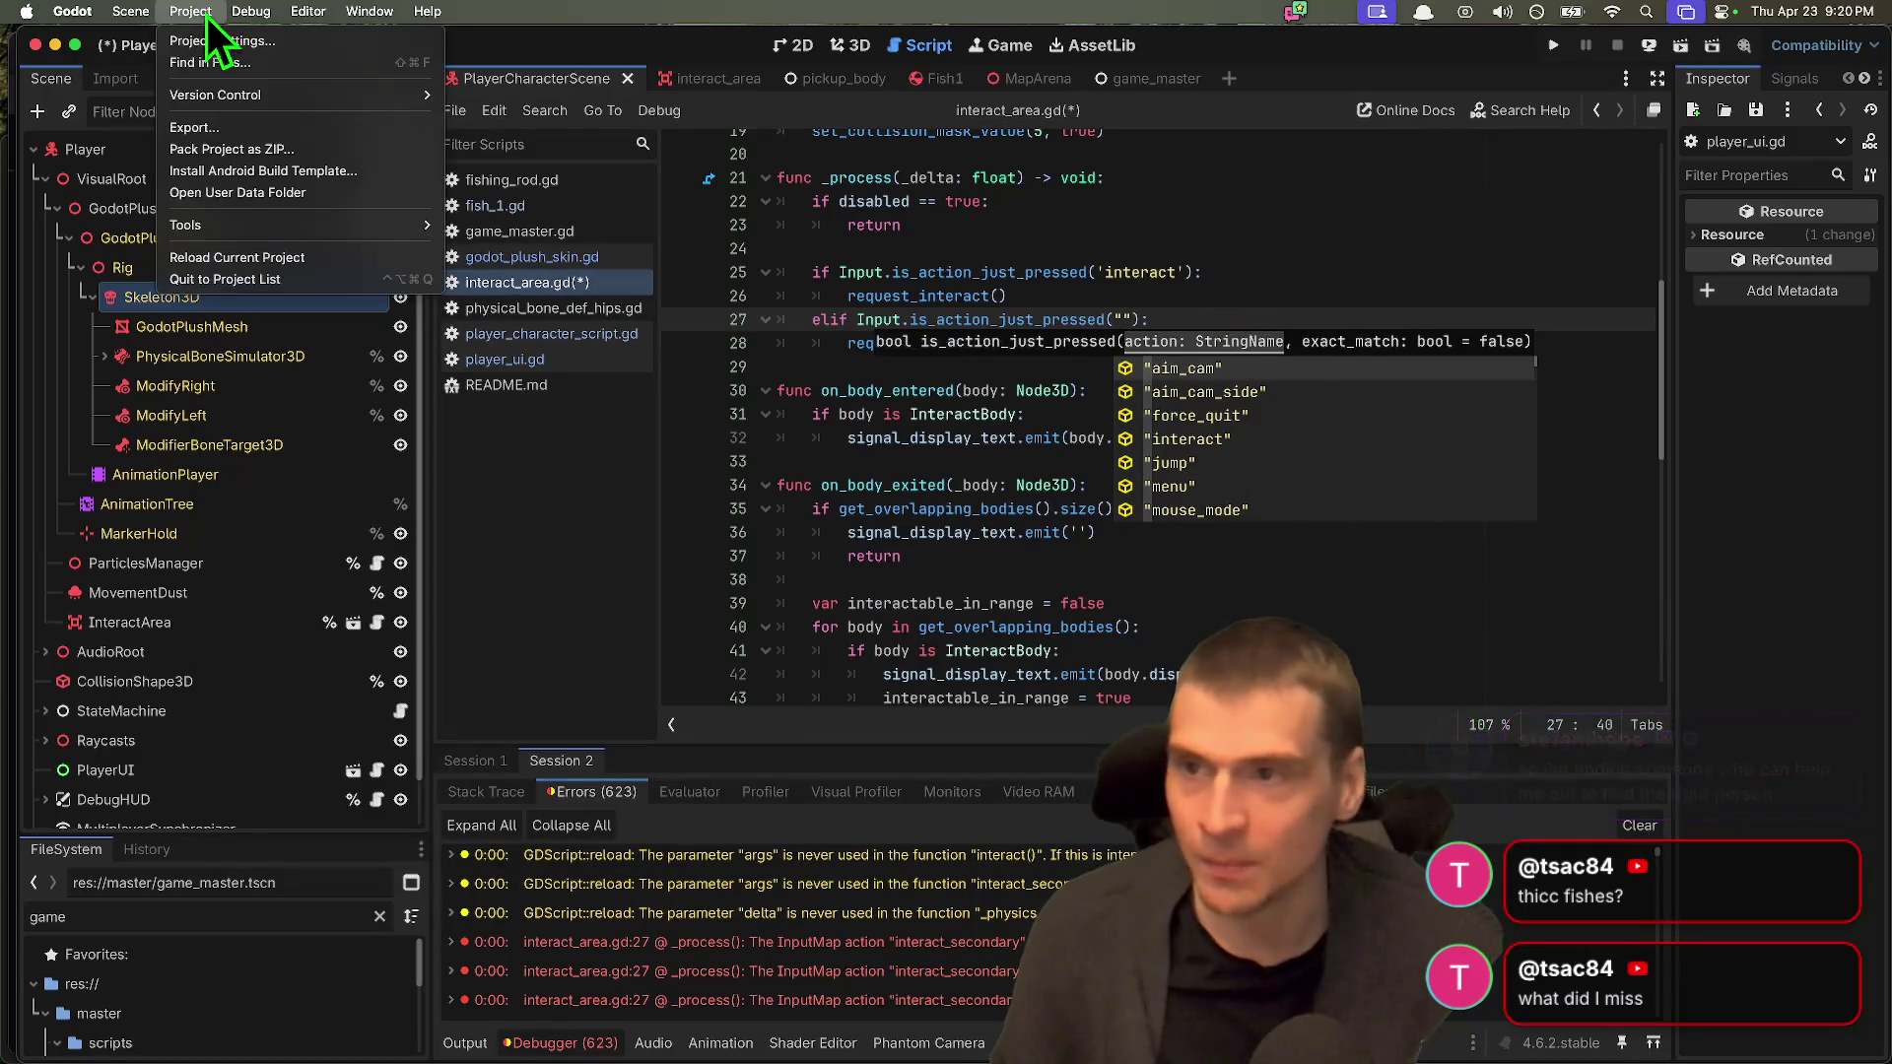
left_click(209, 41)
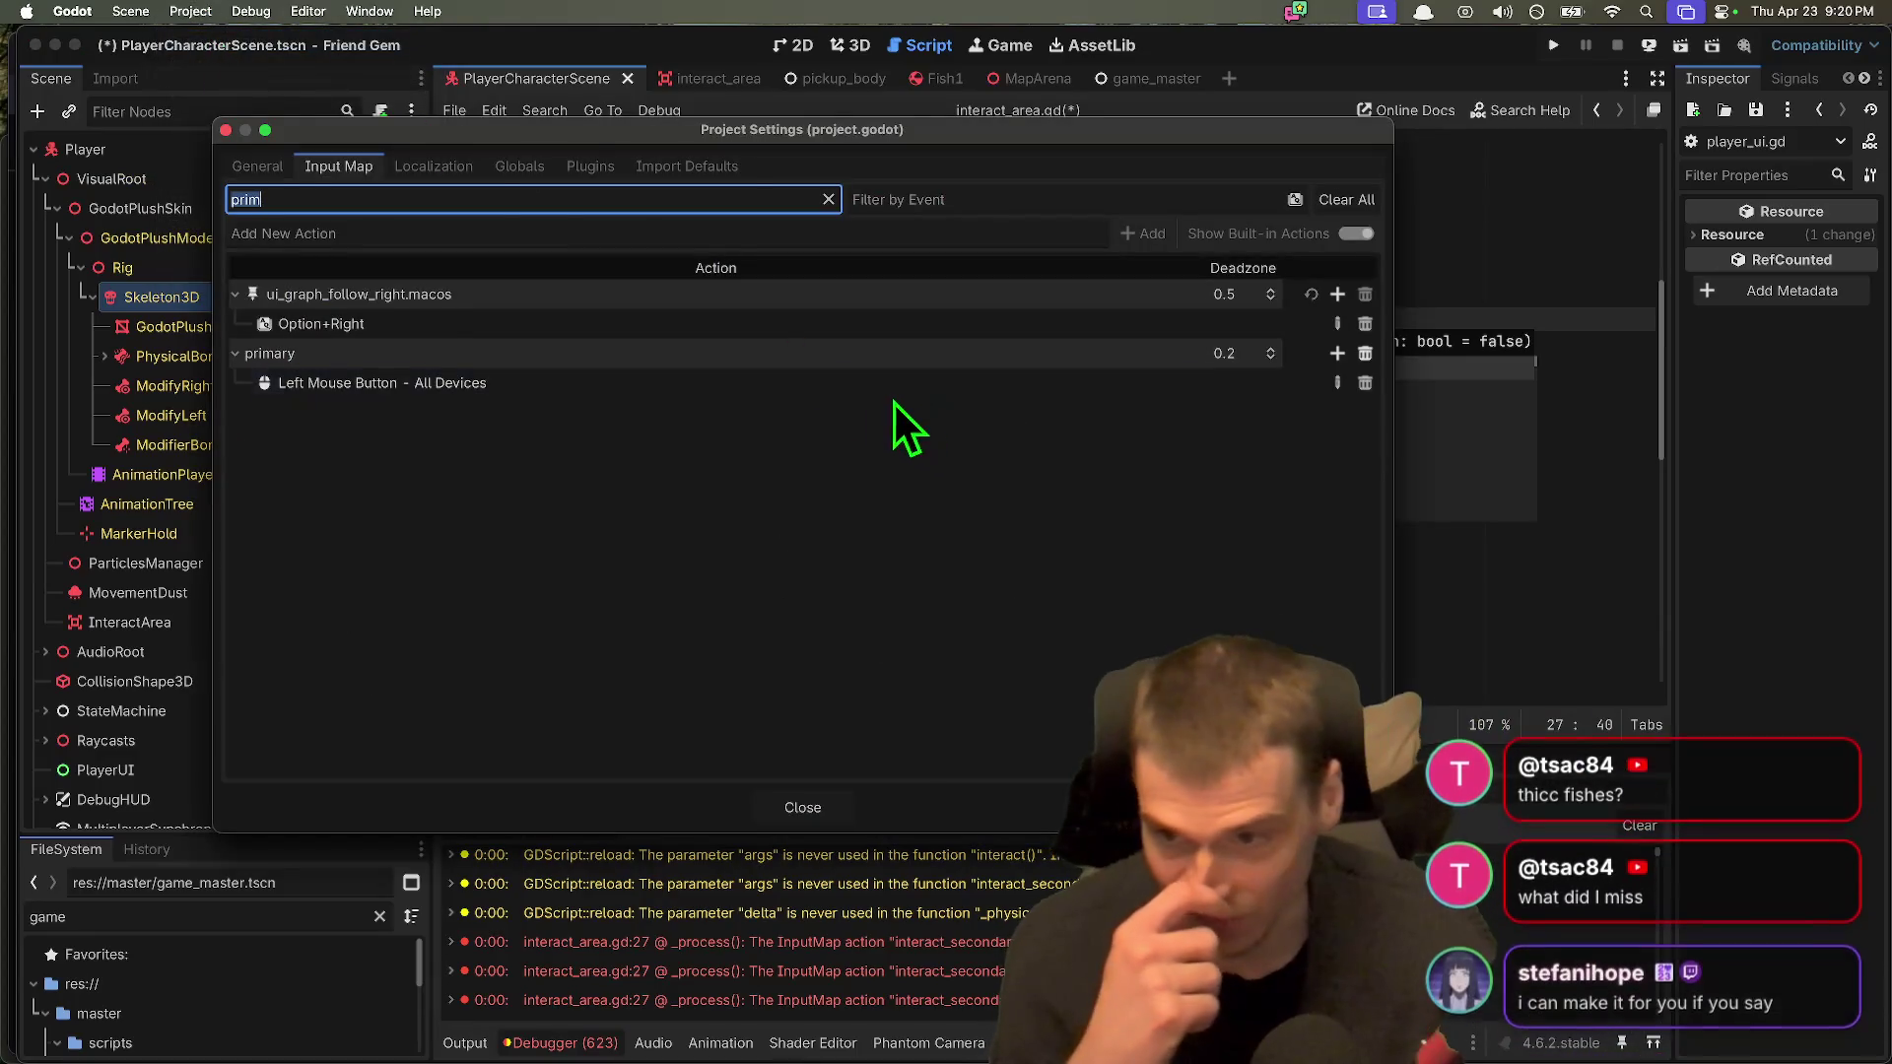
key("BackSpace")
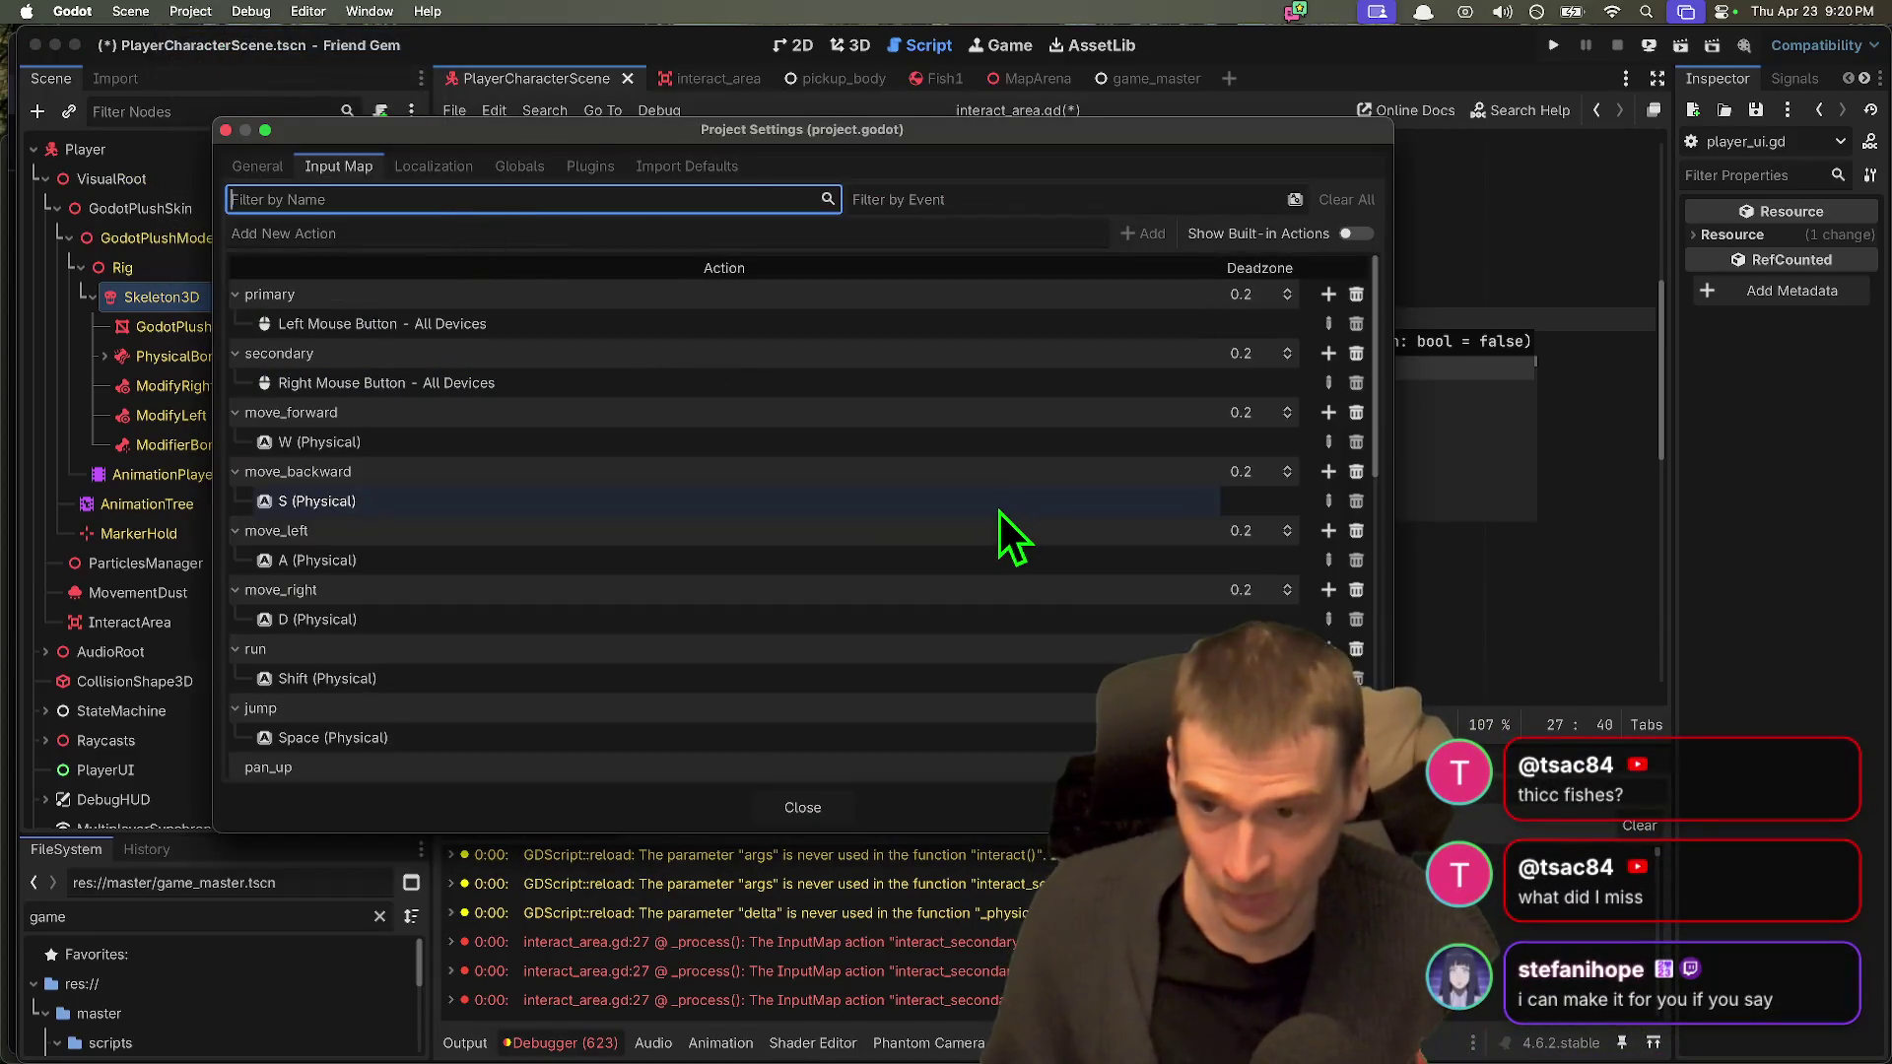
scroll(997, 511, "down", 5)
scroll(974, 535, "down", 2)
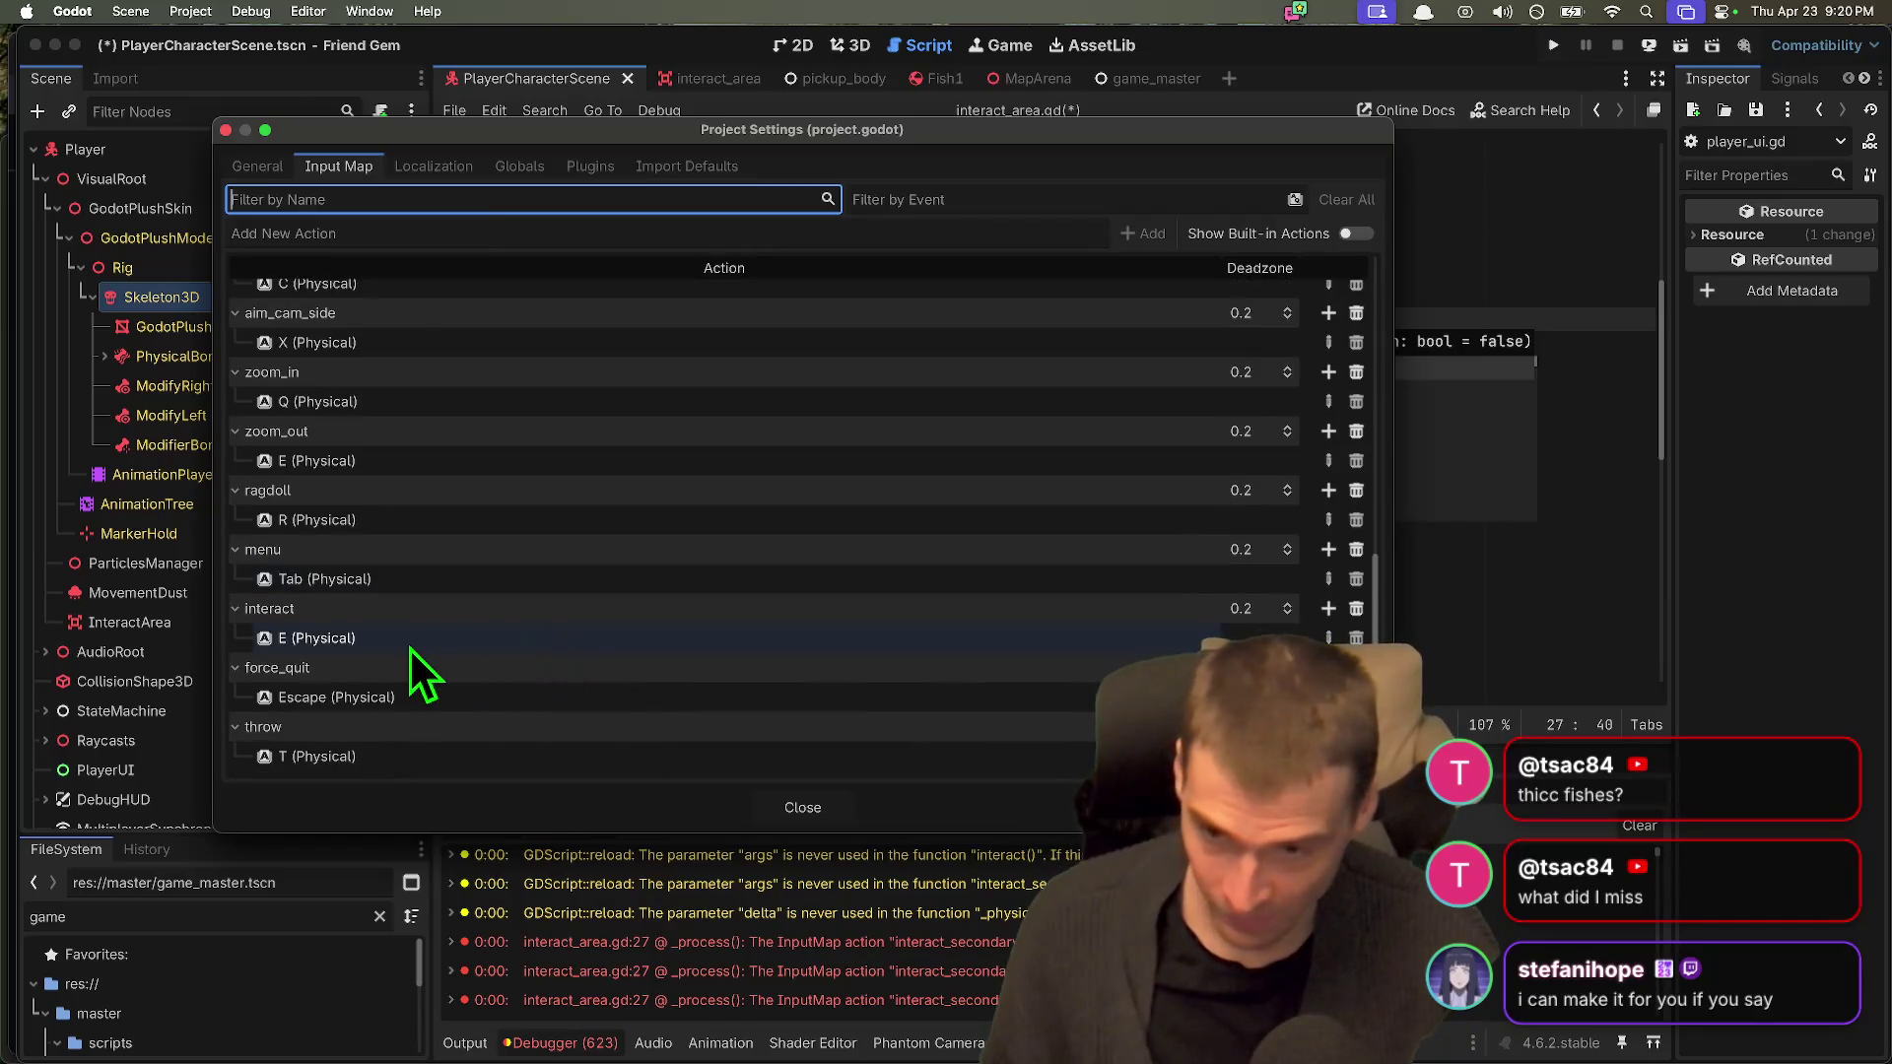
key("Escape")
Step: Make line 27 check "interact_secondary", save the script, and reopen the Input Map
key("BackSpace")
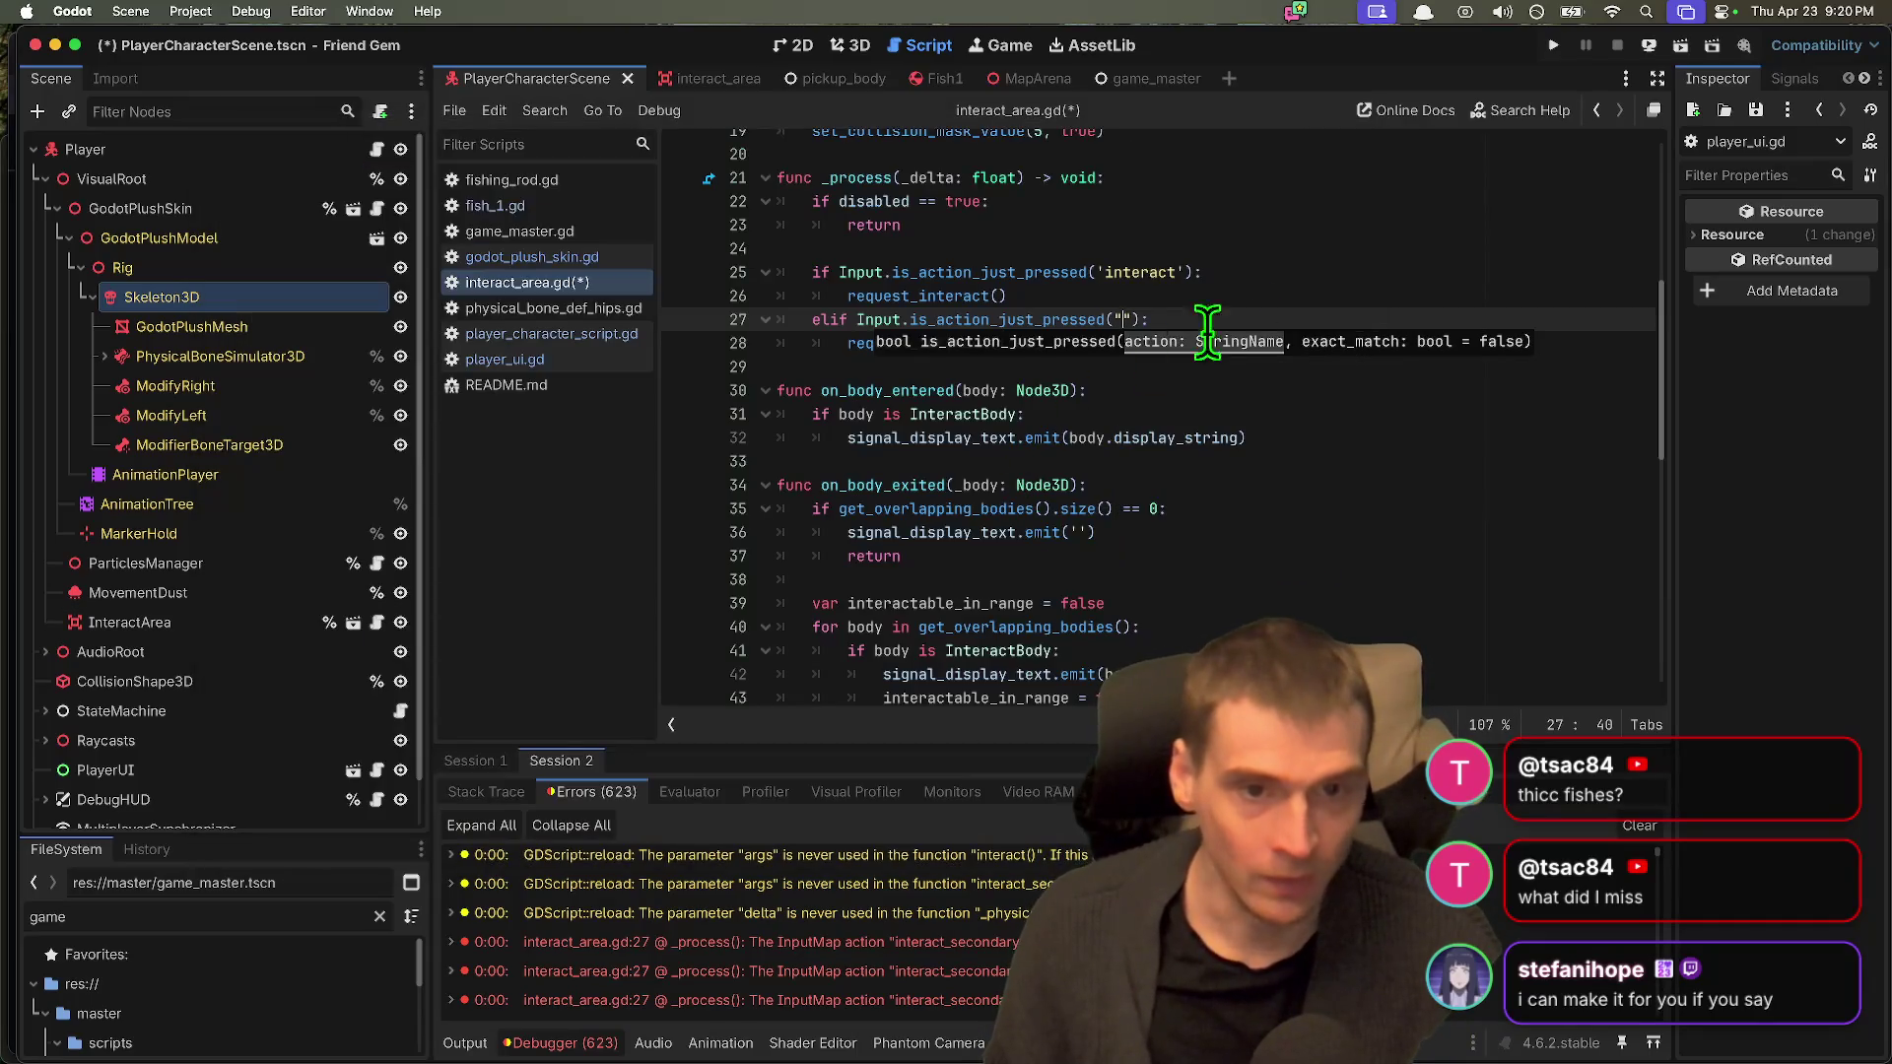
type("\"")
key("Return")
key("super+s")
left_click(131, 11)
mouse_move(190, 11)
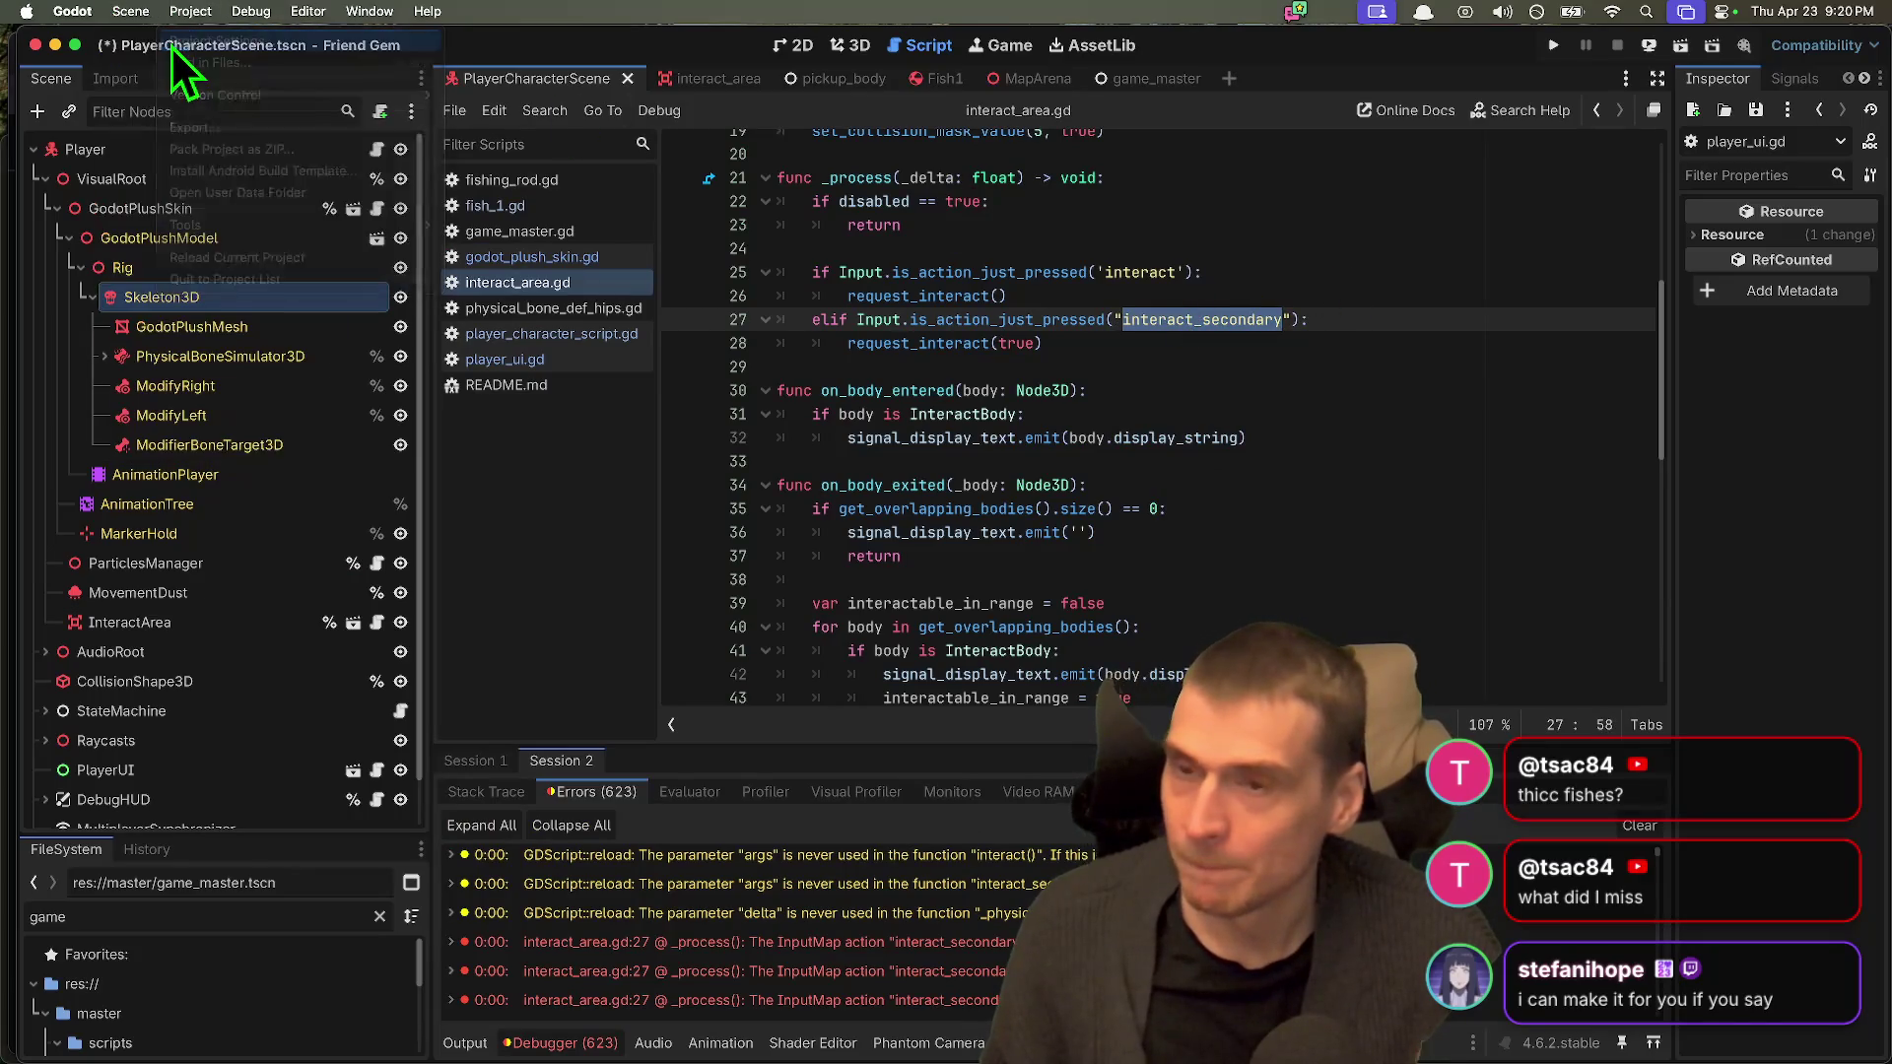
left_click(170, 44)
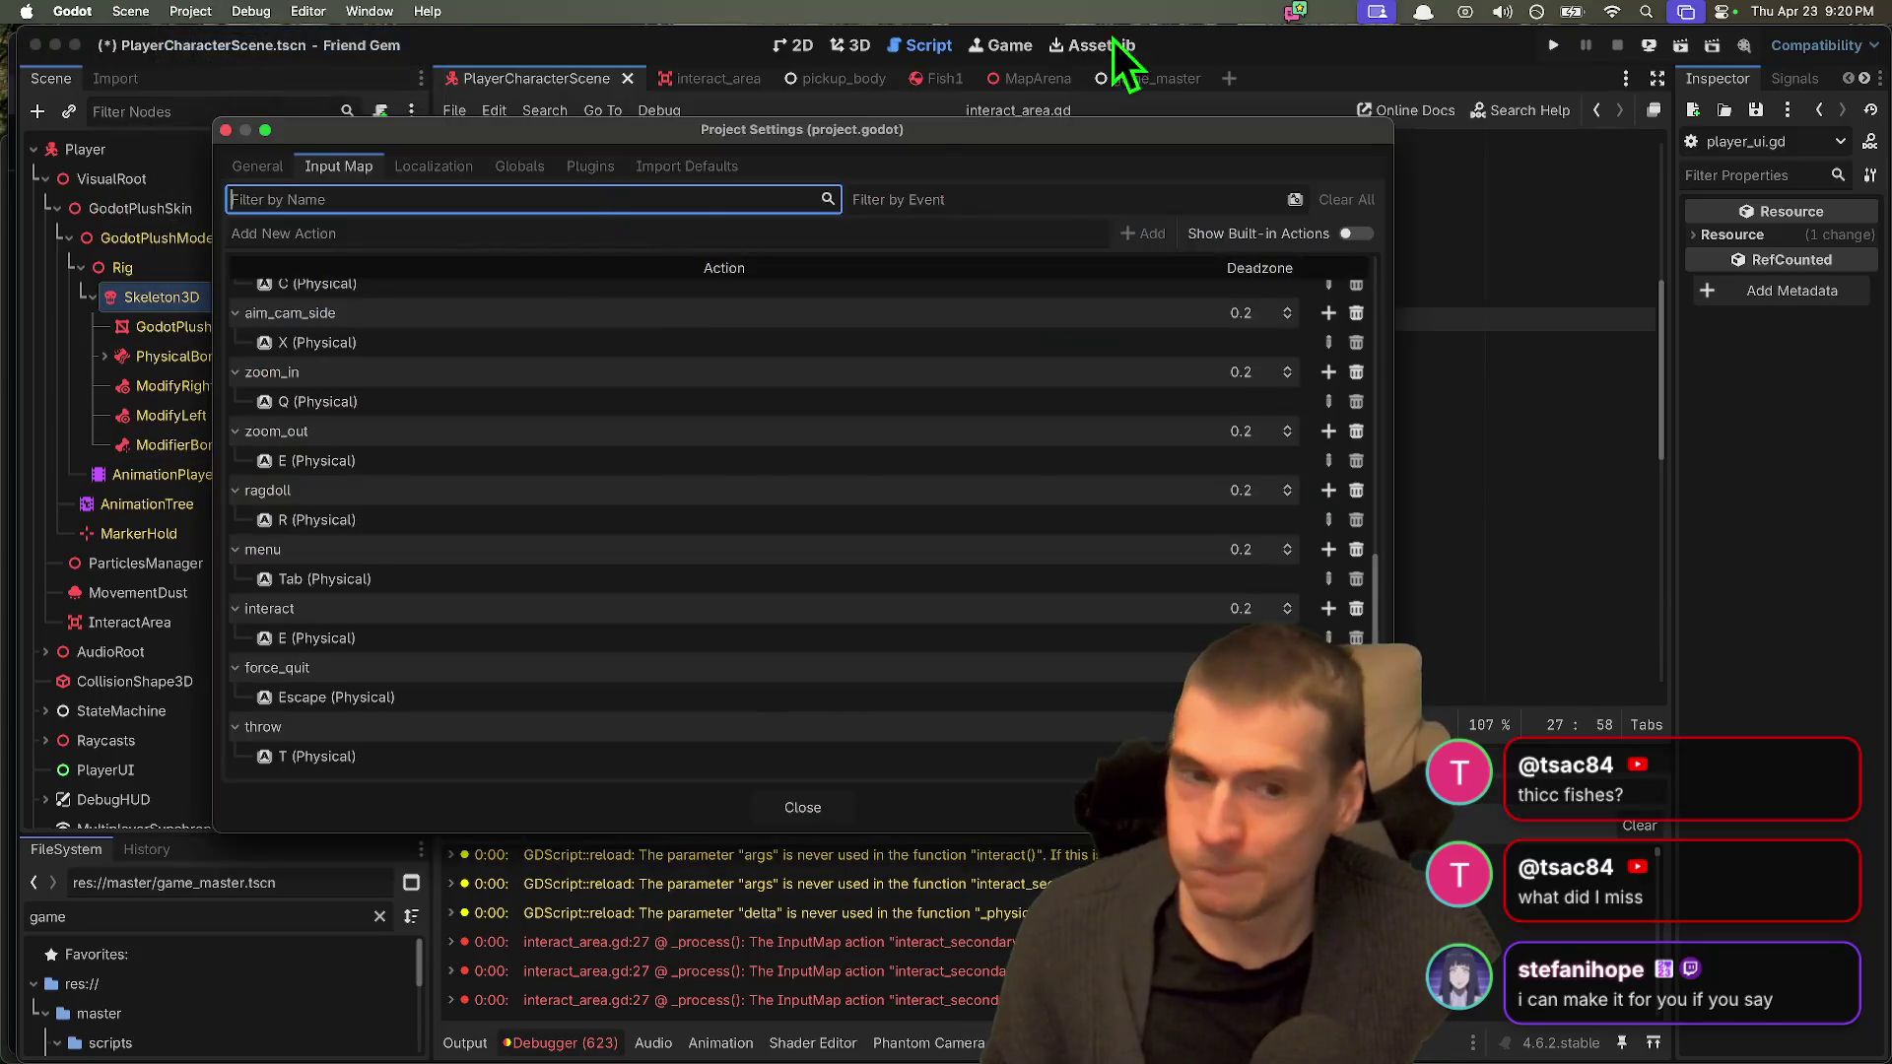
Step: Rename the throw action (T key) to interact_secondary and run the project
double_click(392, 727)
type("interact_secondary")
key("Return")
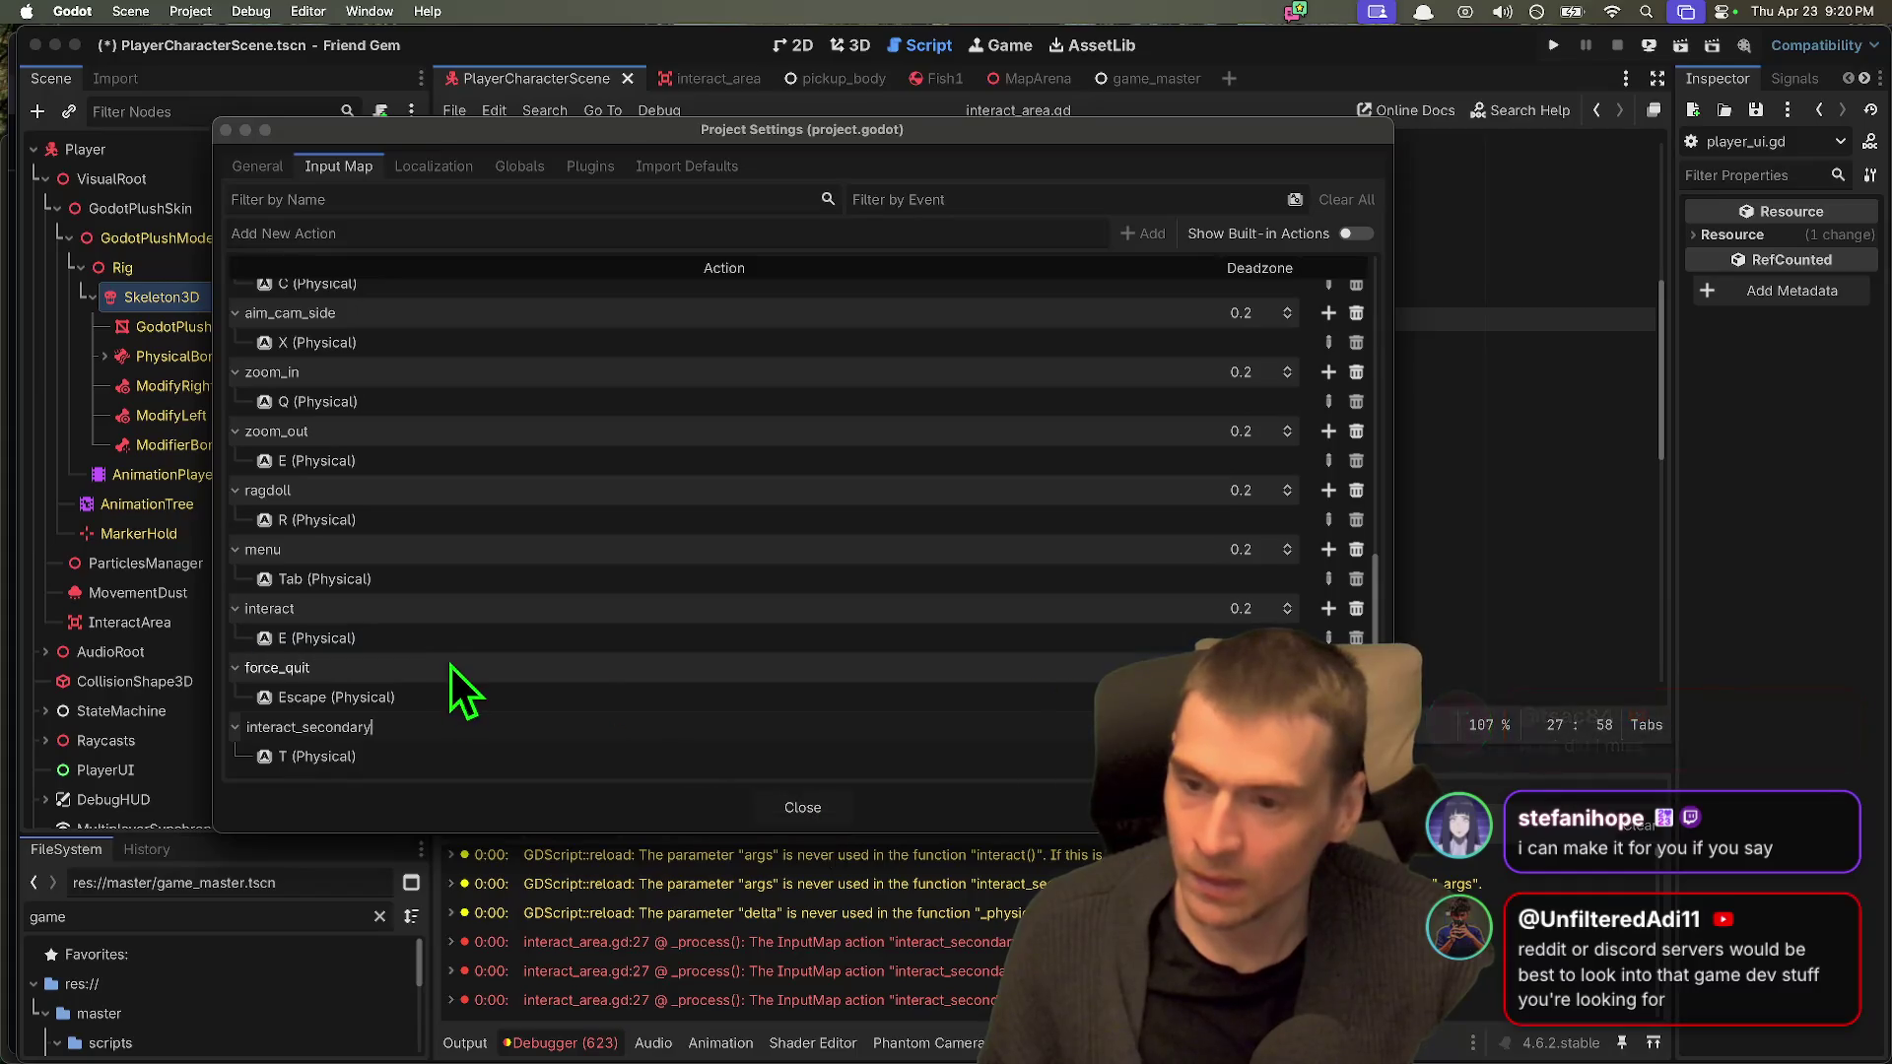
left_click(375, 765)
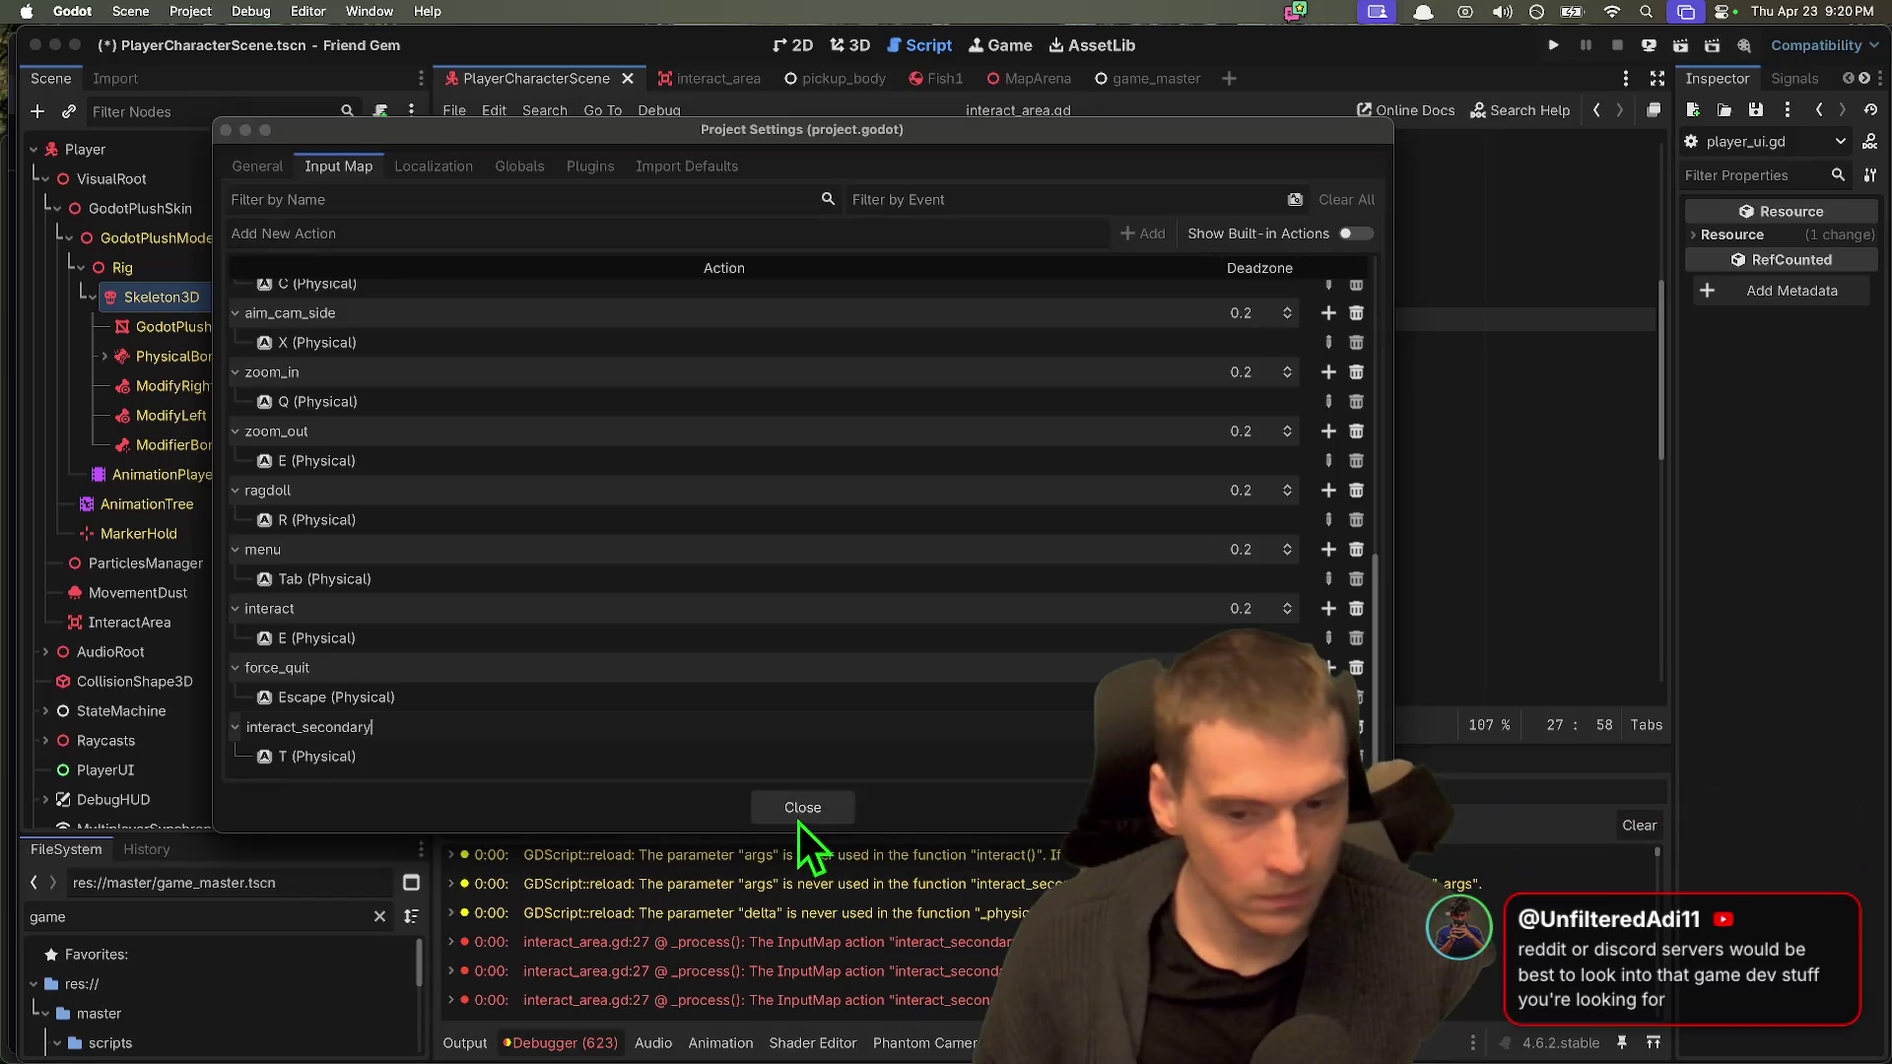
left_click(414, 783)
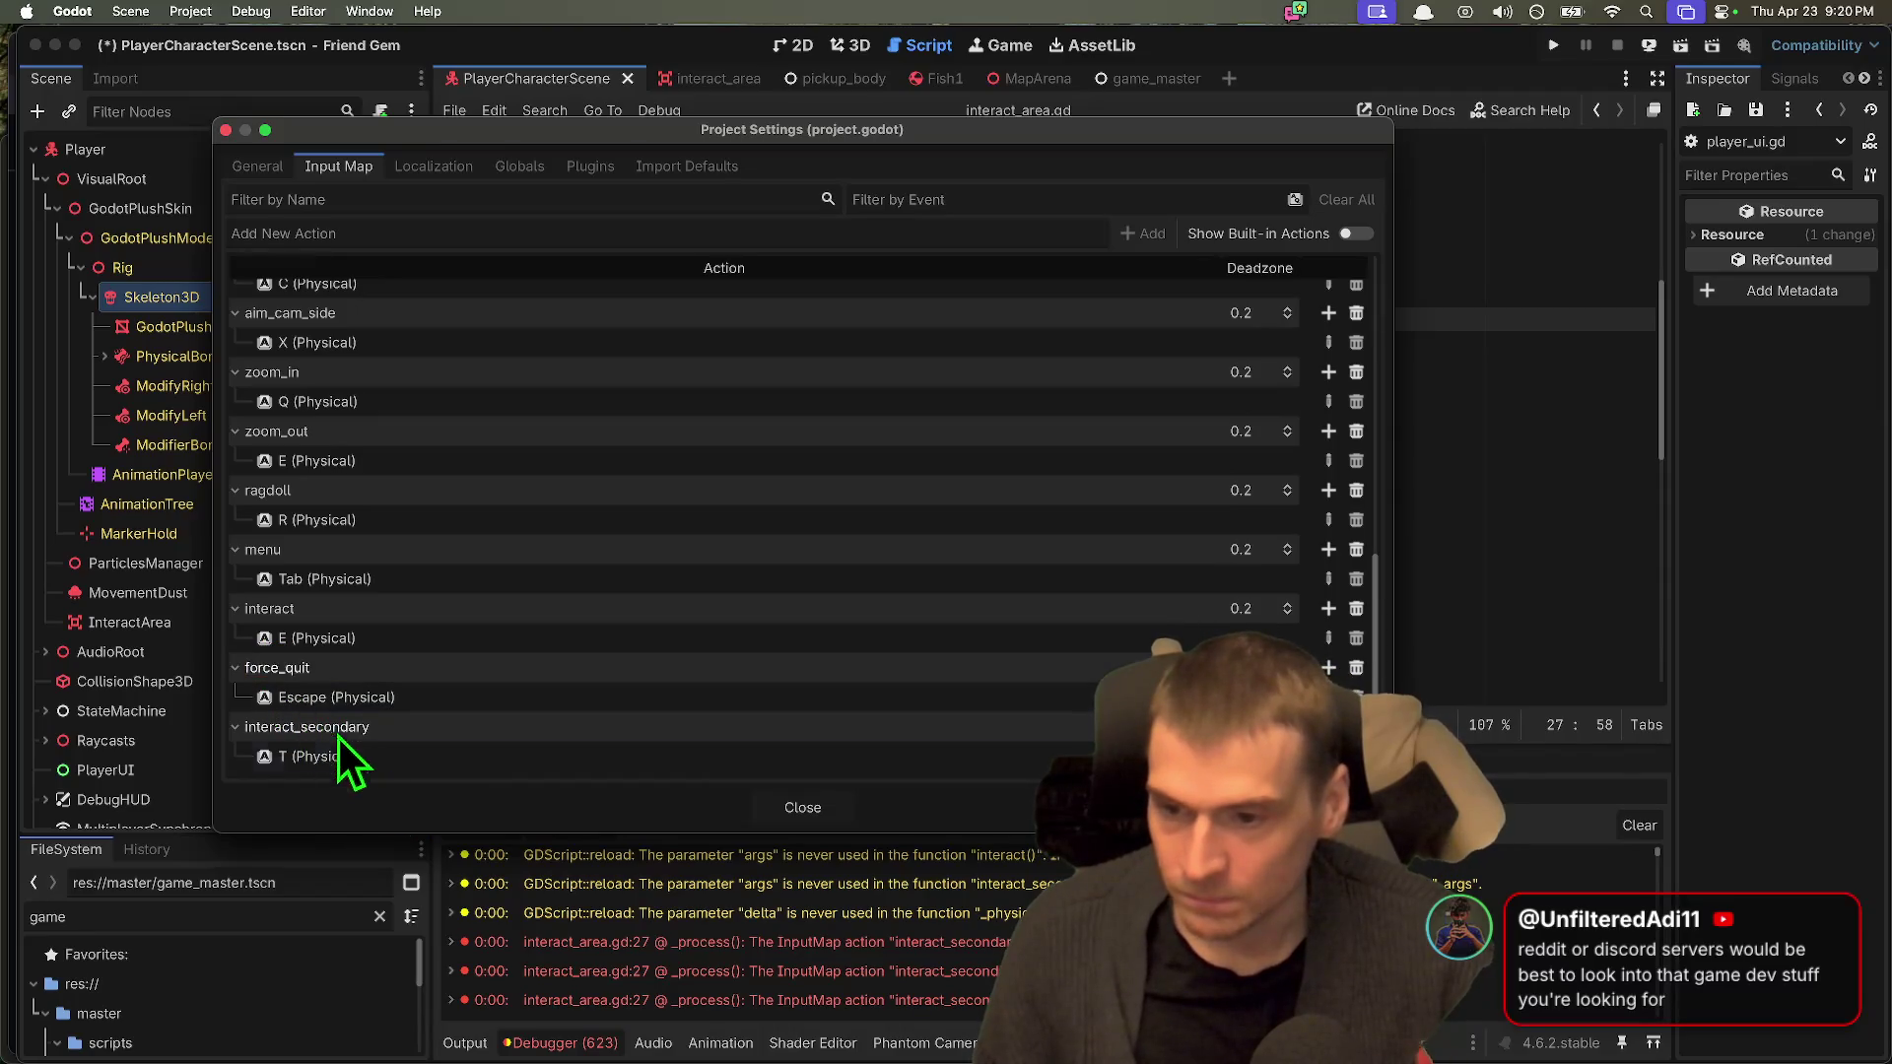
left_click(828, 810)
key("super+b")
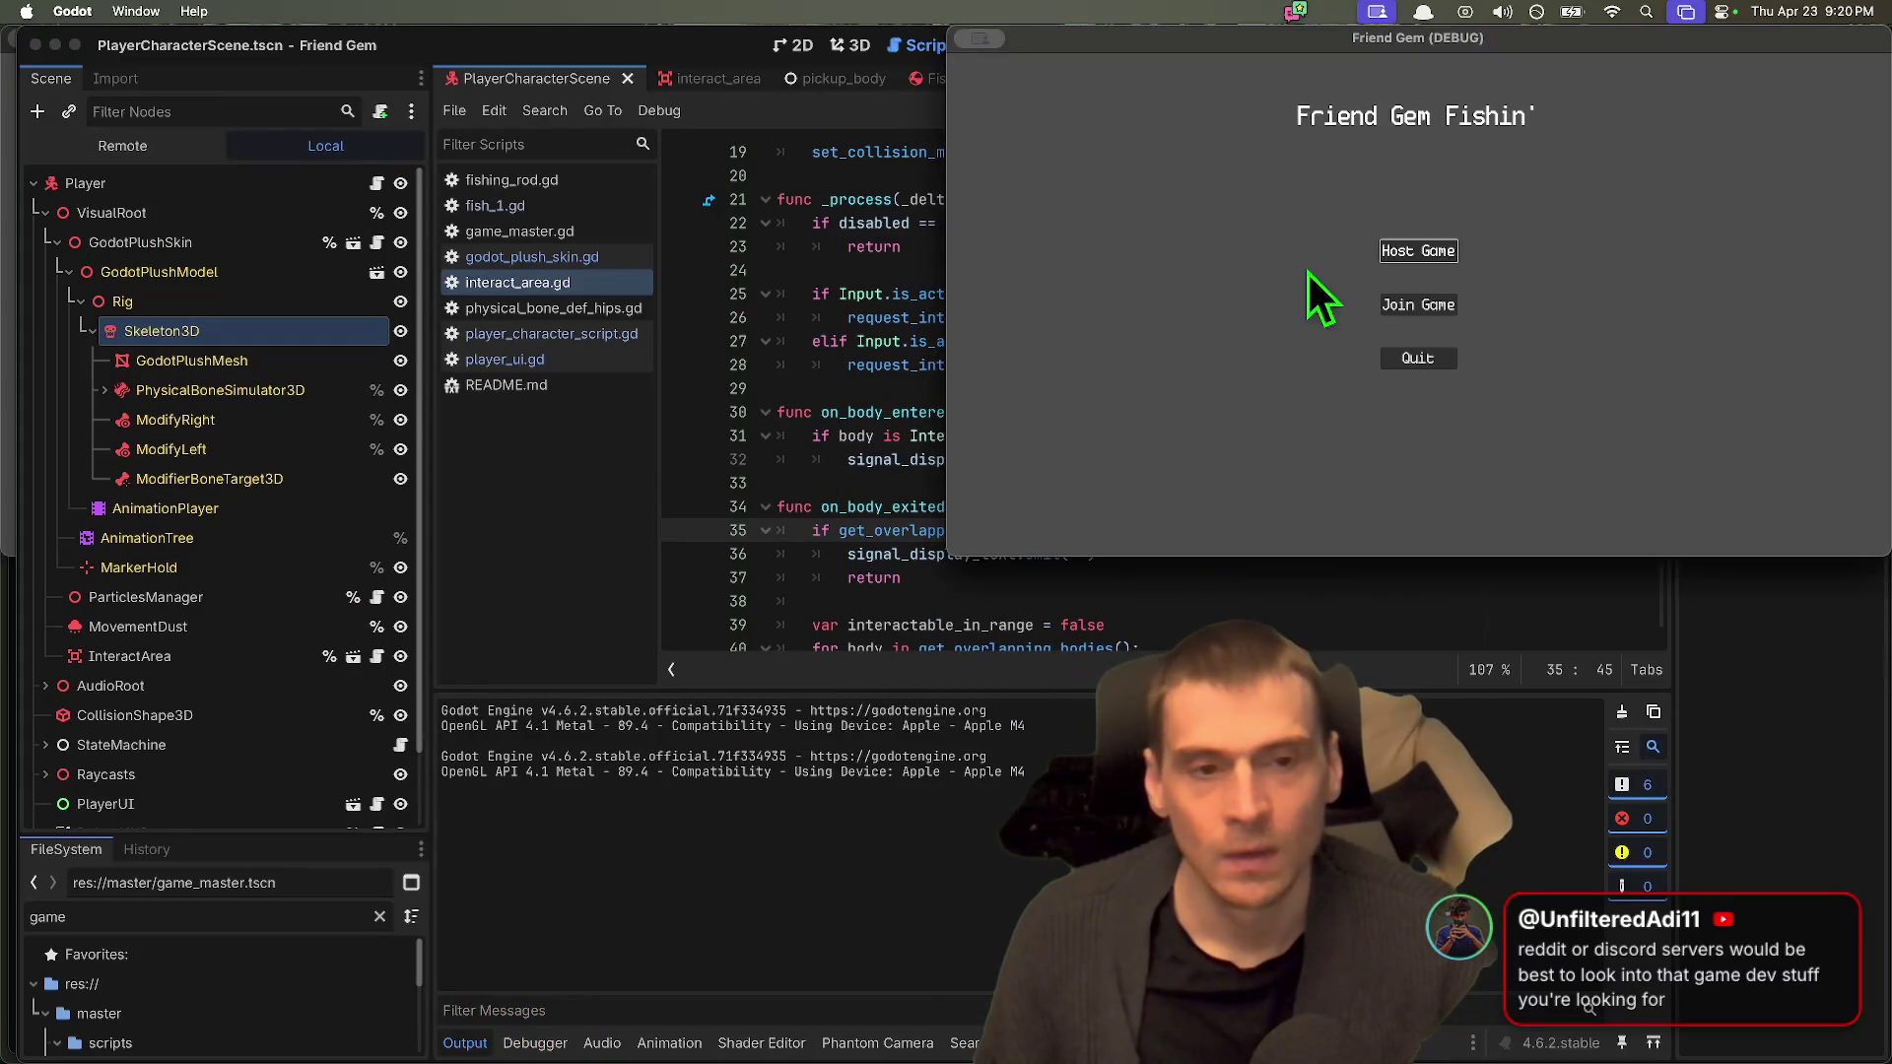
Step: Host a game, stop it, and jump to the debugger error on line 181
left_click(1423, 253)
left_click(1313, 434)
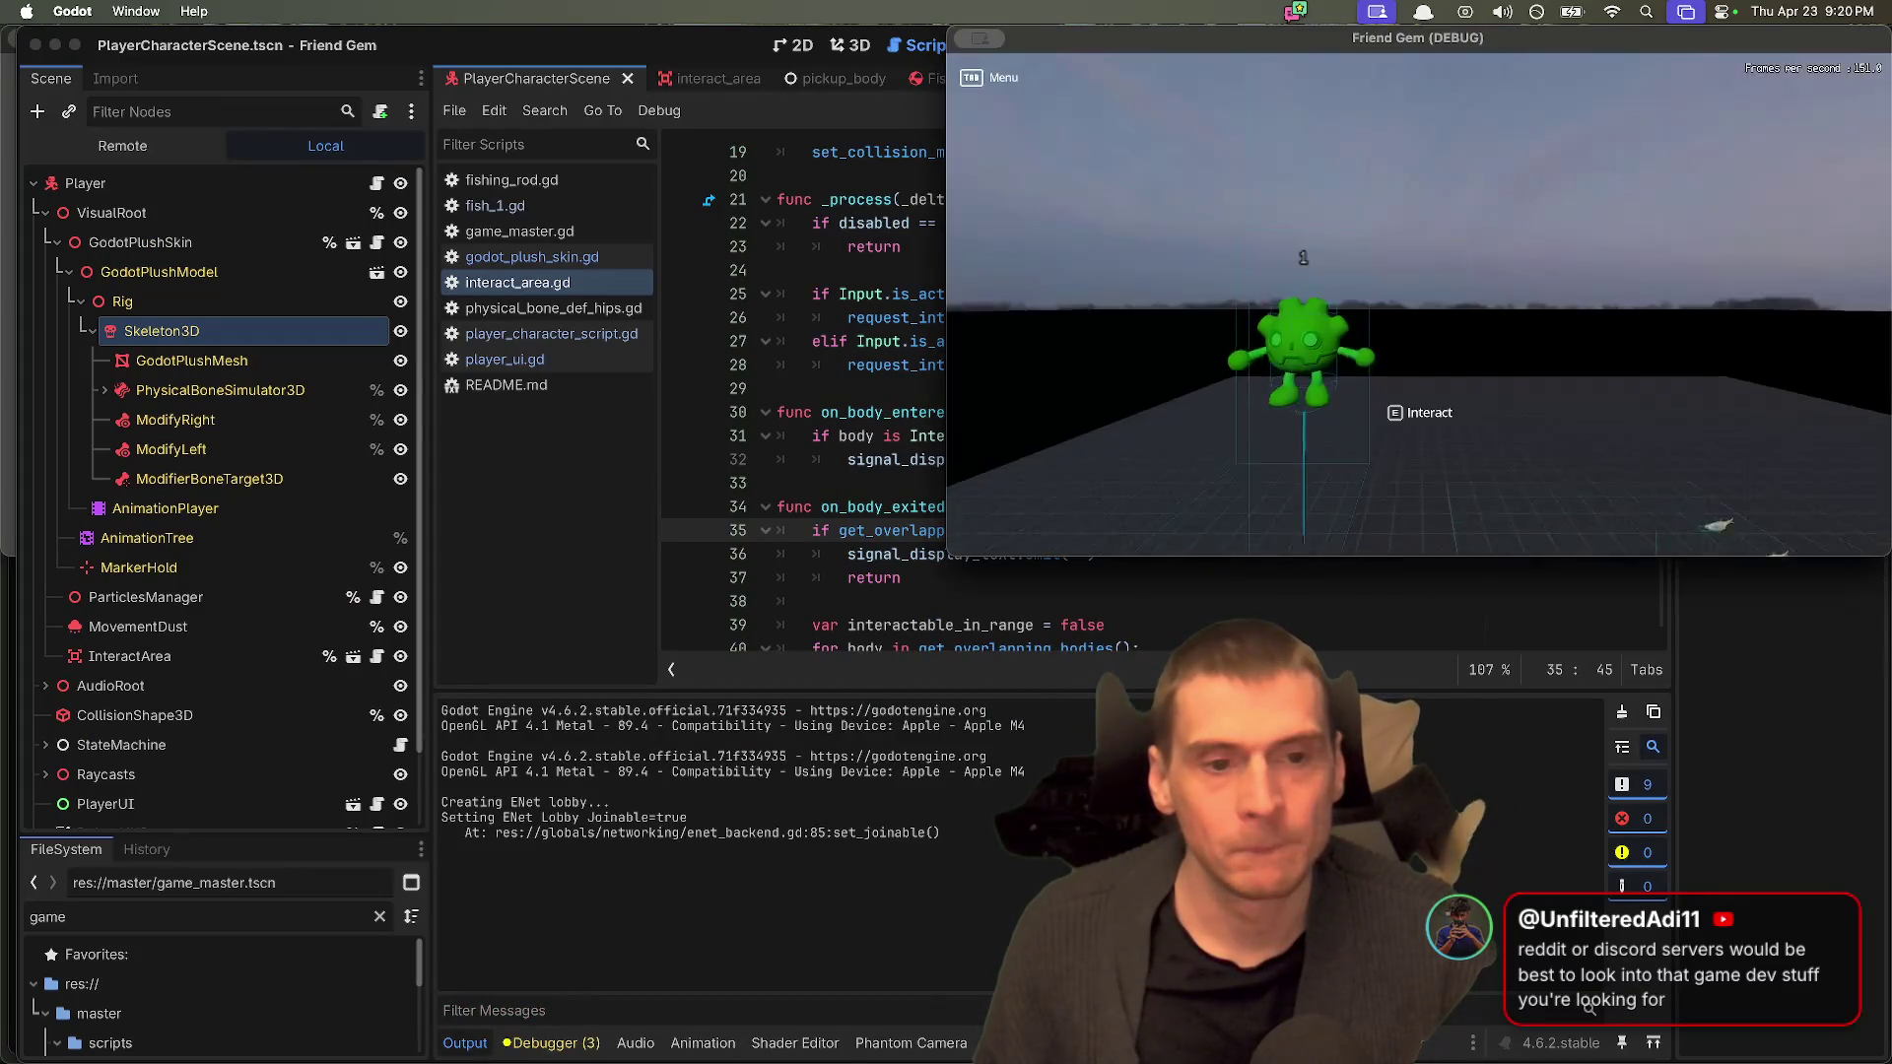
key("super+period")
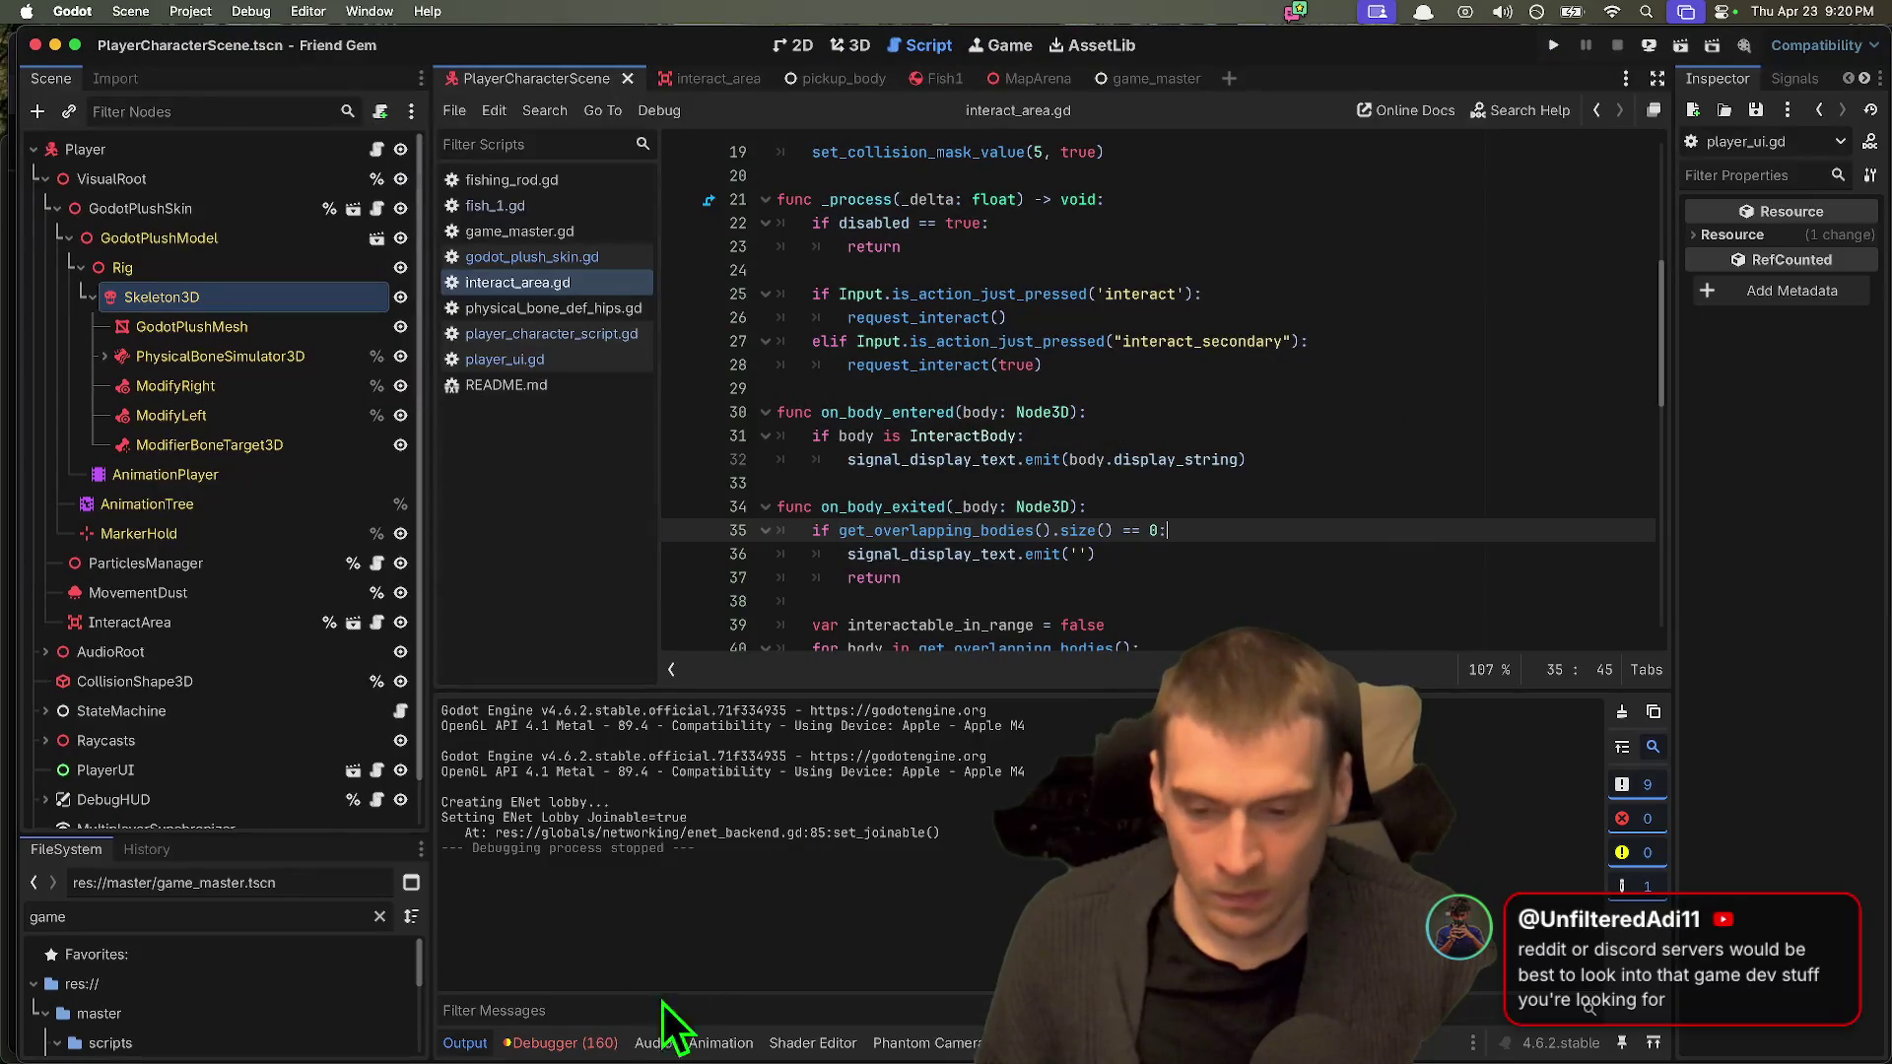
left_click(594, 1047)
left_click(724, 994)
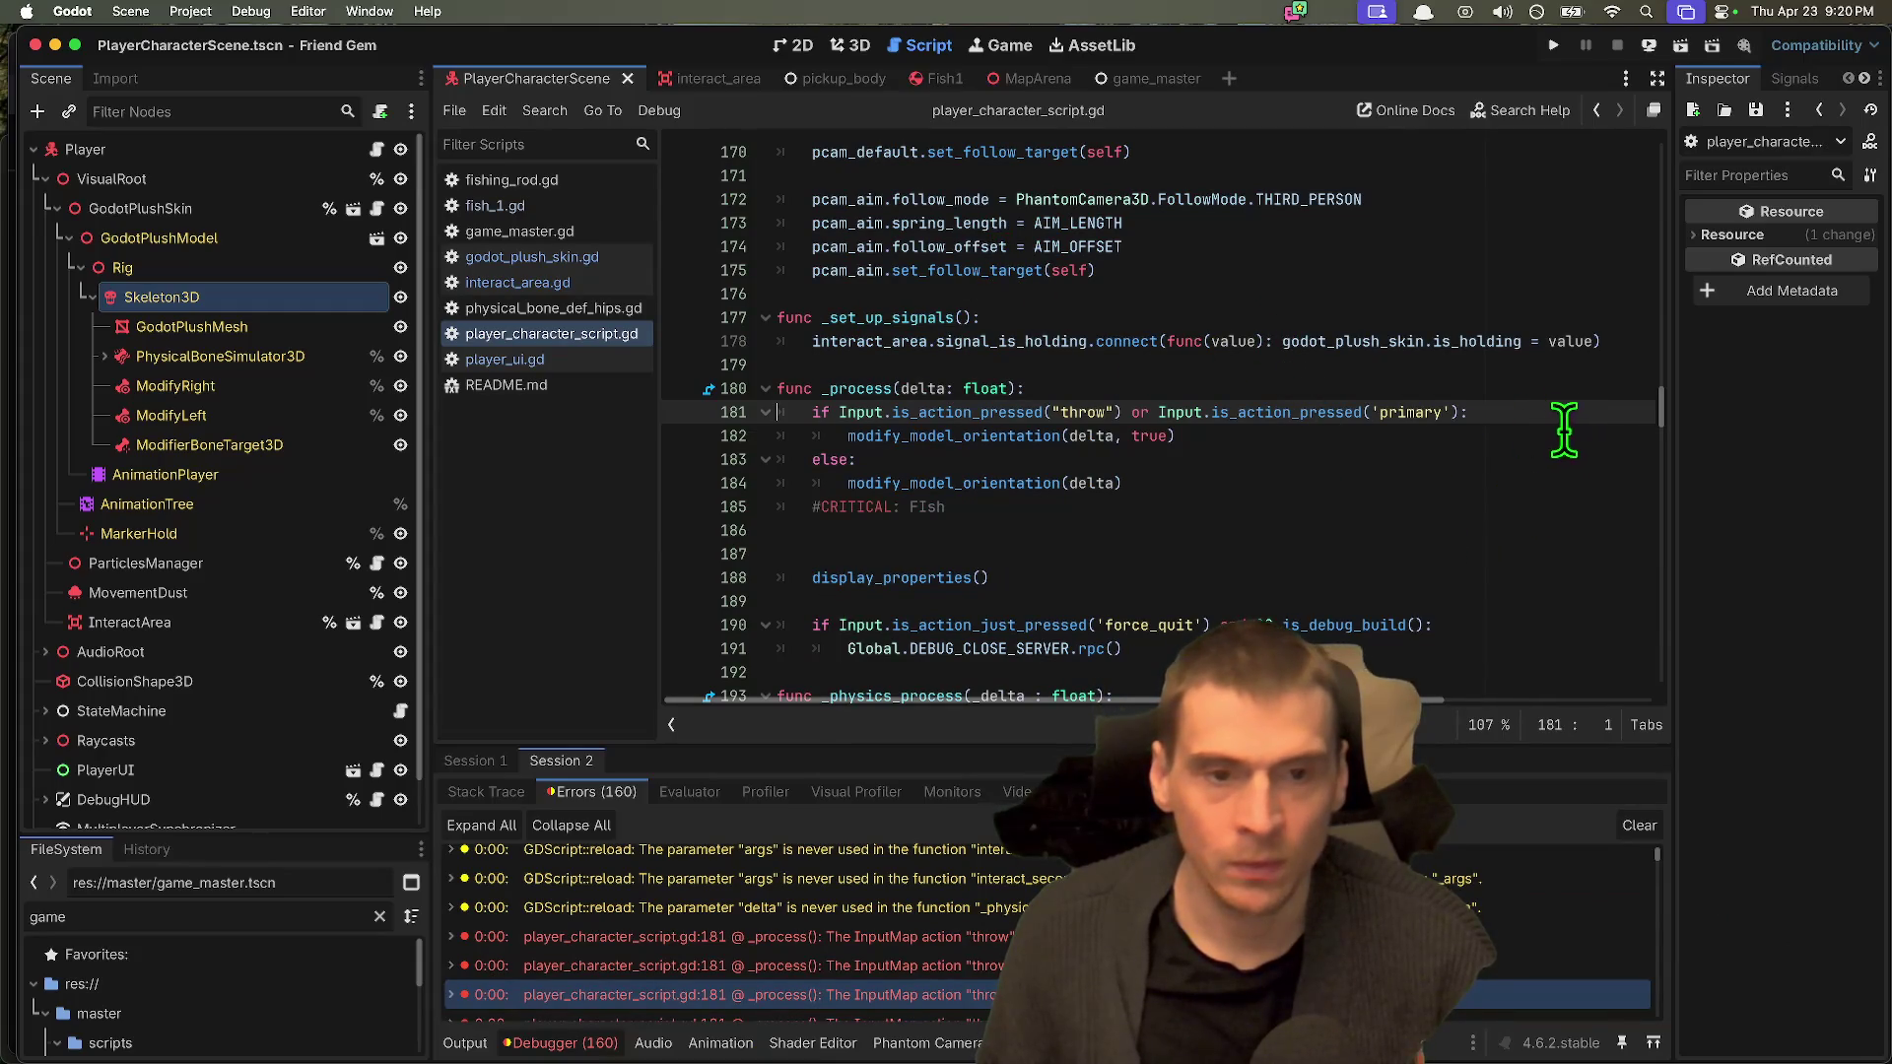
Step: Replace throw with interact_secondary on line 181 and save the player character script
double_click(1091, 412)
type("interact_secondary")
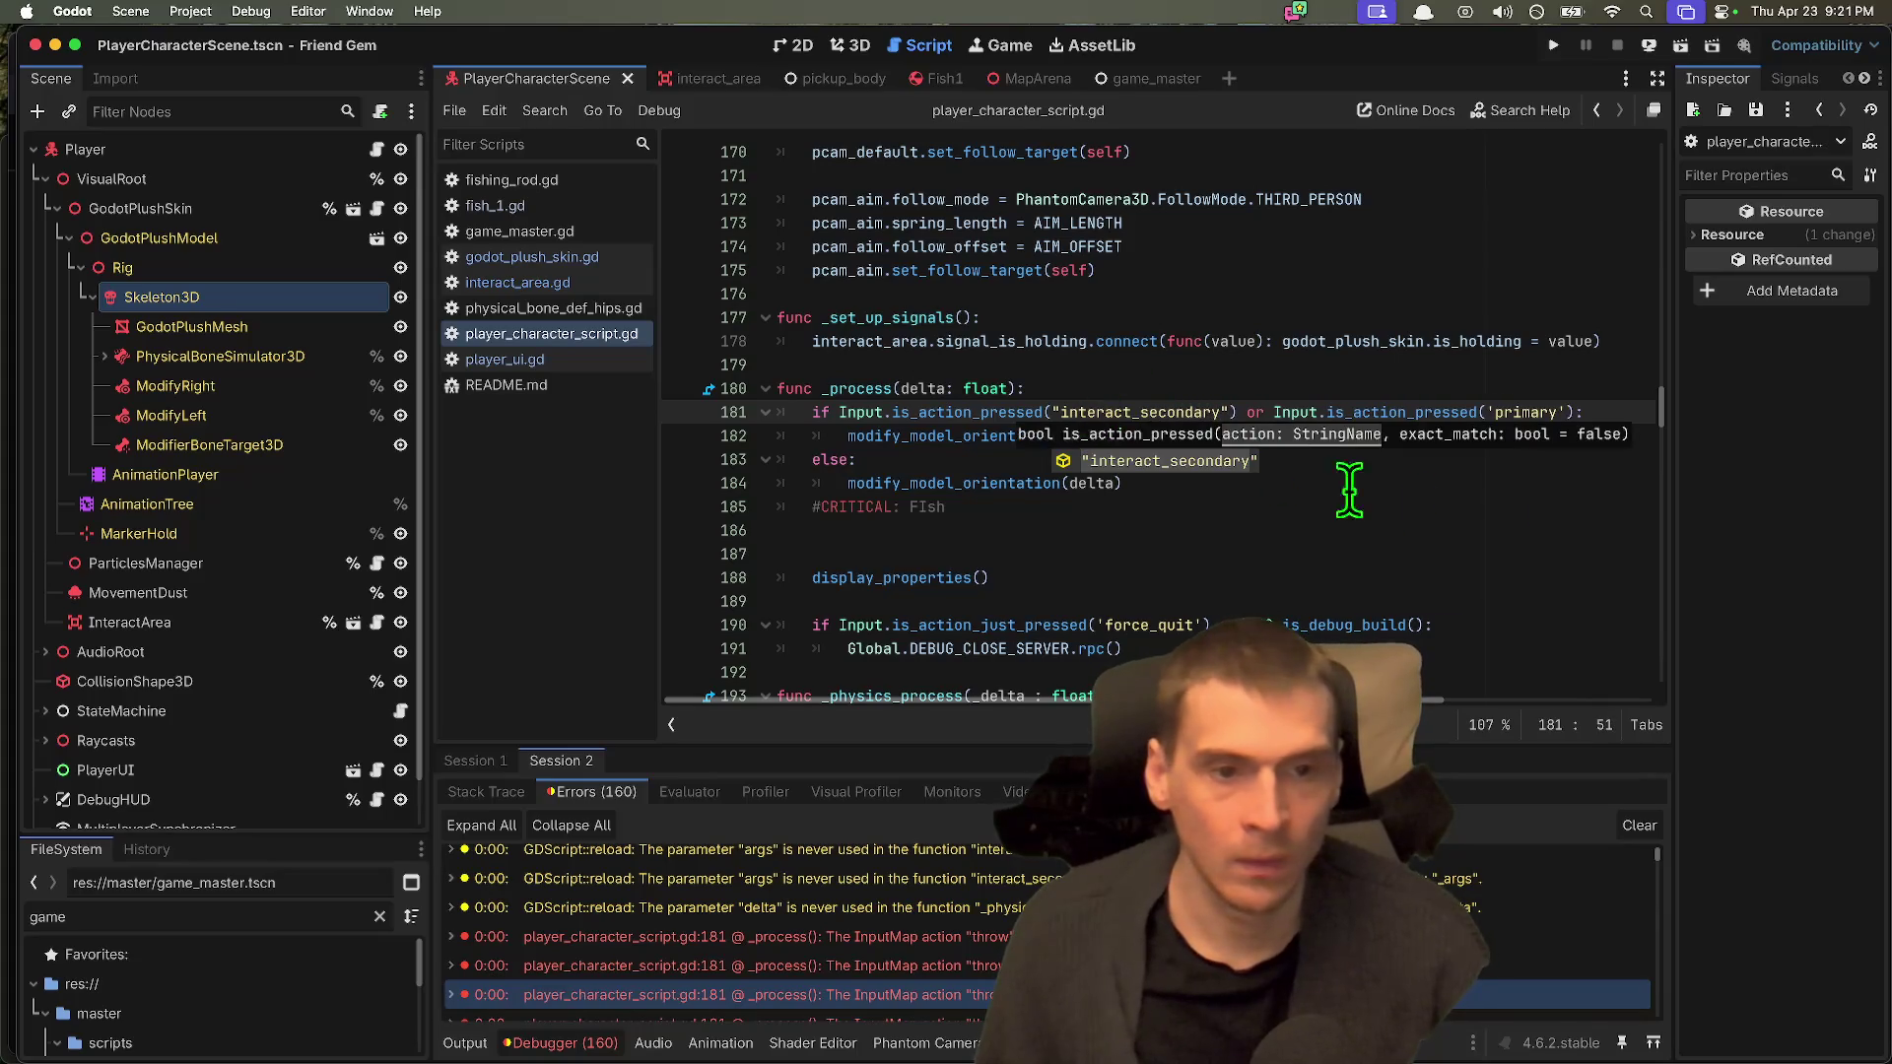
left_click(1518, 458)
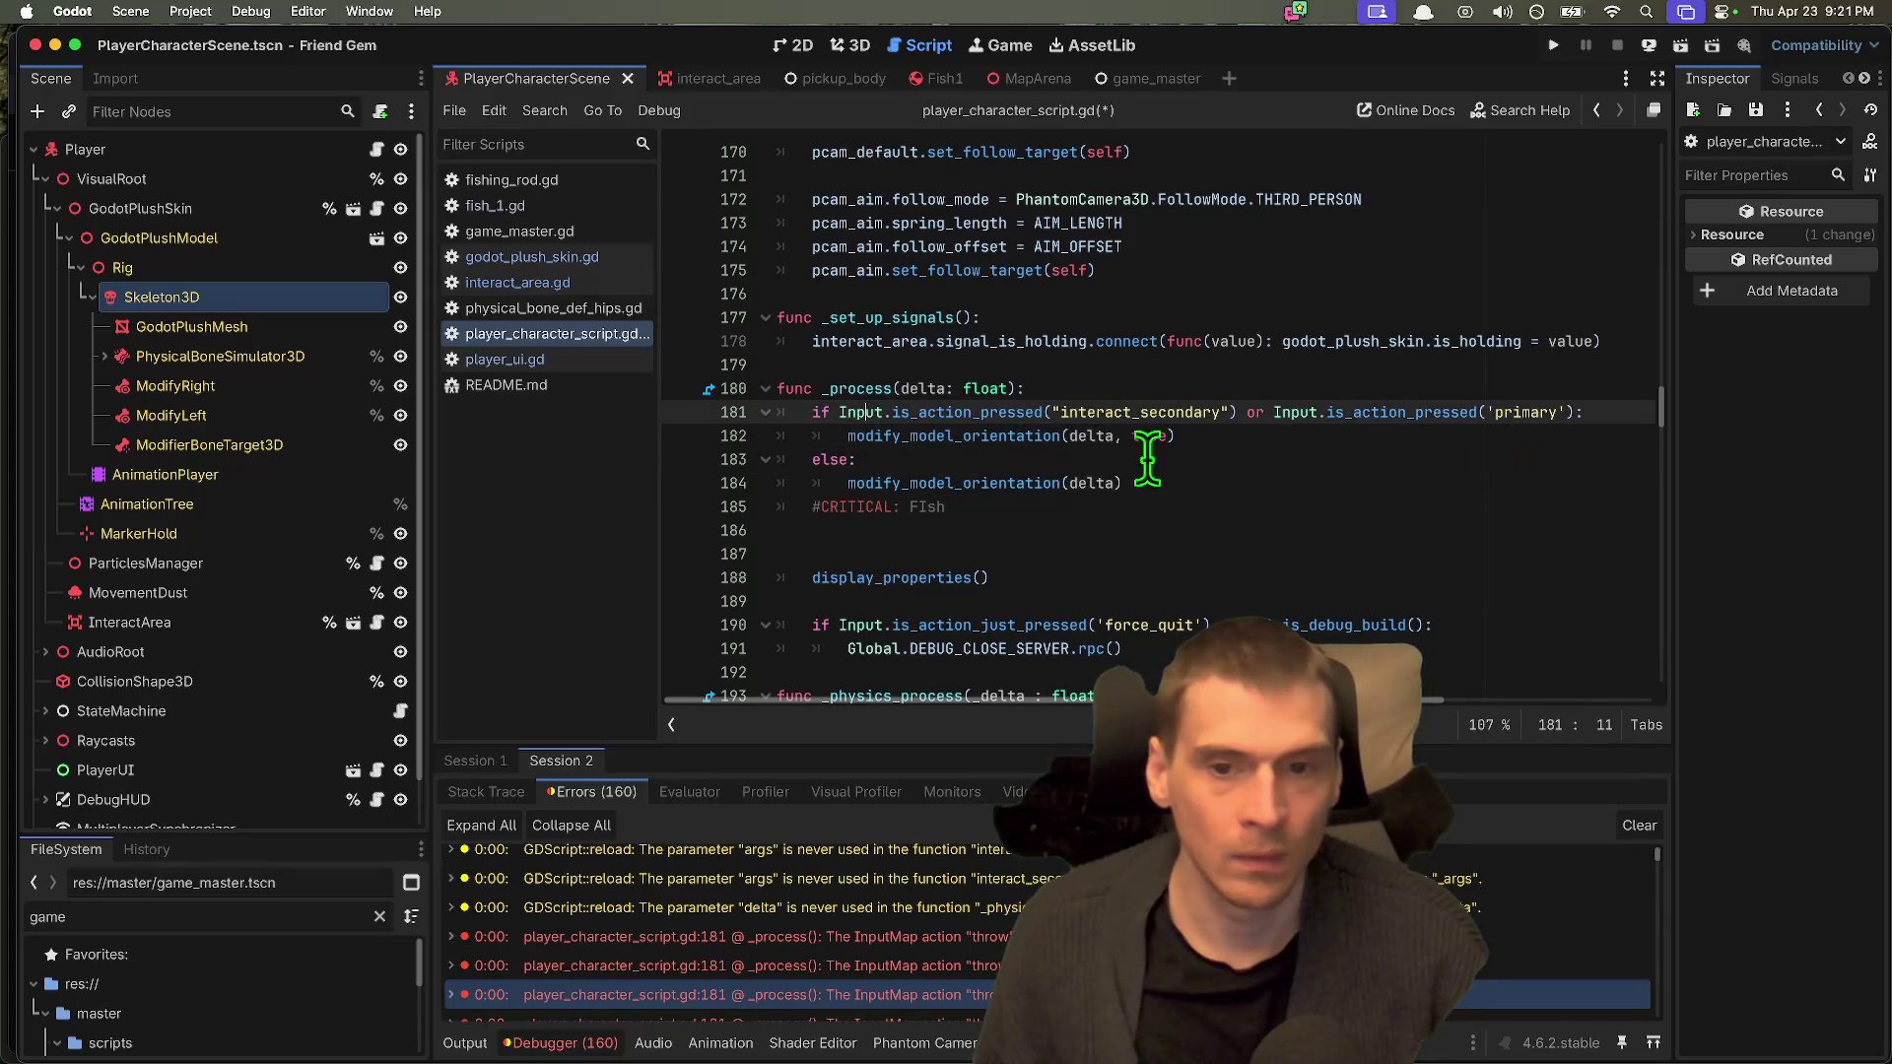
key("ctrl+s")
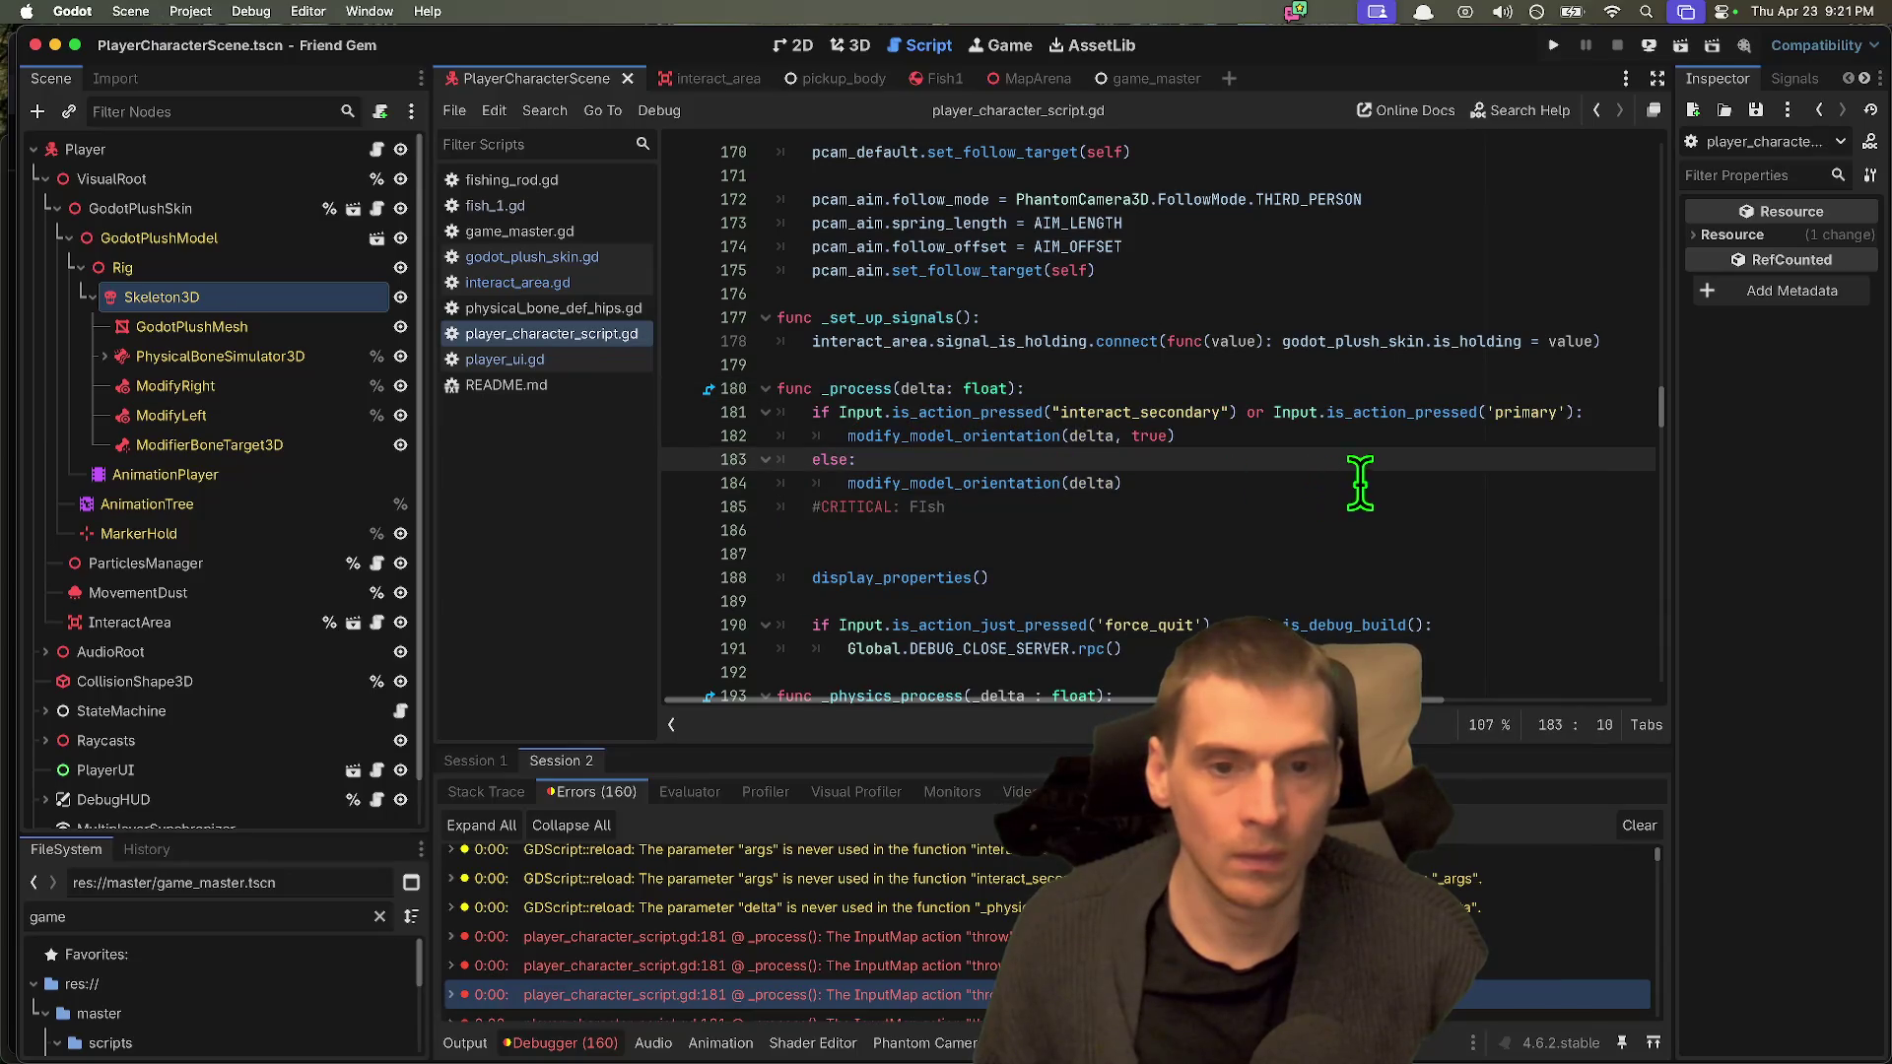
Step: Delete the stray '#CRITICAL: FIsh' comment line
left_click(1340, 485)
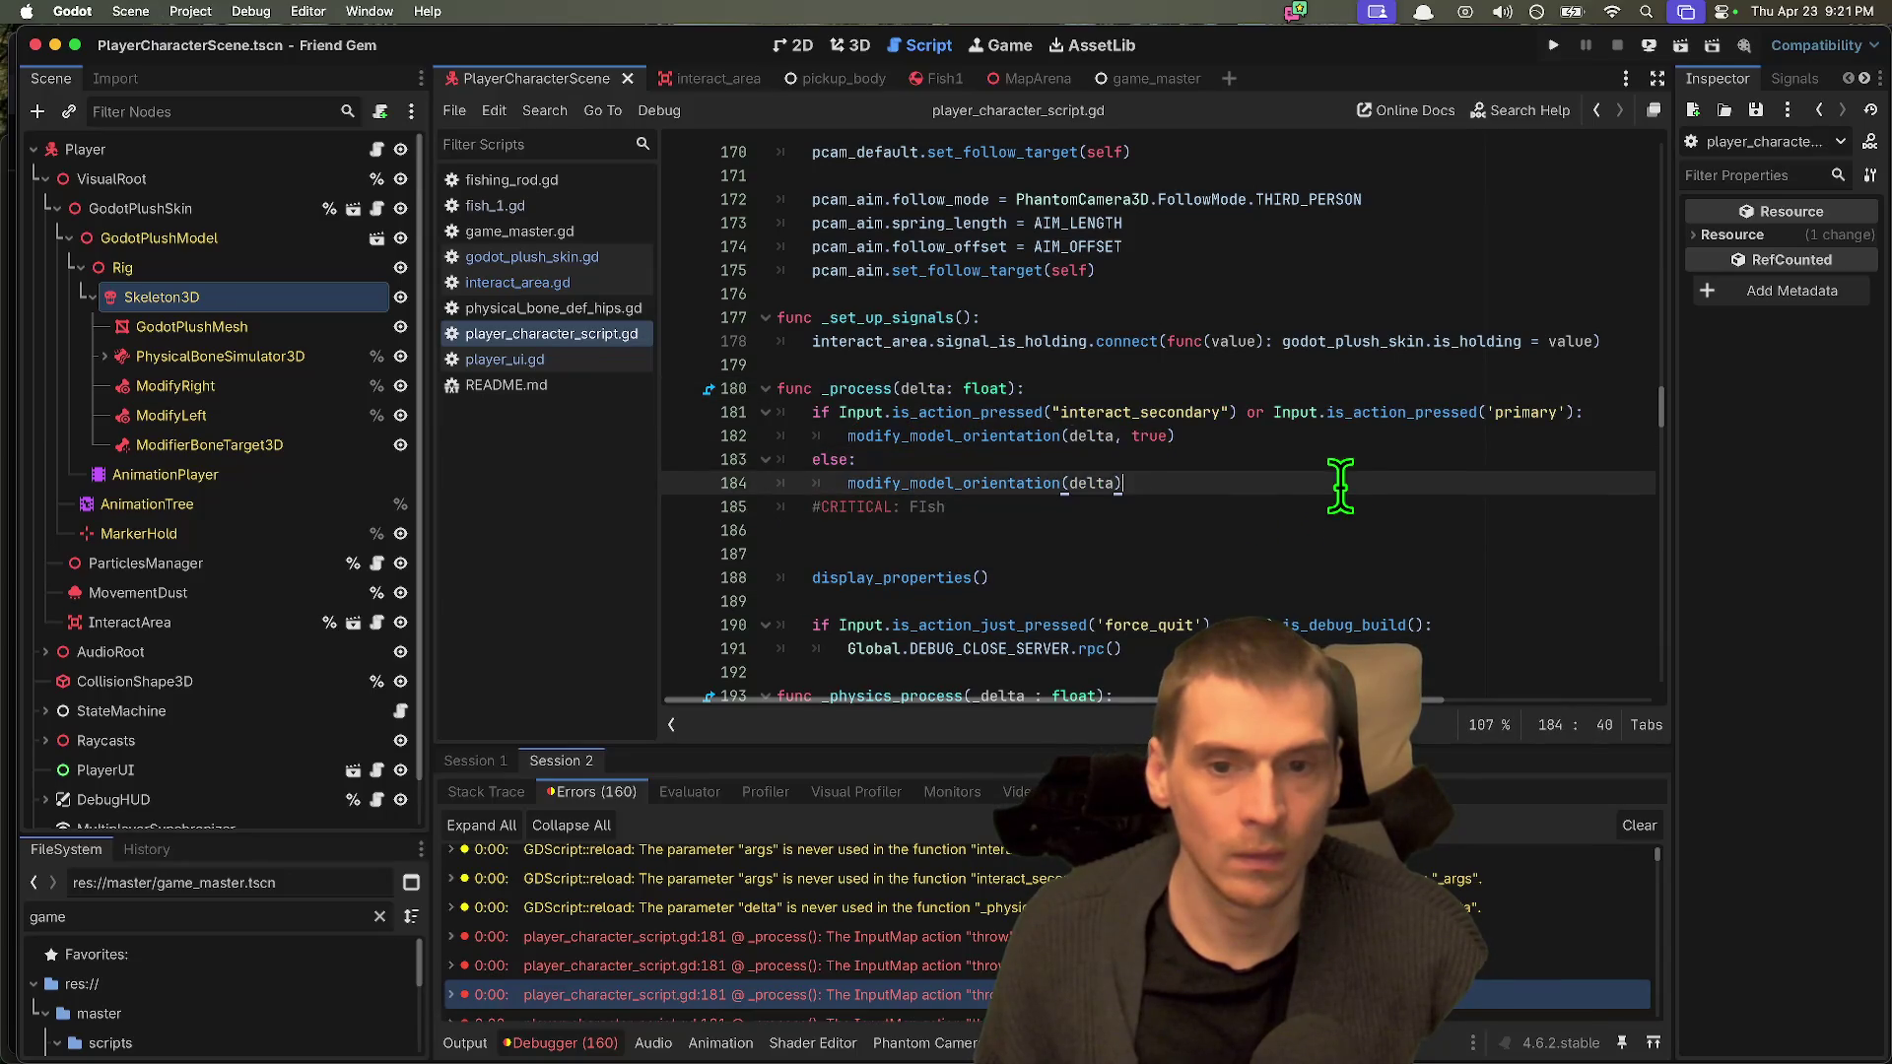
key("Down")
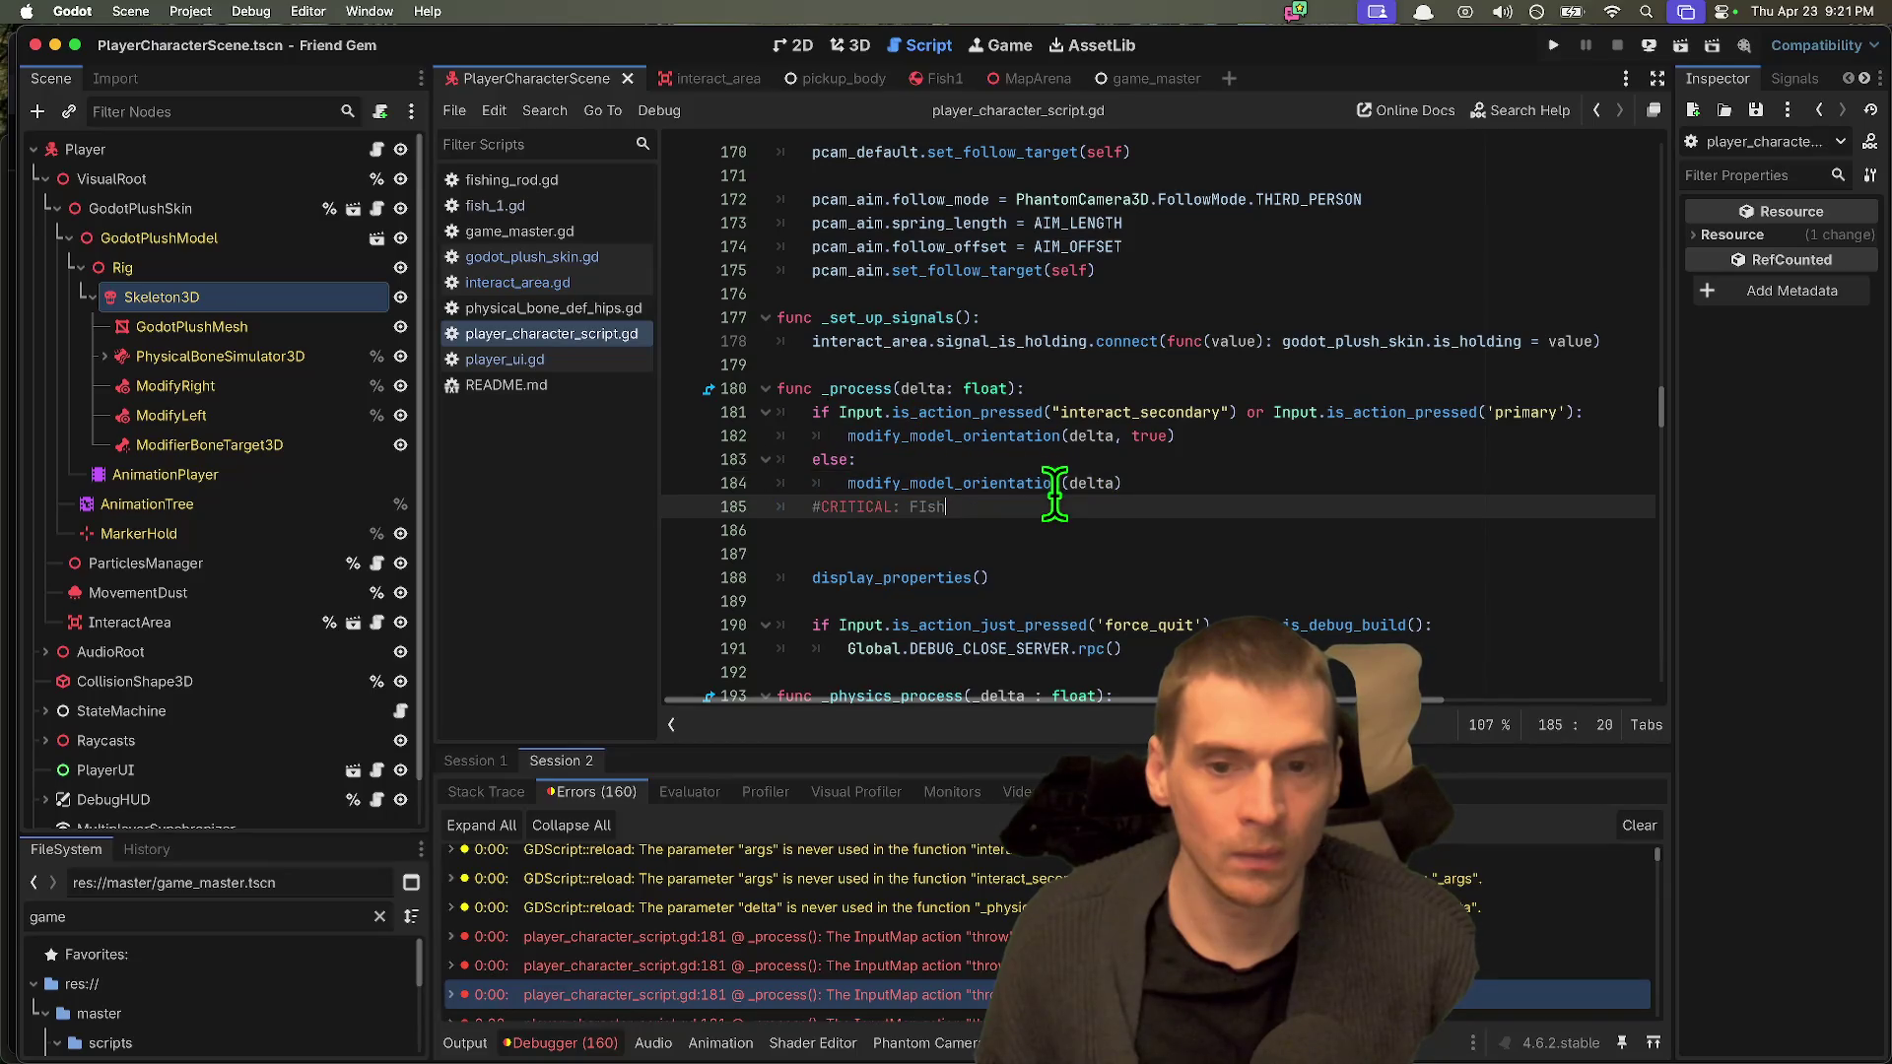
key("ctrl+shift+k")
key("ctrl+shift+k")
scroll(1208, 507, "down", 1)
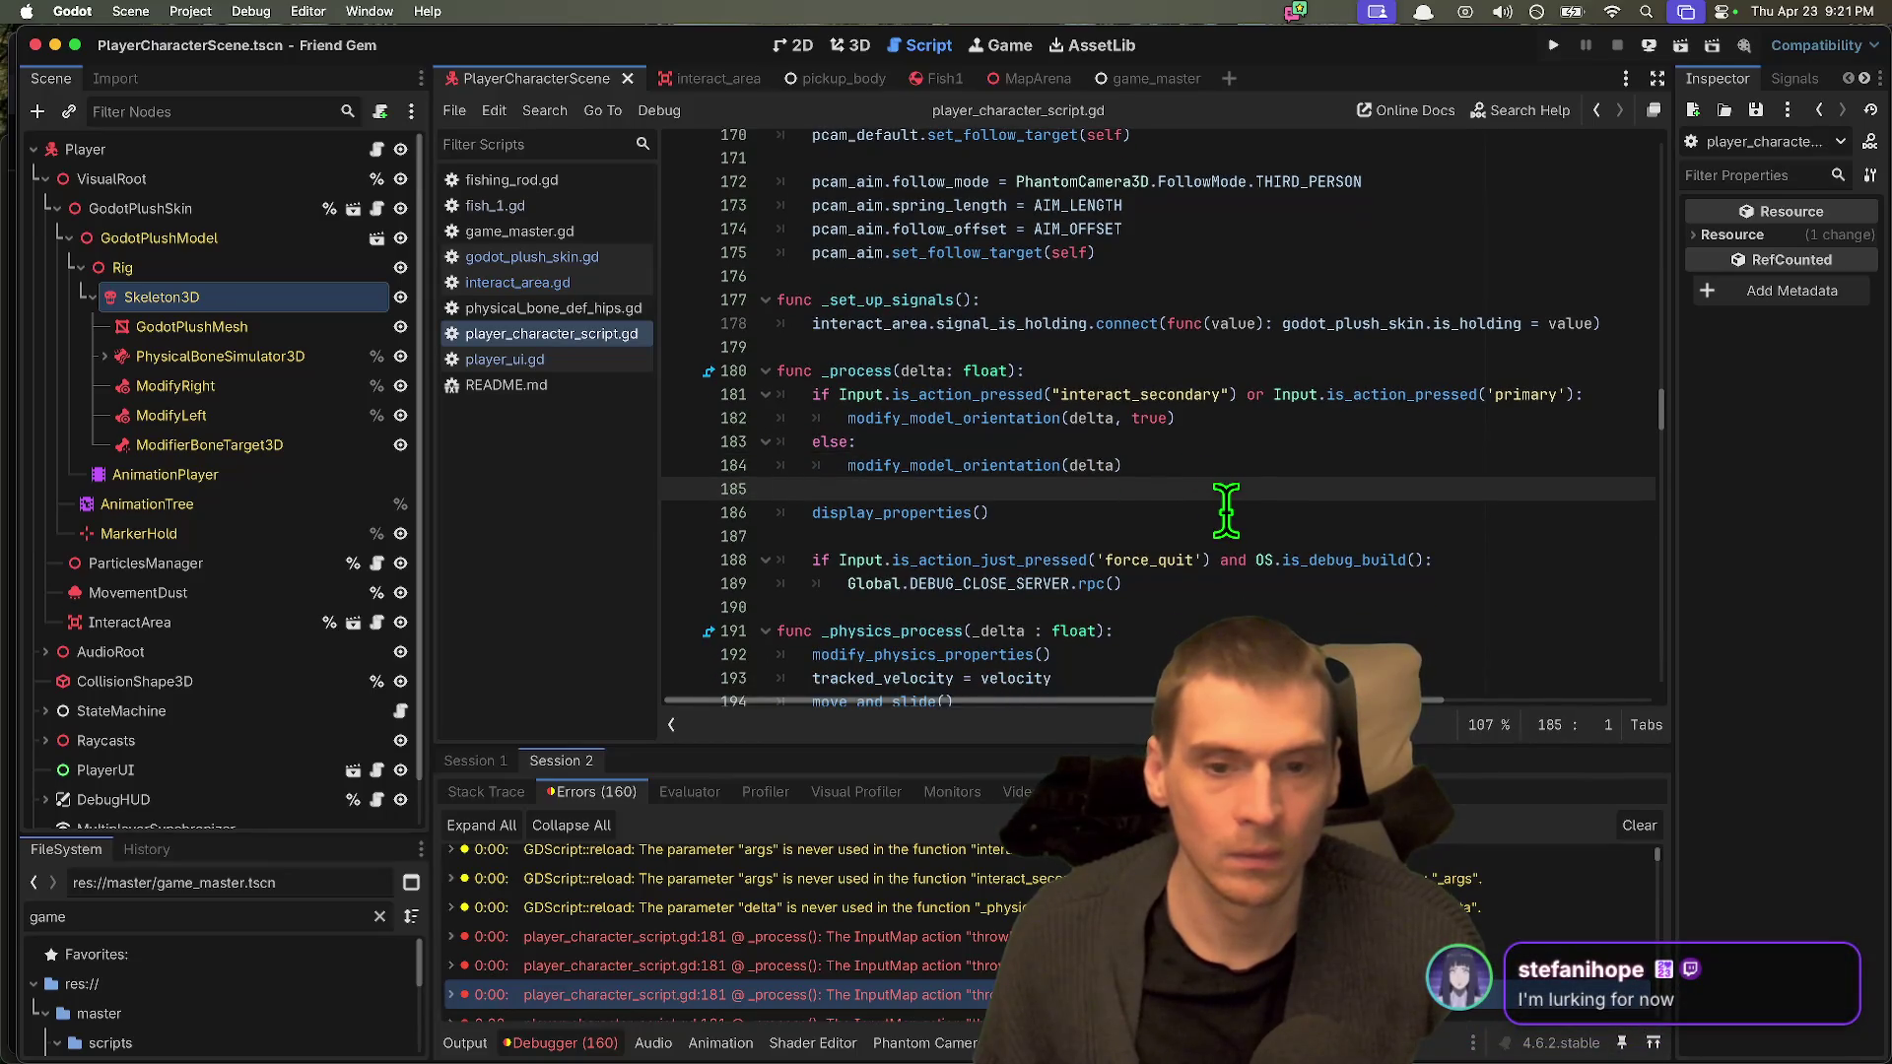
Step: Add a '# CRITICAL: Fish related turning. Fix' comment at the start of _process
key("Up")
key("Up")
key("Up")
key("End")
key("Return")
key("Return")
key("Up")
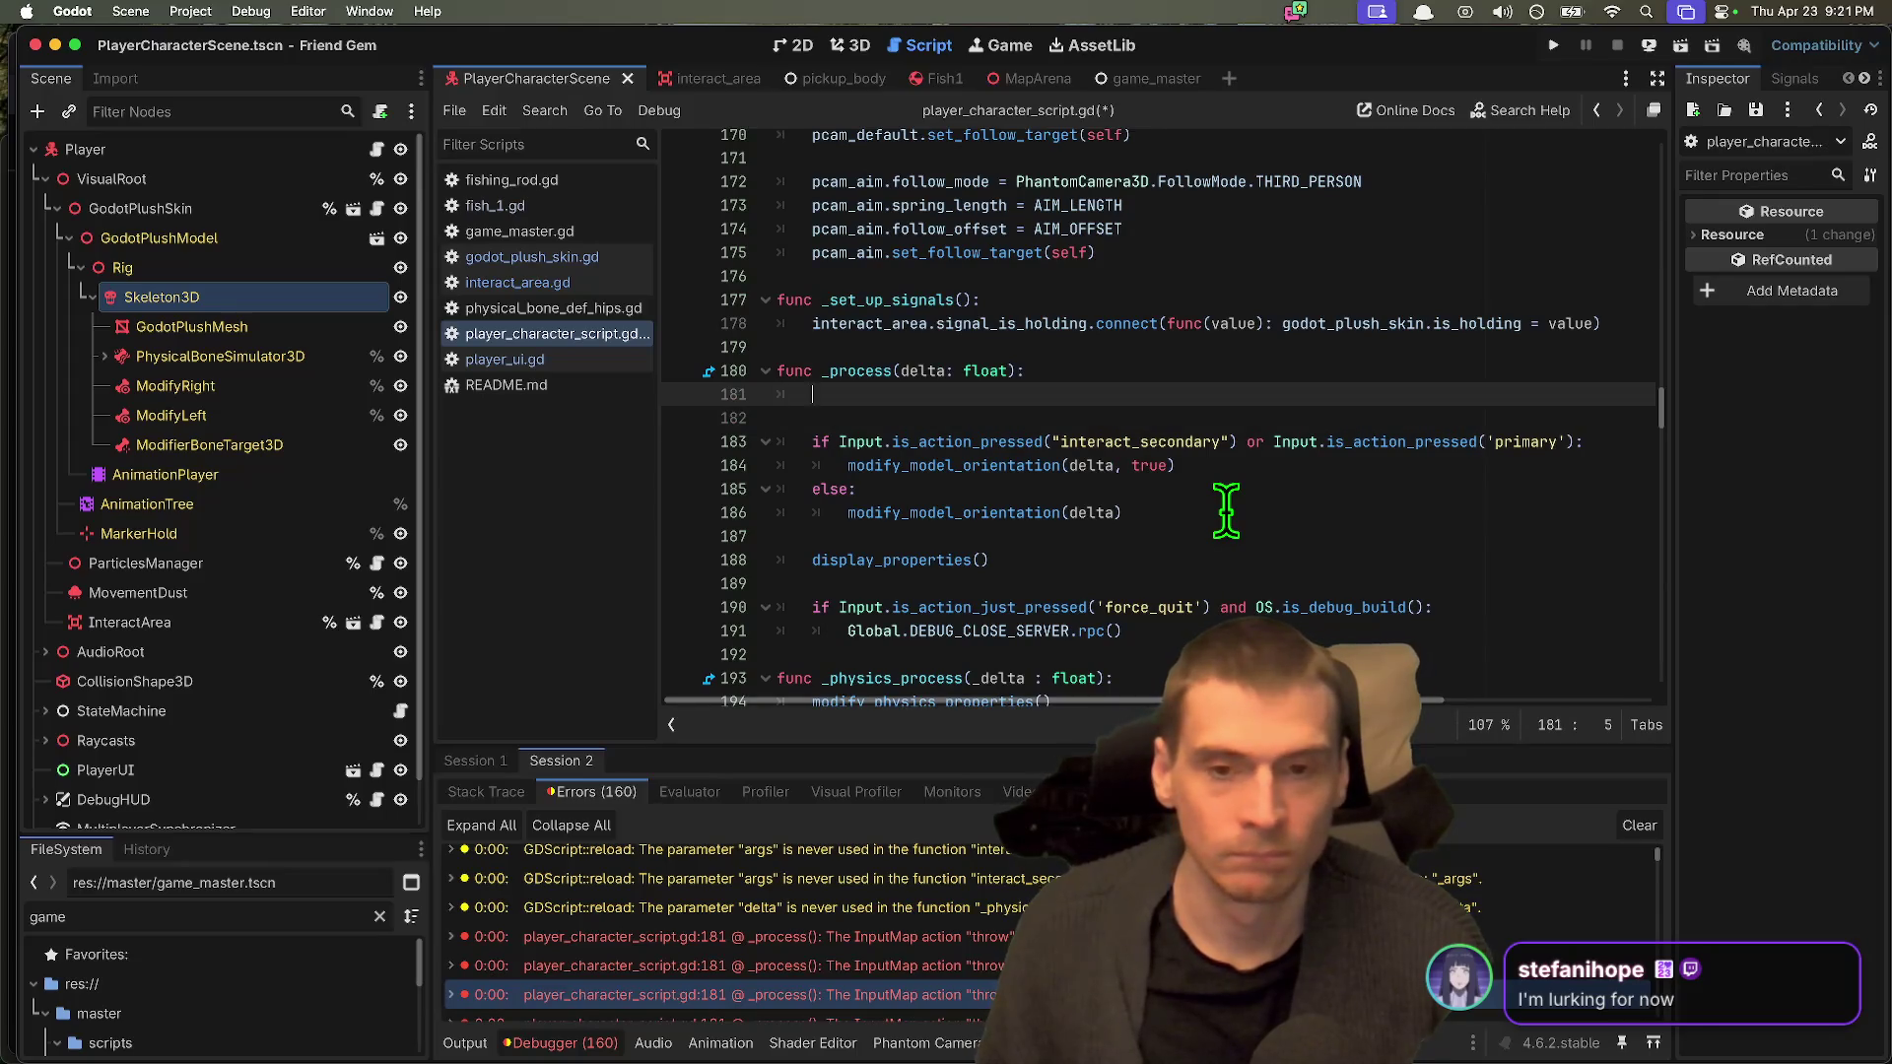
type("CRITICAL: Fish")
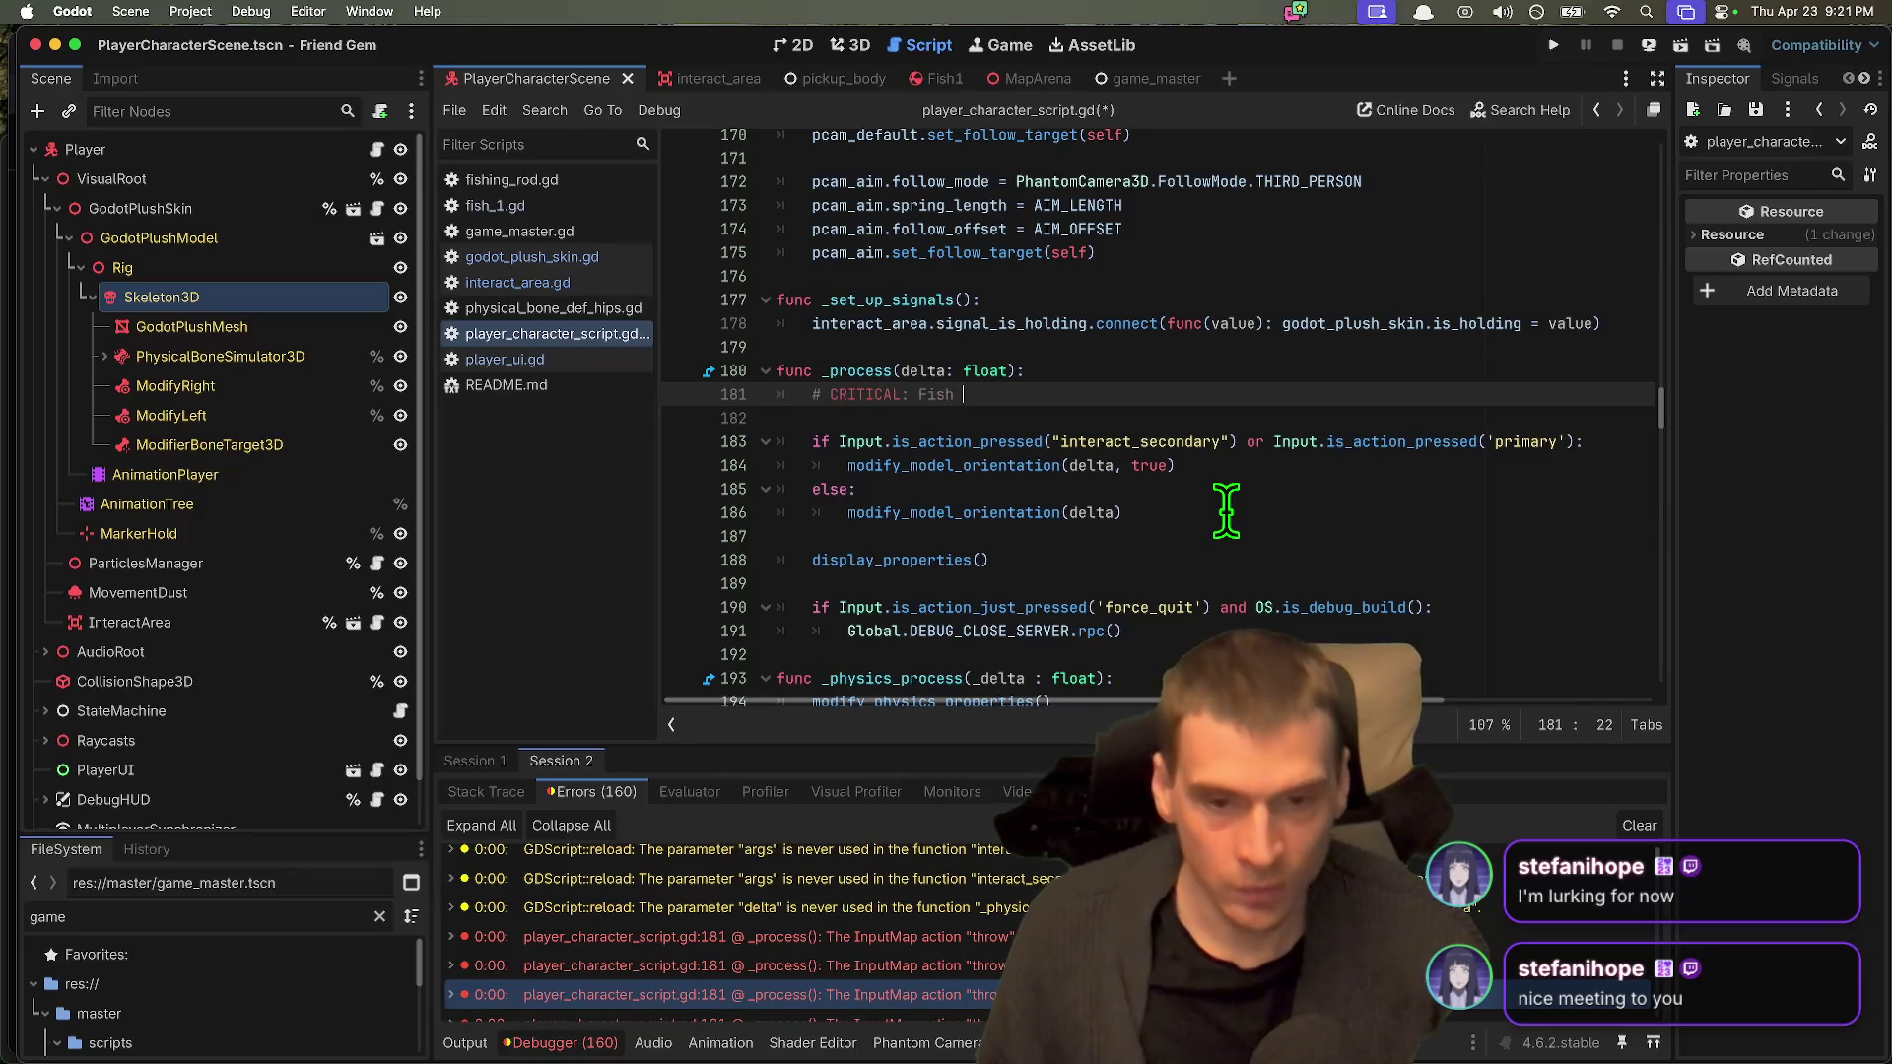
type("ted turning. Fi")
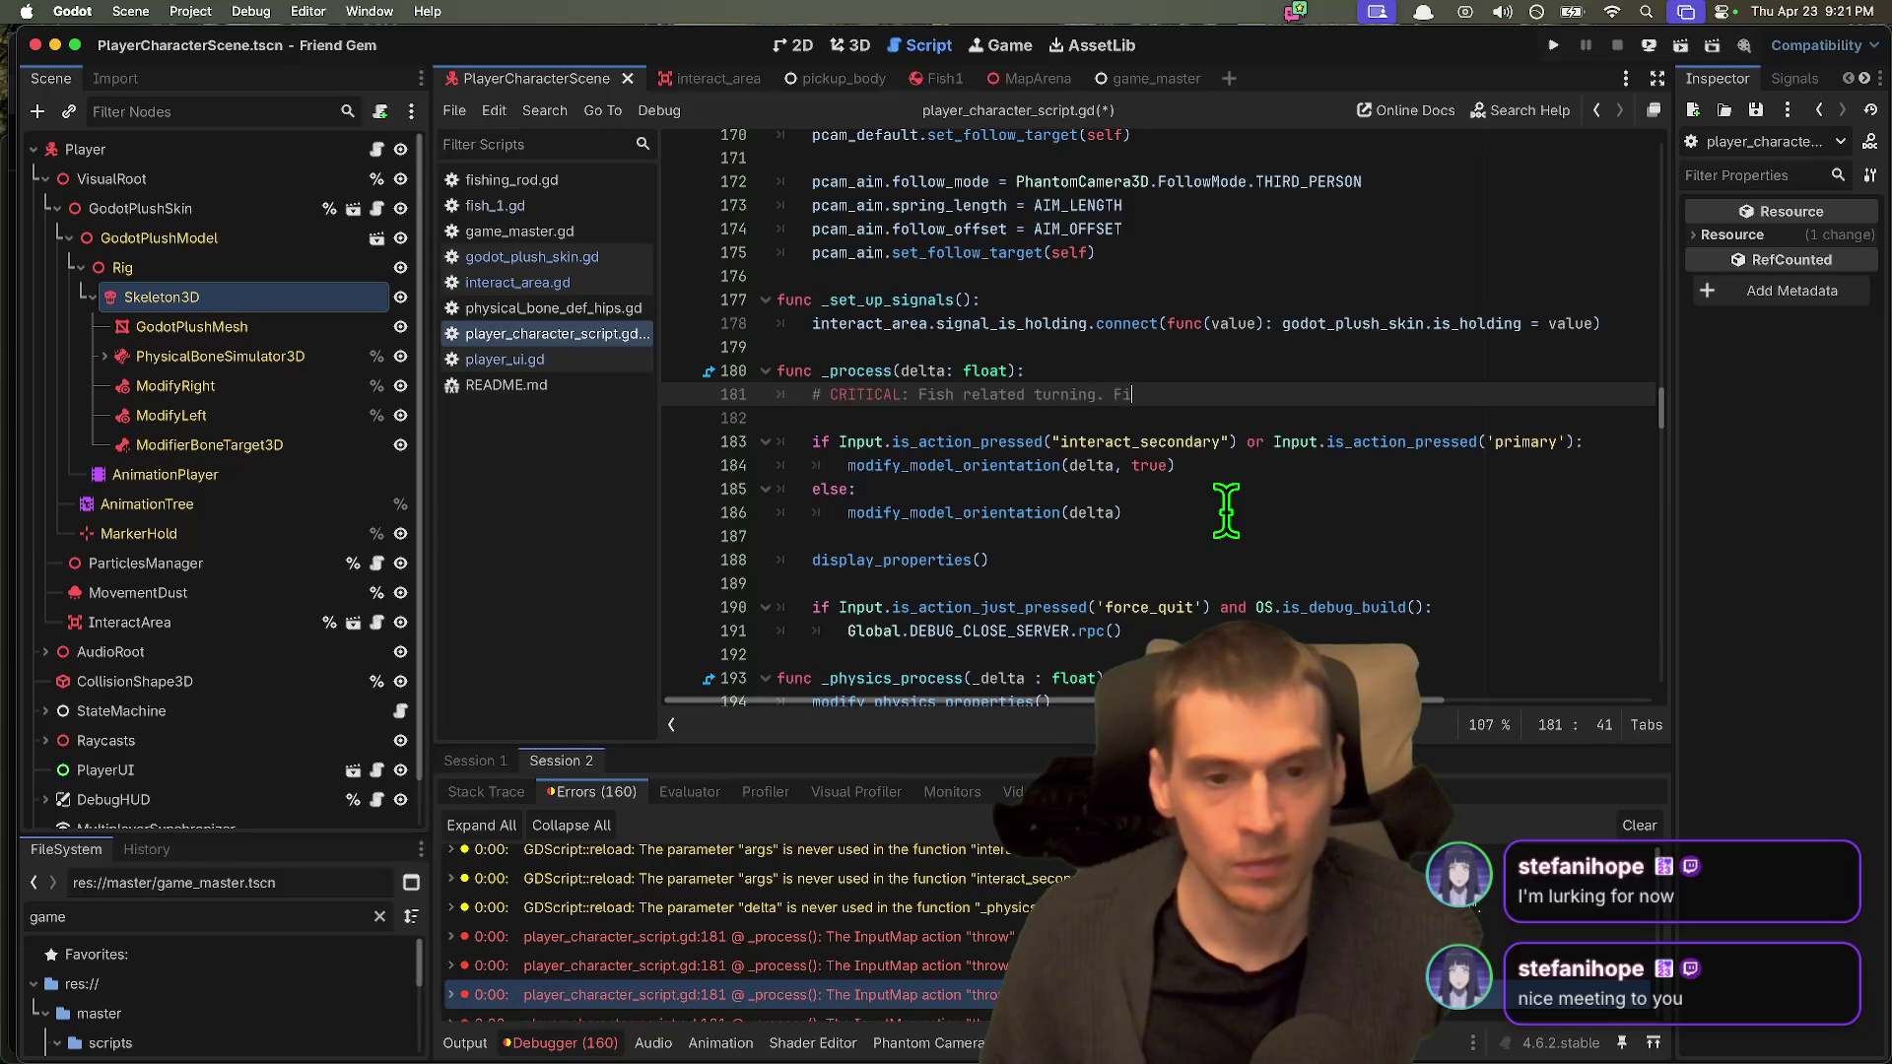
key("Delete")
Step: Save the script and relaunch the game for testing
scroll(1262, 541, "down", 1)
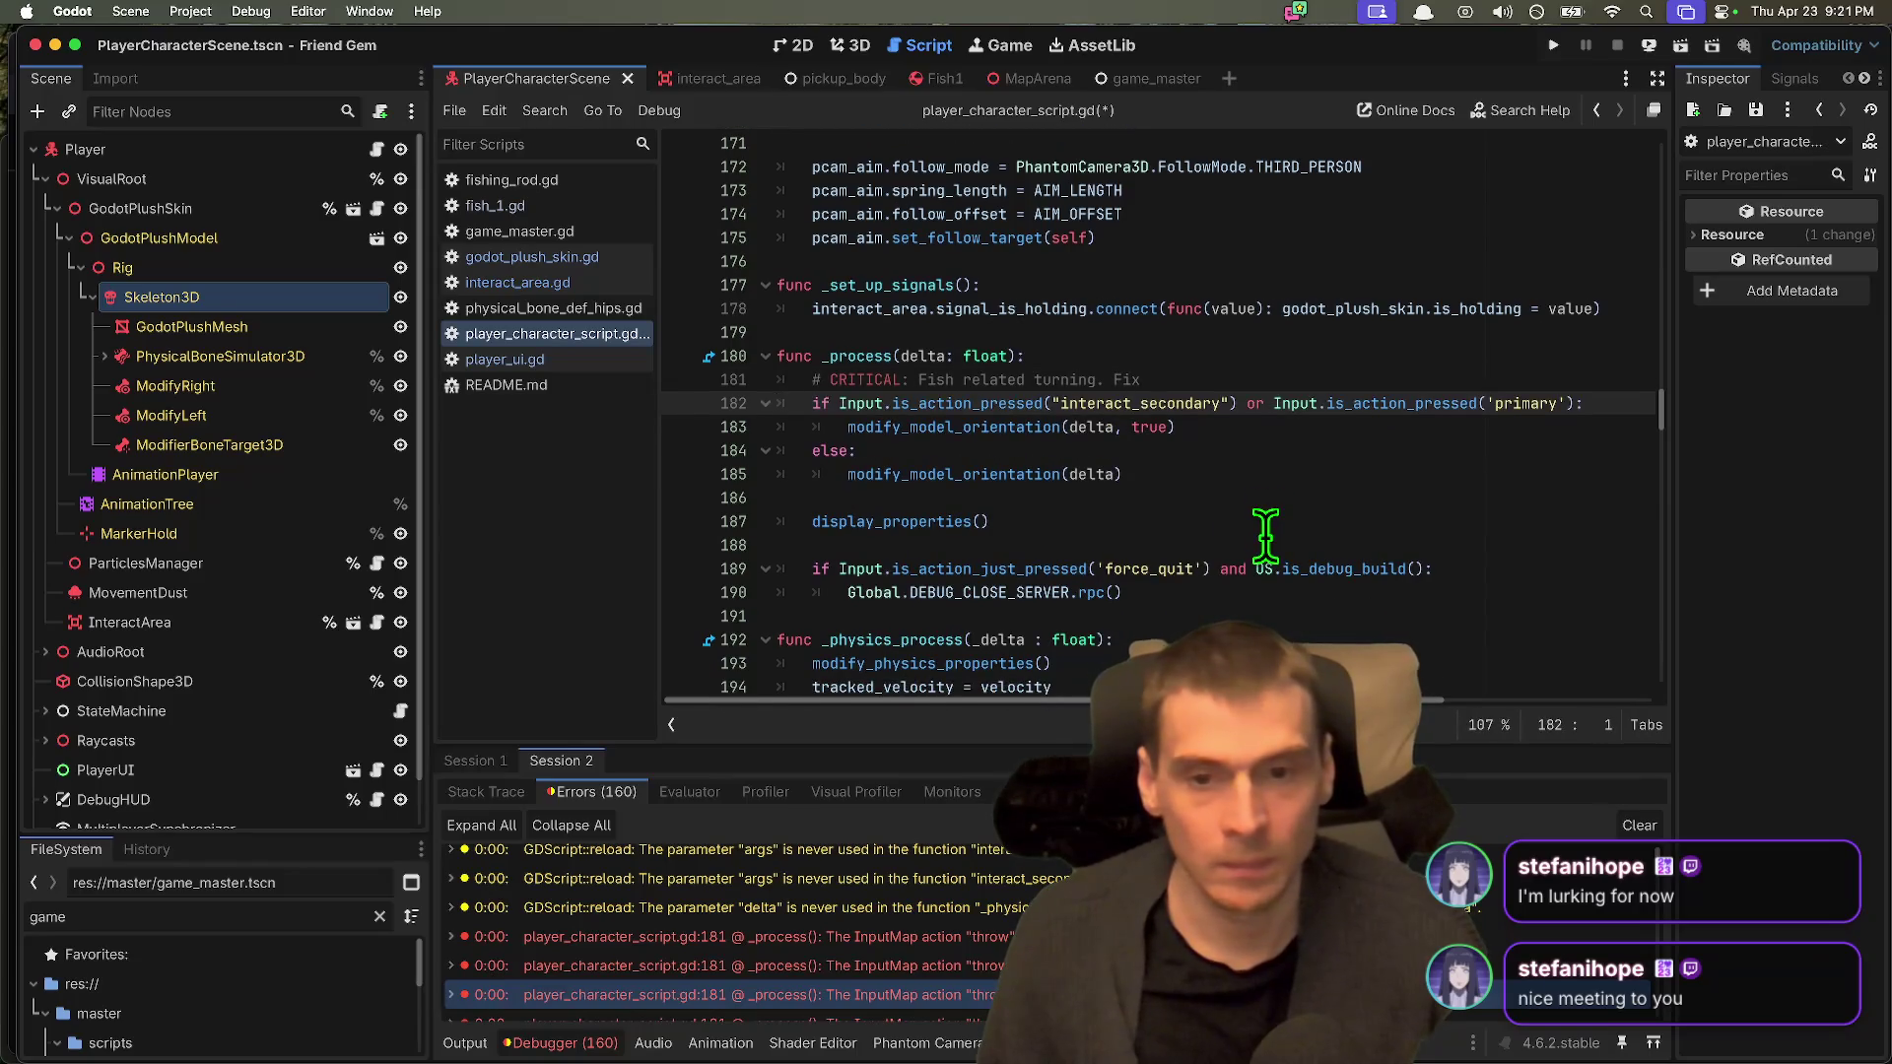
left_click(820, 543)
left_click(1207, 455)
key("super+b")
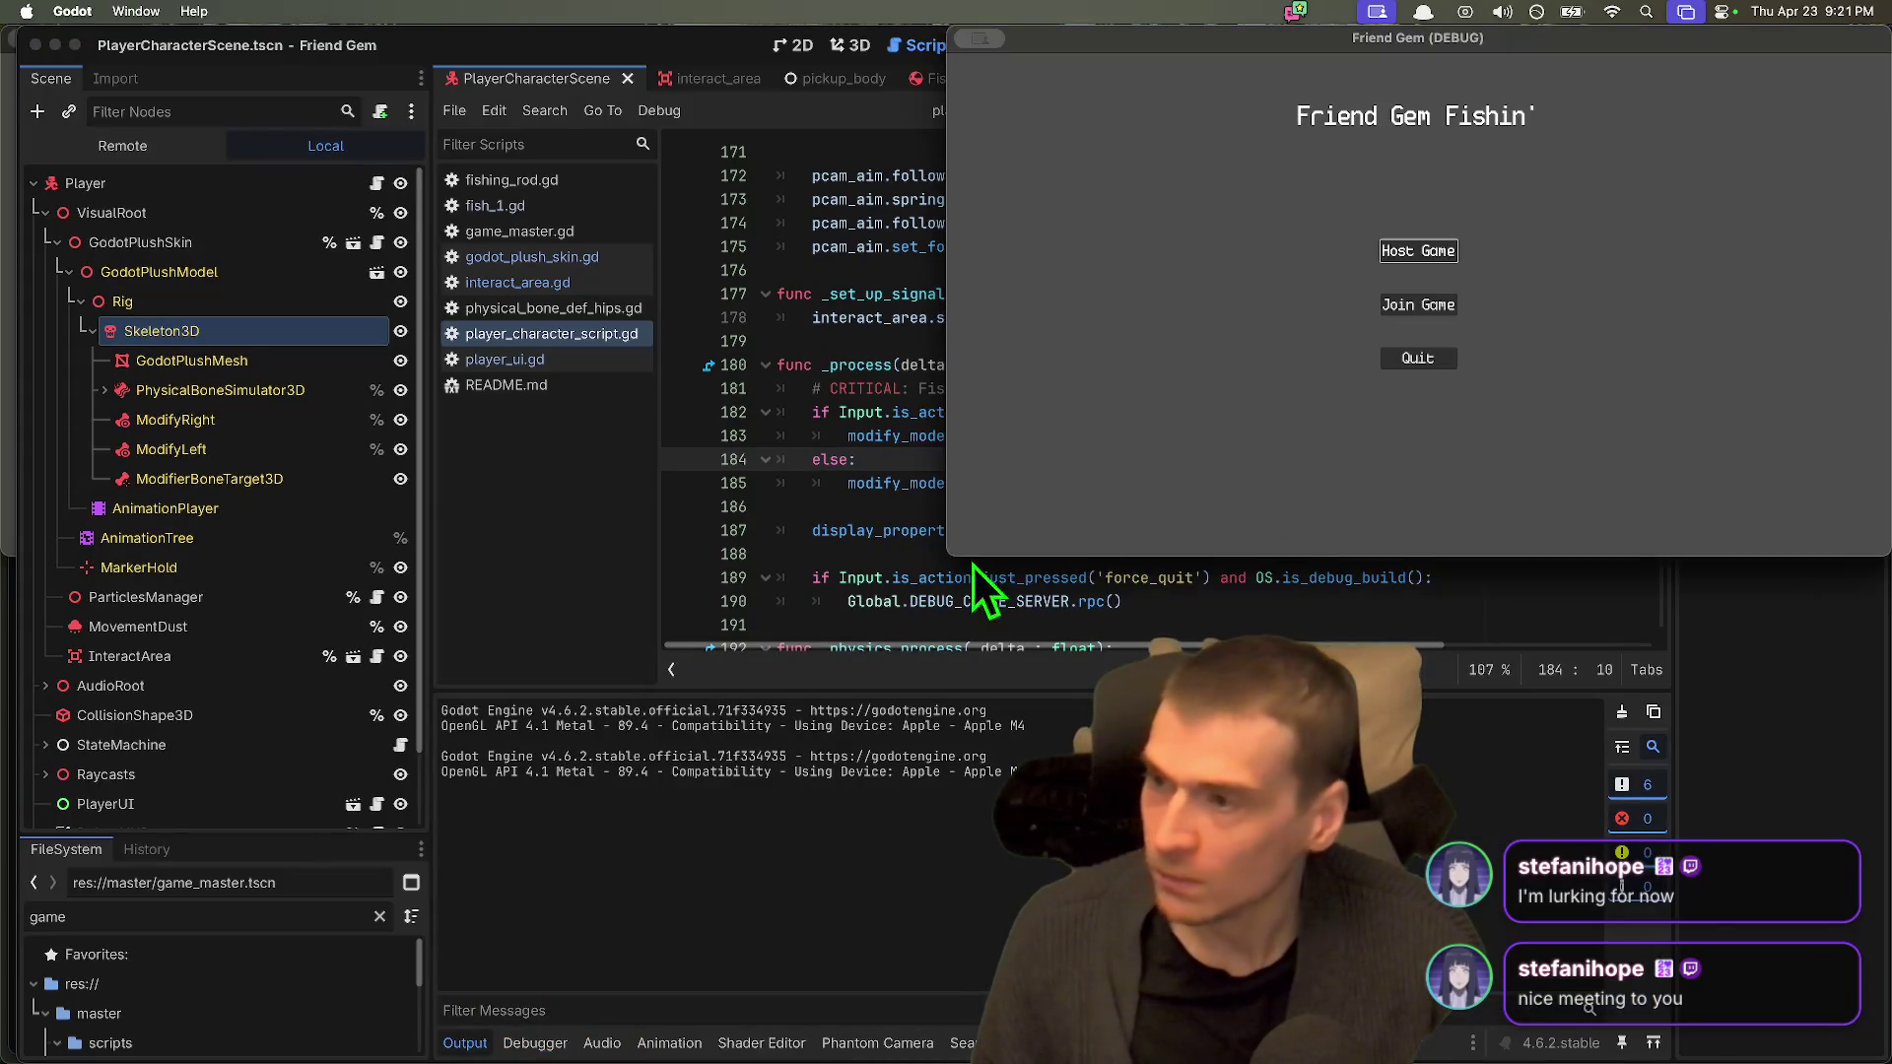
Step: Host a game to check the fish in the world, then quit and stop debugging
left_click(1423, 252)
left_click(1316, 456)
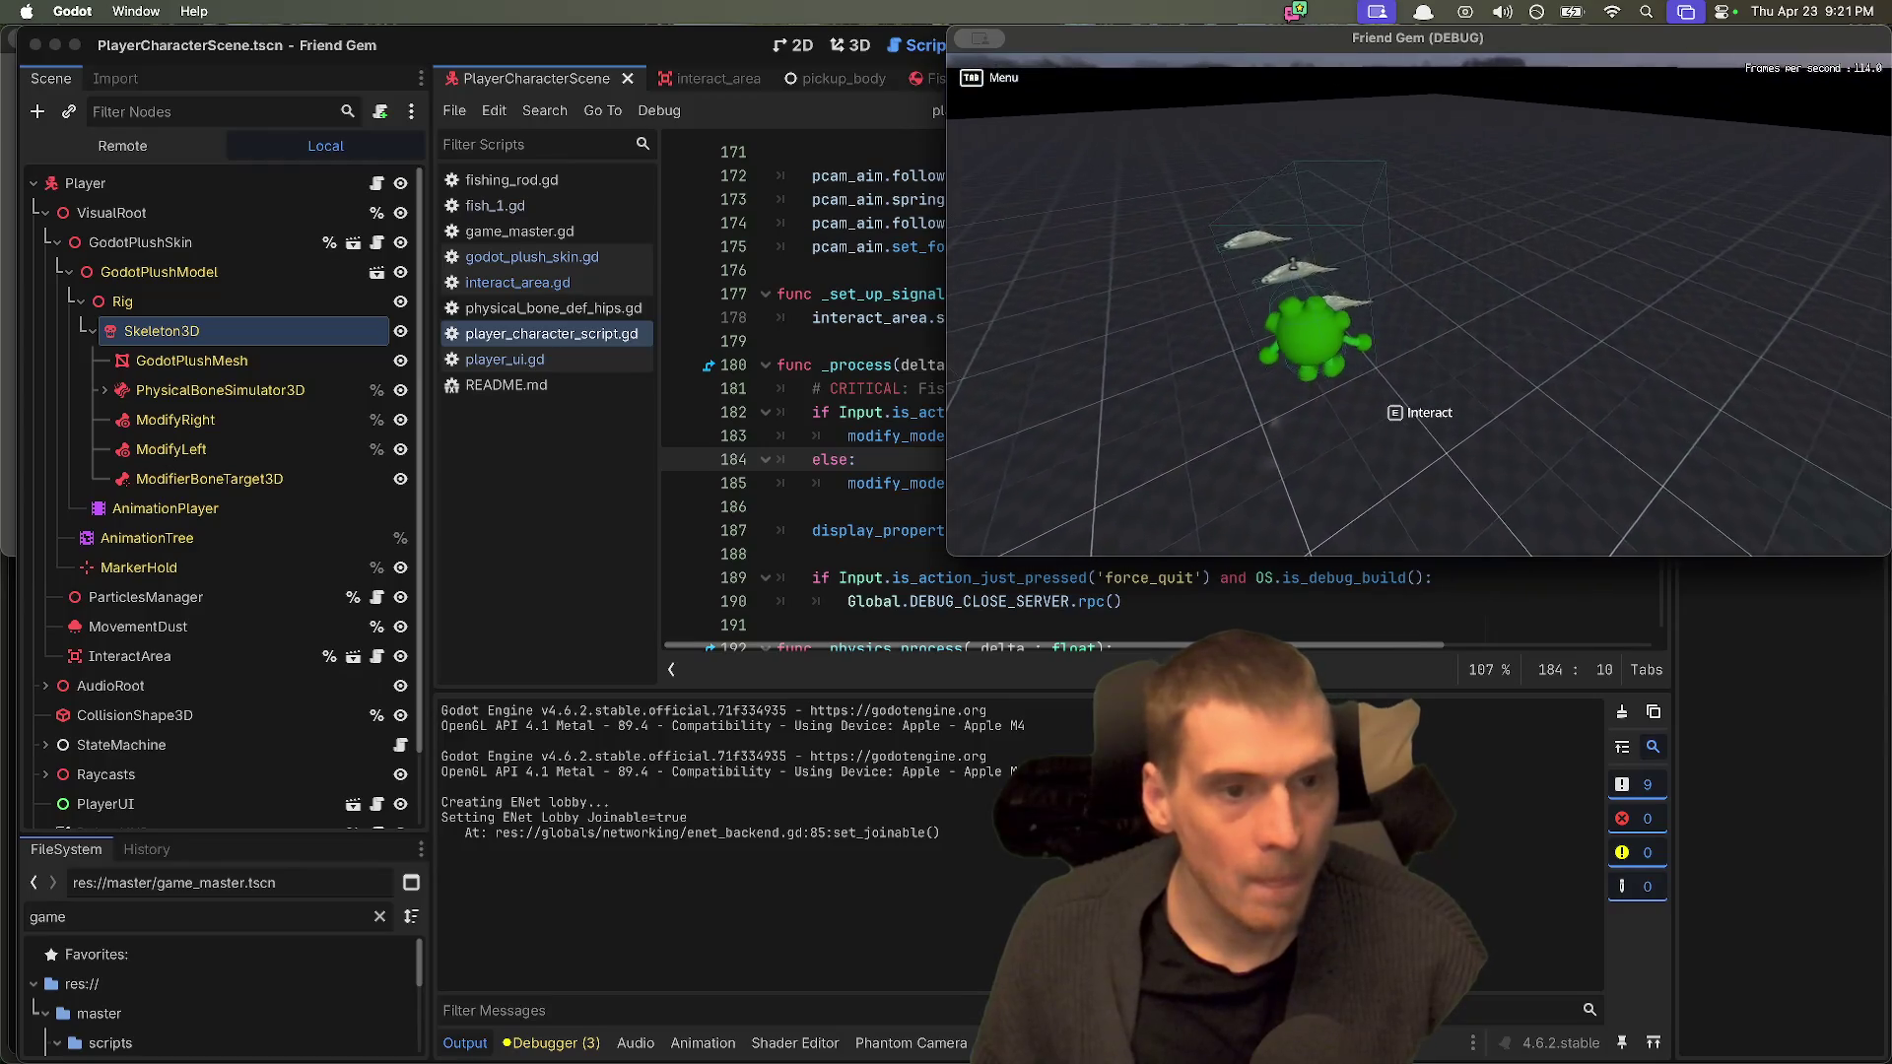
key("super+q")
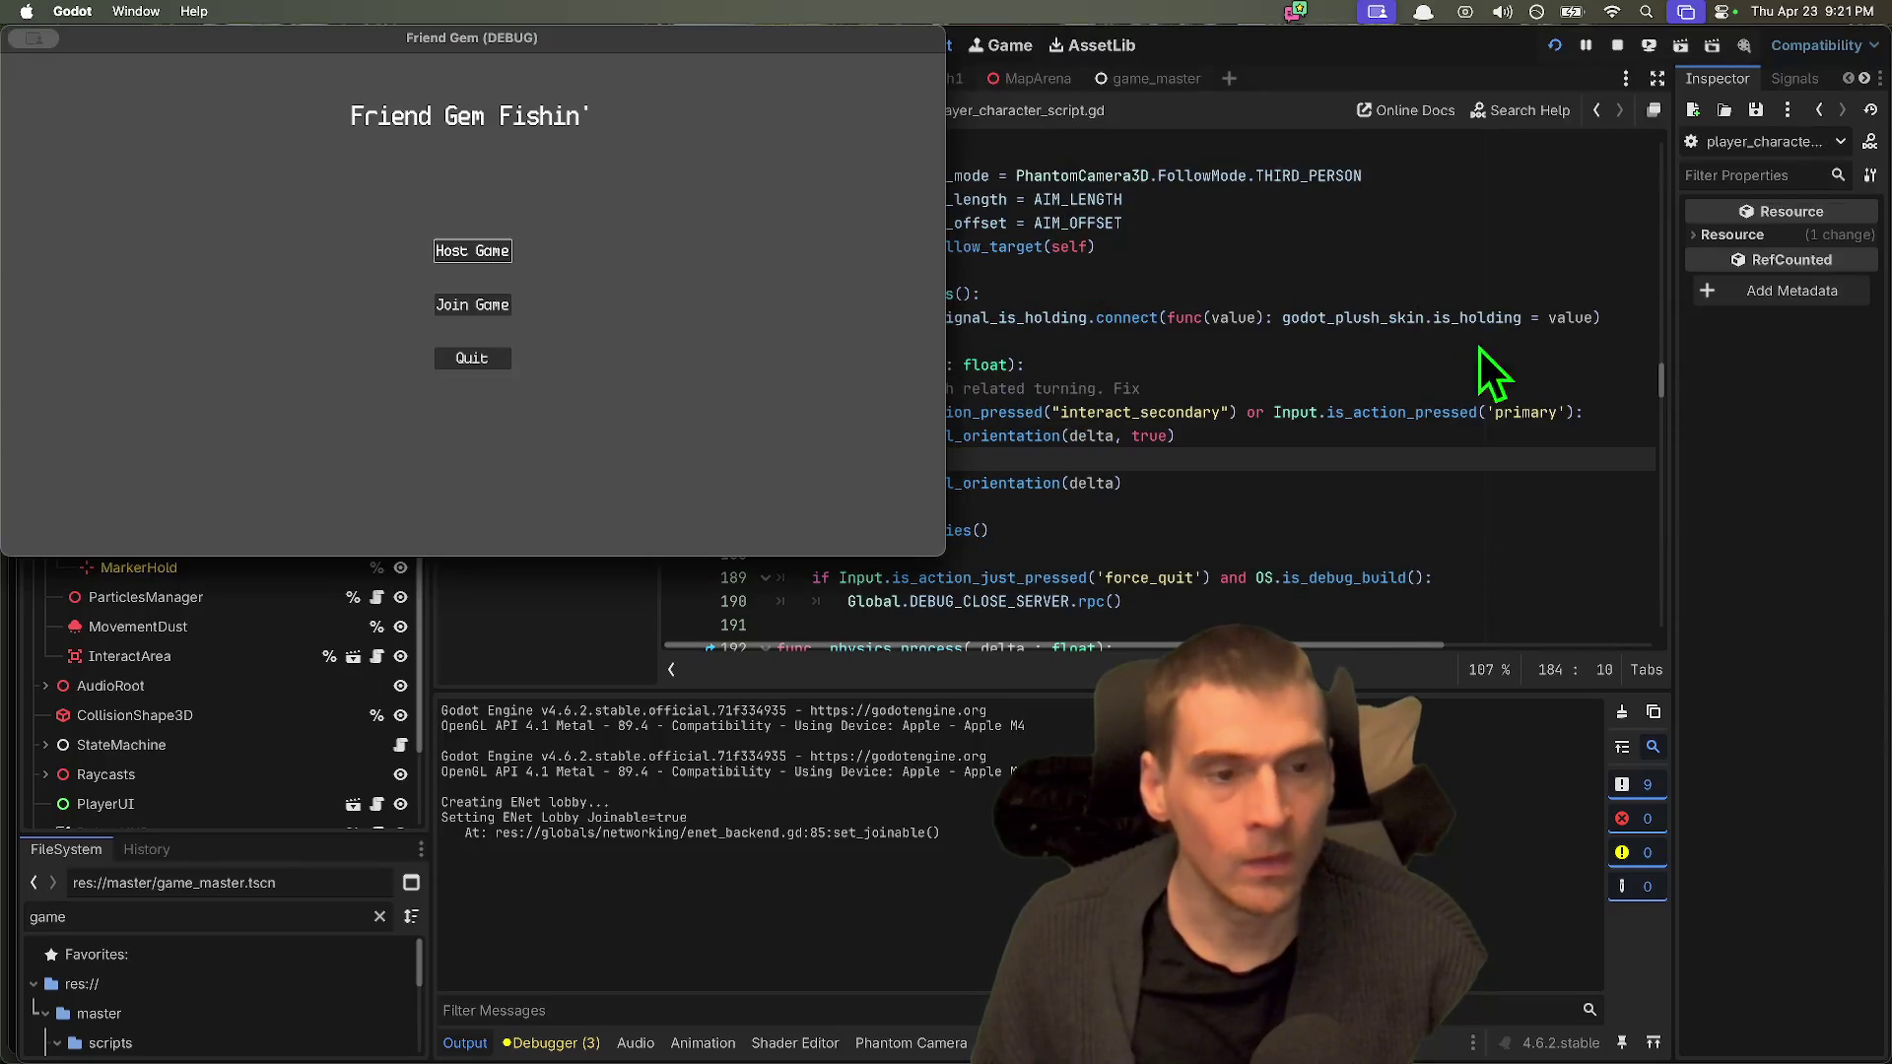
key("super+q")
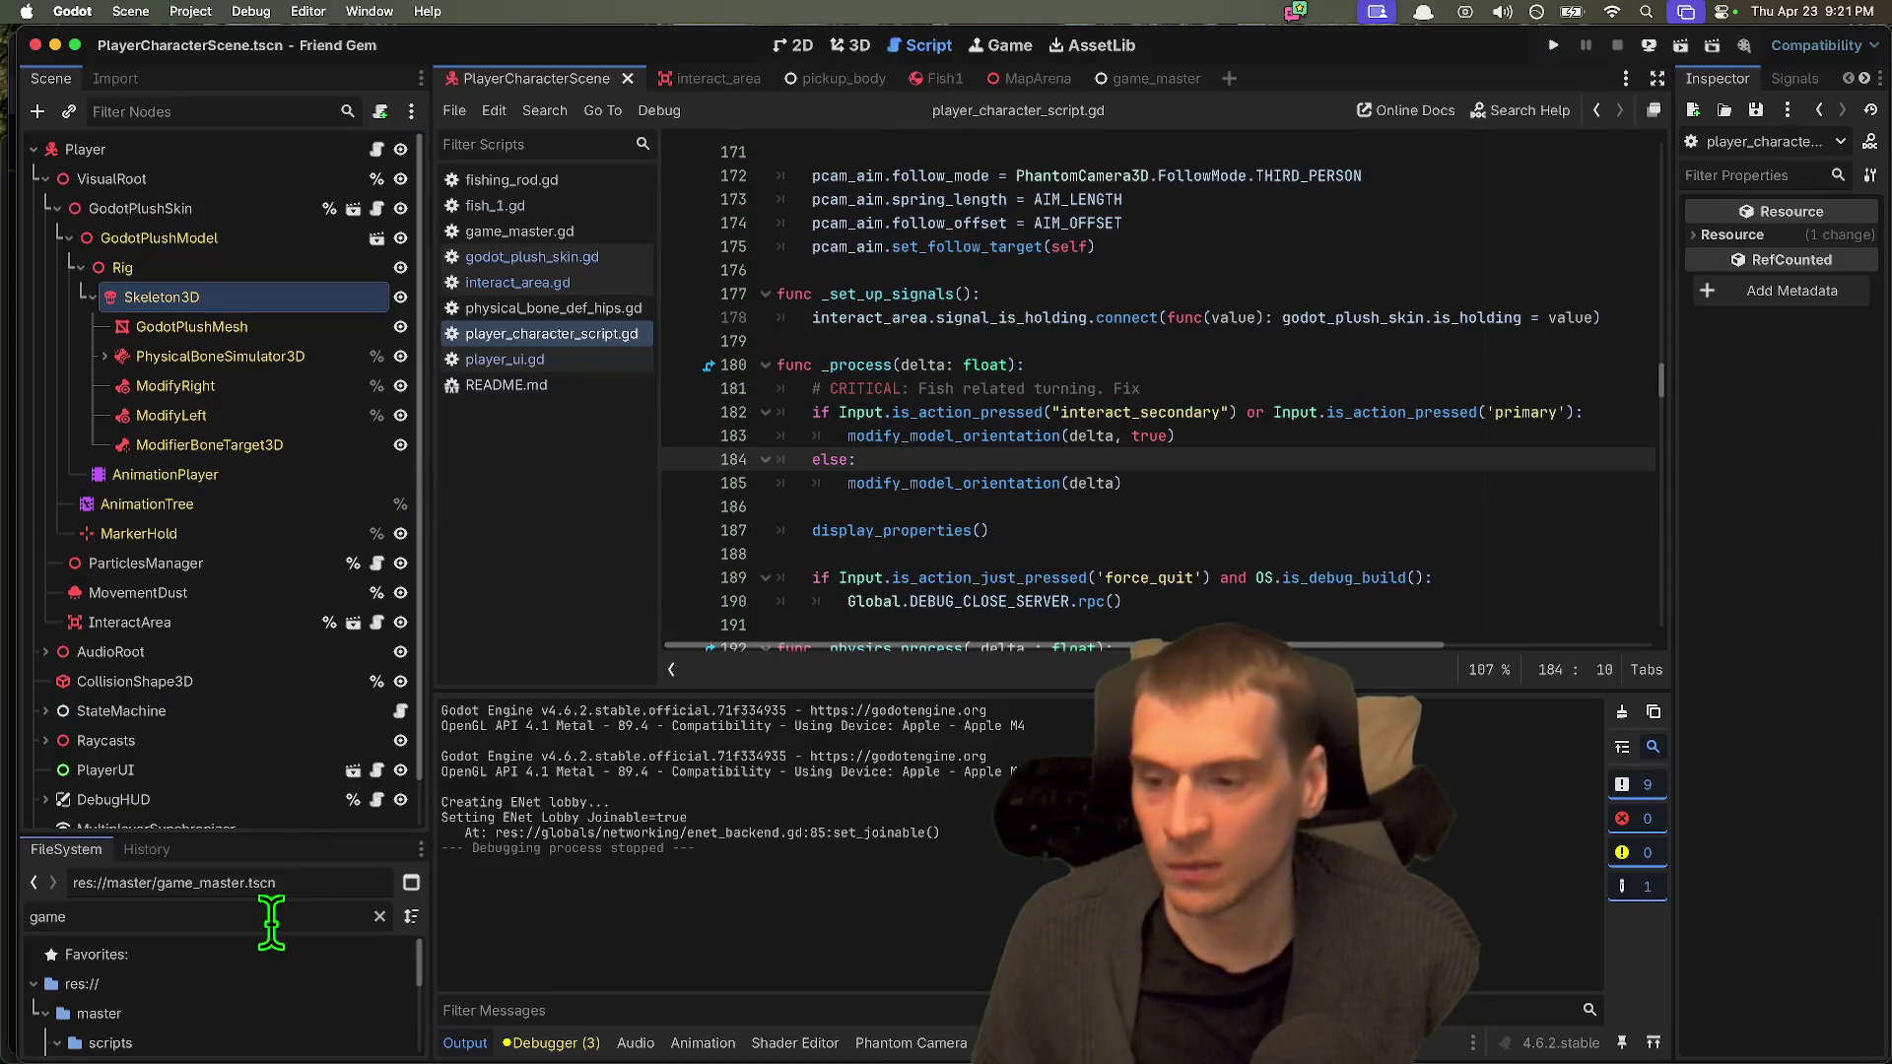
Step: Open player_ui.gd via the 'ui' filter and uncomment the aim-change reticle connection
type("ui")
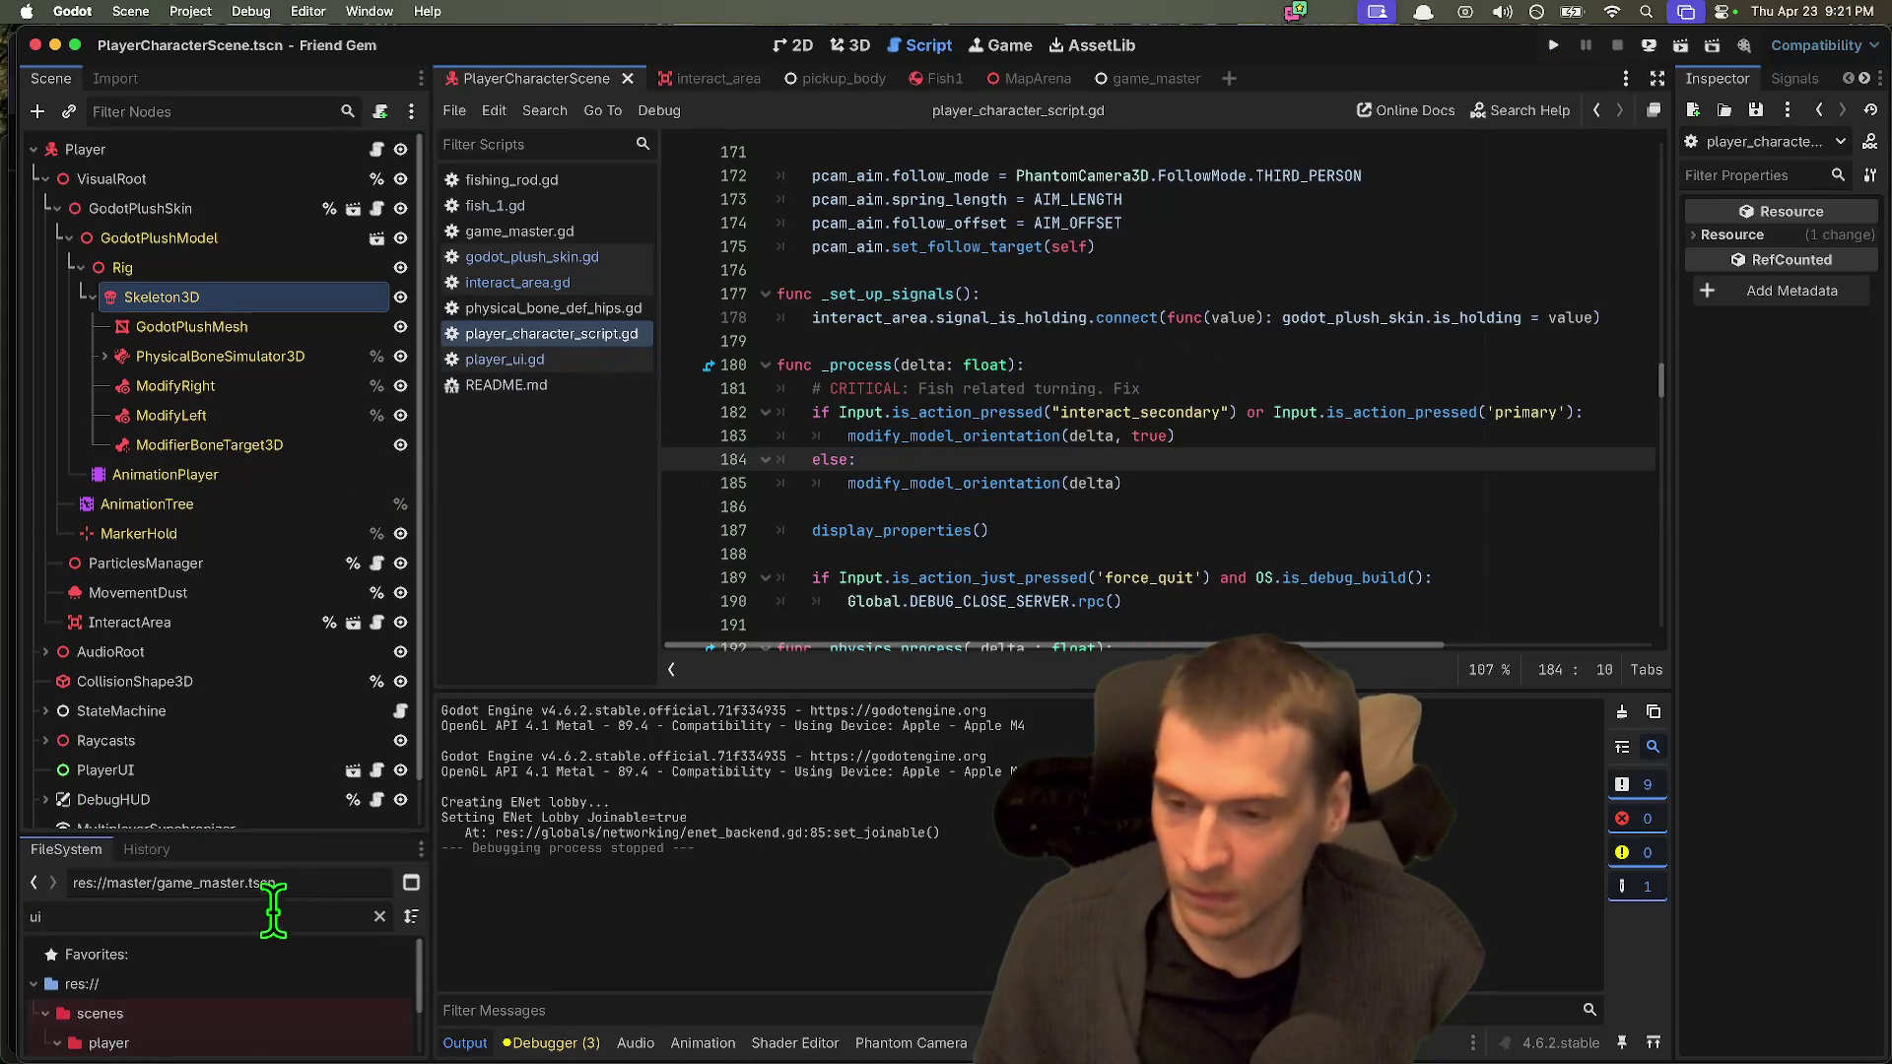
left_click(1236, 335)
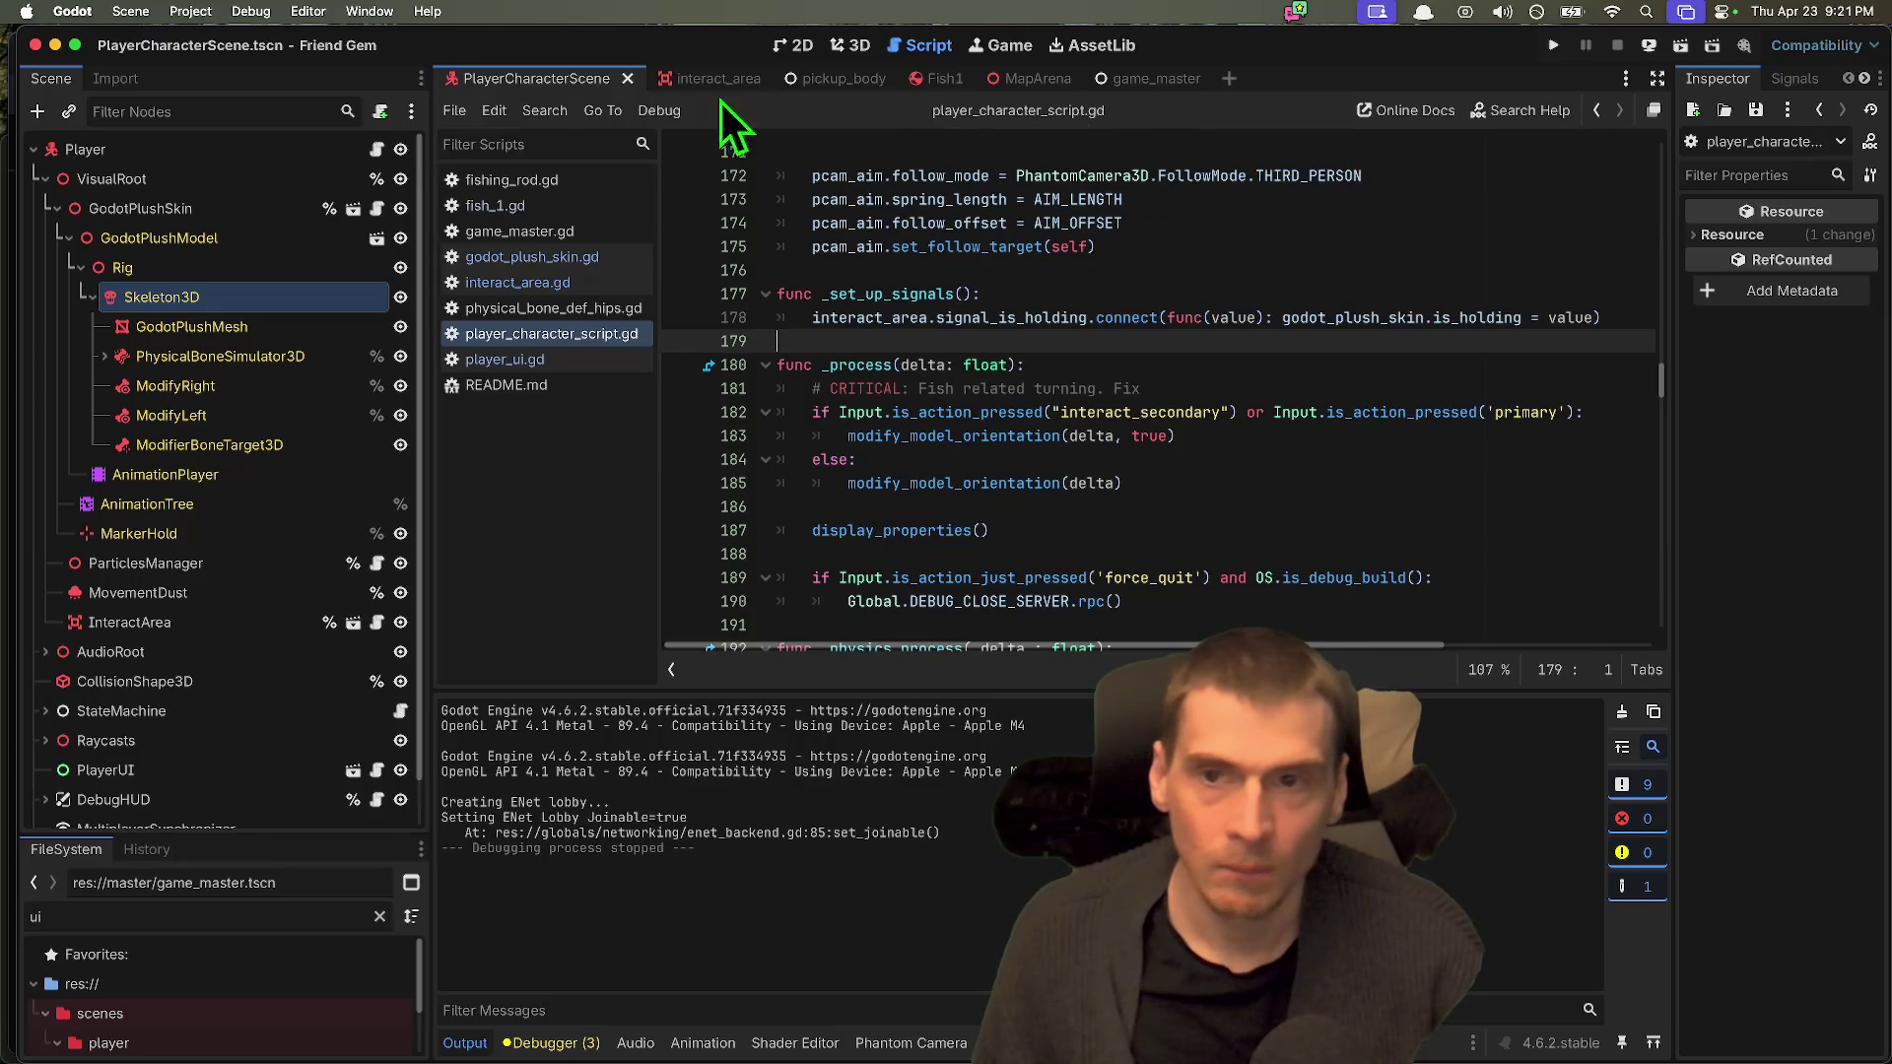
left_click(629, 359)
left_click(1428, 484)
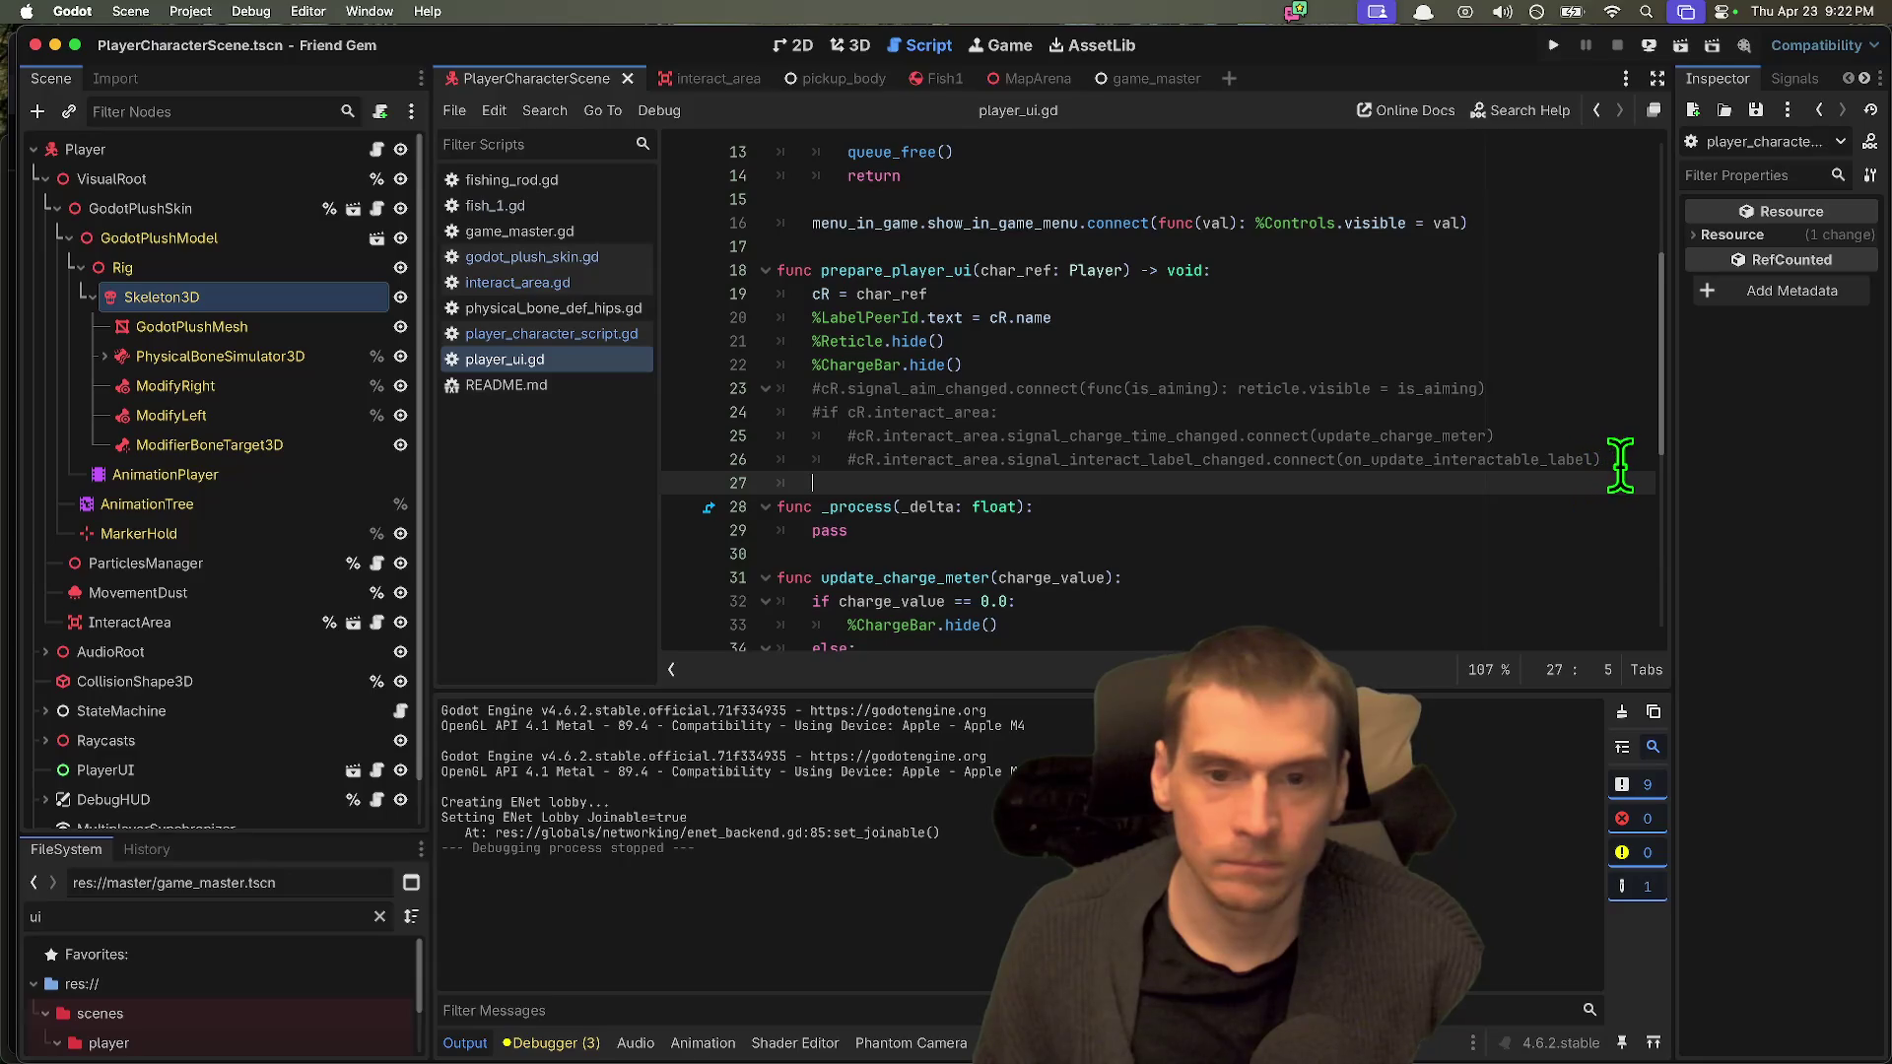
left_click(1572, 406)
key("Up")
key("ctrl+k")
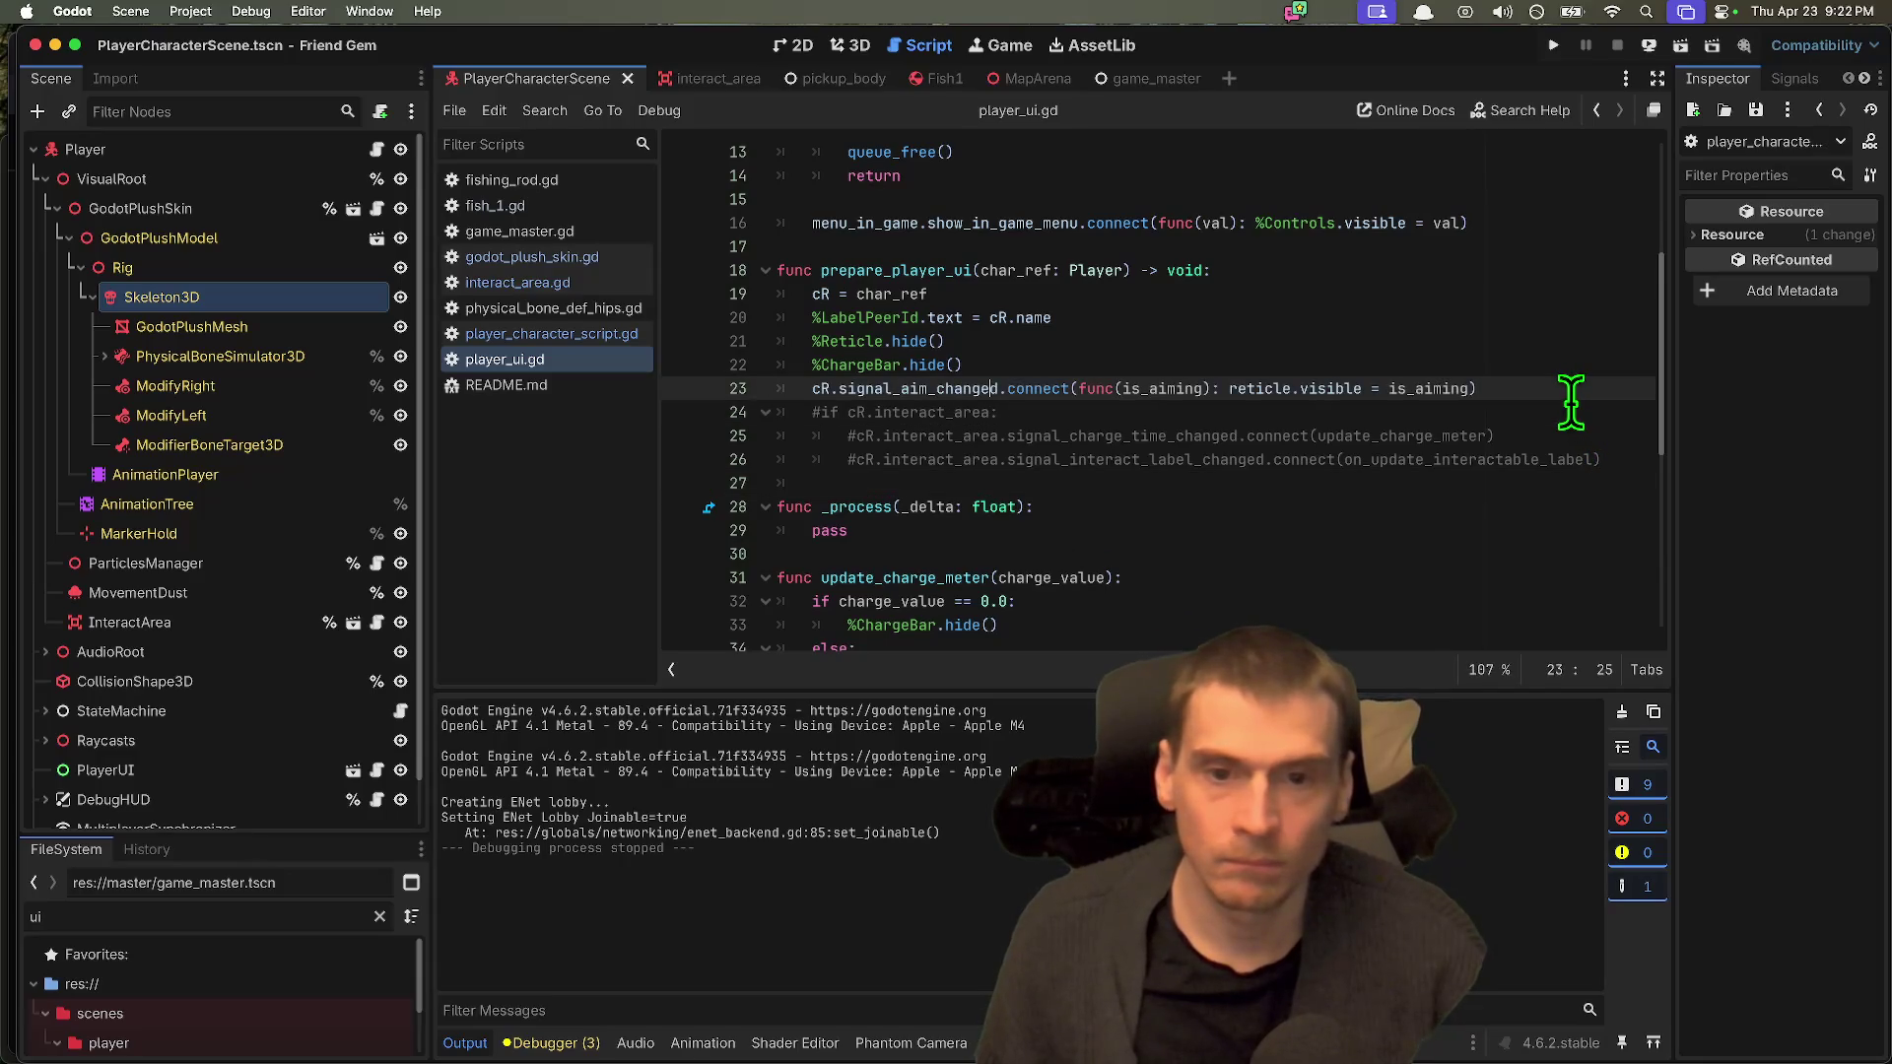
double_click(824, 388)
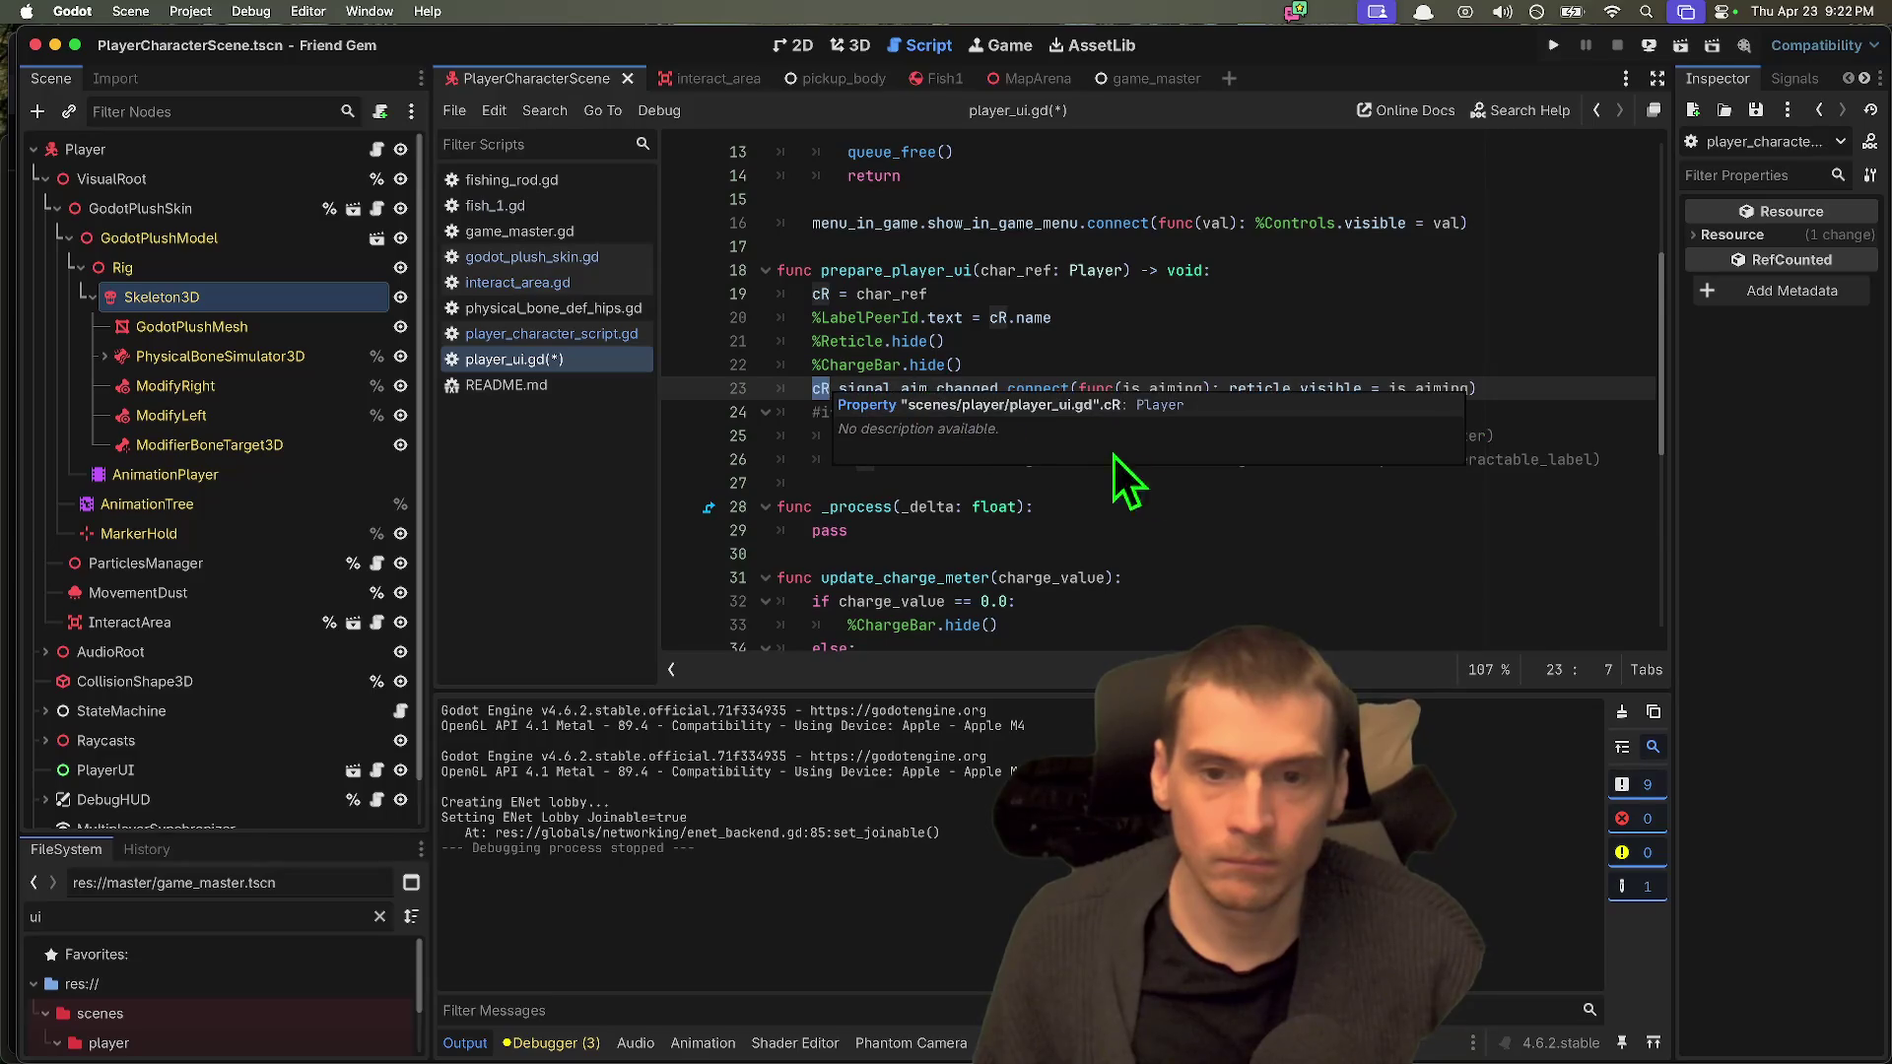
Step: Uncomment the 'if cR.interact_area' check and its interact-label connection
left_click(1466, 459)
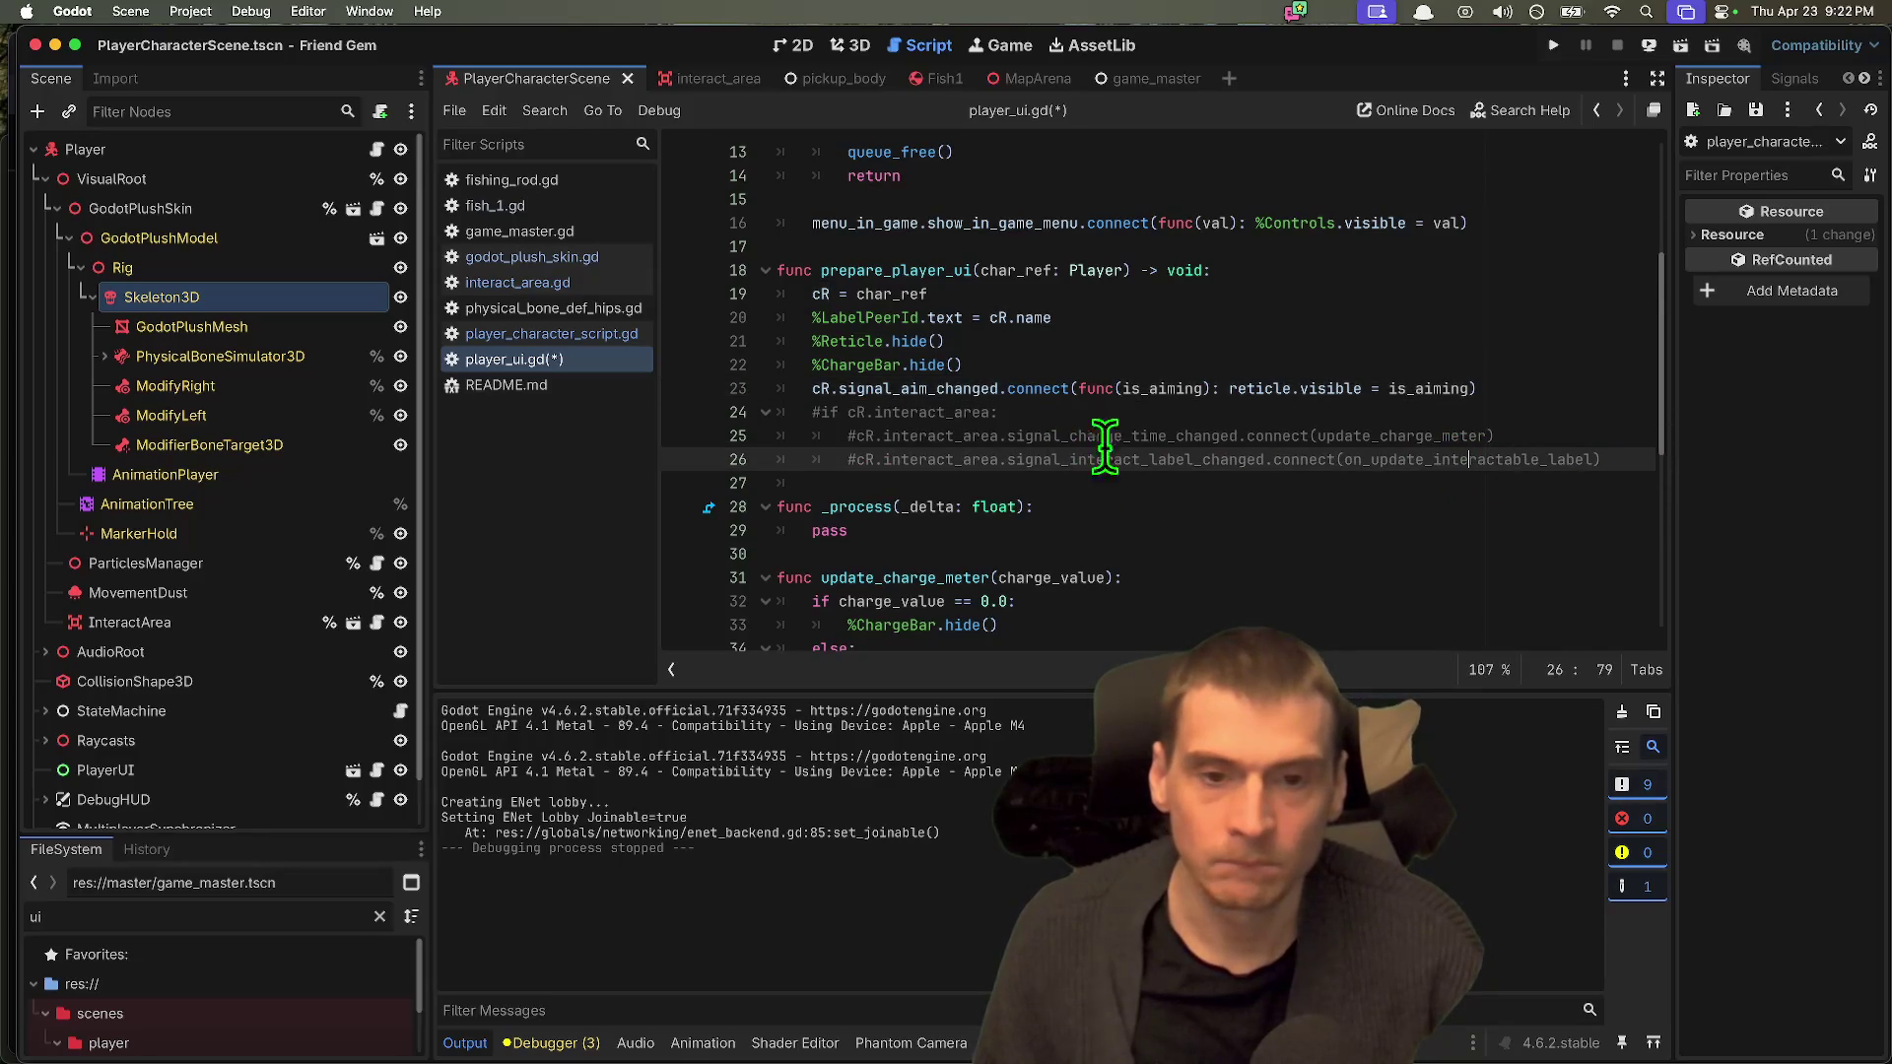
mouse_move(1641, 459)
left_mouse_down()
mouse_move(507, 427)
mouse_move(560, 445)
left_mouse_up()
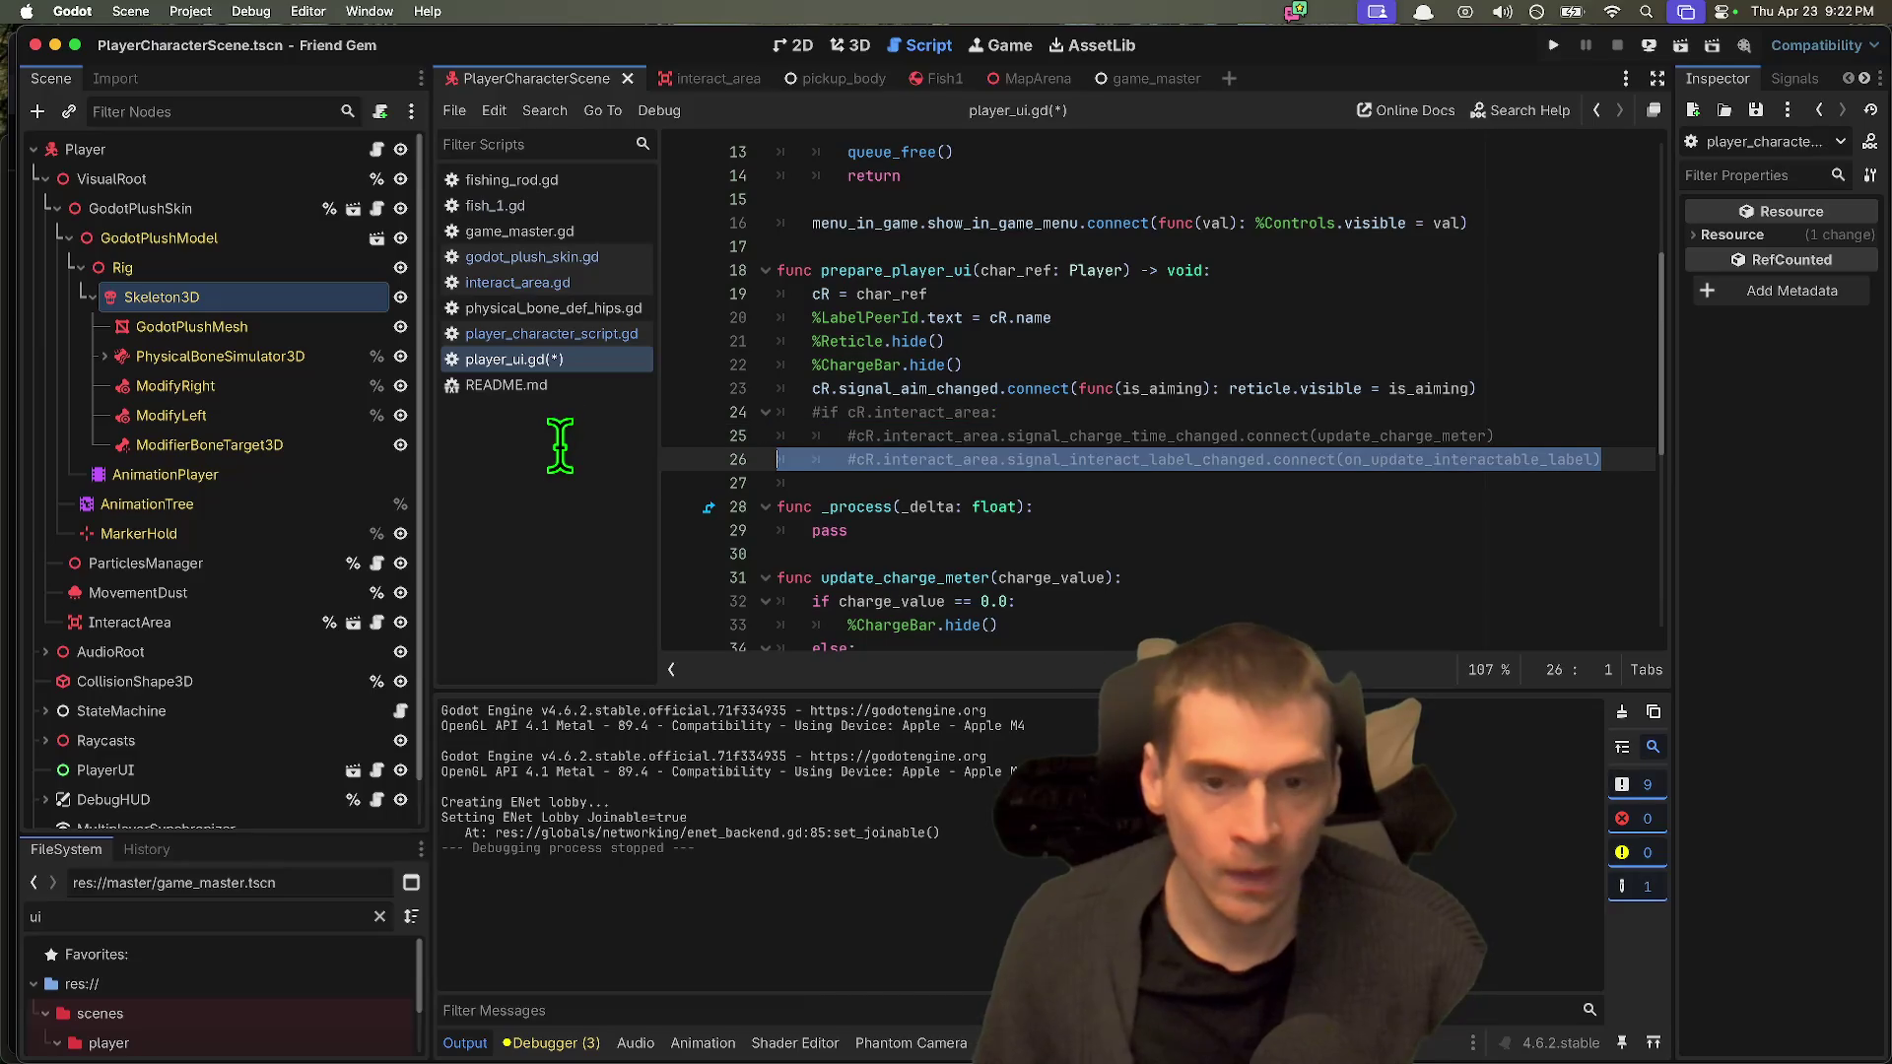
key("super+k")
key("Up")
key("Up")
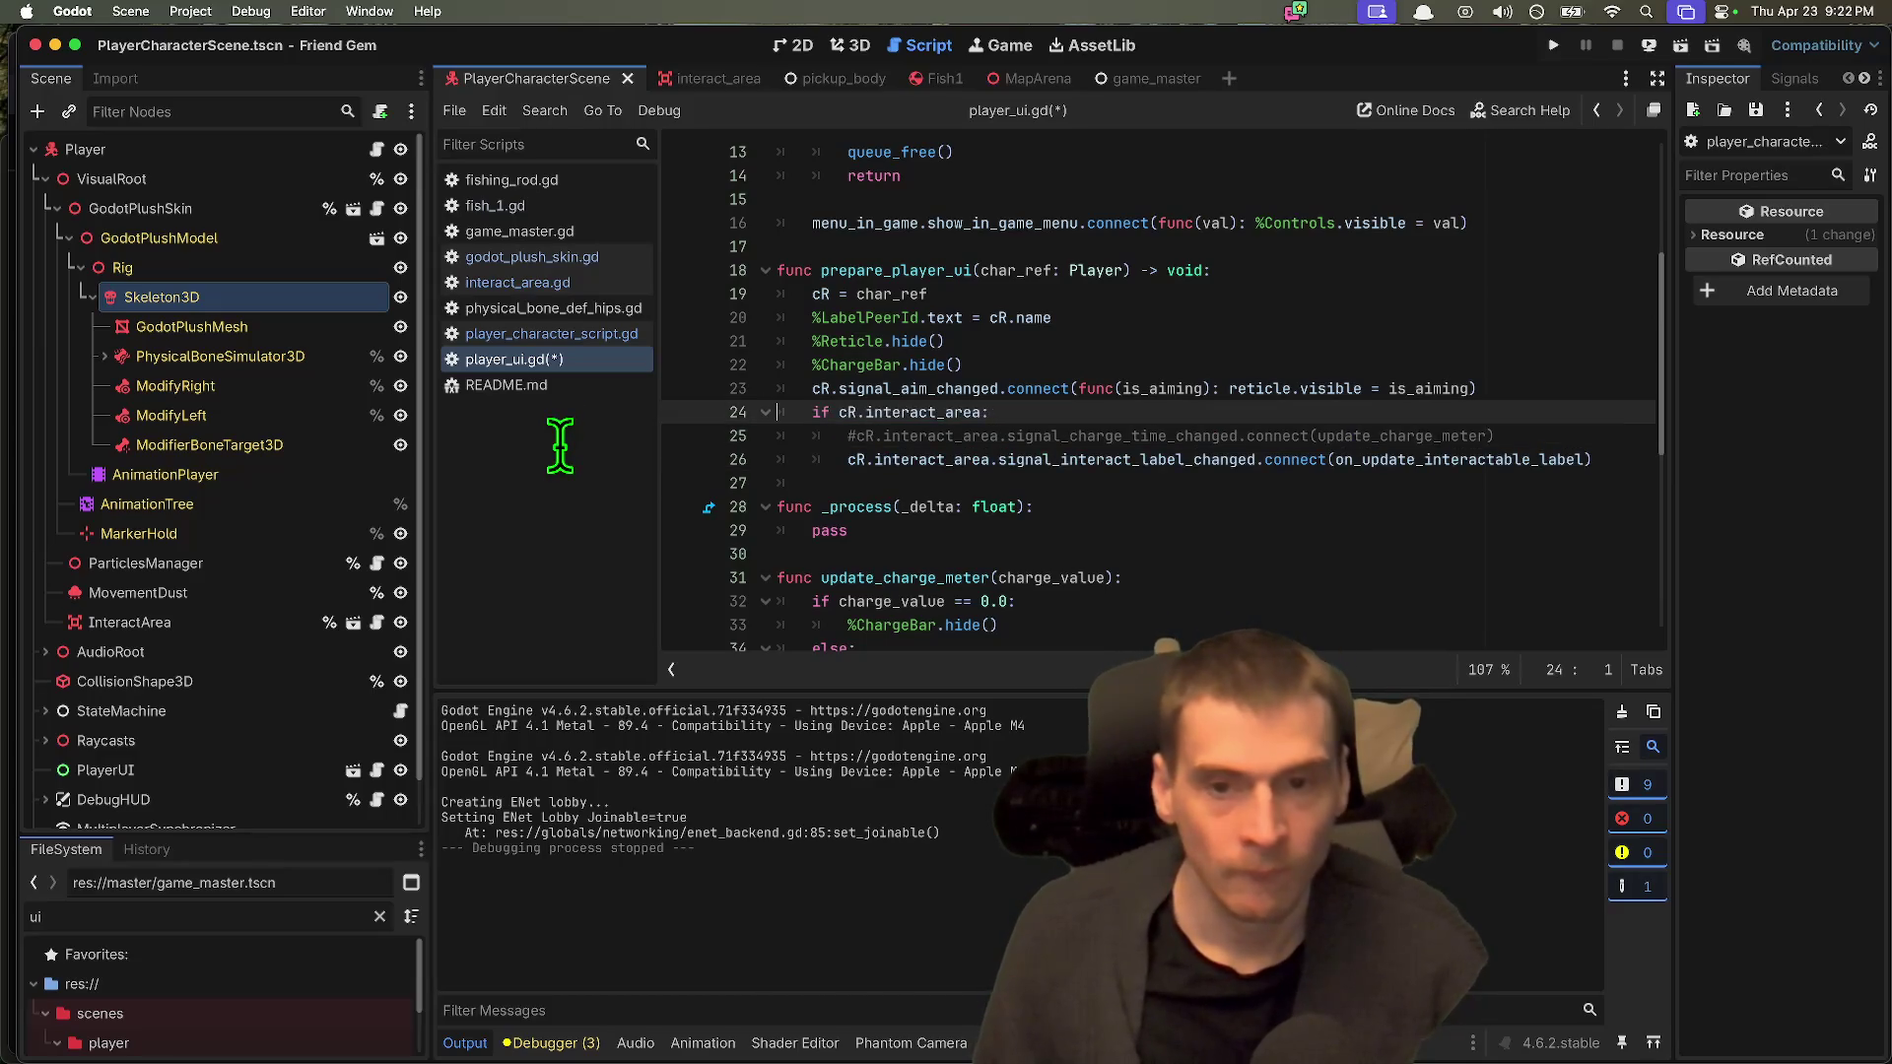
Step: Move the commented charge-time line below the label connection, then open interact_area.gd
key("Down")
key("super+shift+k")
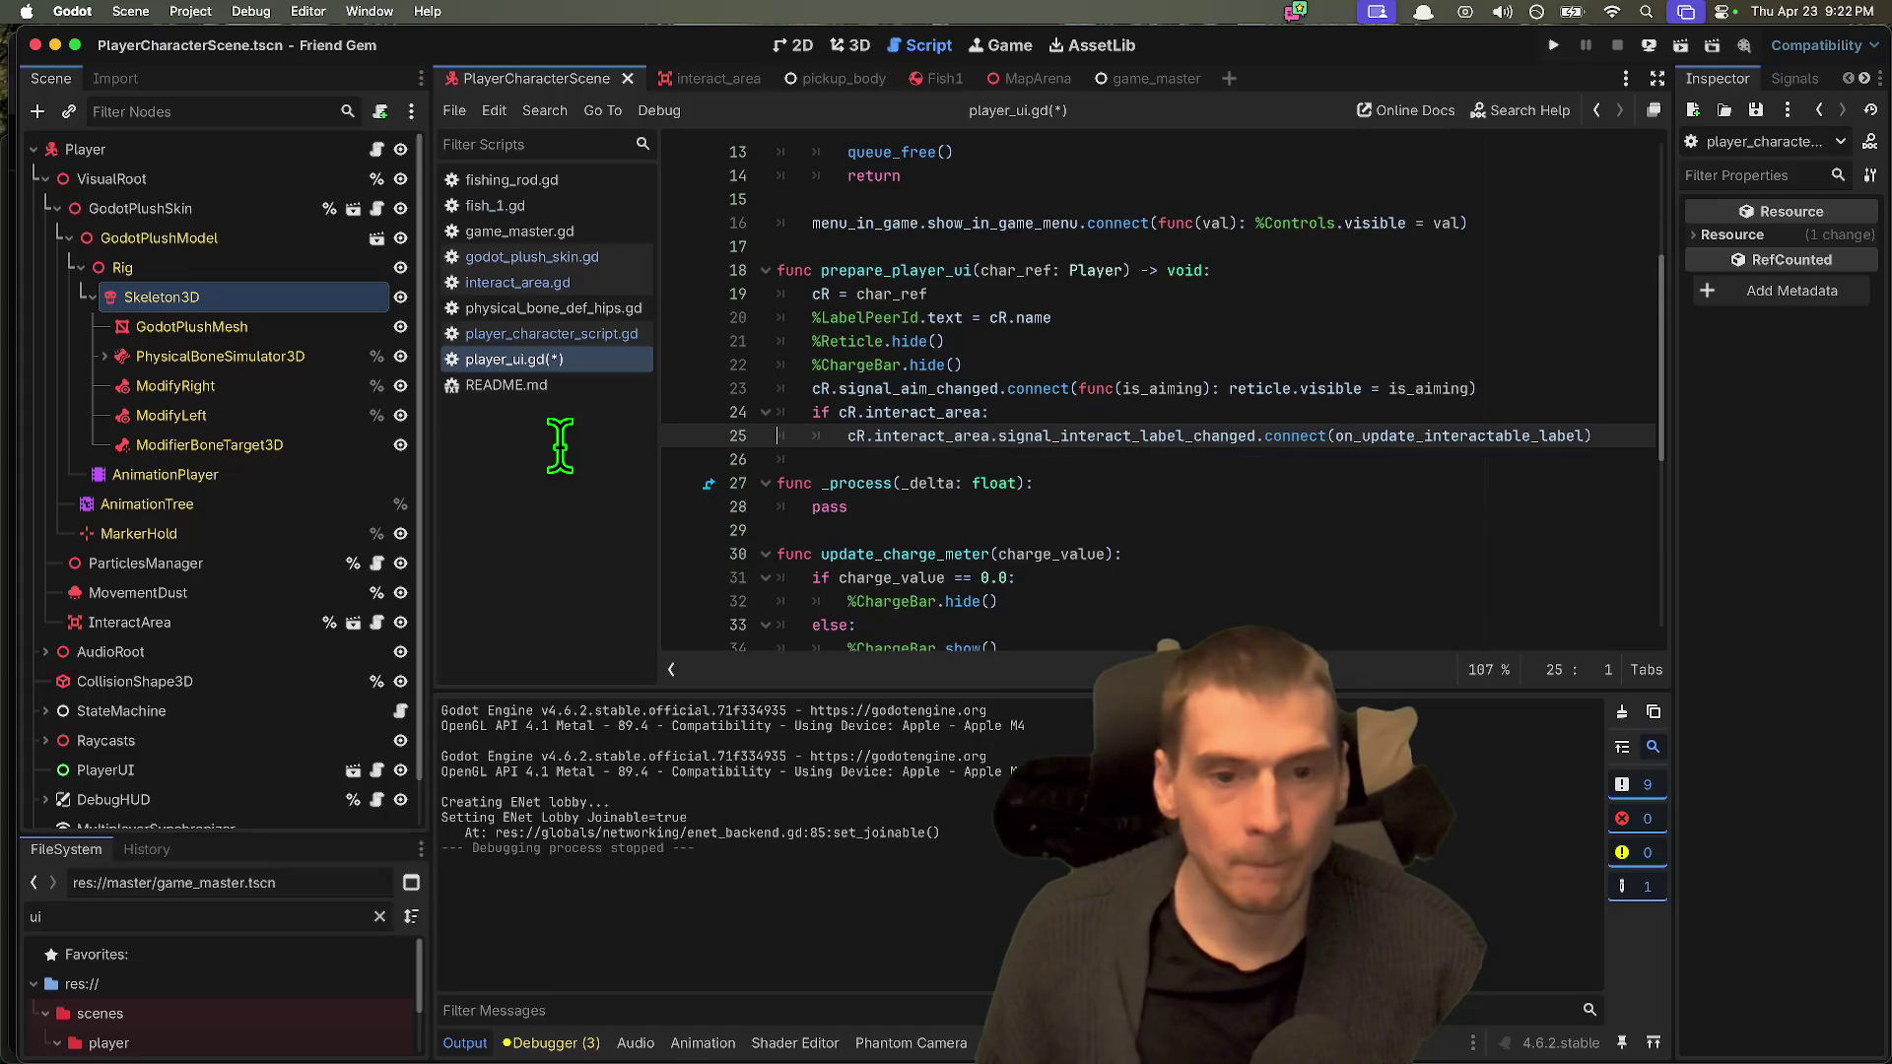
key("Down")
type("#cR.interact_area.signal_charge_time_changed.connect(update_charge_meter)")
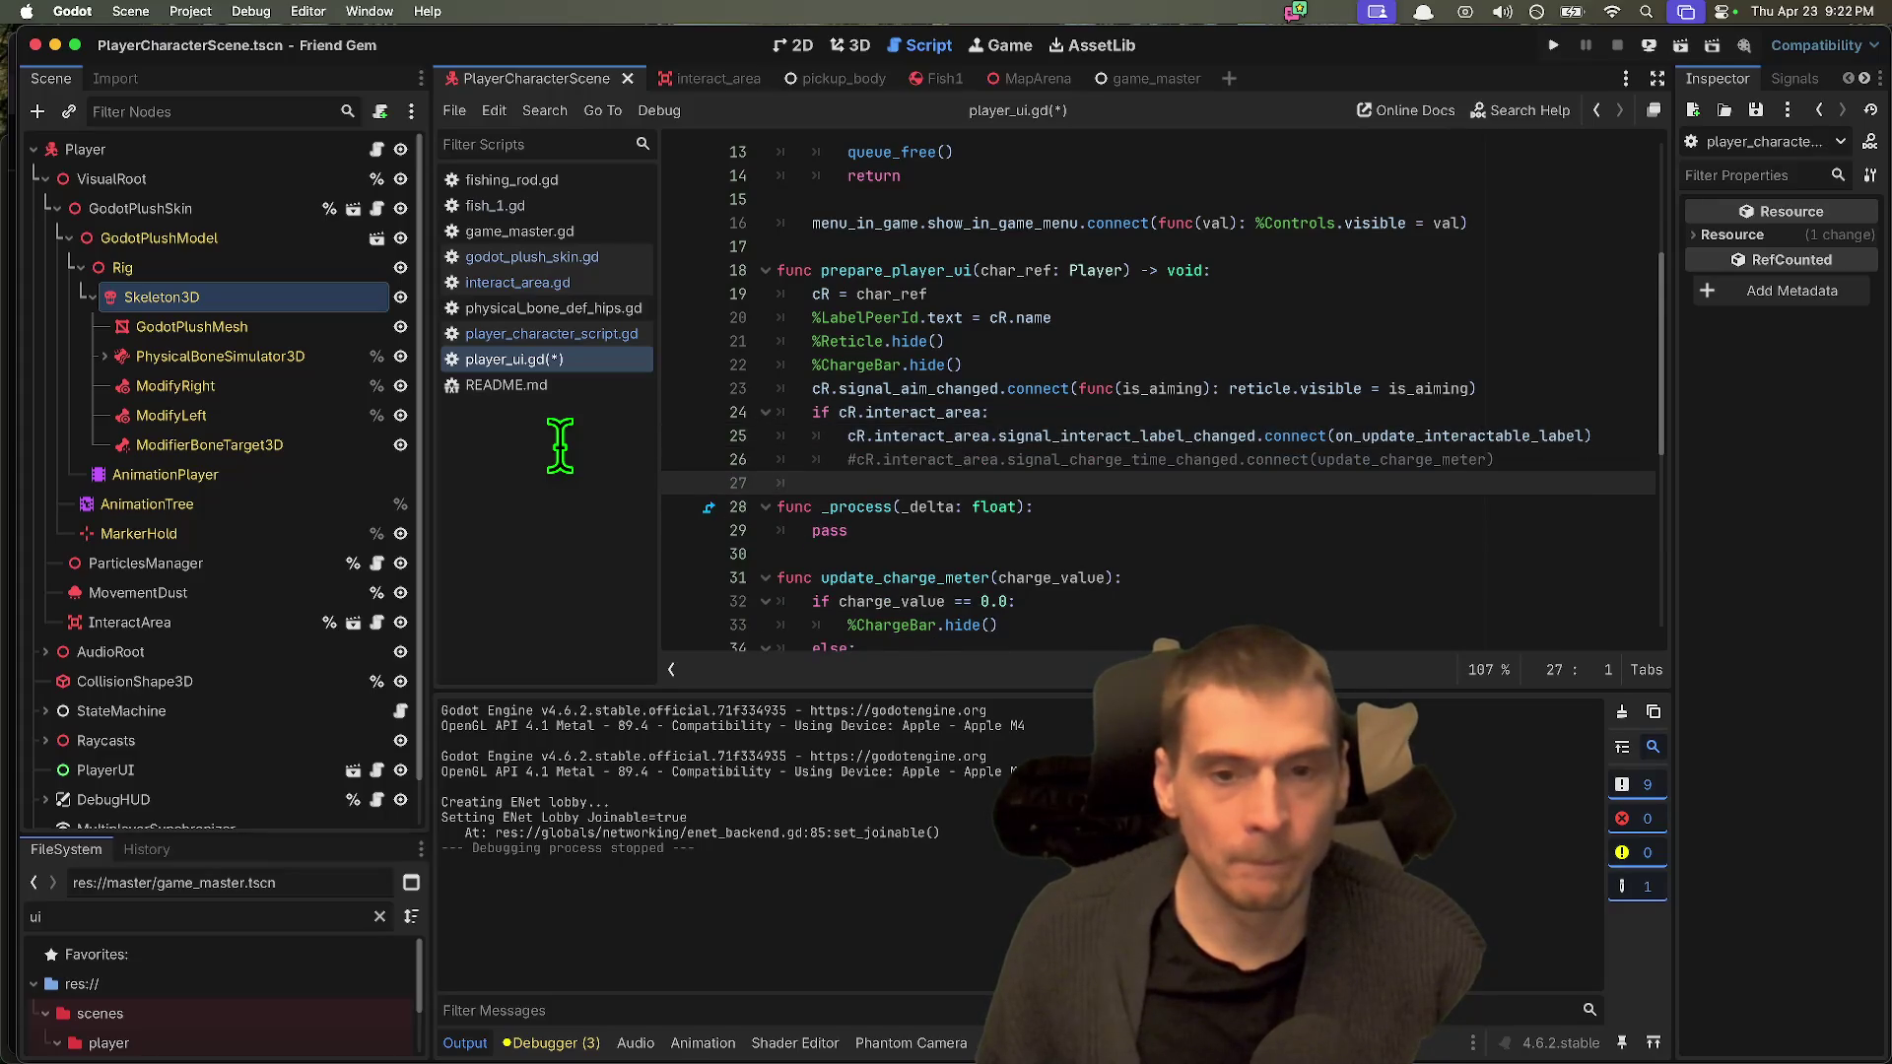
left_click(1026, 435)
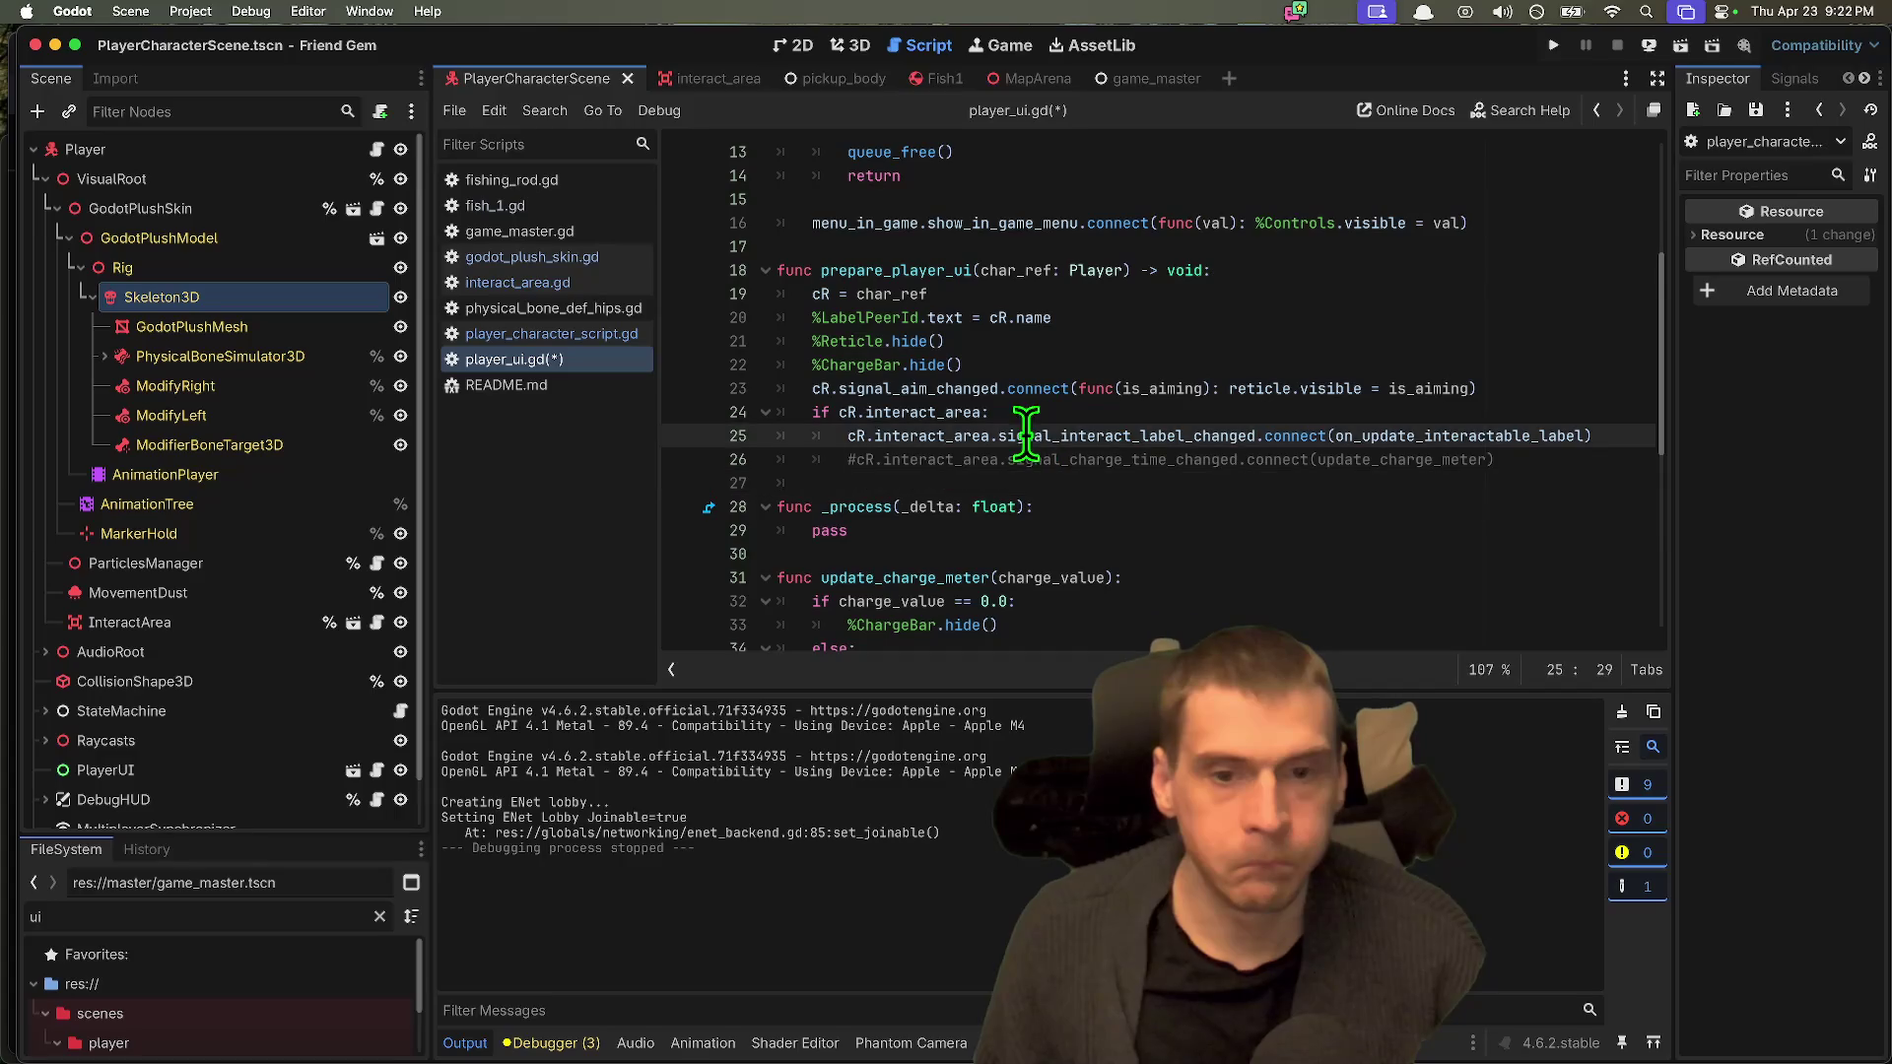
double_click(1026, 435)
left_click(573, 289)
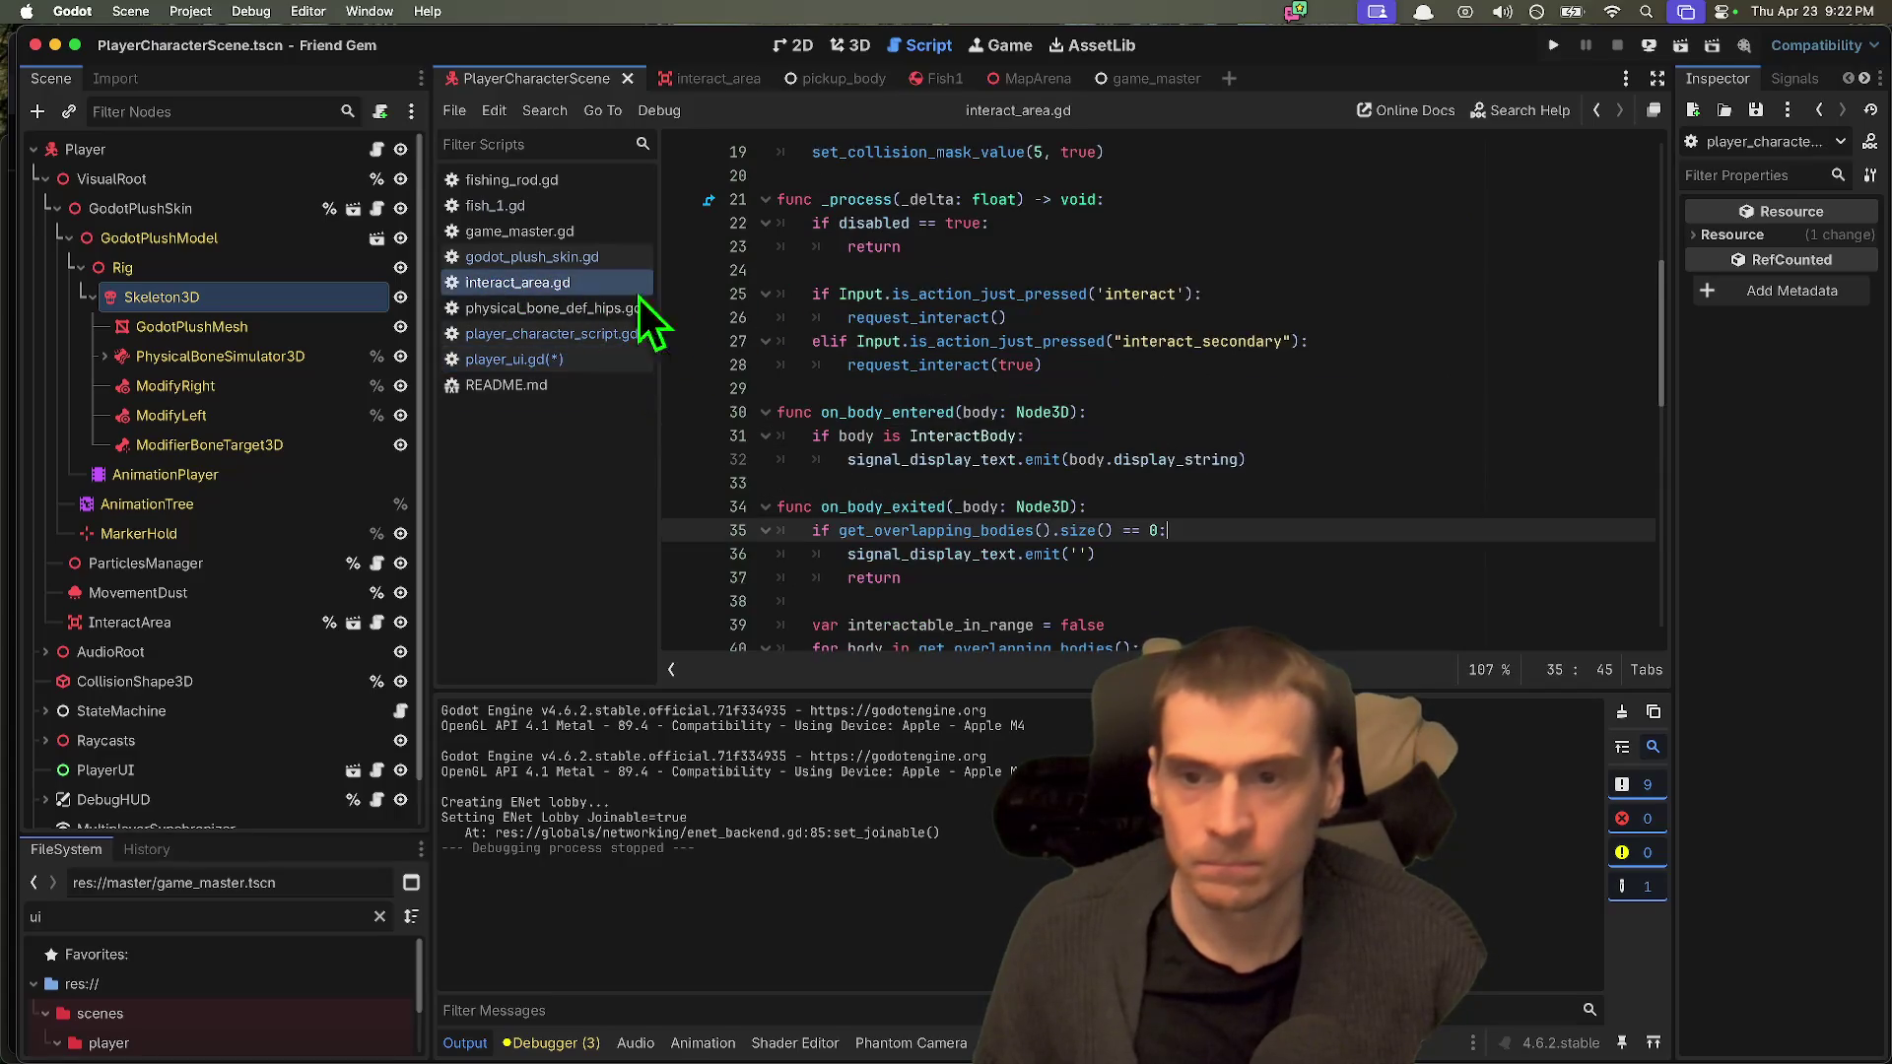
Step: Remove the blank line above the header comments in interact_area.gd
scroll(1271, 328, "down", 5)
scroll(1290, 330, "up", 6)
double_click(857, 295)
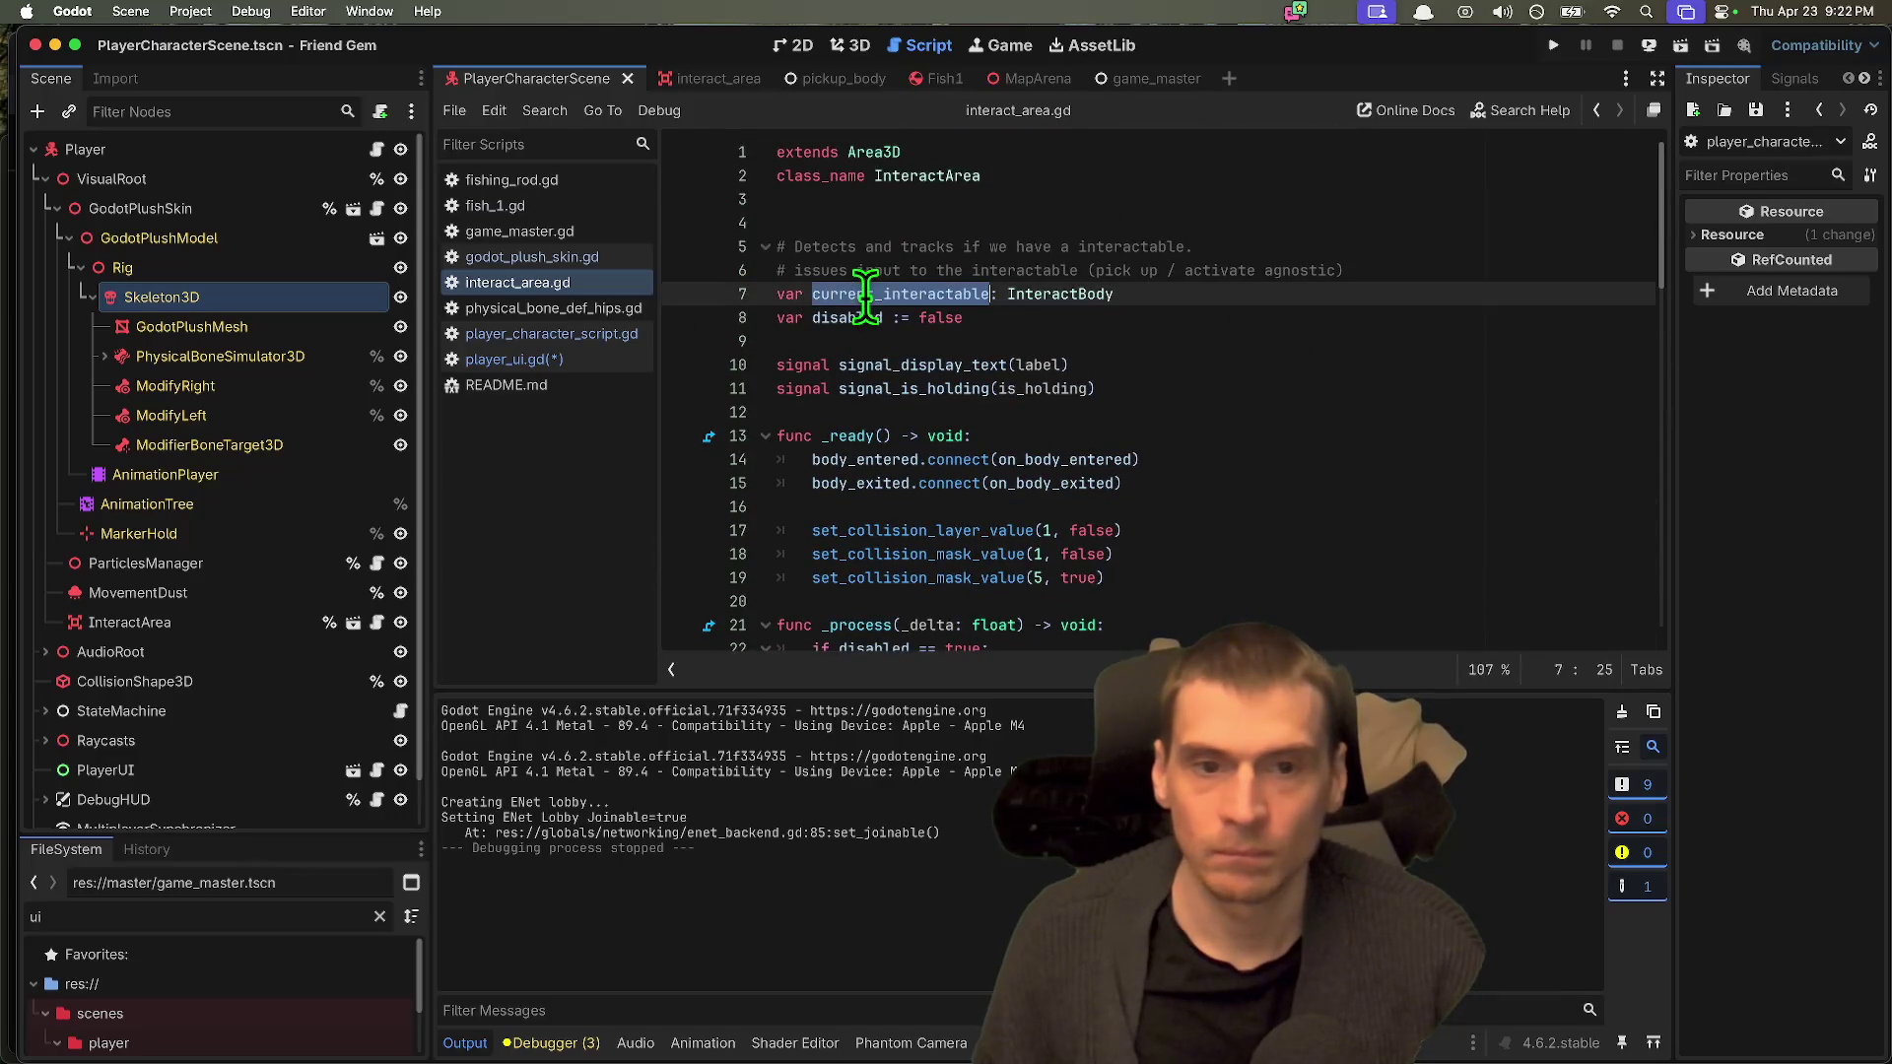
left_click(967, 221)
key("Delete")
Step: Look up where signal_display_text is emitted, then navigate back through scripts
double_click(980, 337)
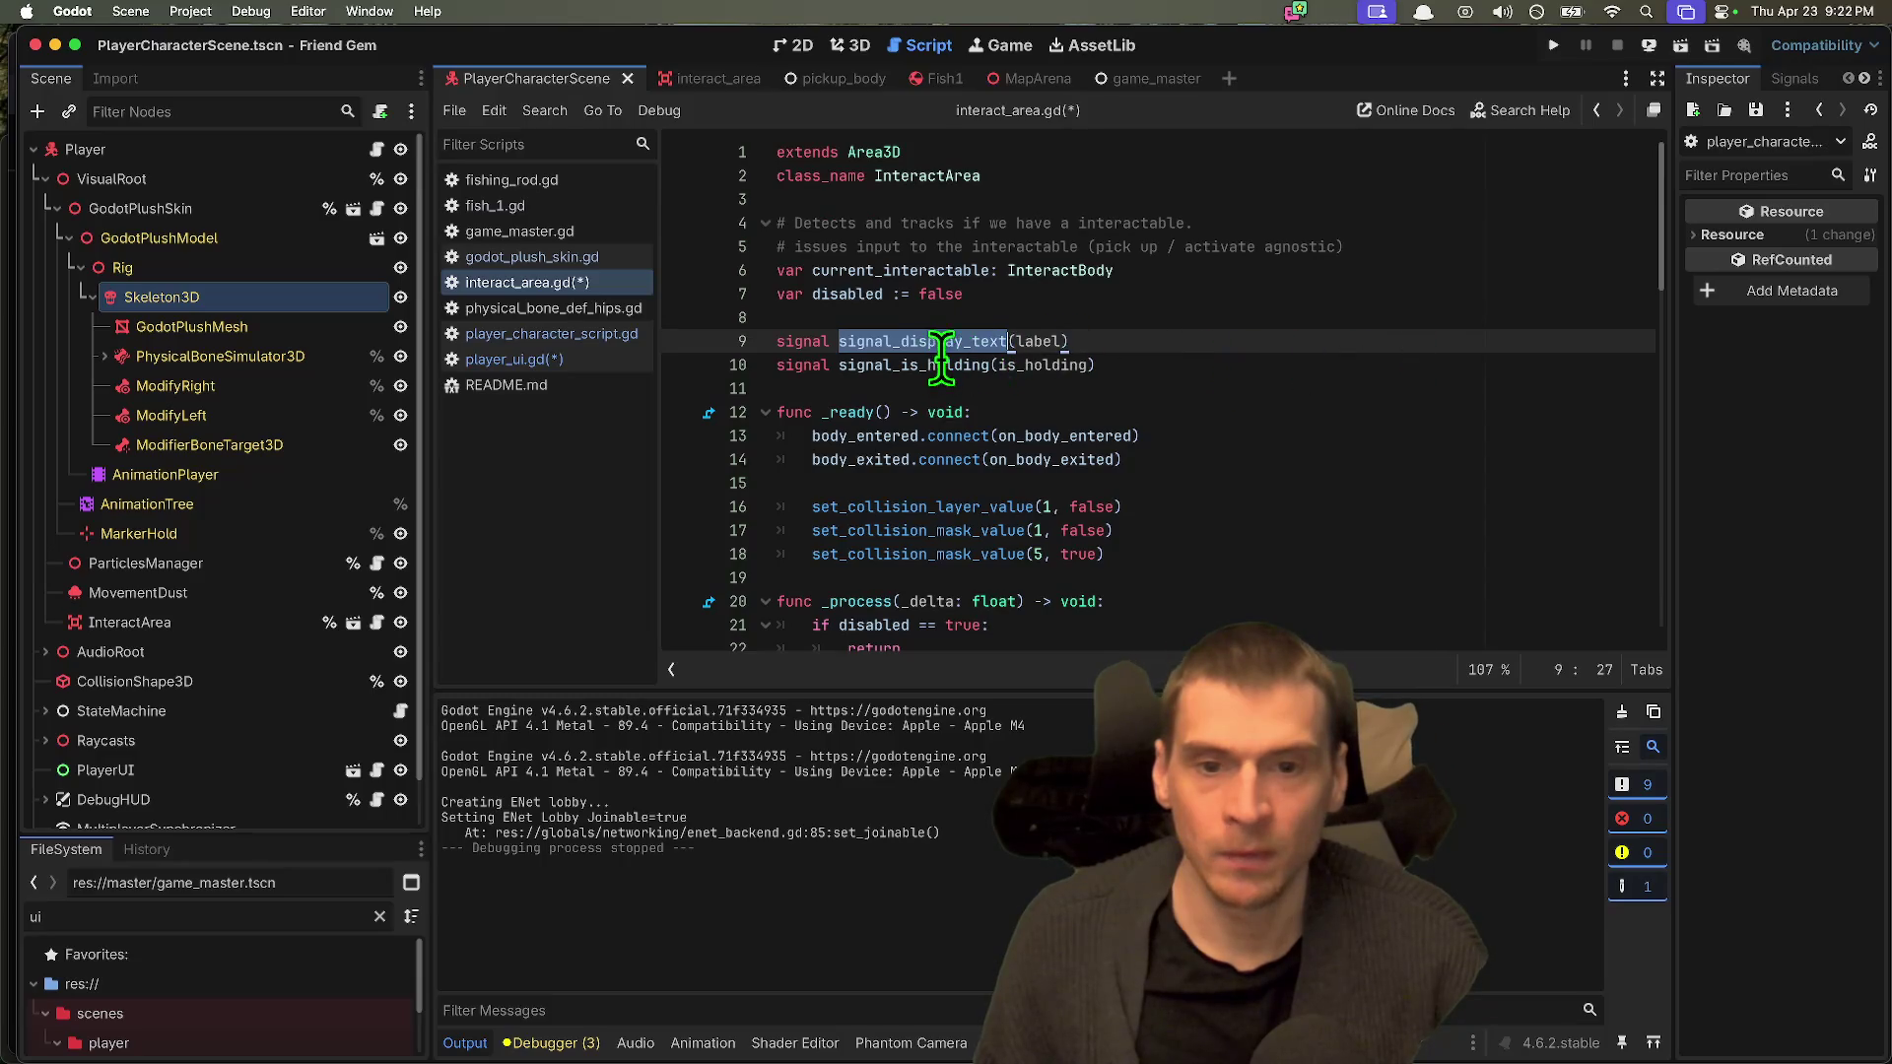
key("super+g")
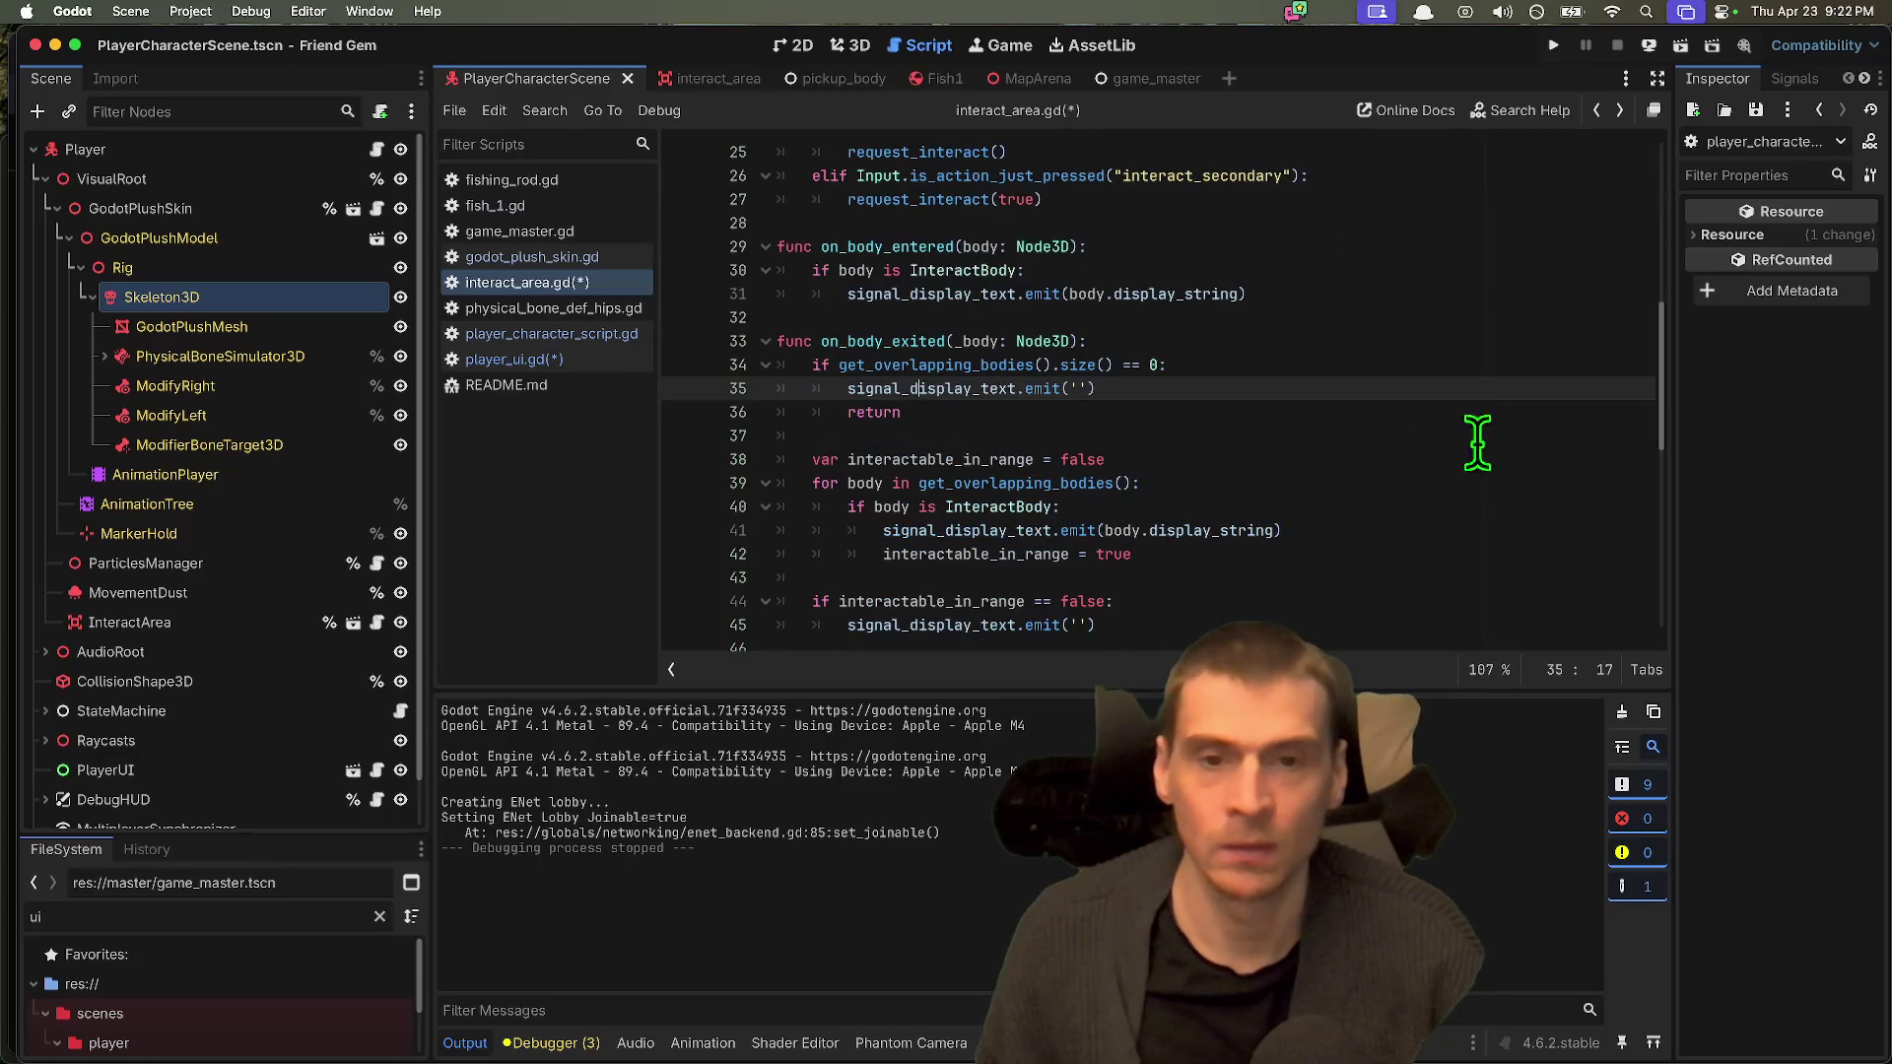
key("alt+super+Left")
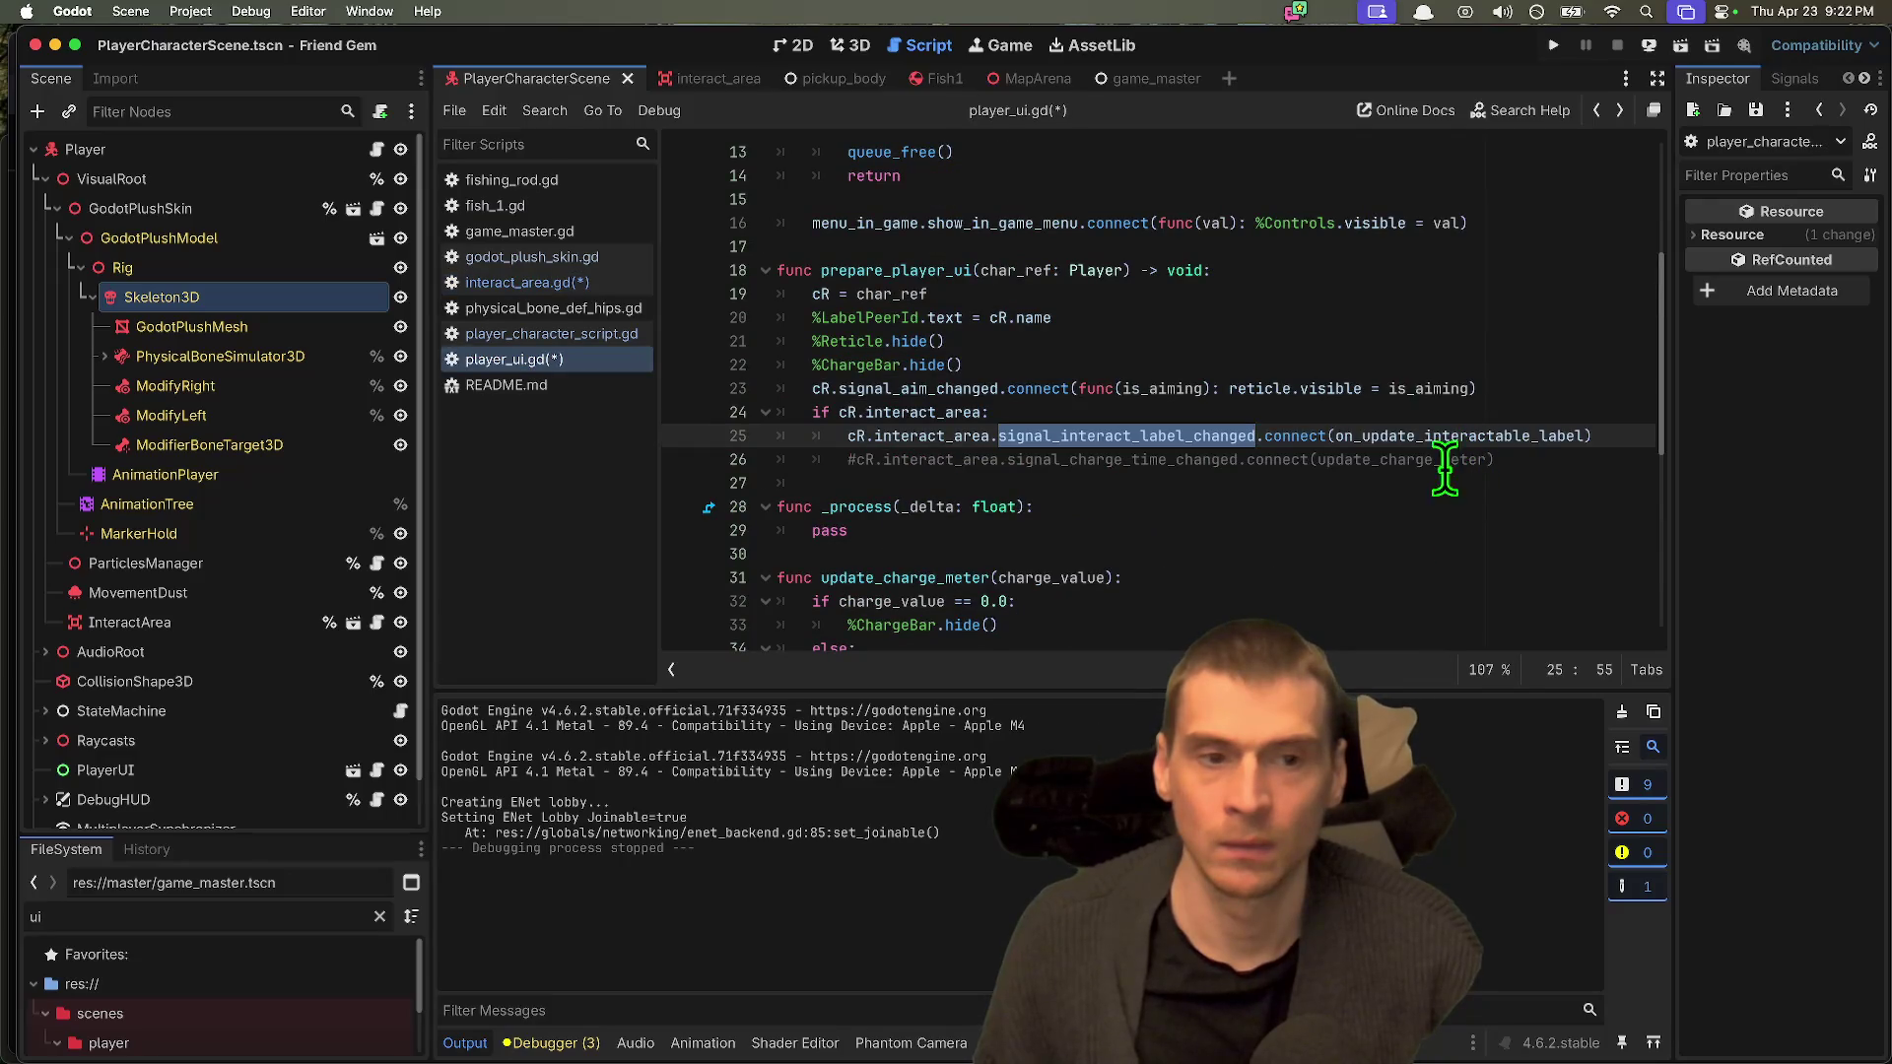
key("alt+super+Left")
Step: Copy the signal_display_text name from interact_area.gd
left_click(557, 282)
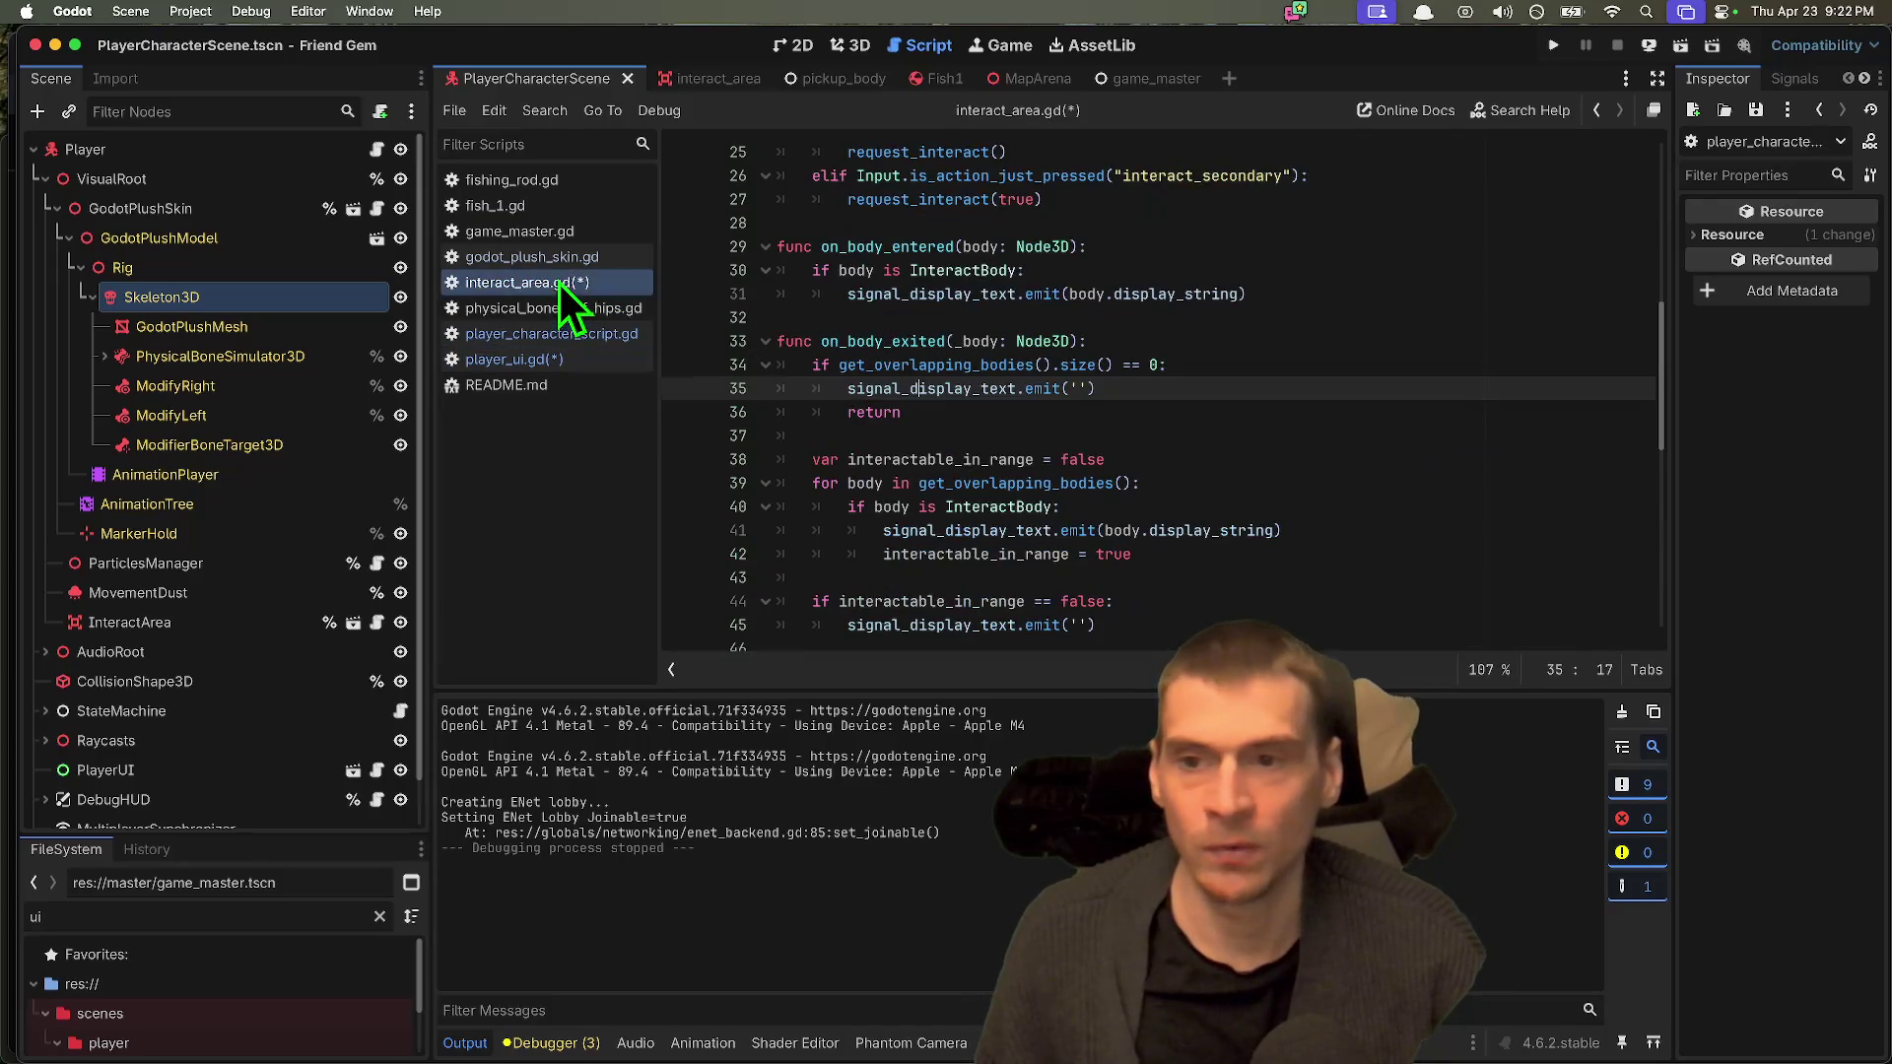
scroll(1350, 325, "up", 8)
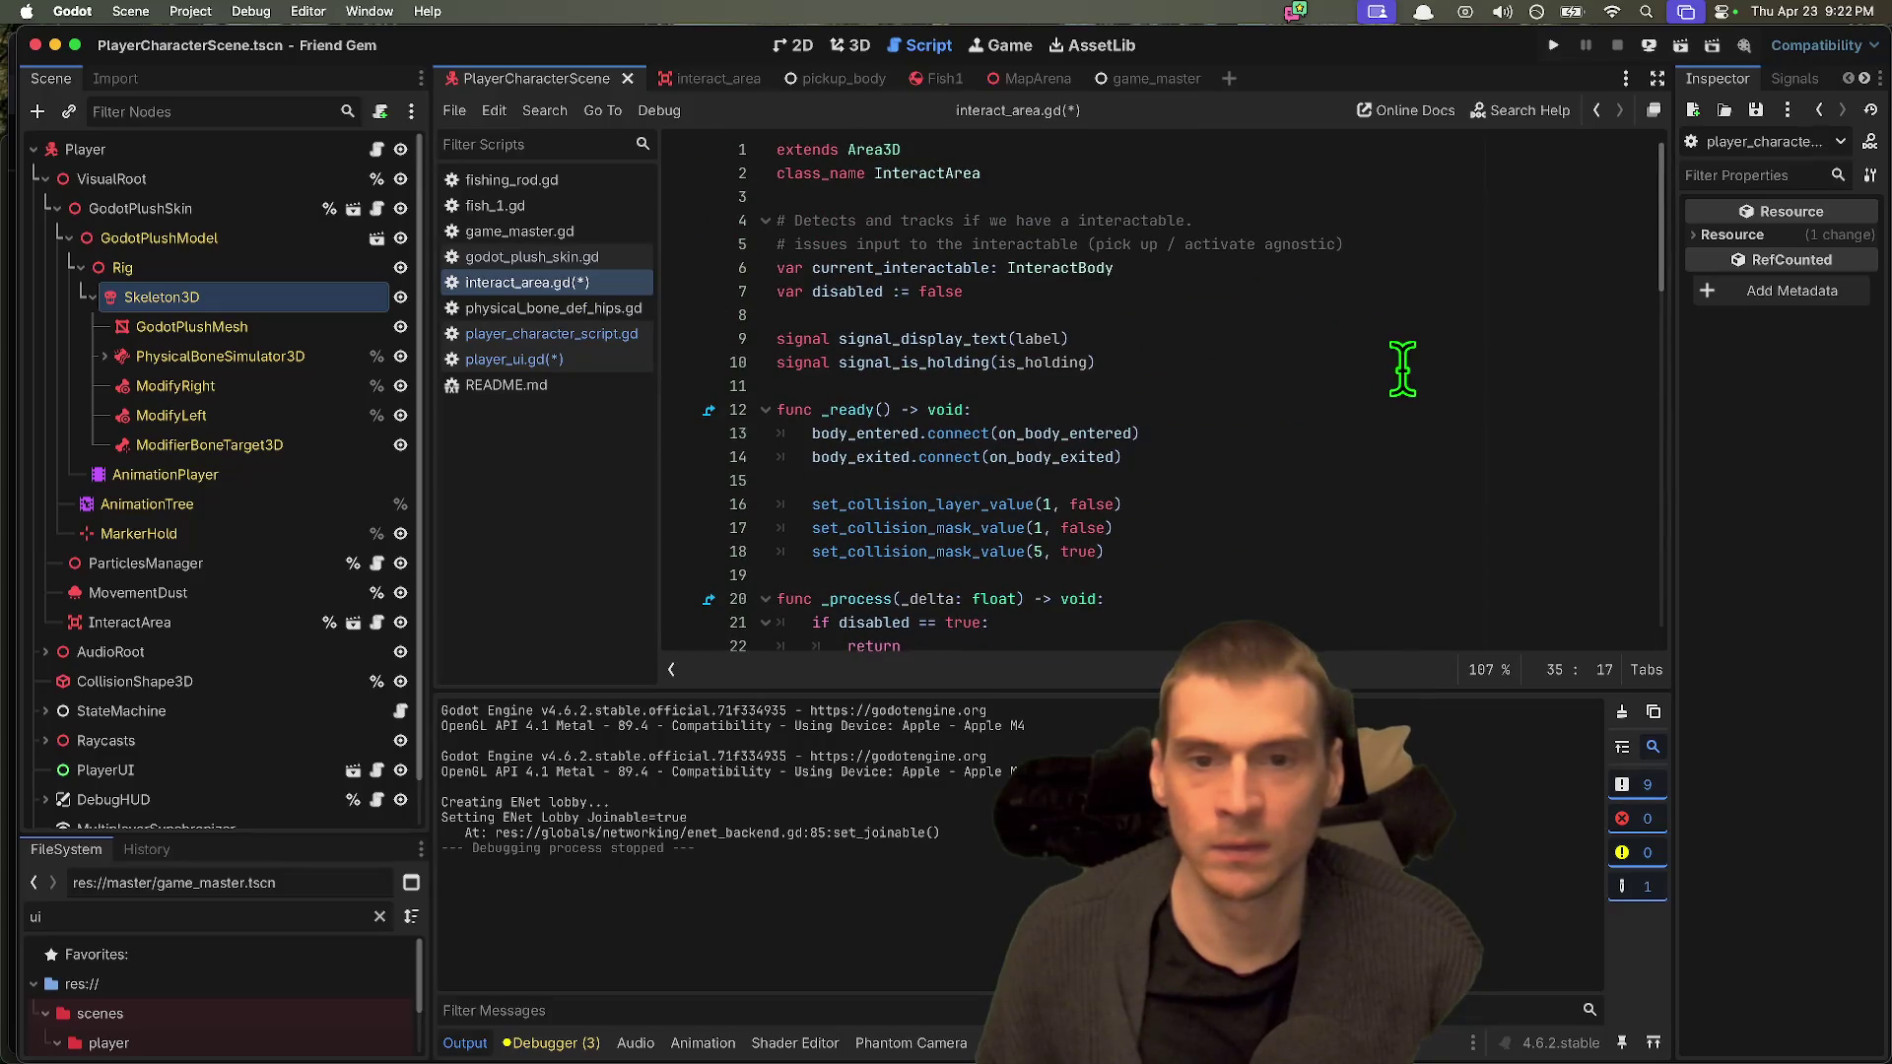
double_click(941, 360)
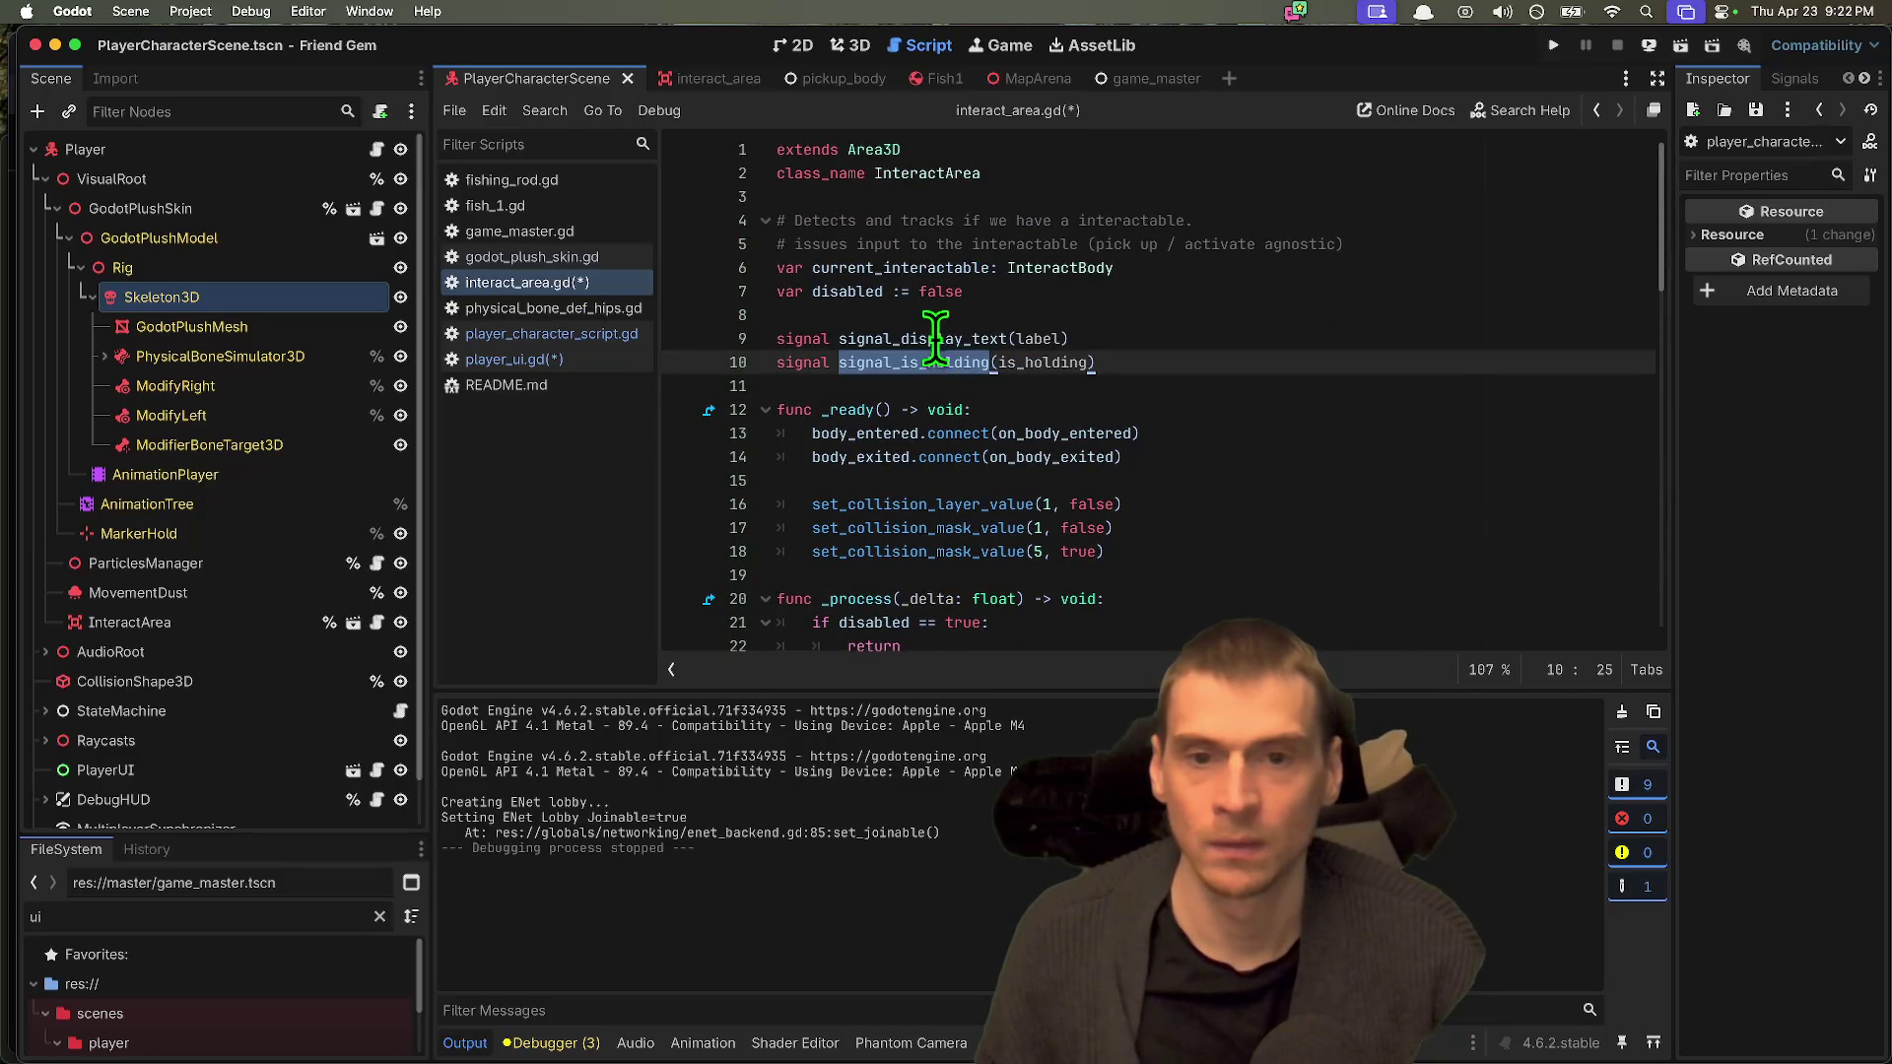
double_click(936, 338)
key("alt+super+Left")
key("alt+super+Left")
Step: Paste signal_display_text over signal_interact_label_changed on line 25 of player_ui.gd
scroll(1321, 384, "up", 6)
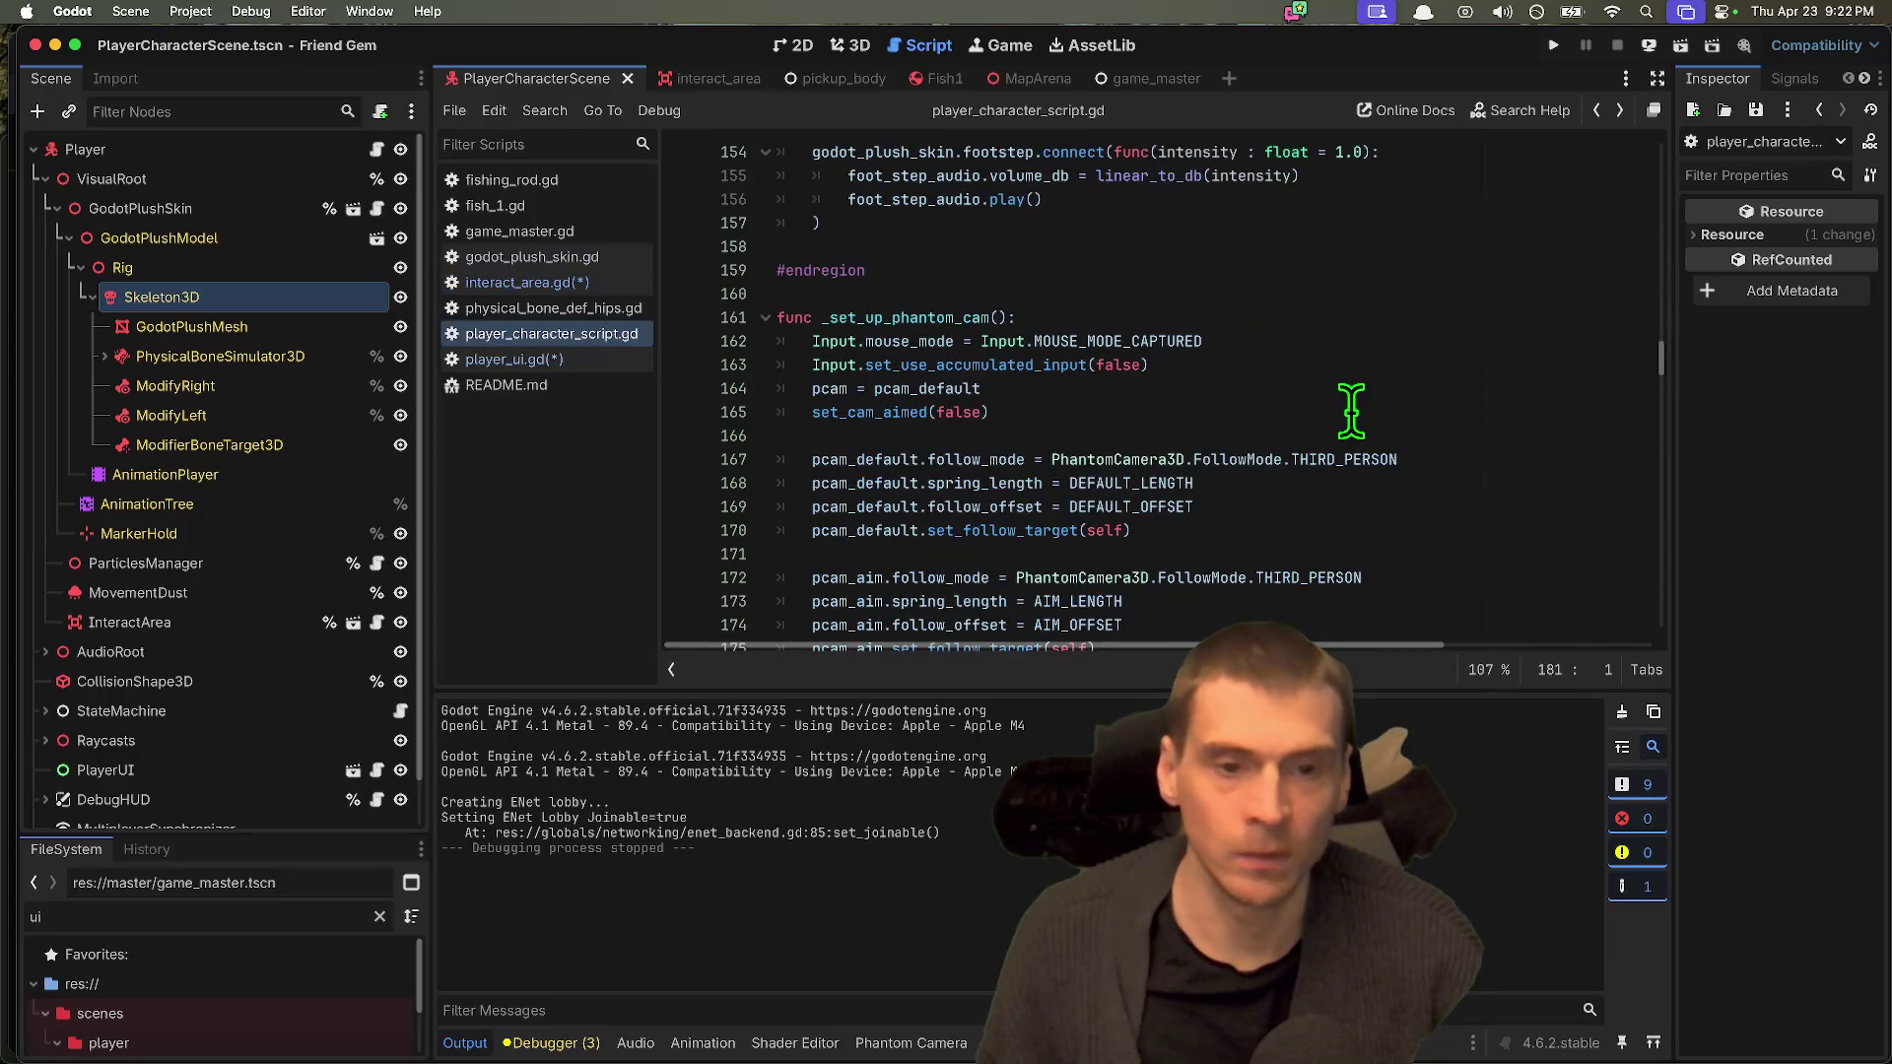
left_click(522, 357)
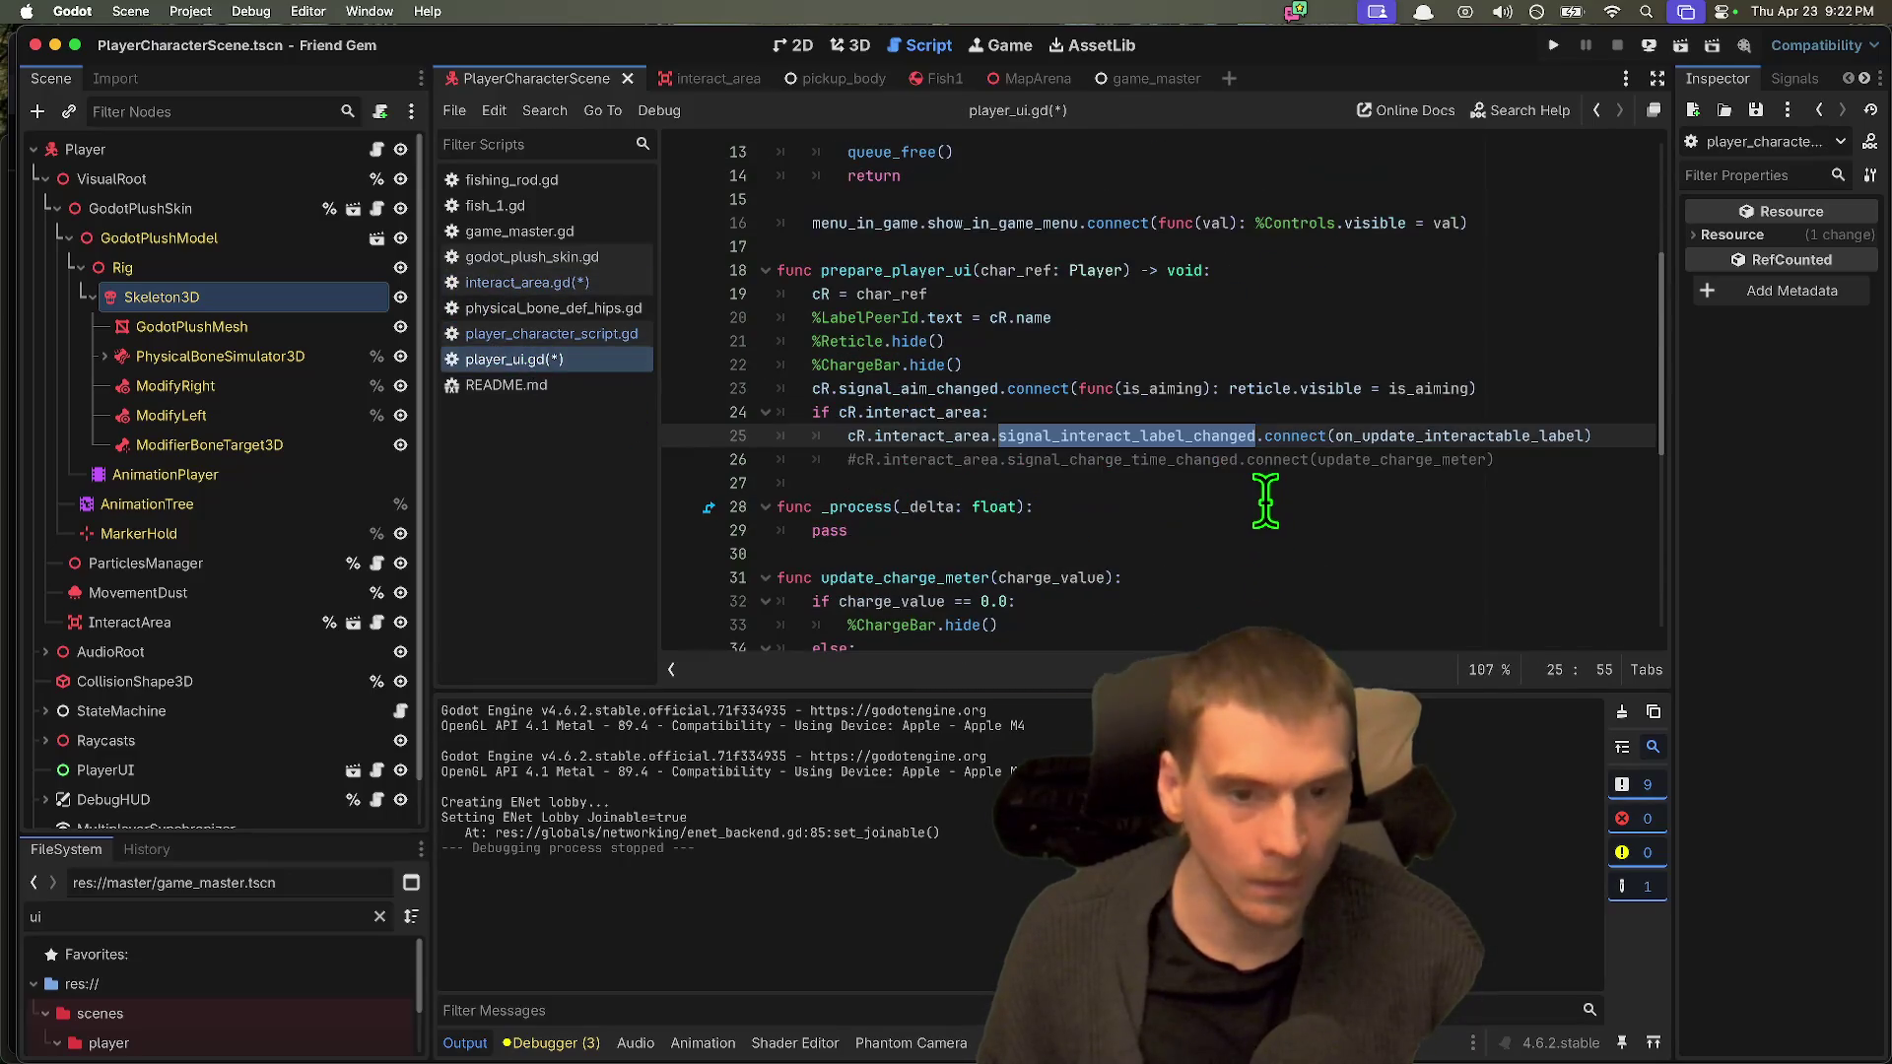
key("Right")
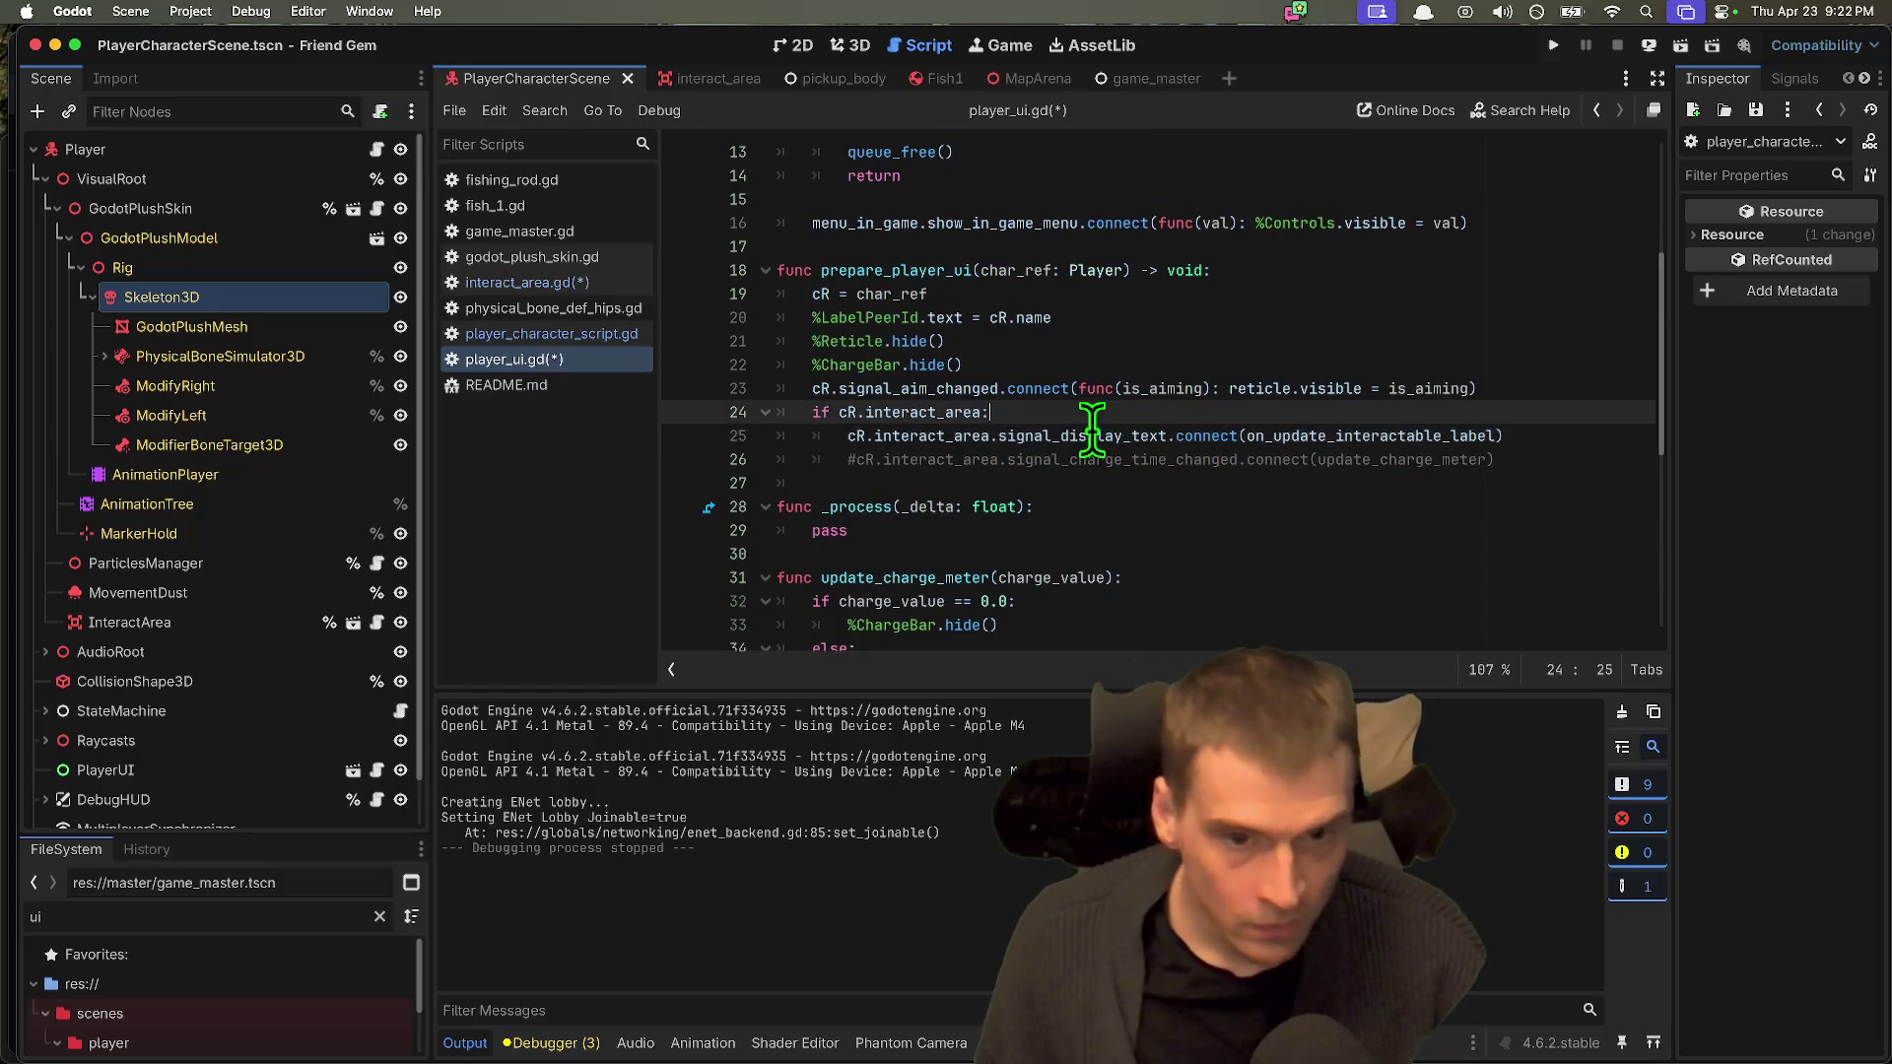
double_click(1092, 434)
double_click(943, 434)
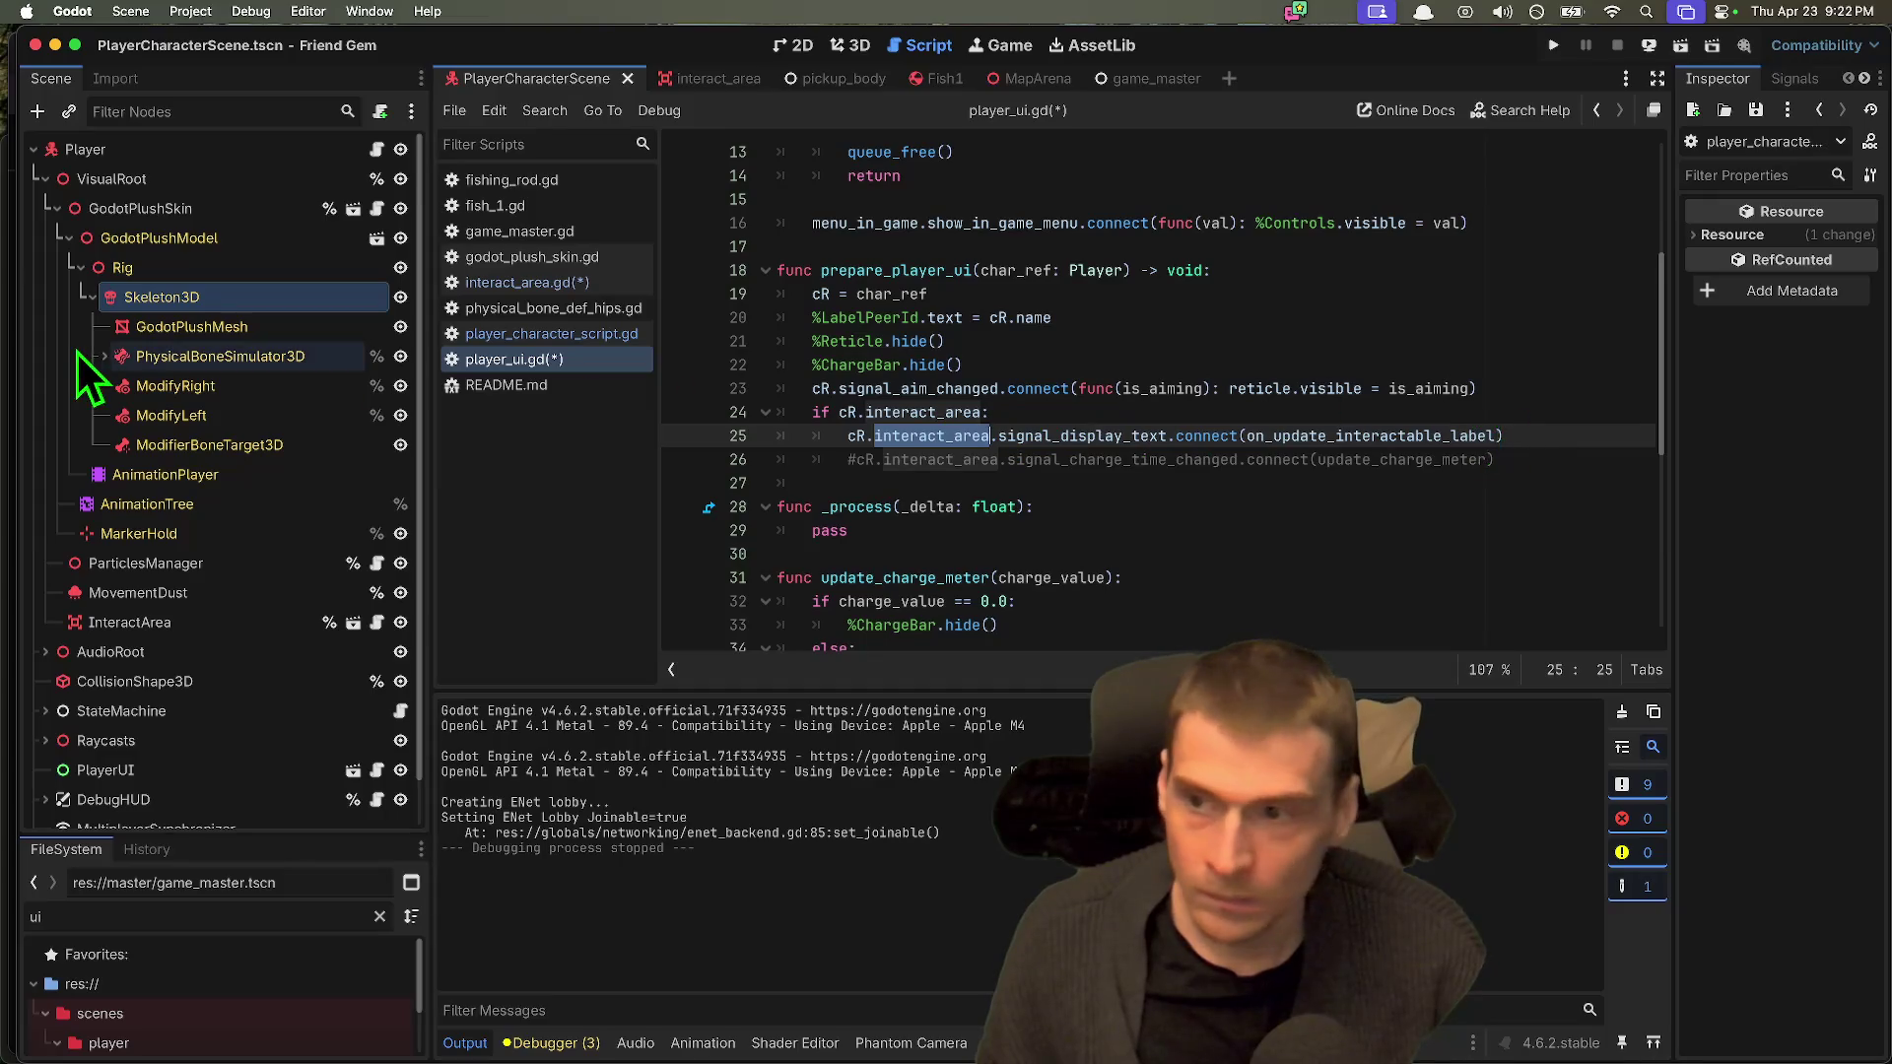
Step: Collapse VisualRoot and inspect the PlayerUI and Player nodes' keybinding and model properties
left_click(44, 179)
left_click(103, 327)
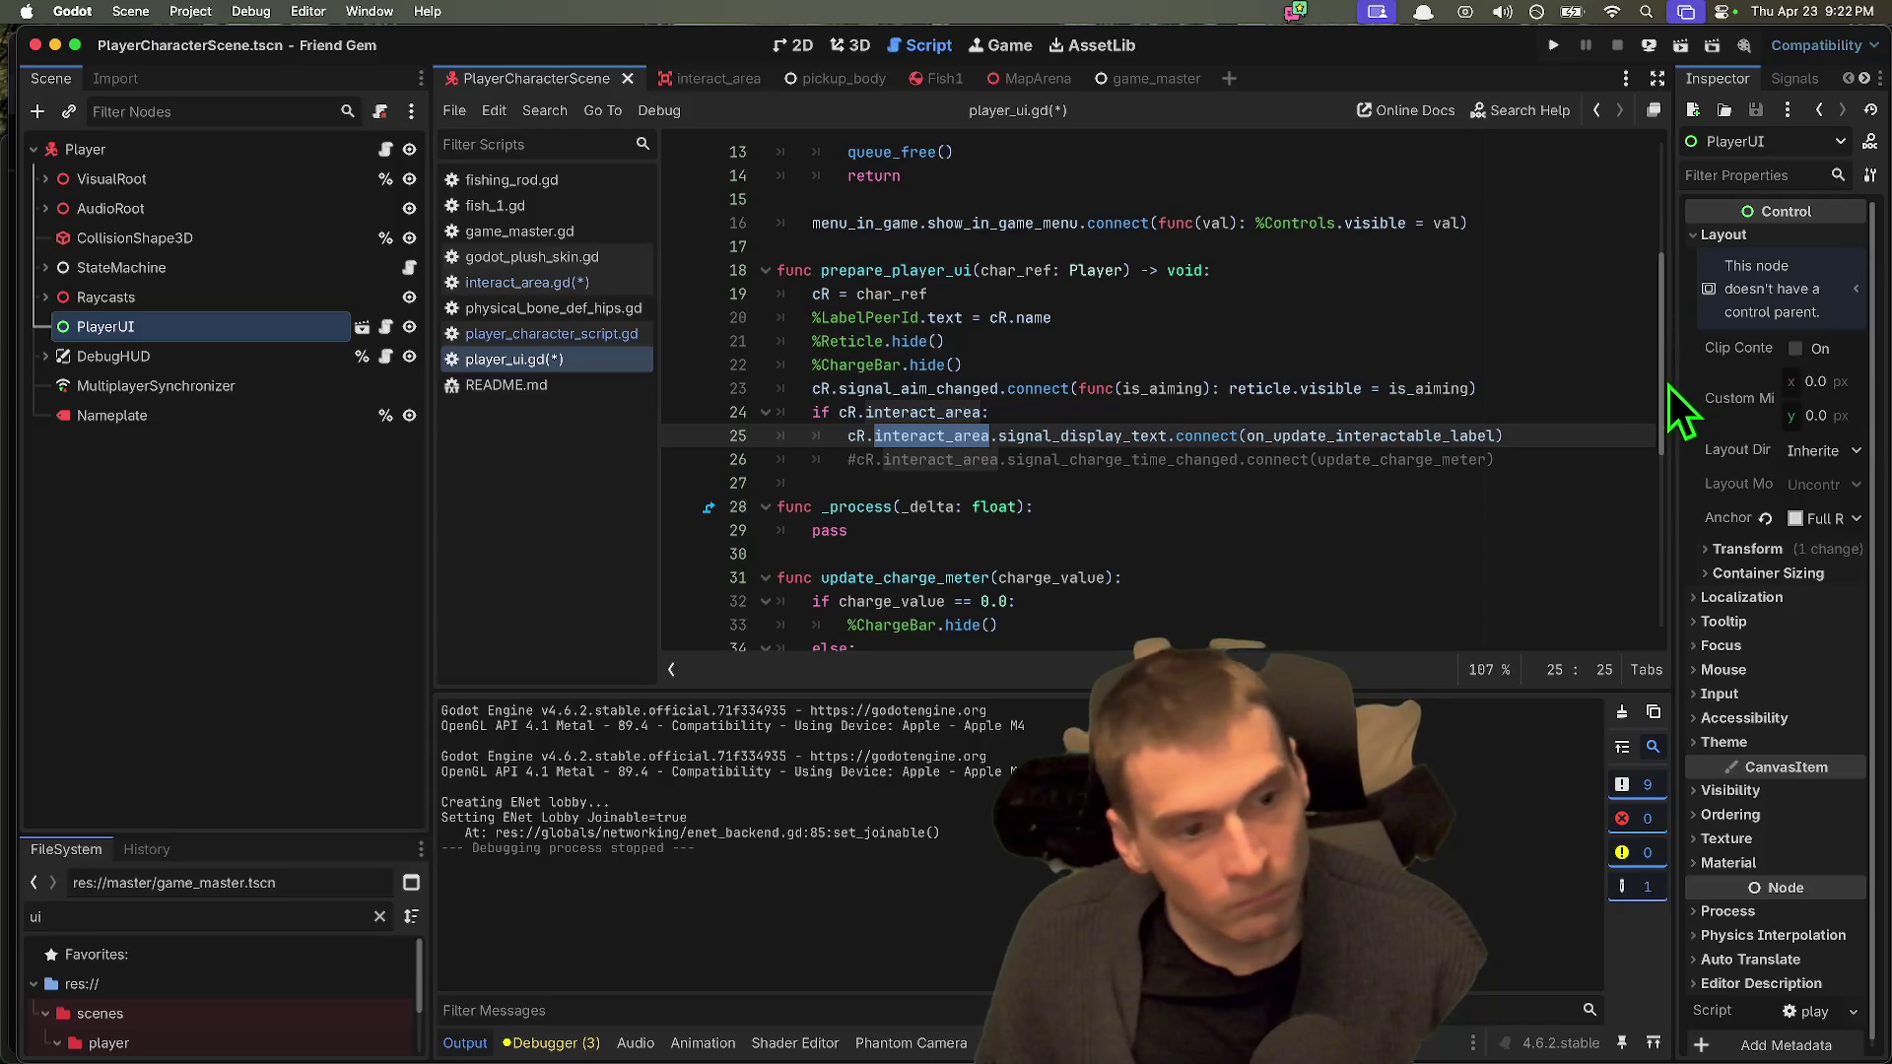
left_click_drag(1672, 385, 1478, 379)
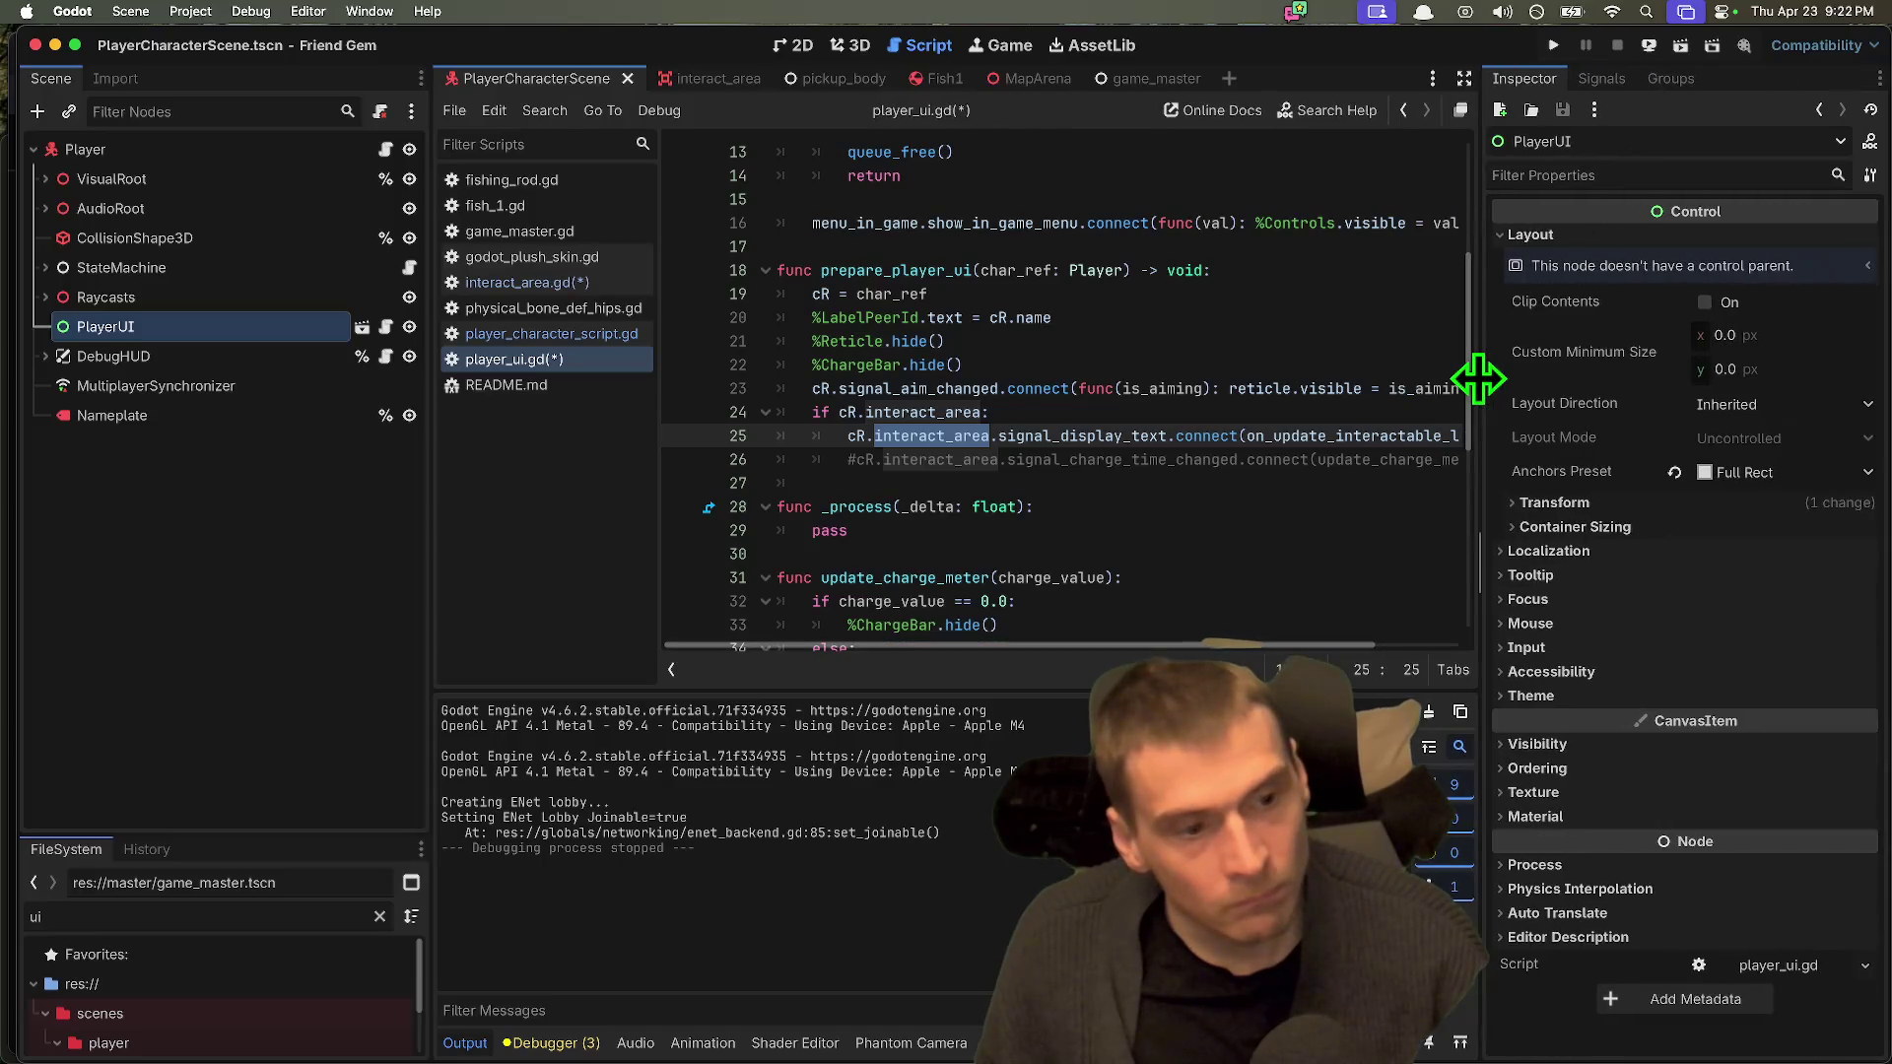
left_click(235, 145)
scroll(1765, 365, "down", 5)
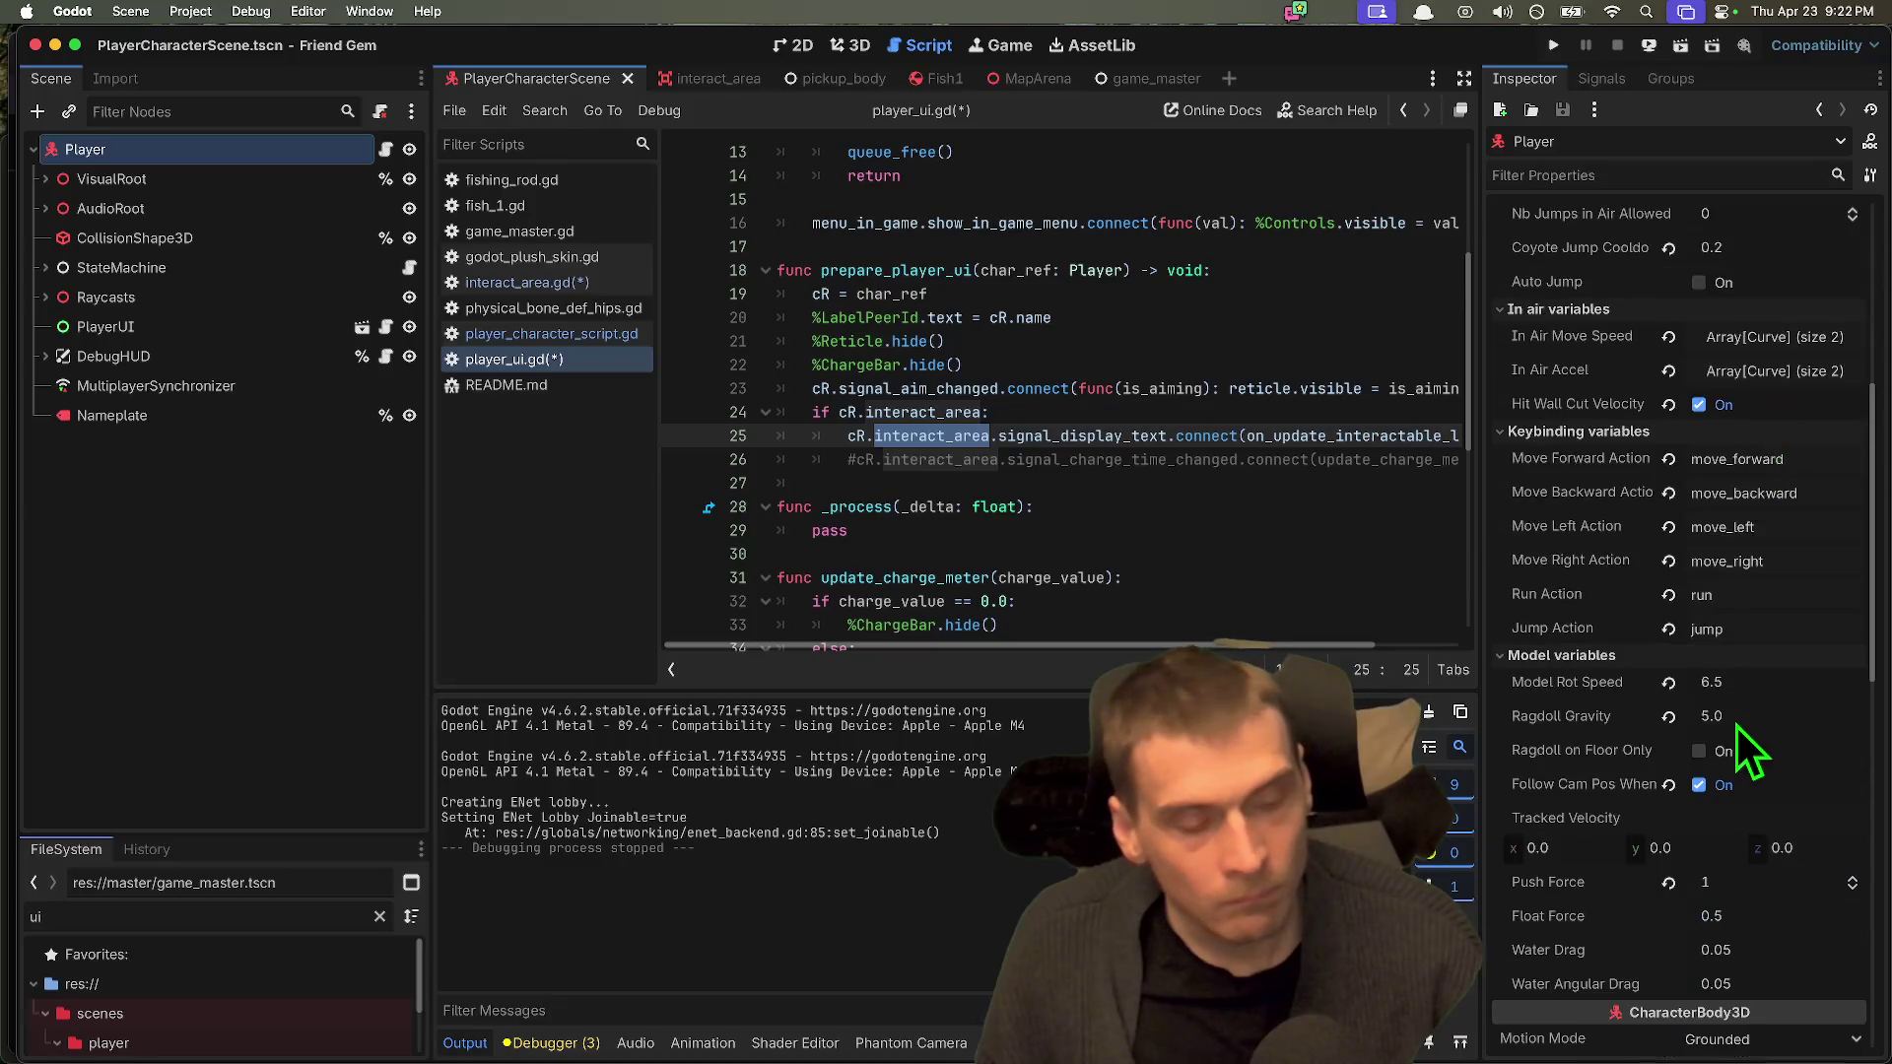
scroll(1734, 707, "up", 1)
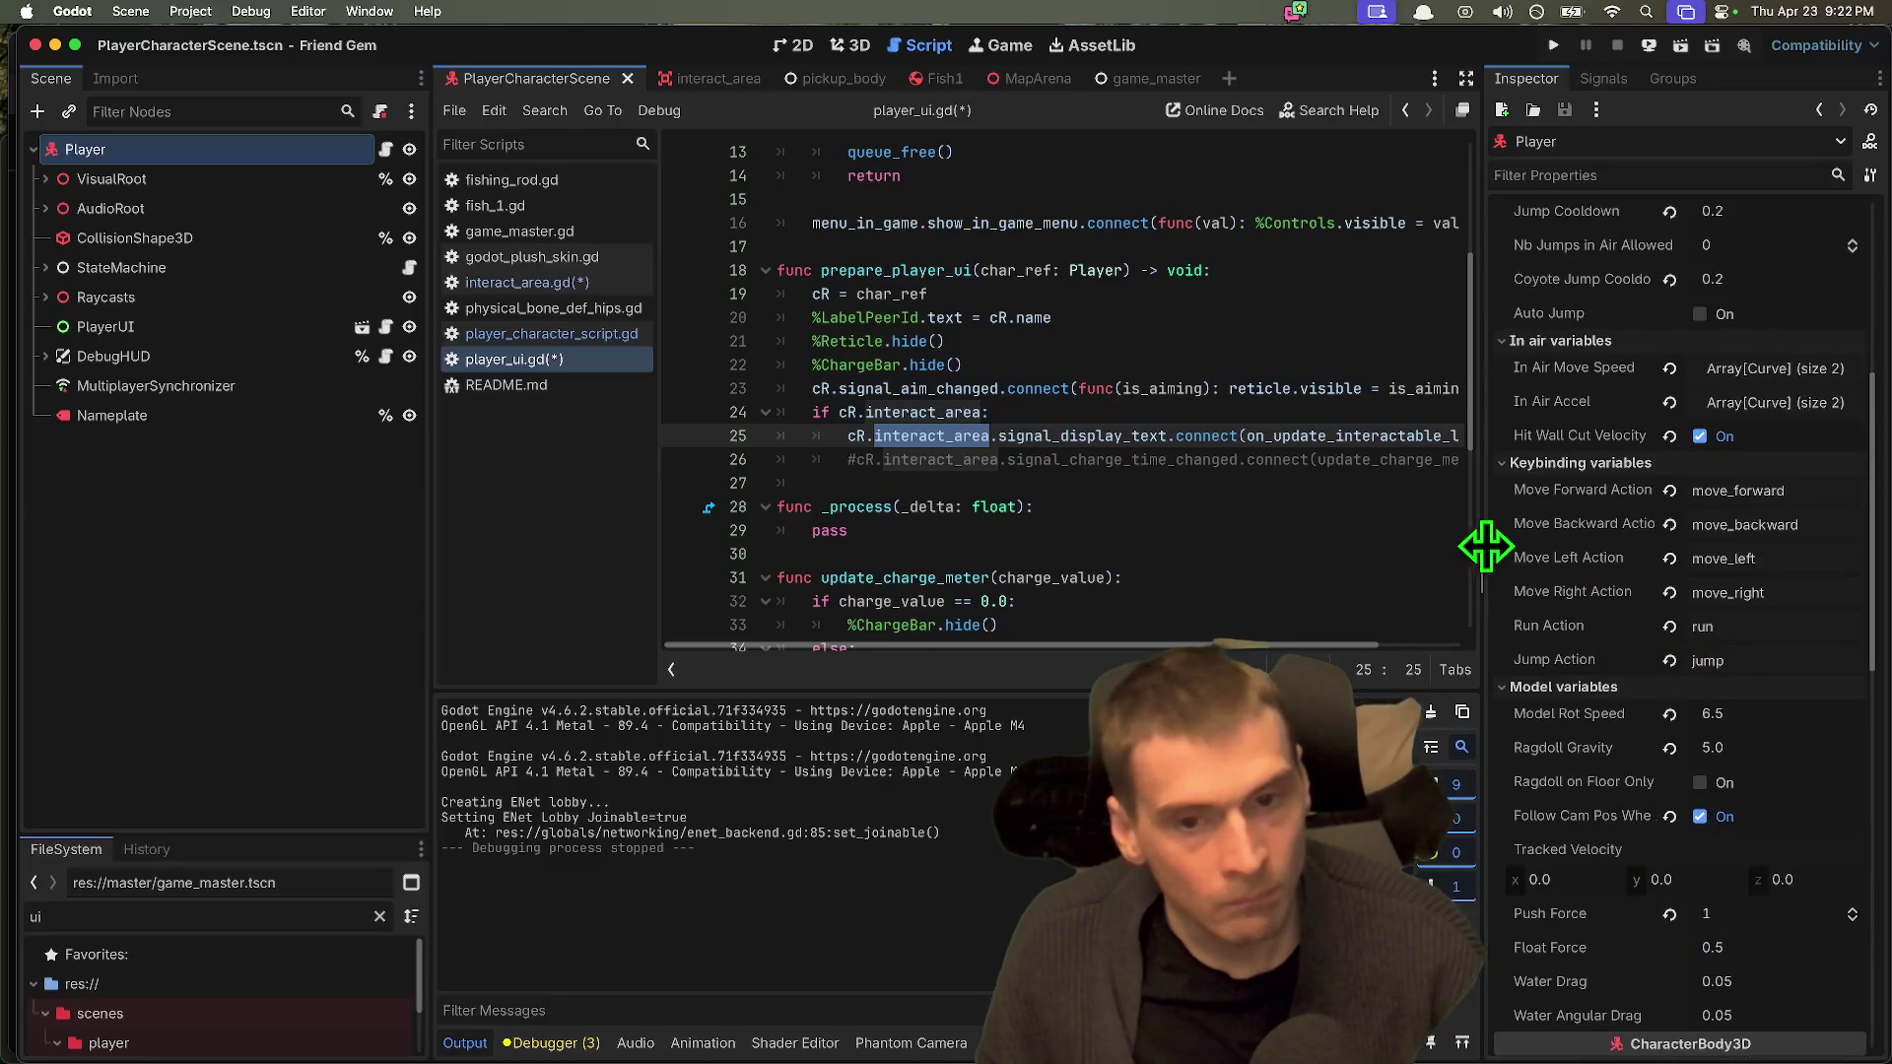
left_click_drag(1480, 546, 1617, 541)
left_click(1247, 460)
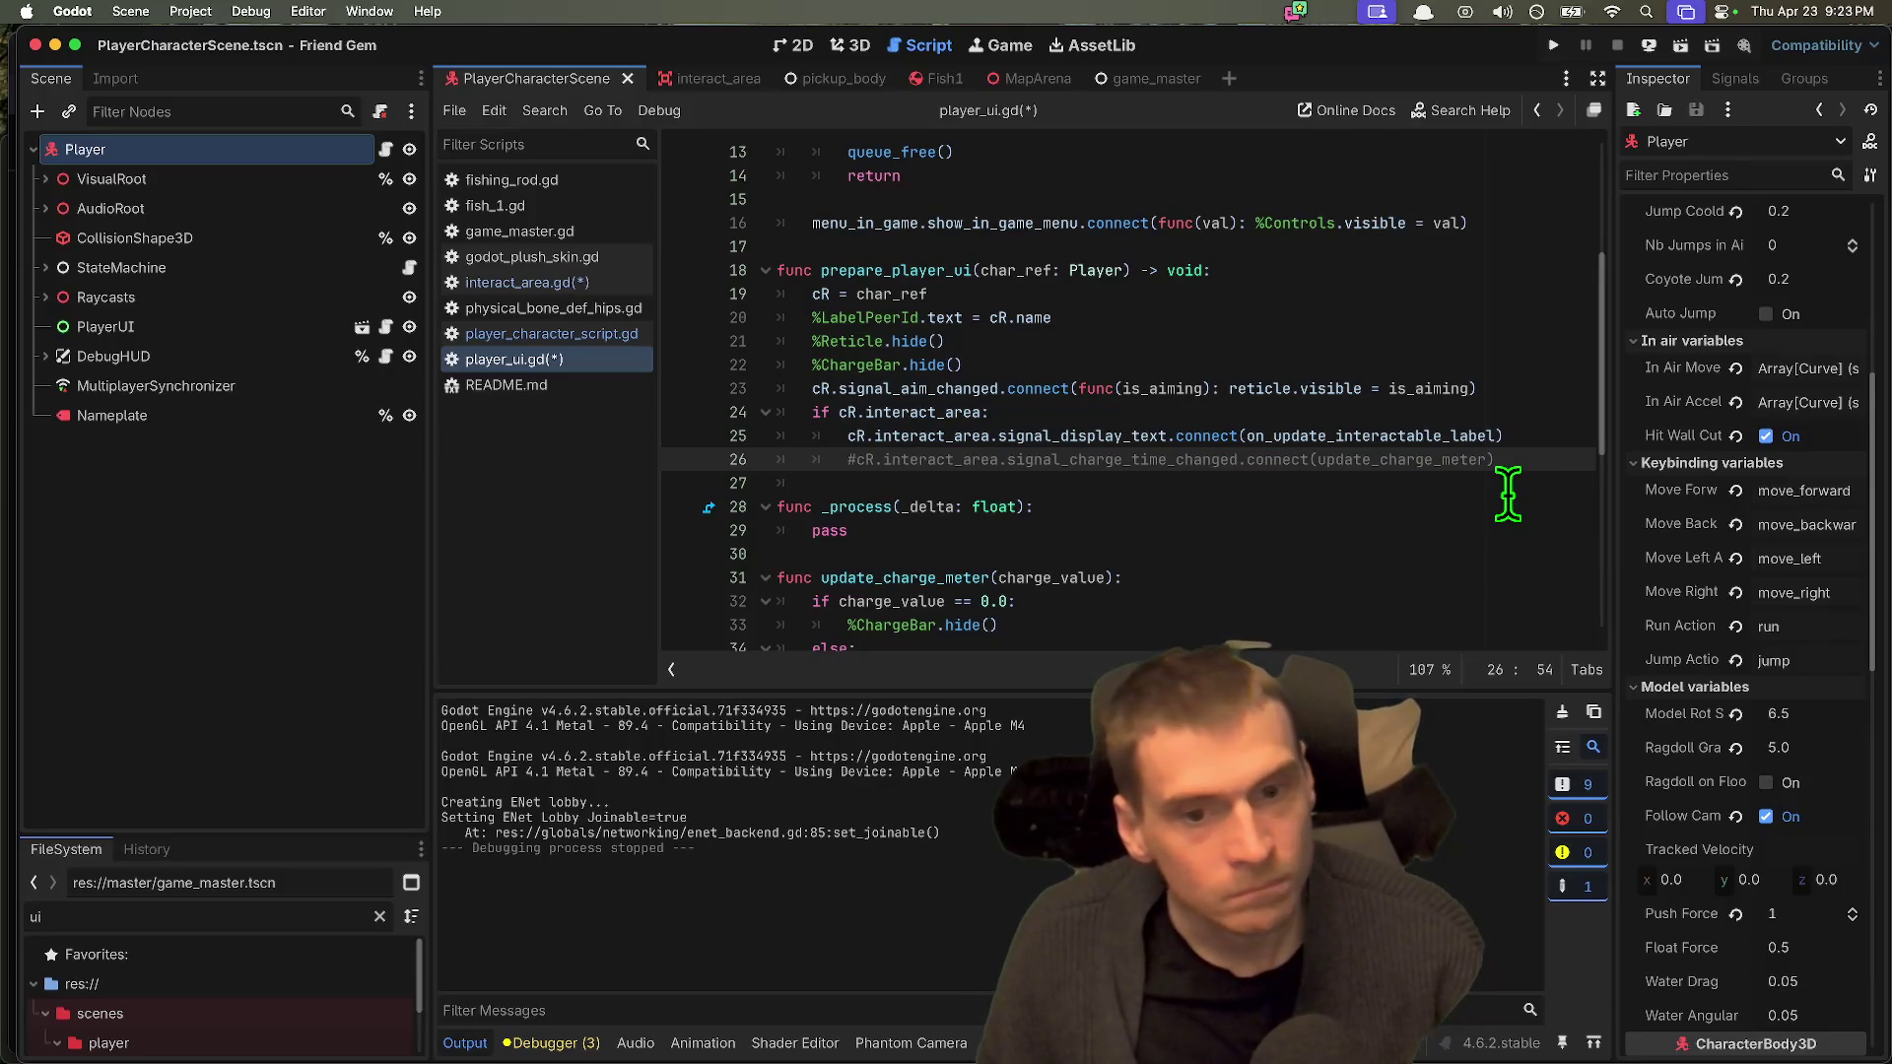
Step: Save player_ui.gd, run the game and host a game session
key("super+b")
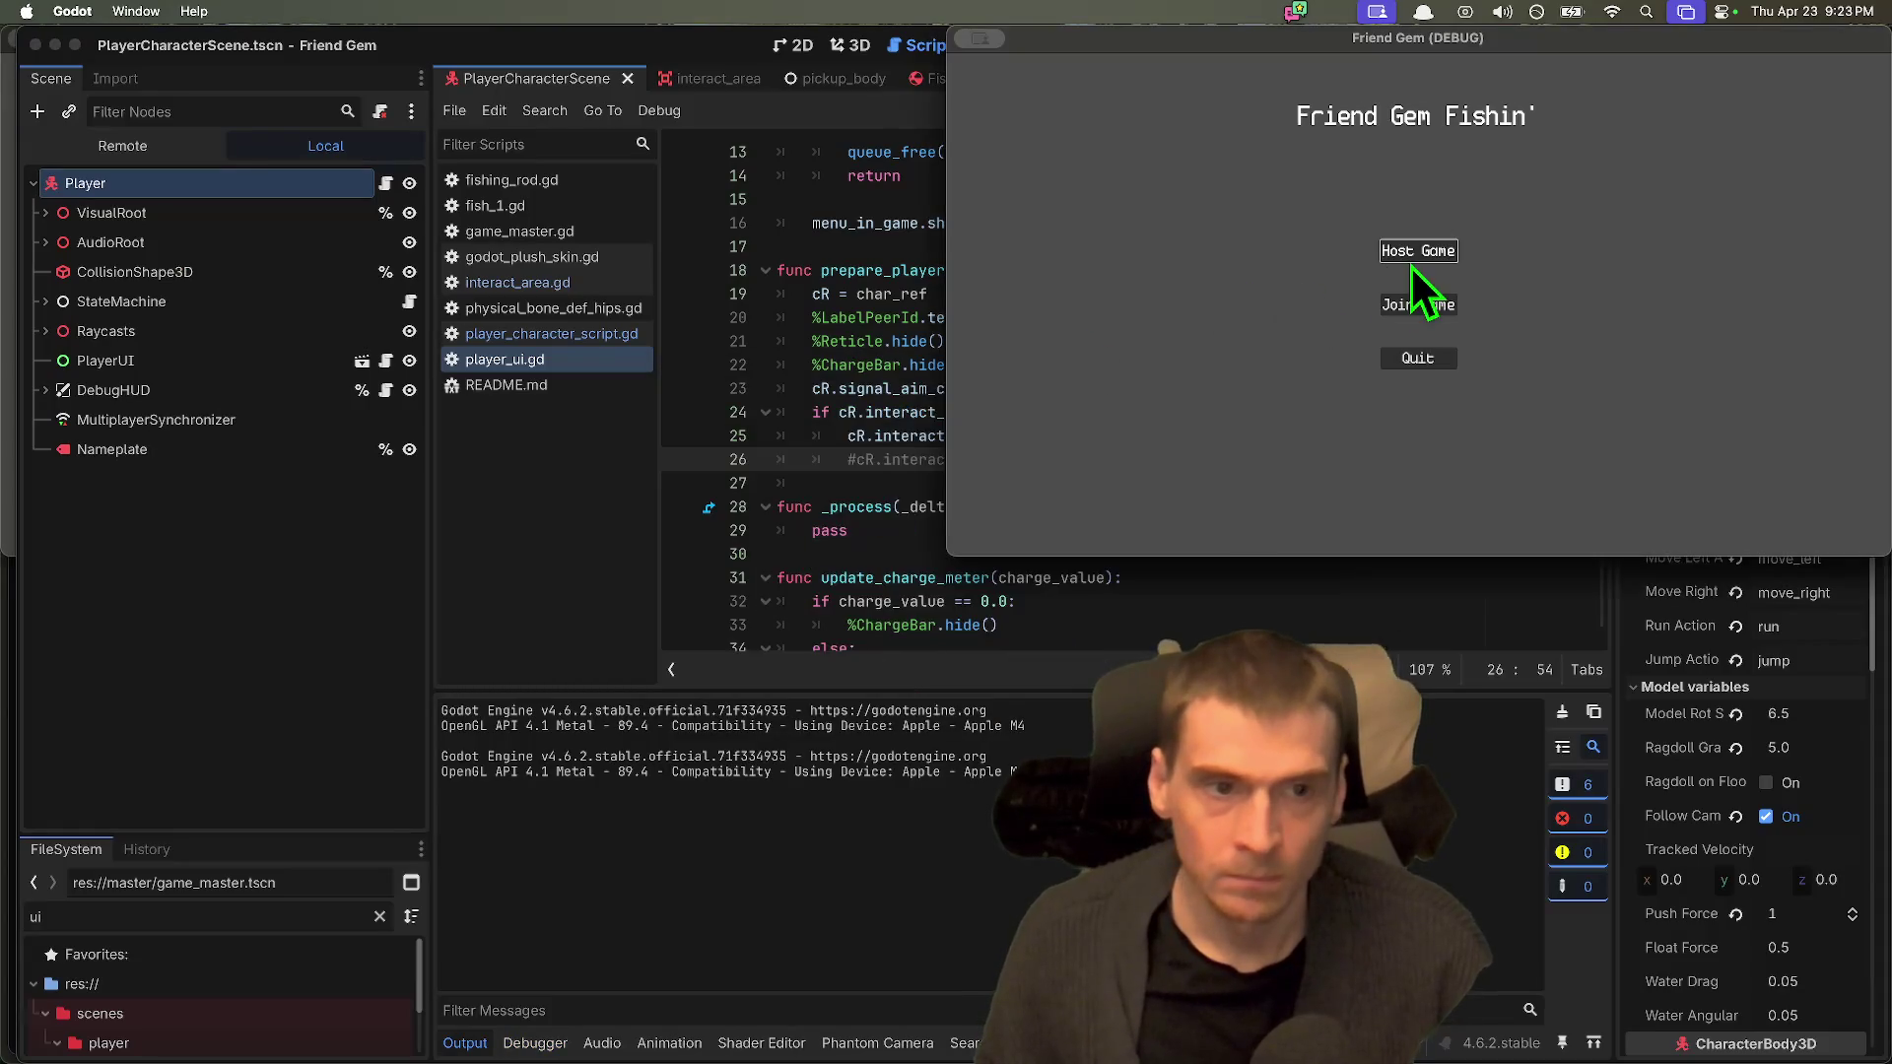
left_click(1413, 258)
left_click(1346, 434)
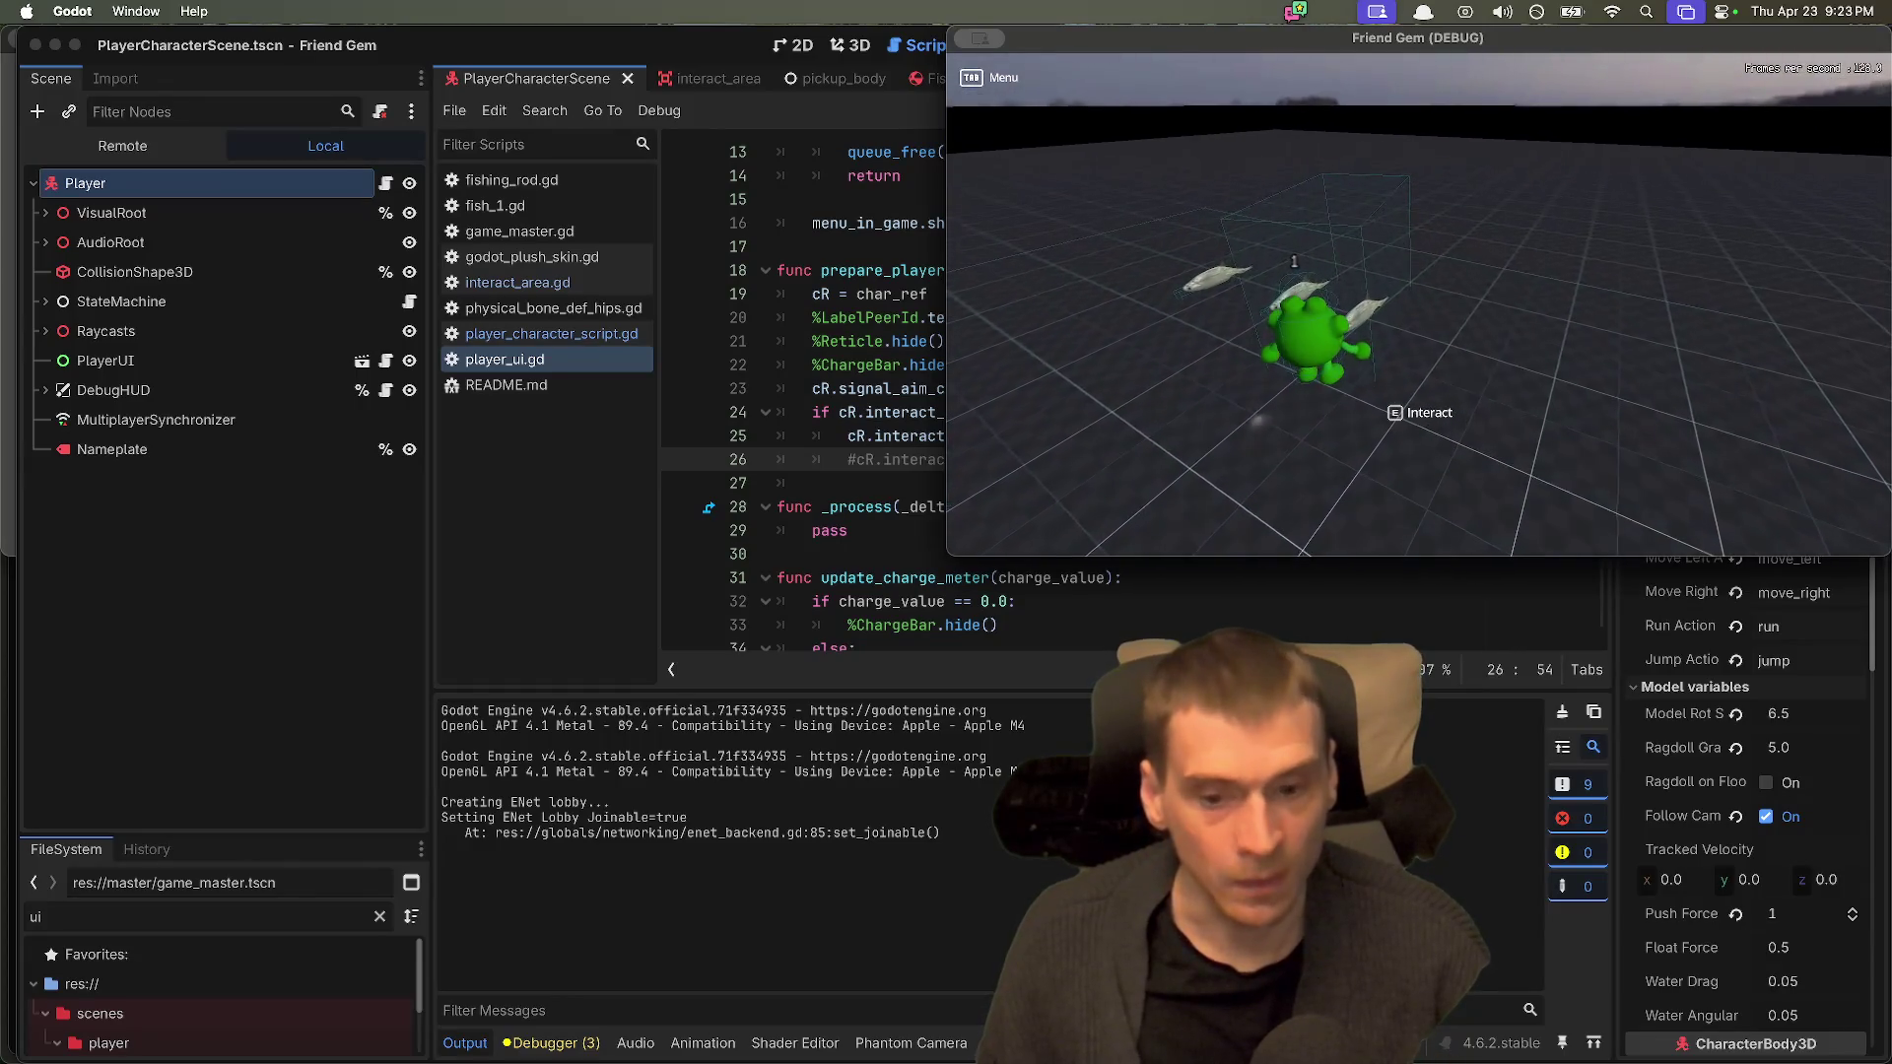
Step: Check the second game window, then return to the editor and open the Fish1 scene
key("super+Tab")
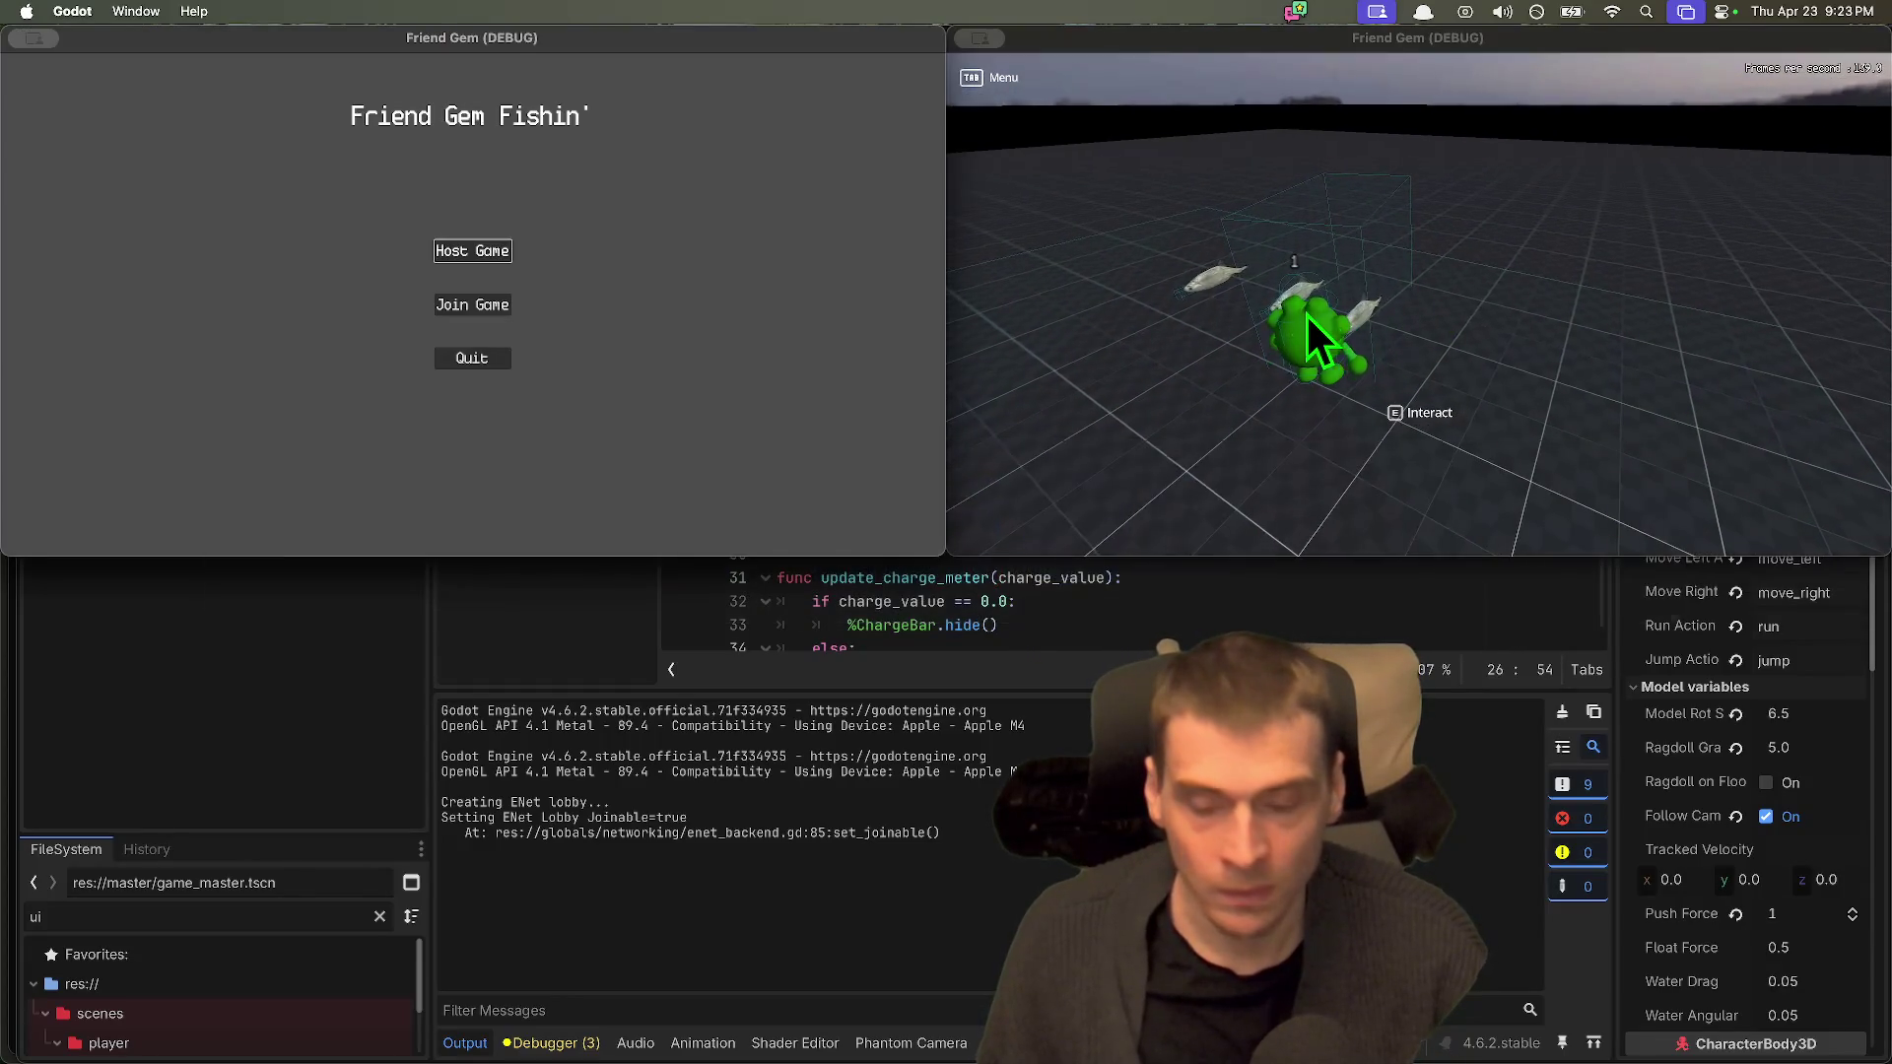
key("super+Tab")
key("super+Tab")
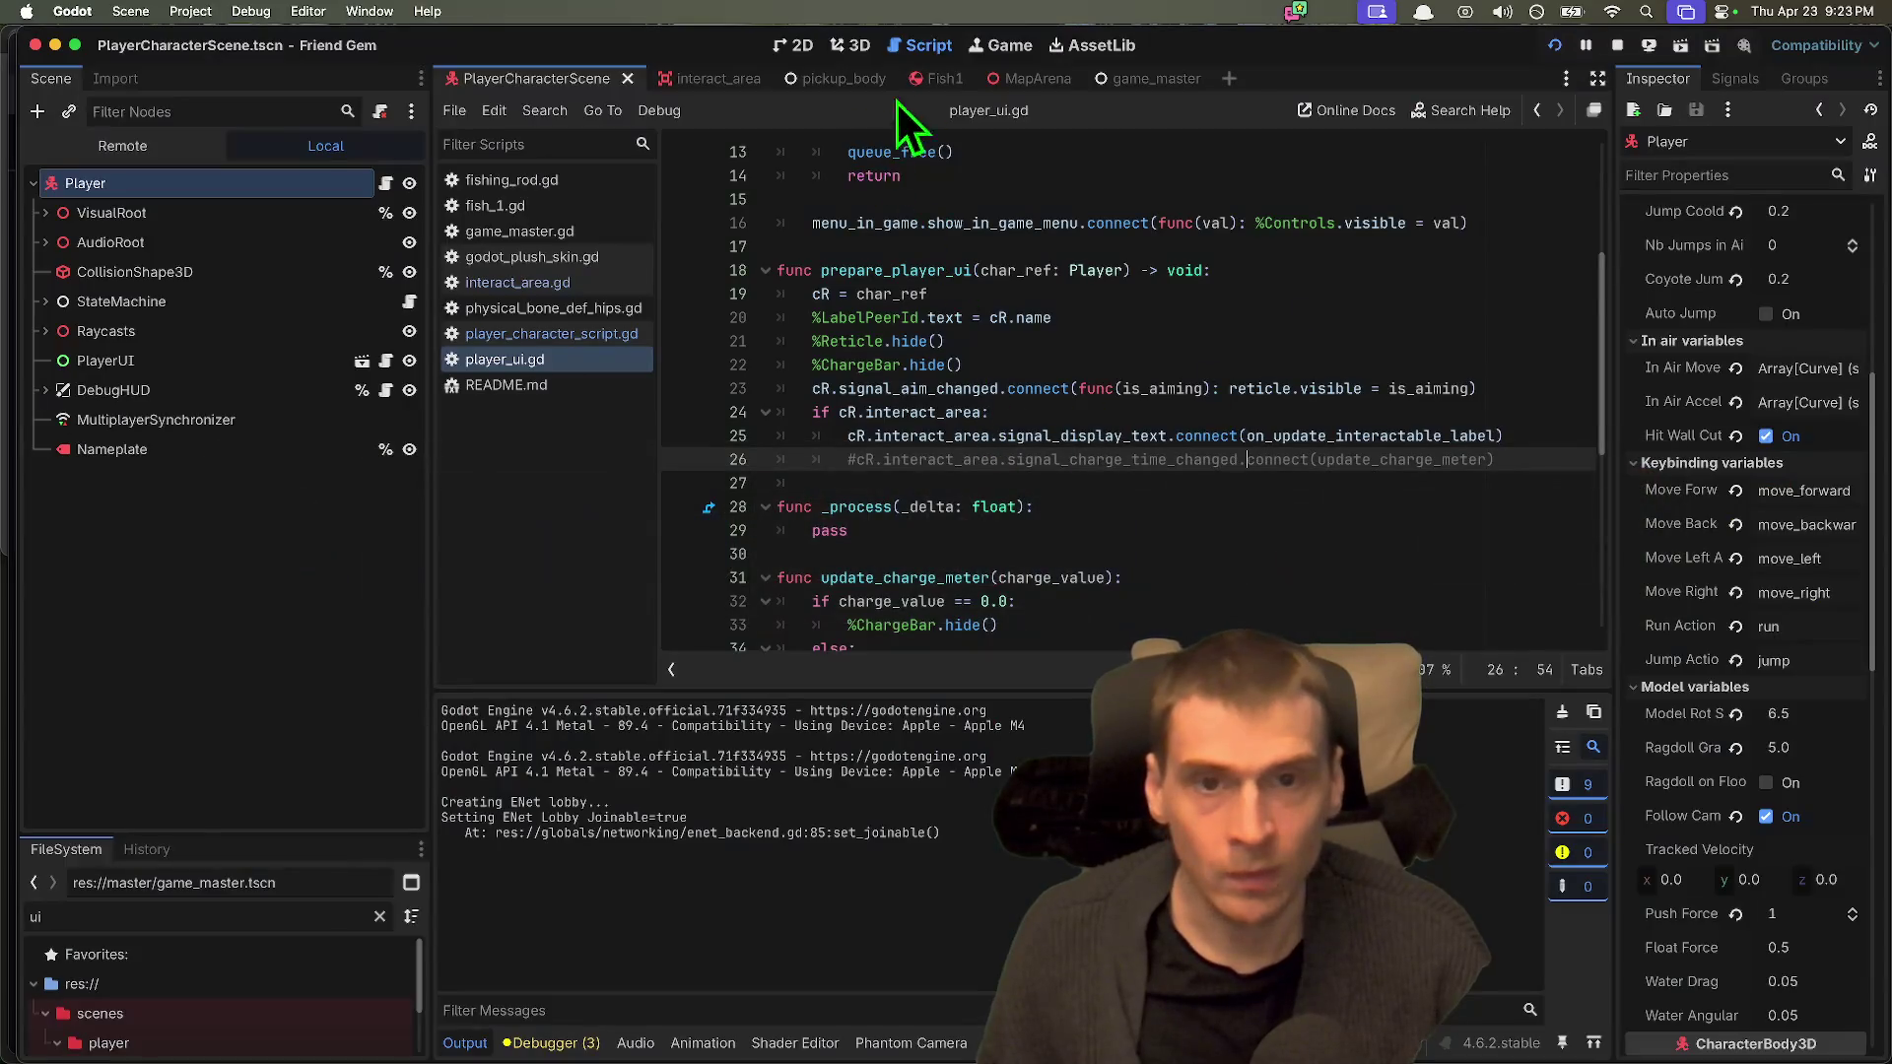
left_click(926, 79)
Step: Add a print(args) line inside fish_1.gd's interact function, above pass
left_click(1341, 436)
key("Up")
key("End")
key("Return")
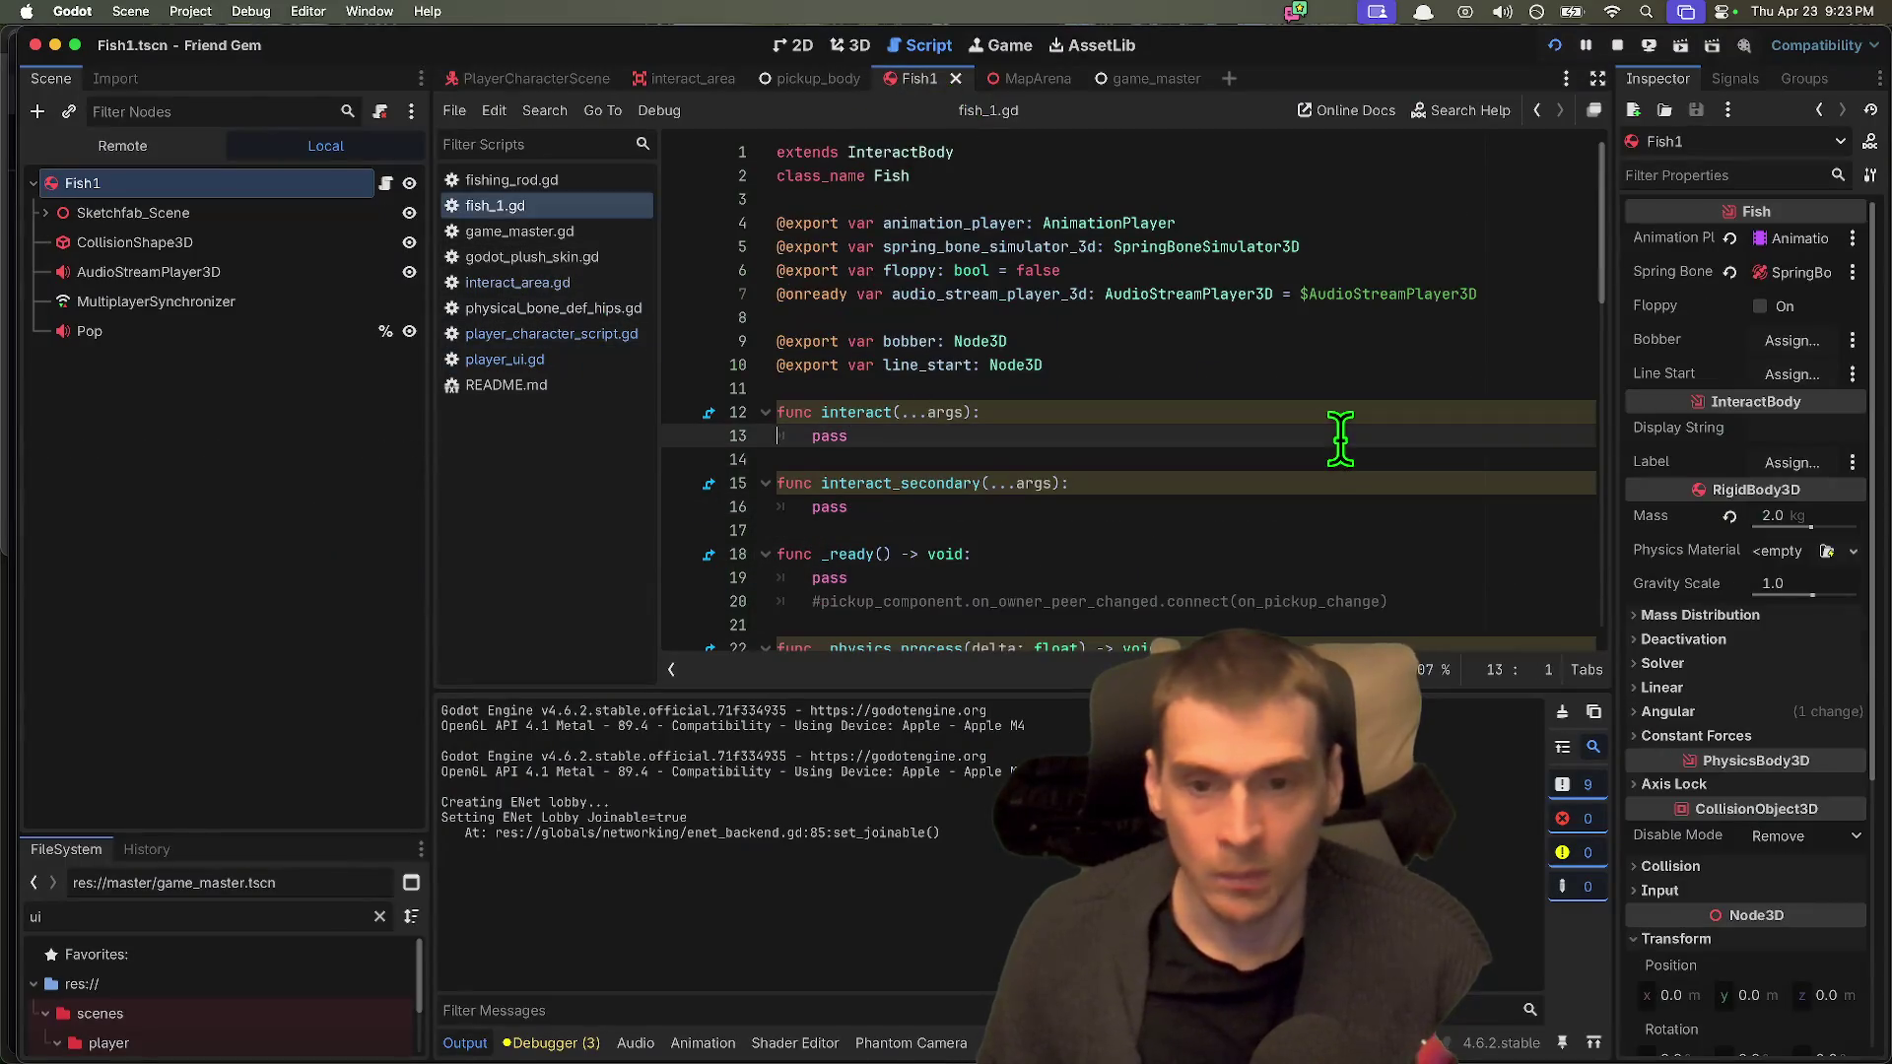
type("print")
type("('")
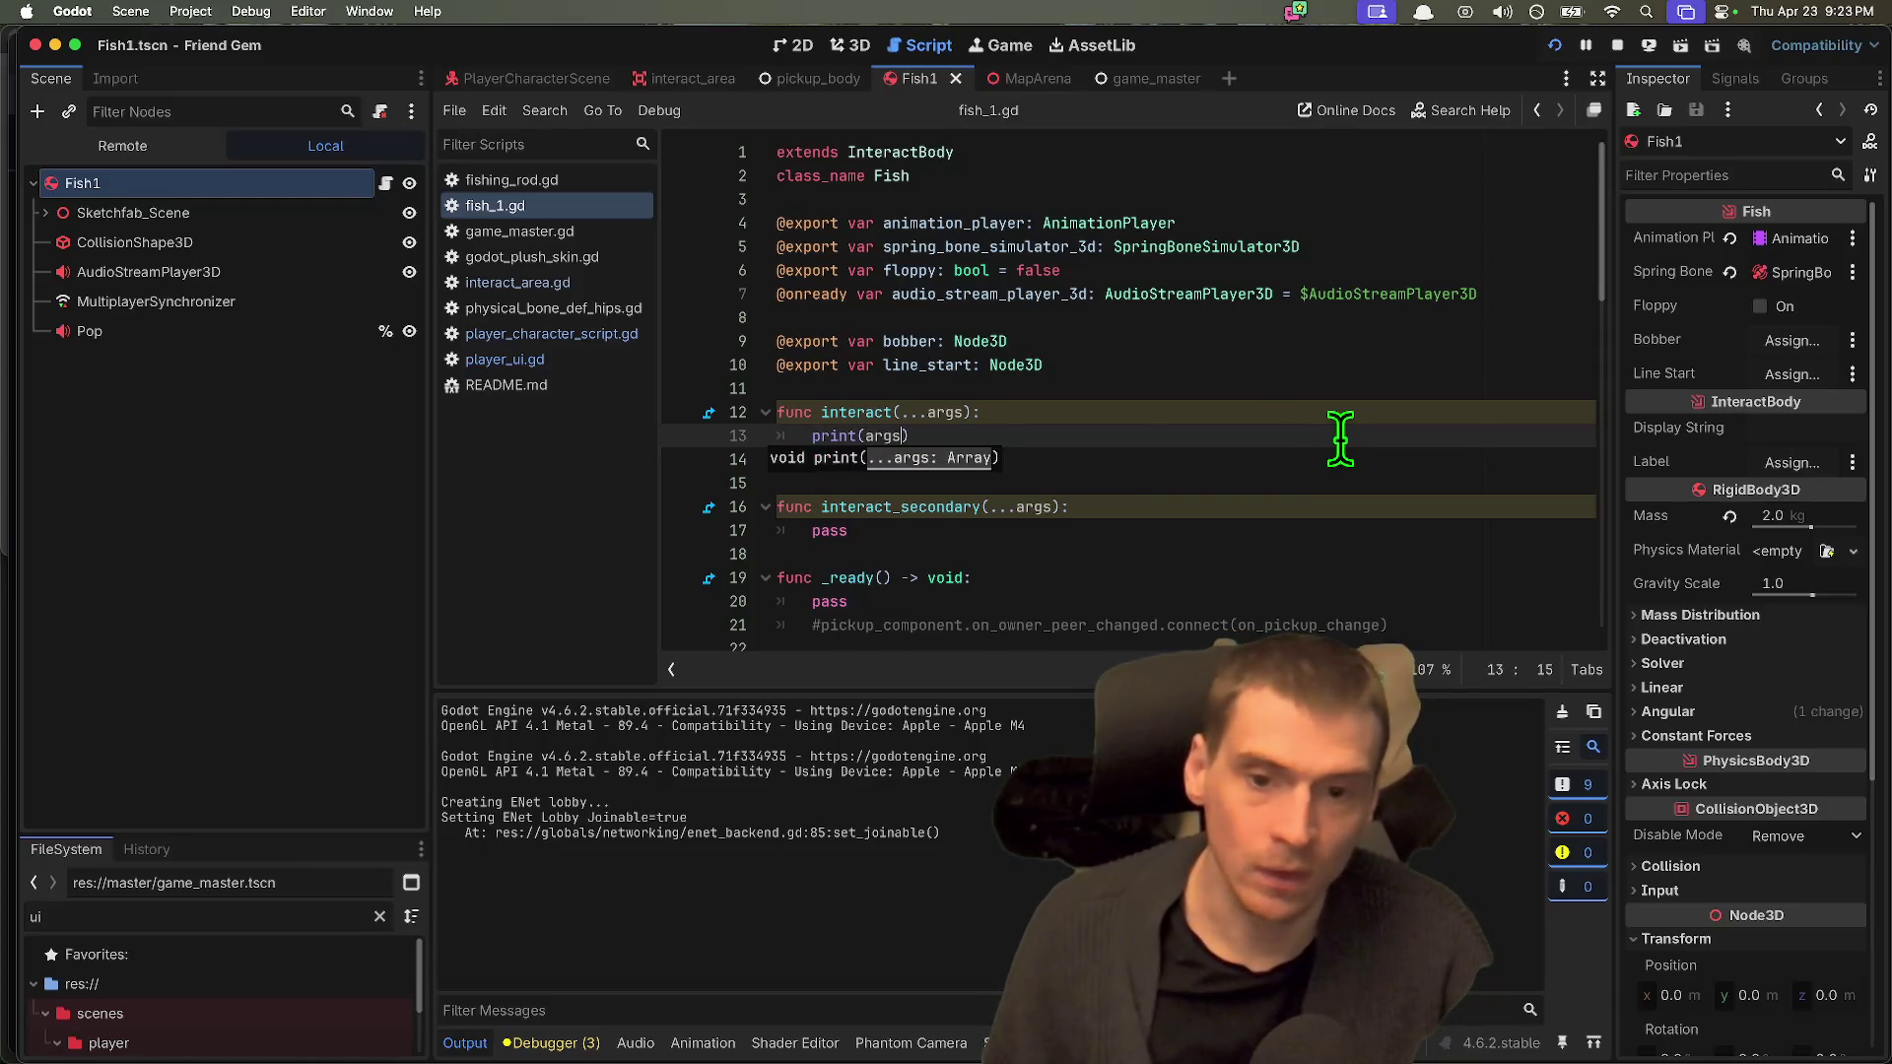
Step: Save and run the game, check its windows, then return to the editor
key("super+b")
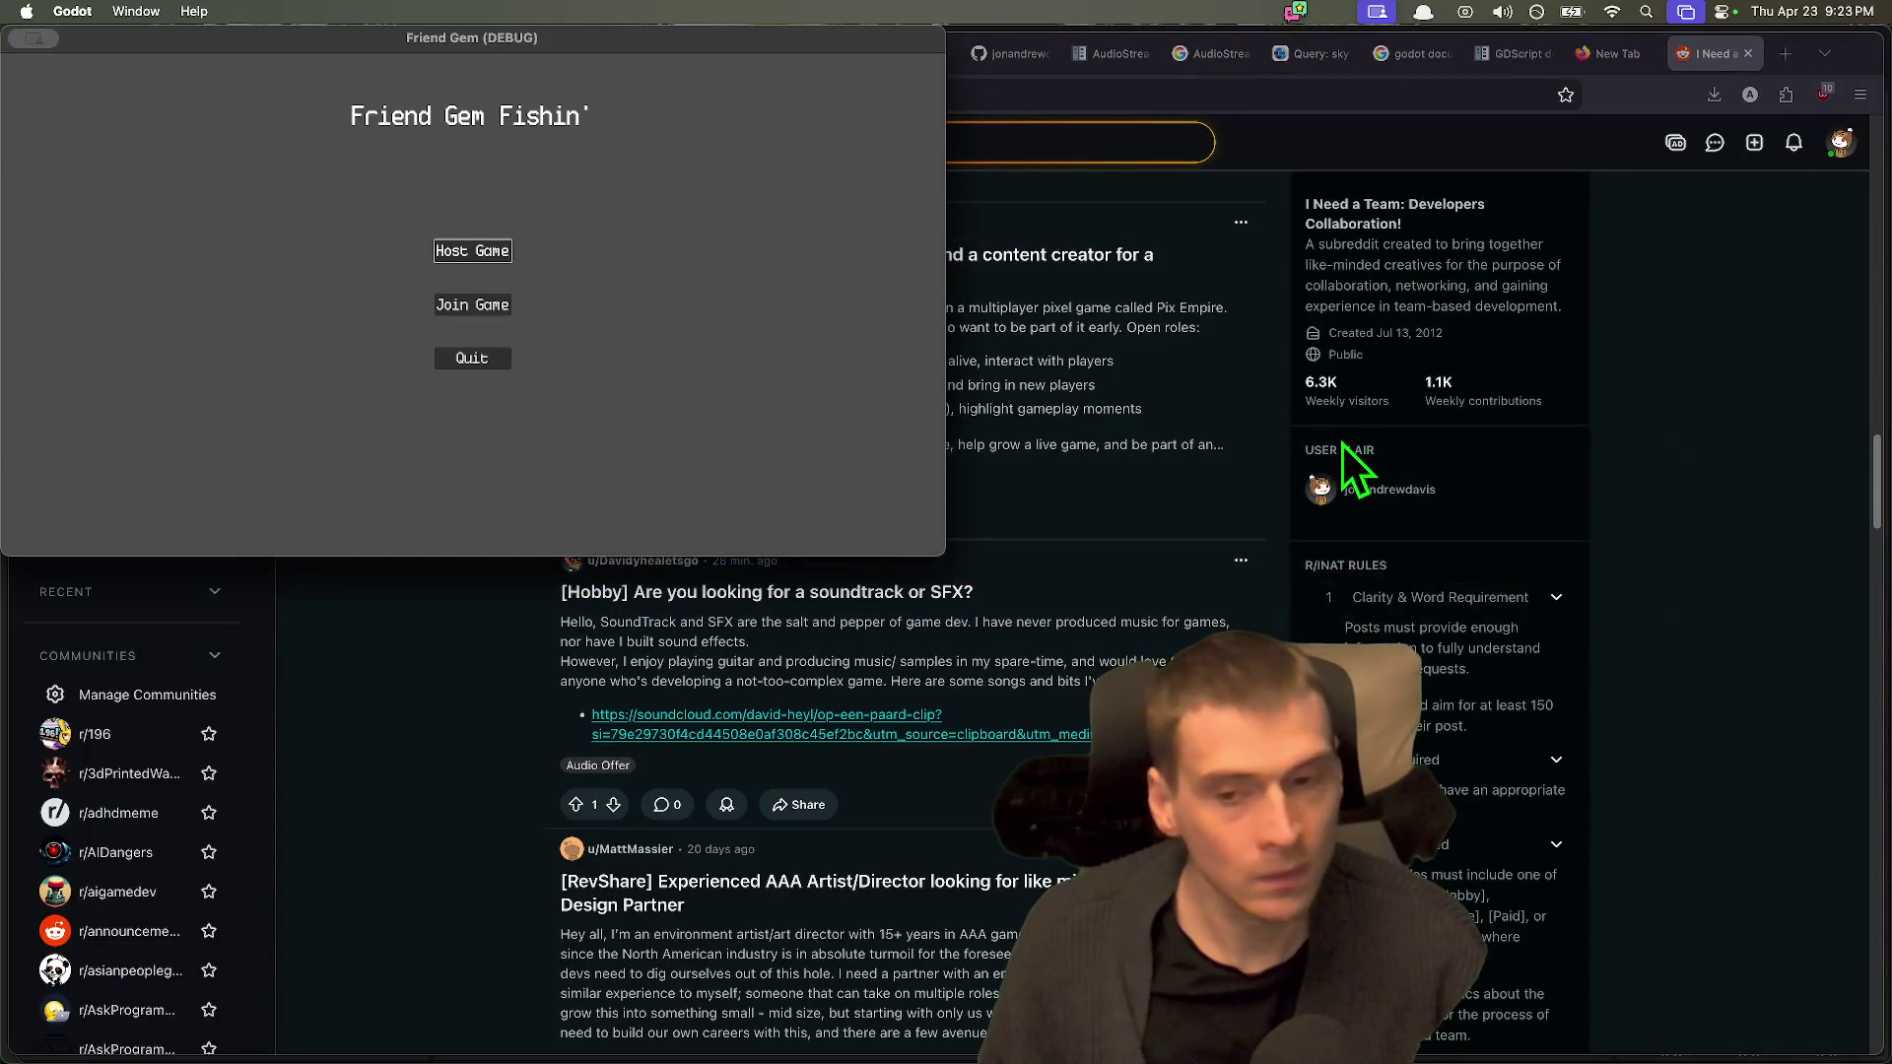
key("super+Tab")
key("super+Tab")
key("super+Tab")
key("super+Tab")
key("super+shift+Tab")
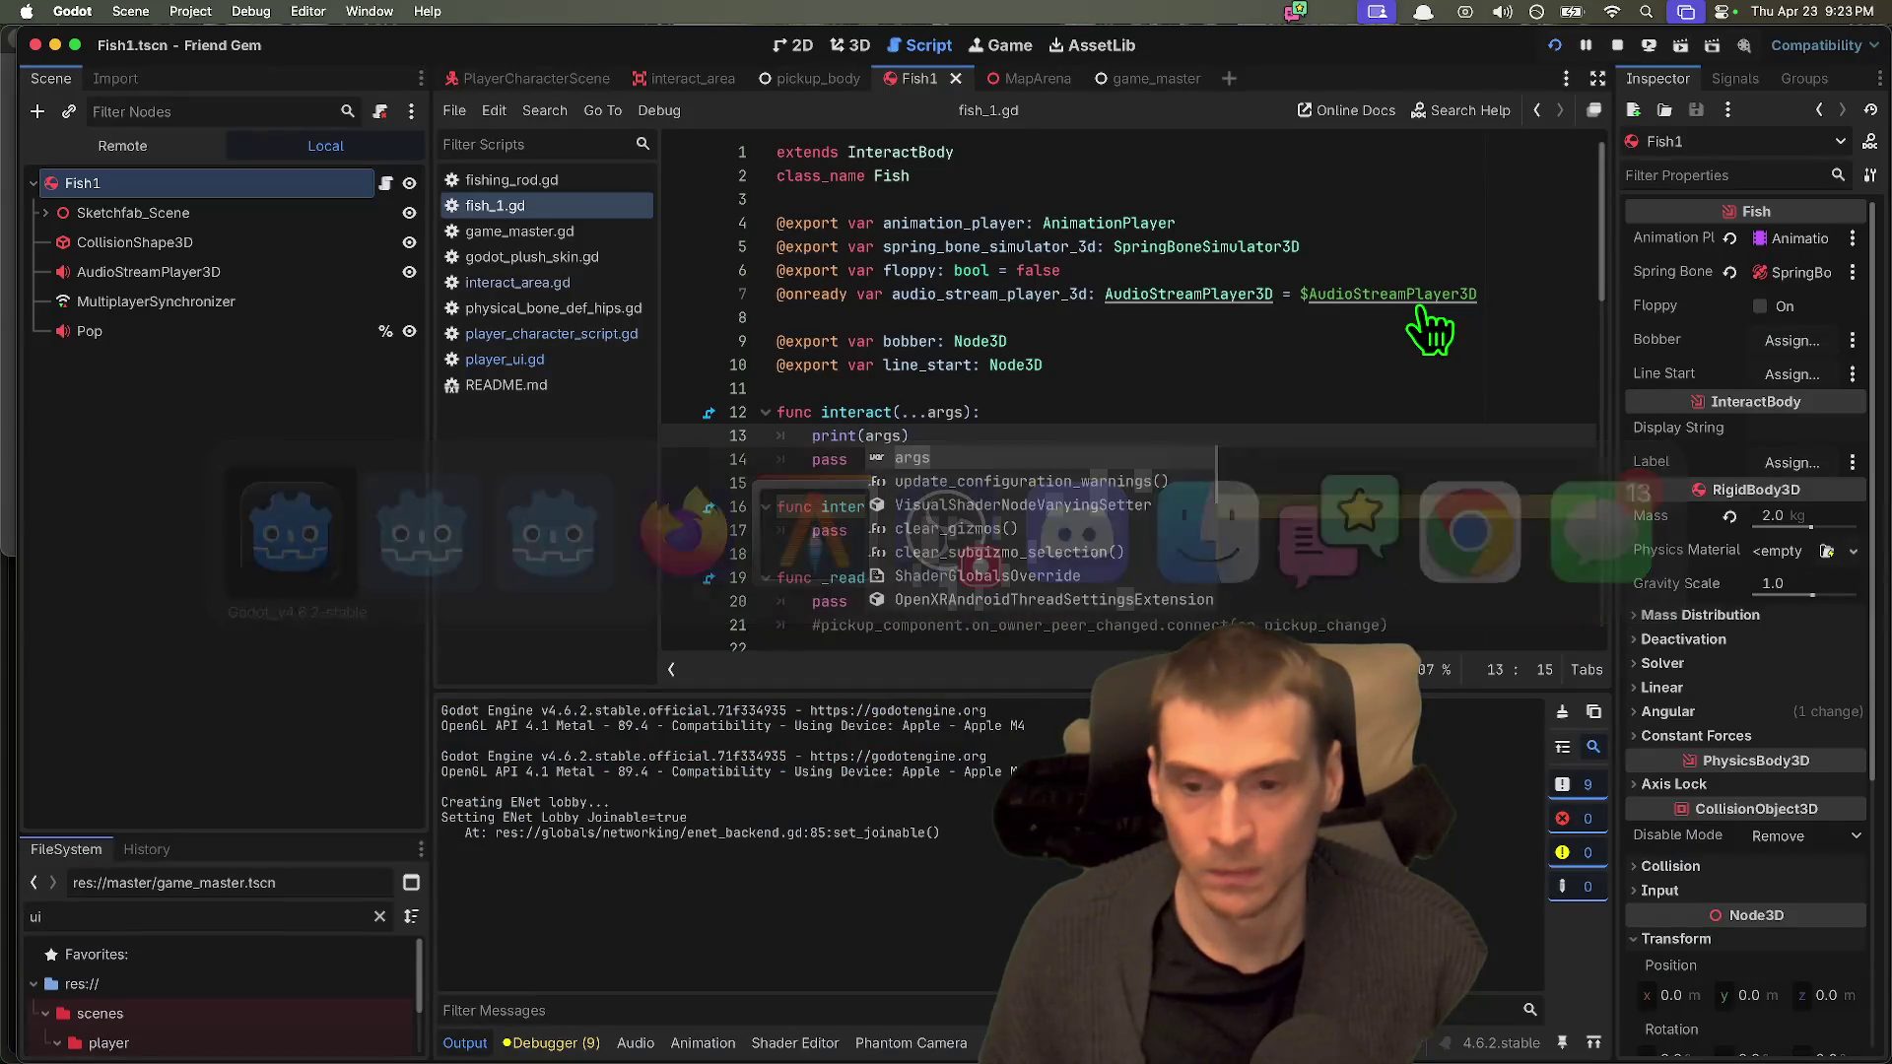
left_click(1289, 430)
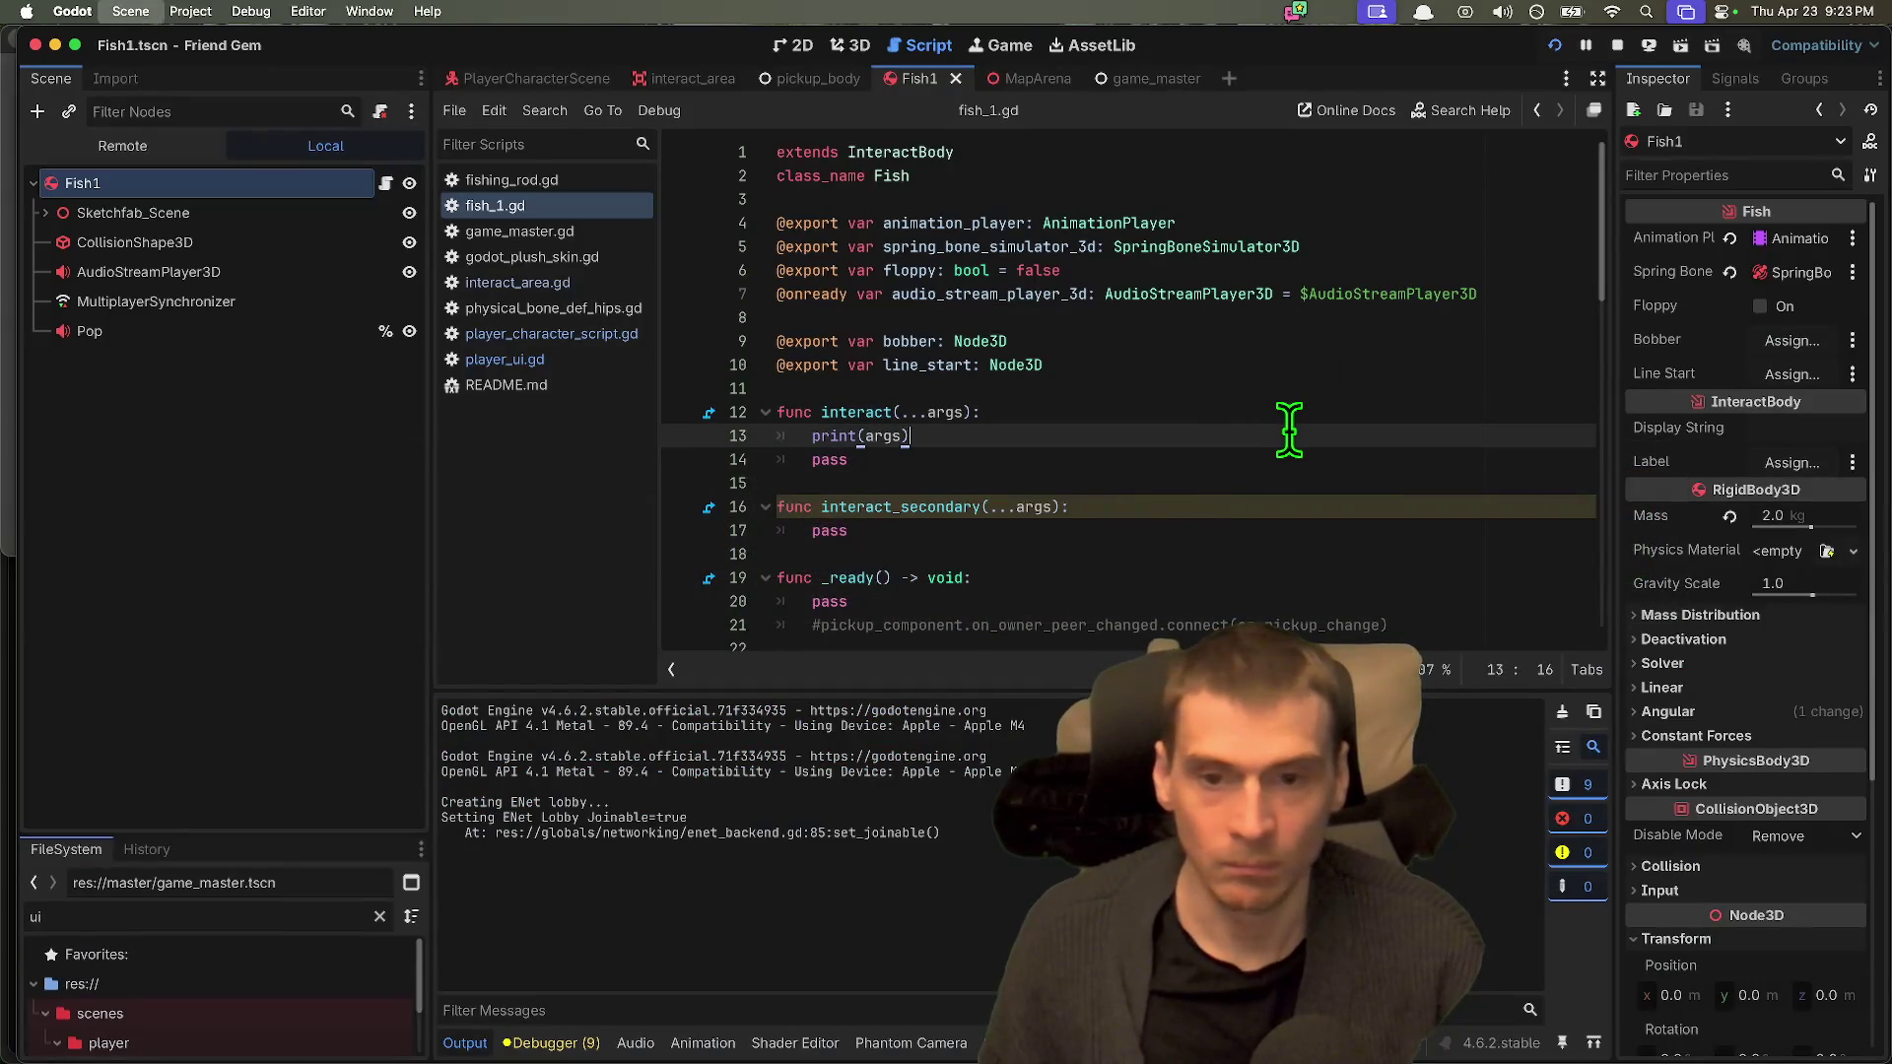
key("super+Tab")
key("s")
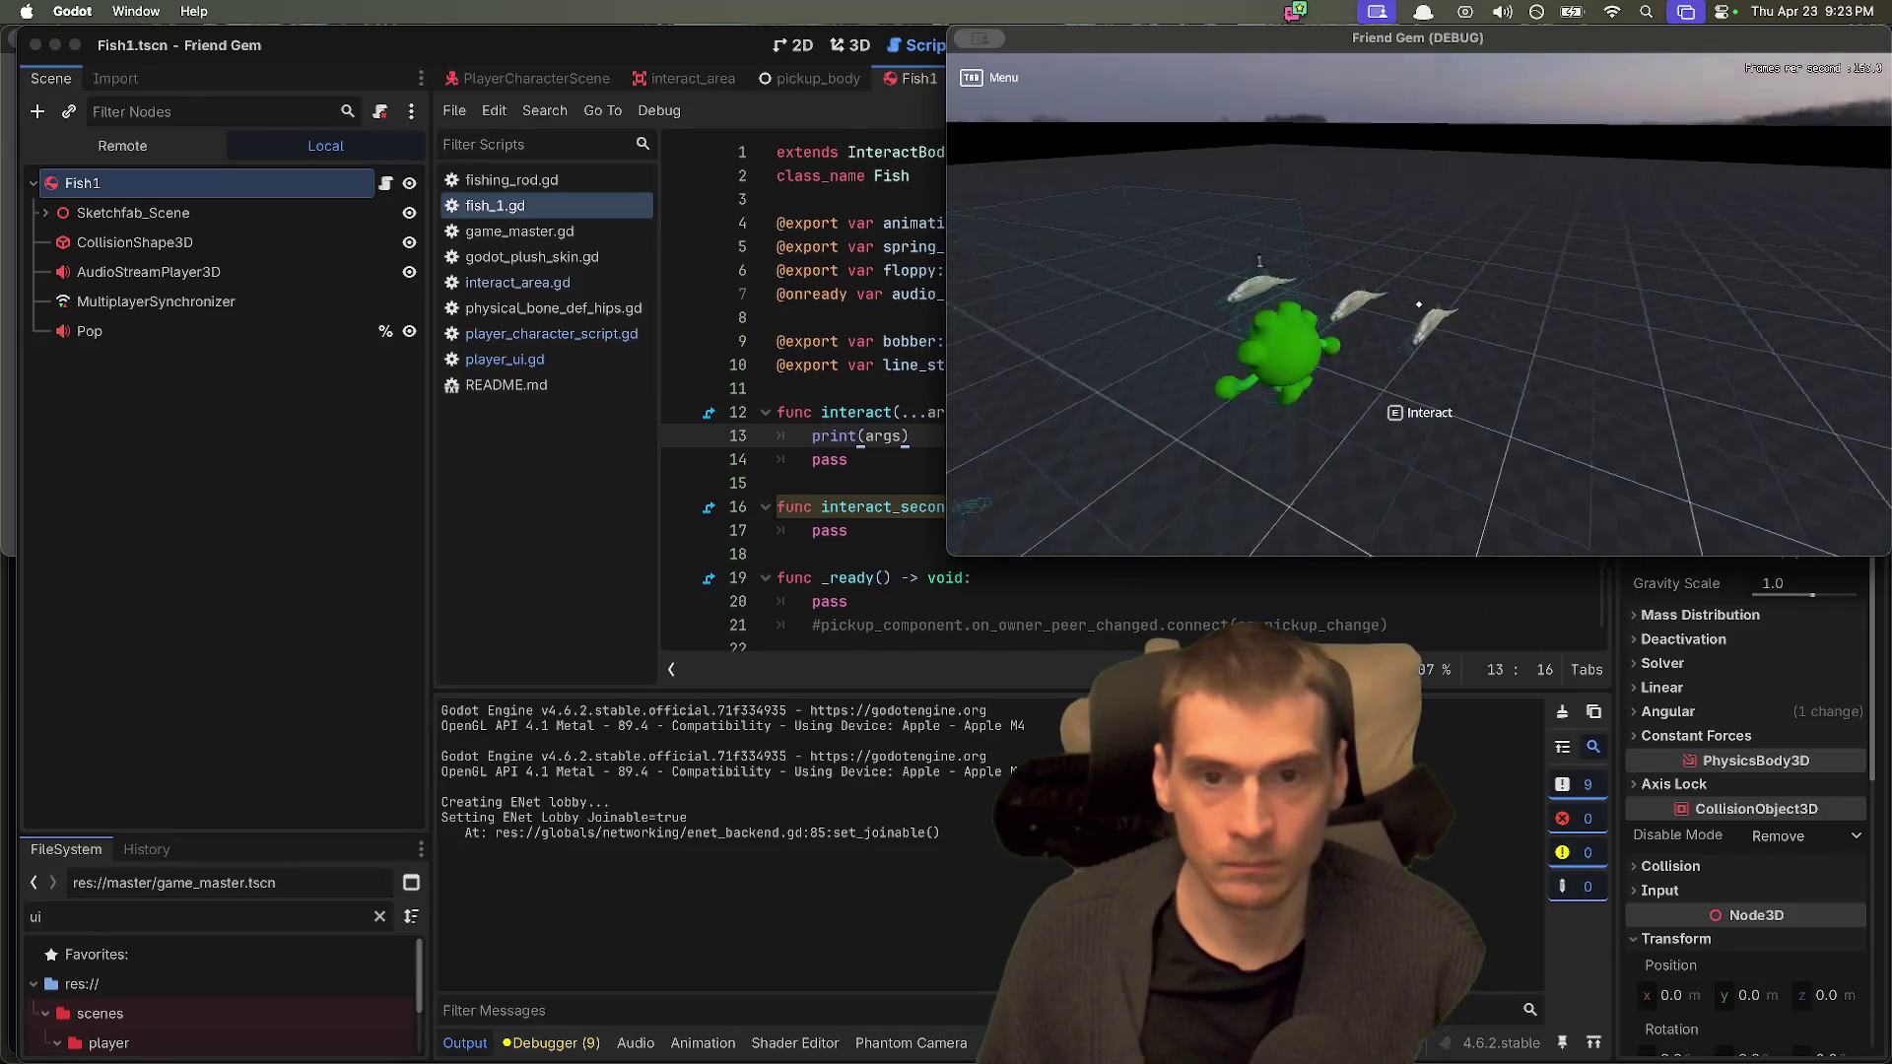
key("s")
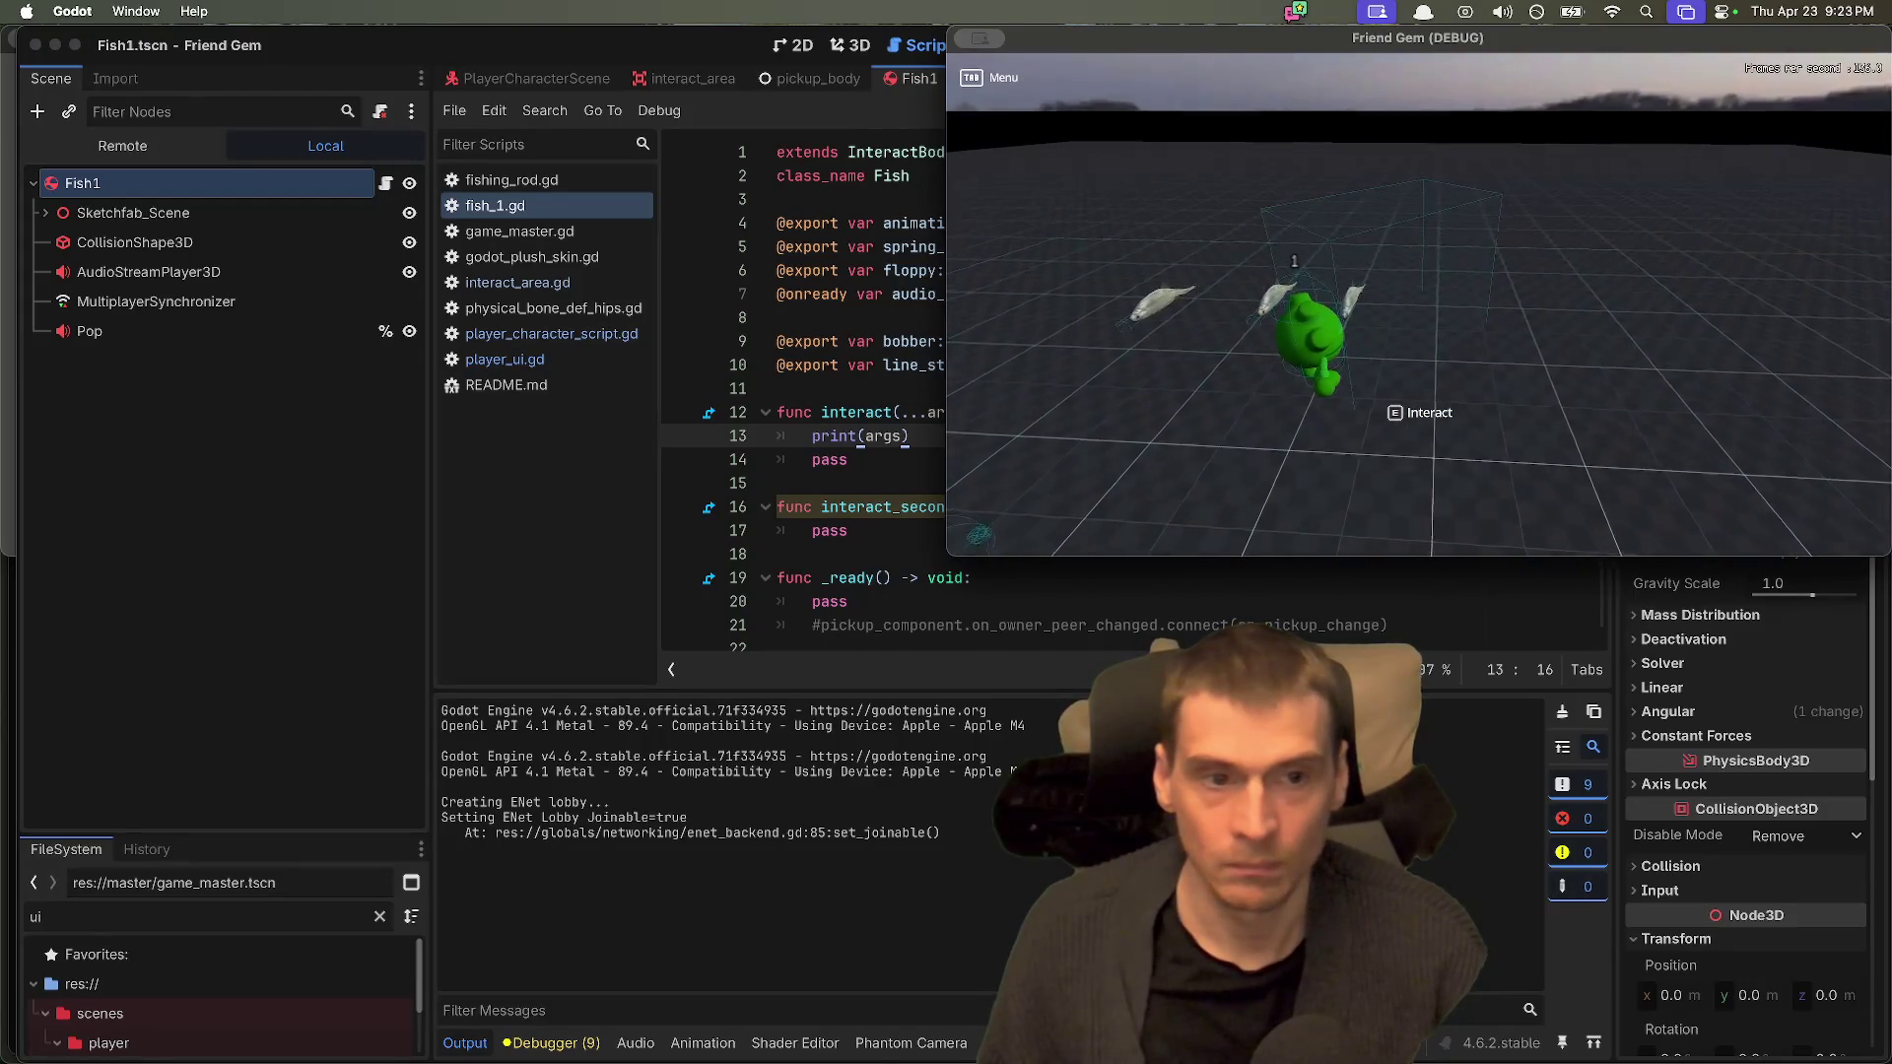
key("w")
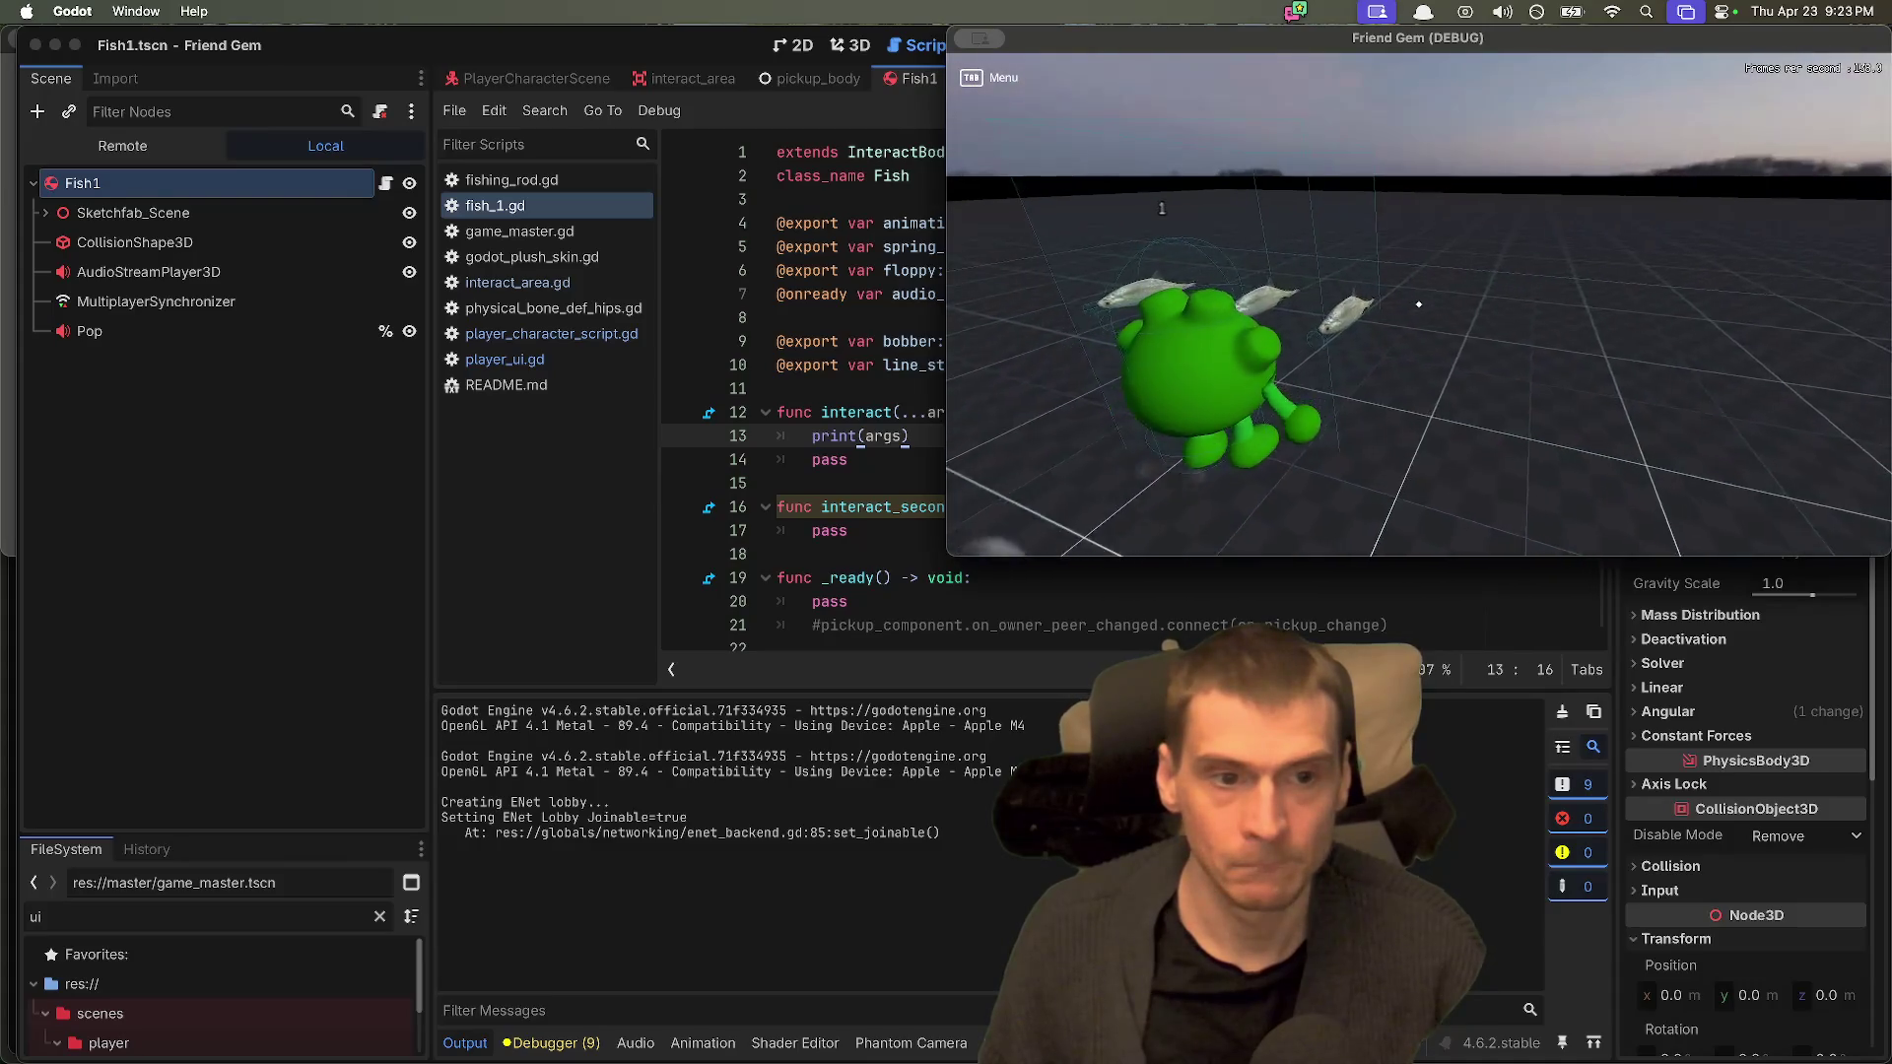
key("w")
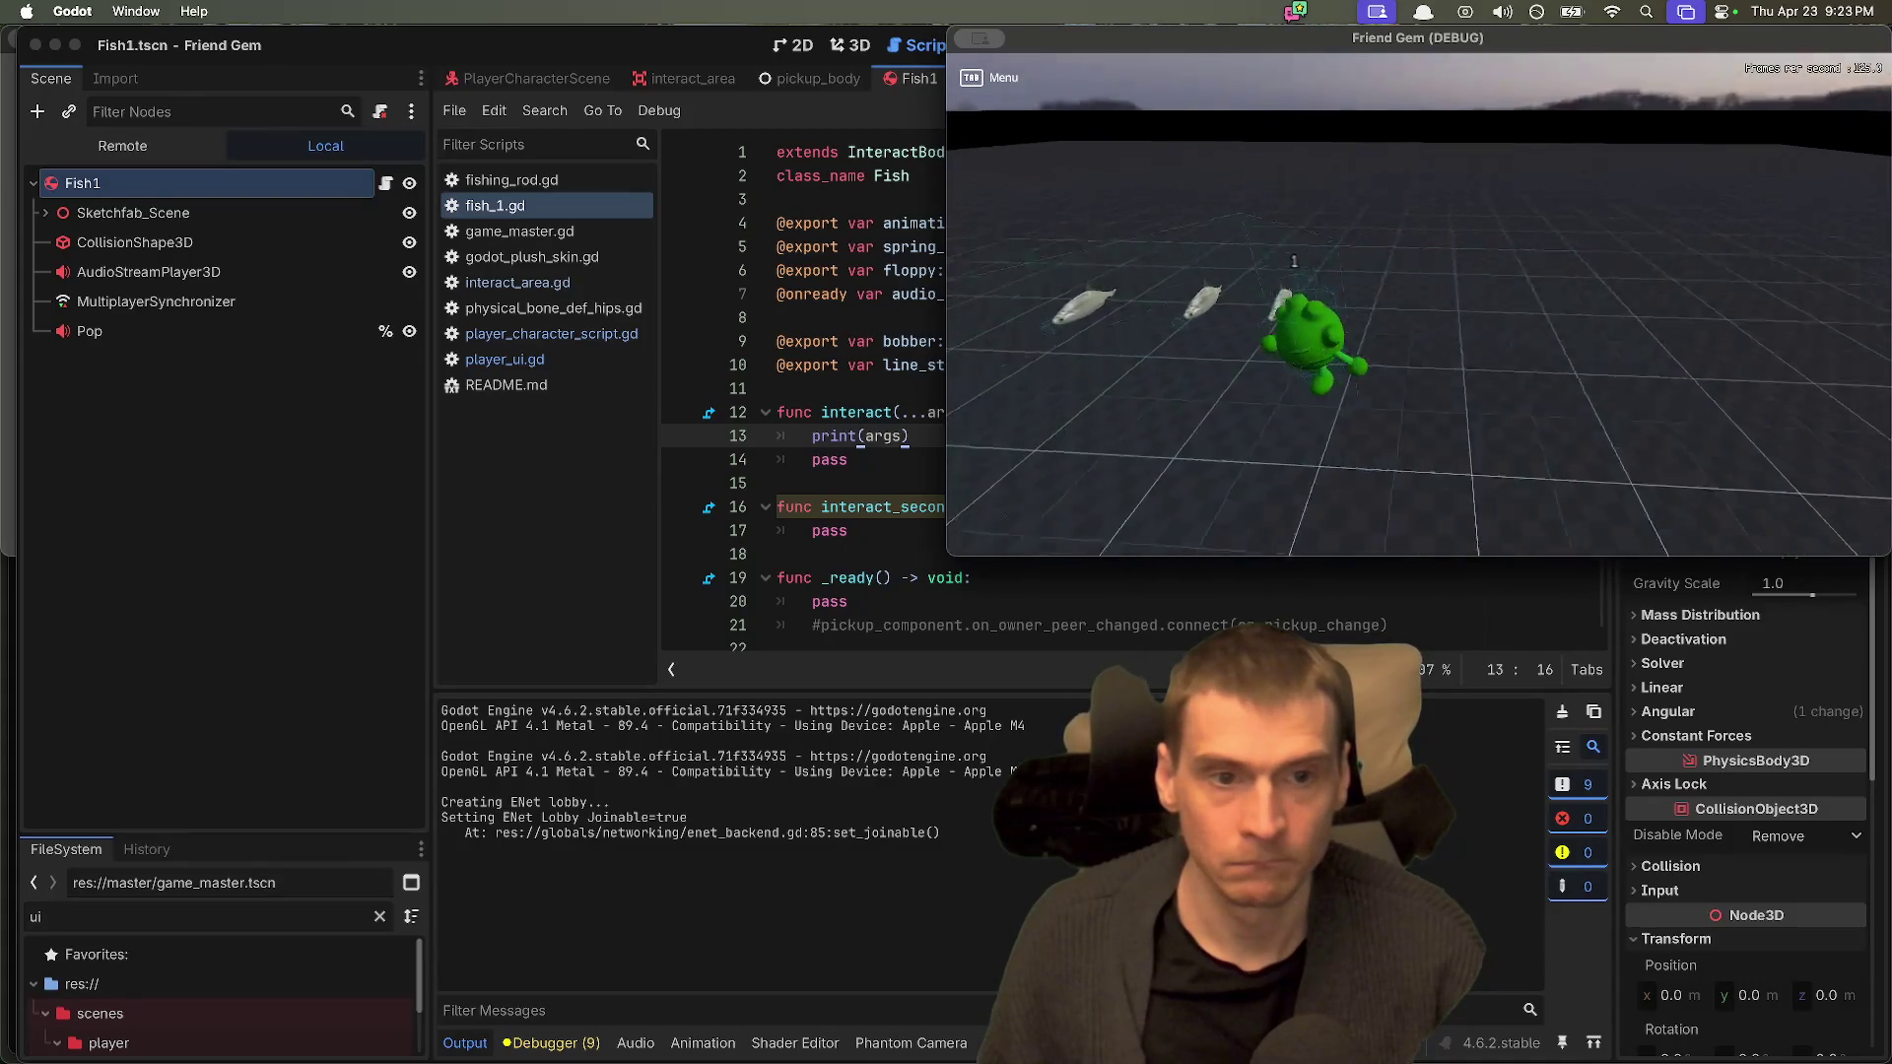
key("s")
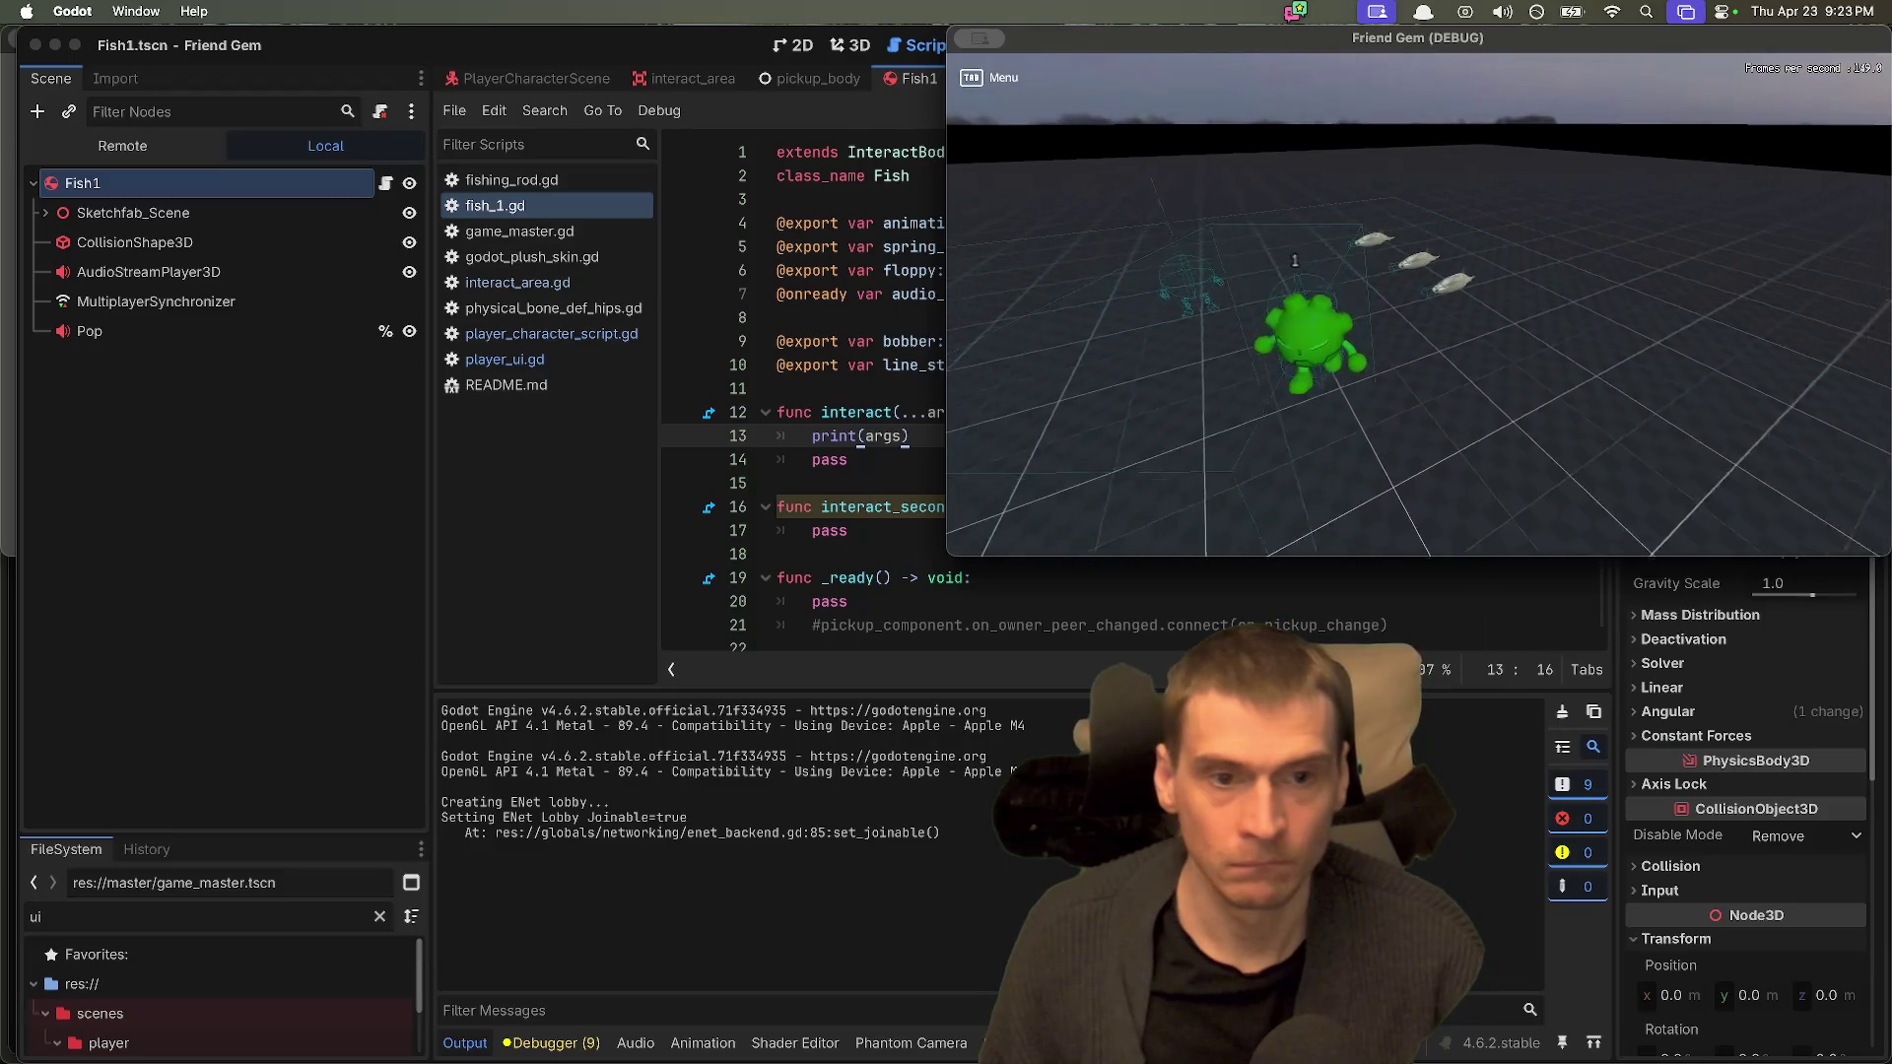
key("w")
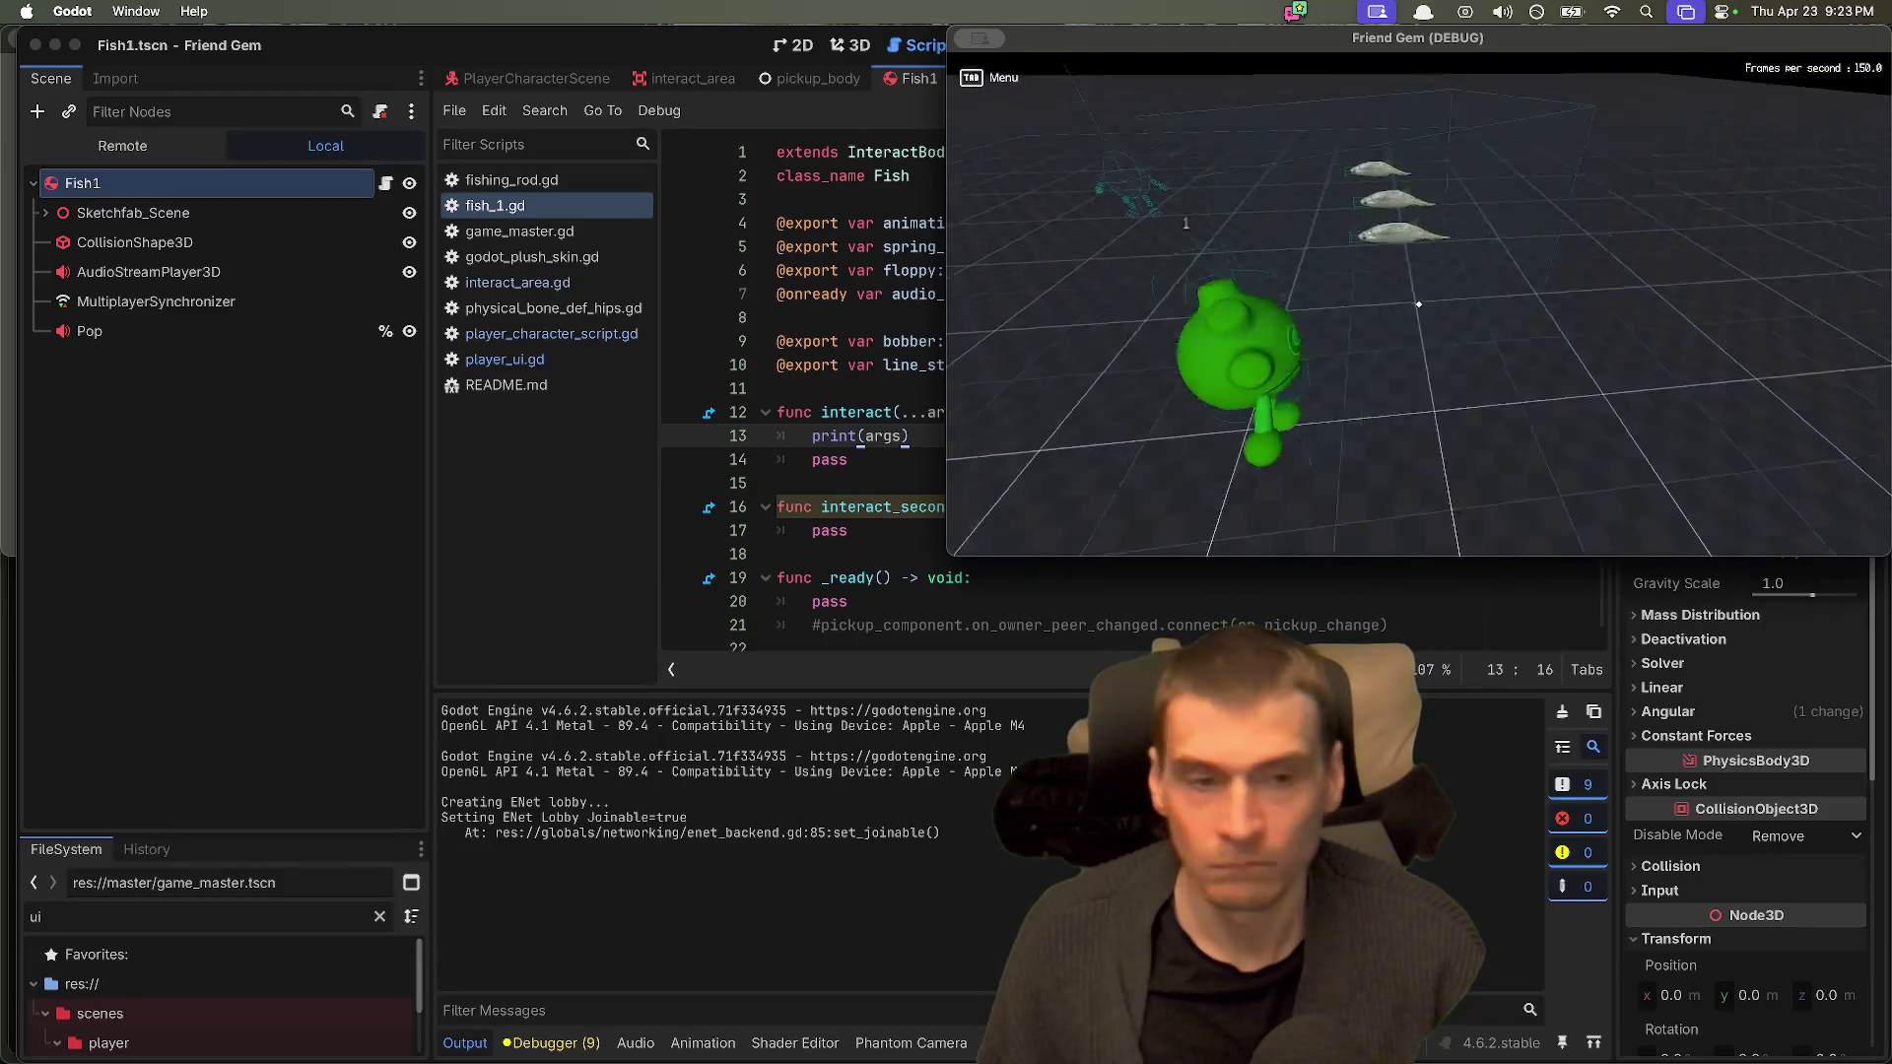
key("w")
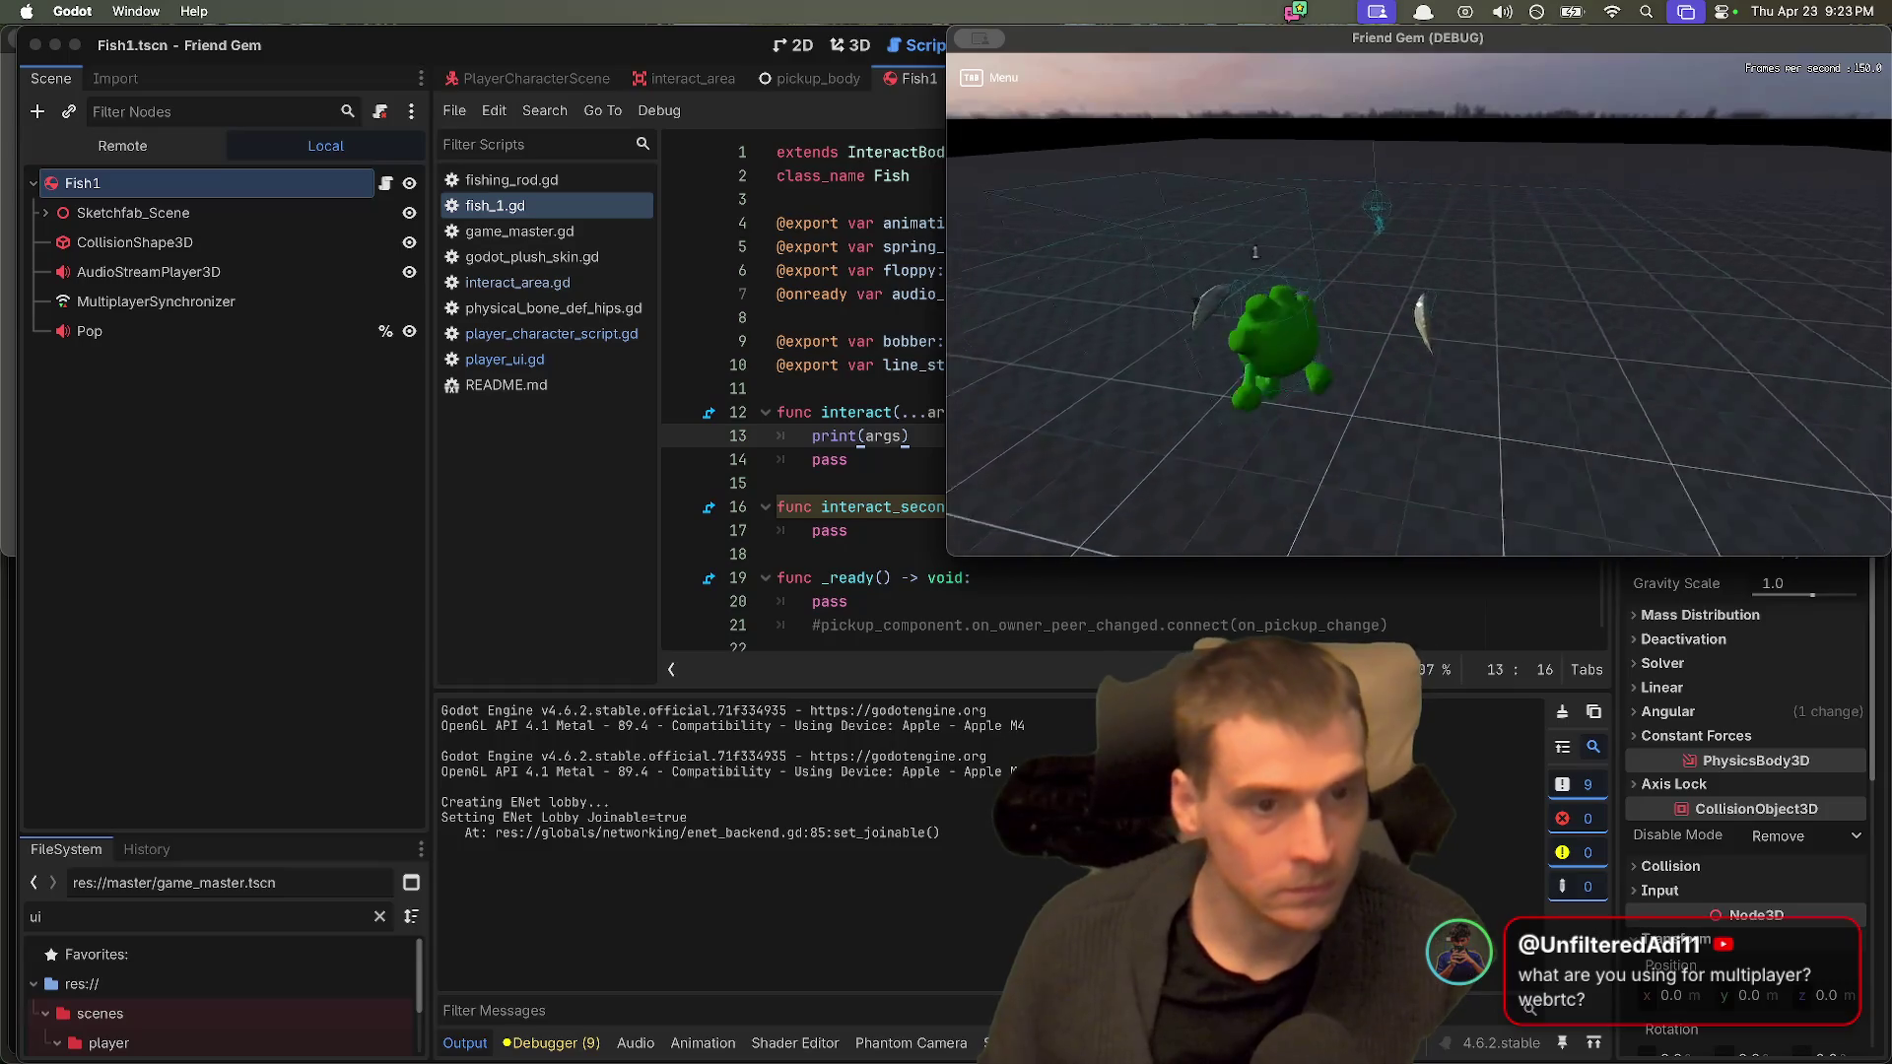
key("w")
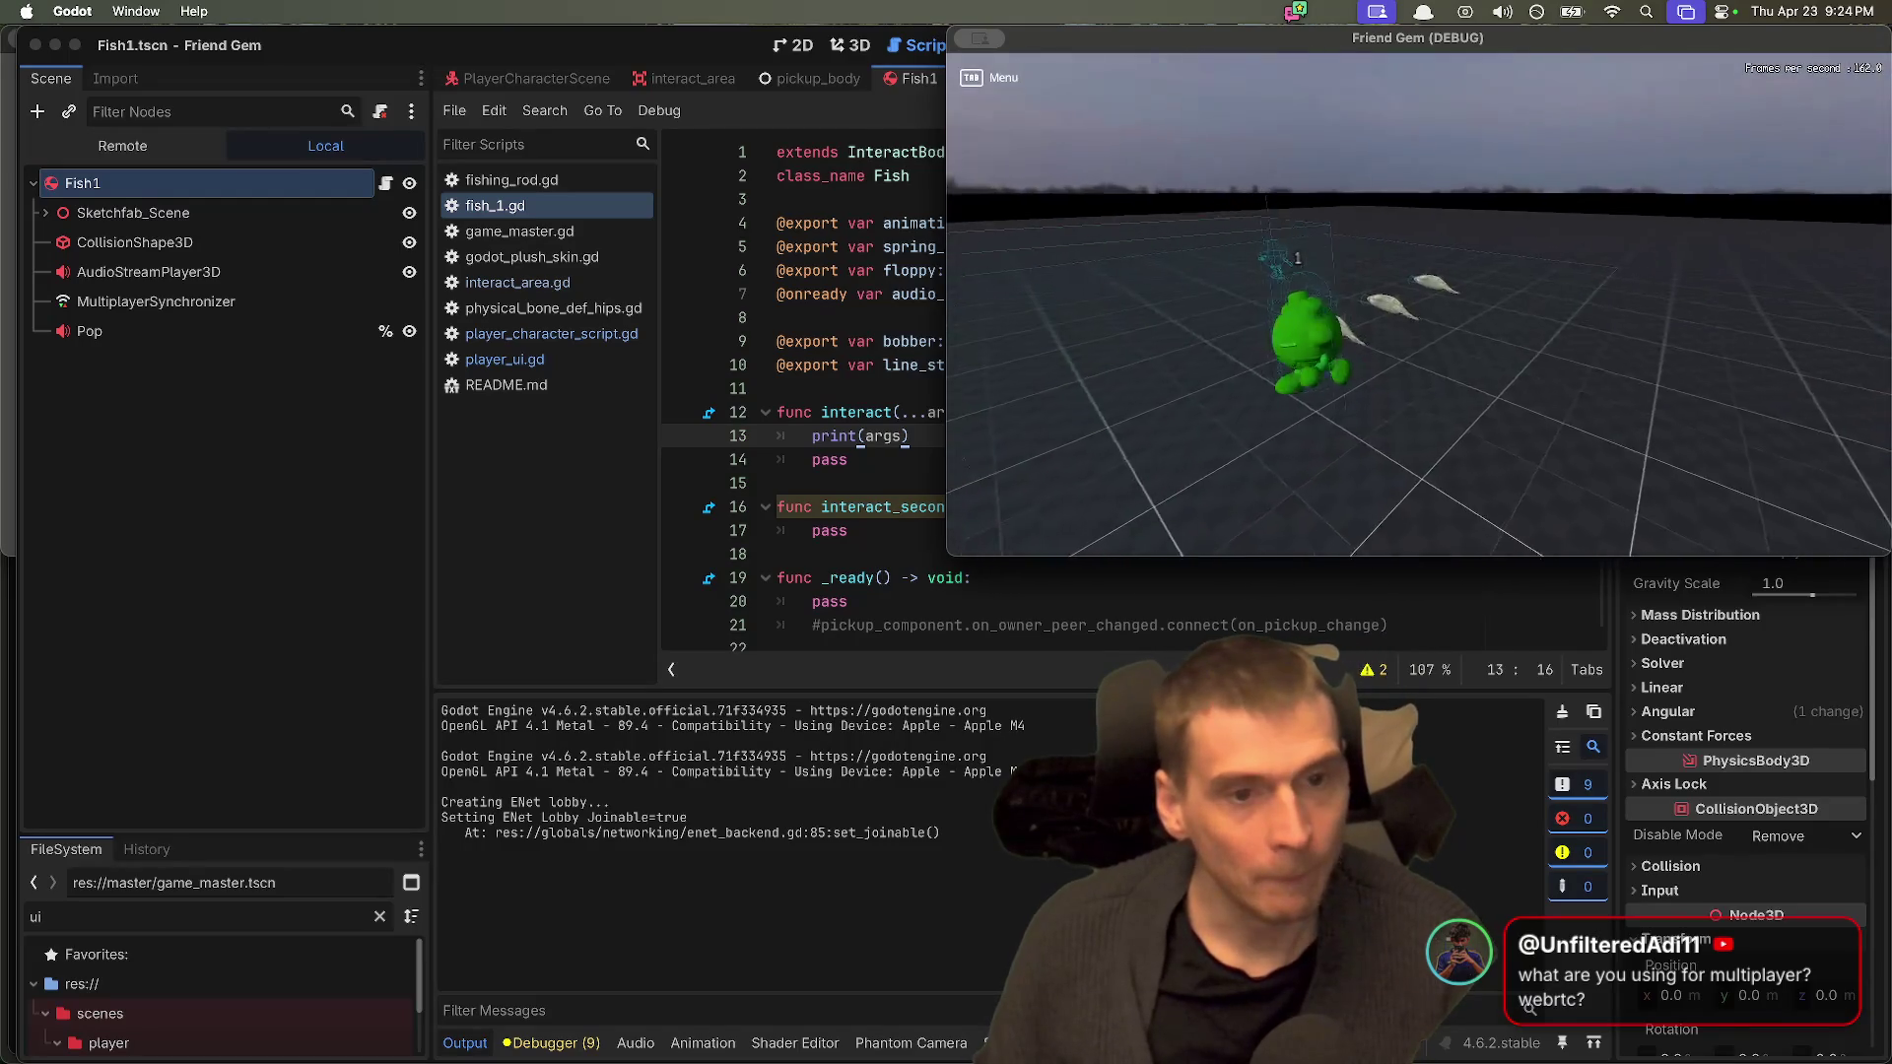
key("super+Tab")
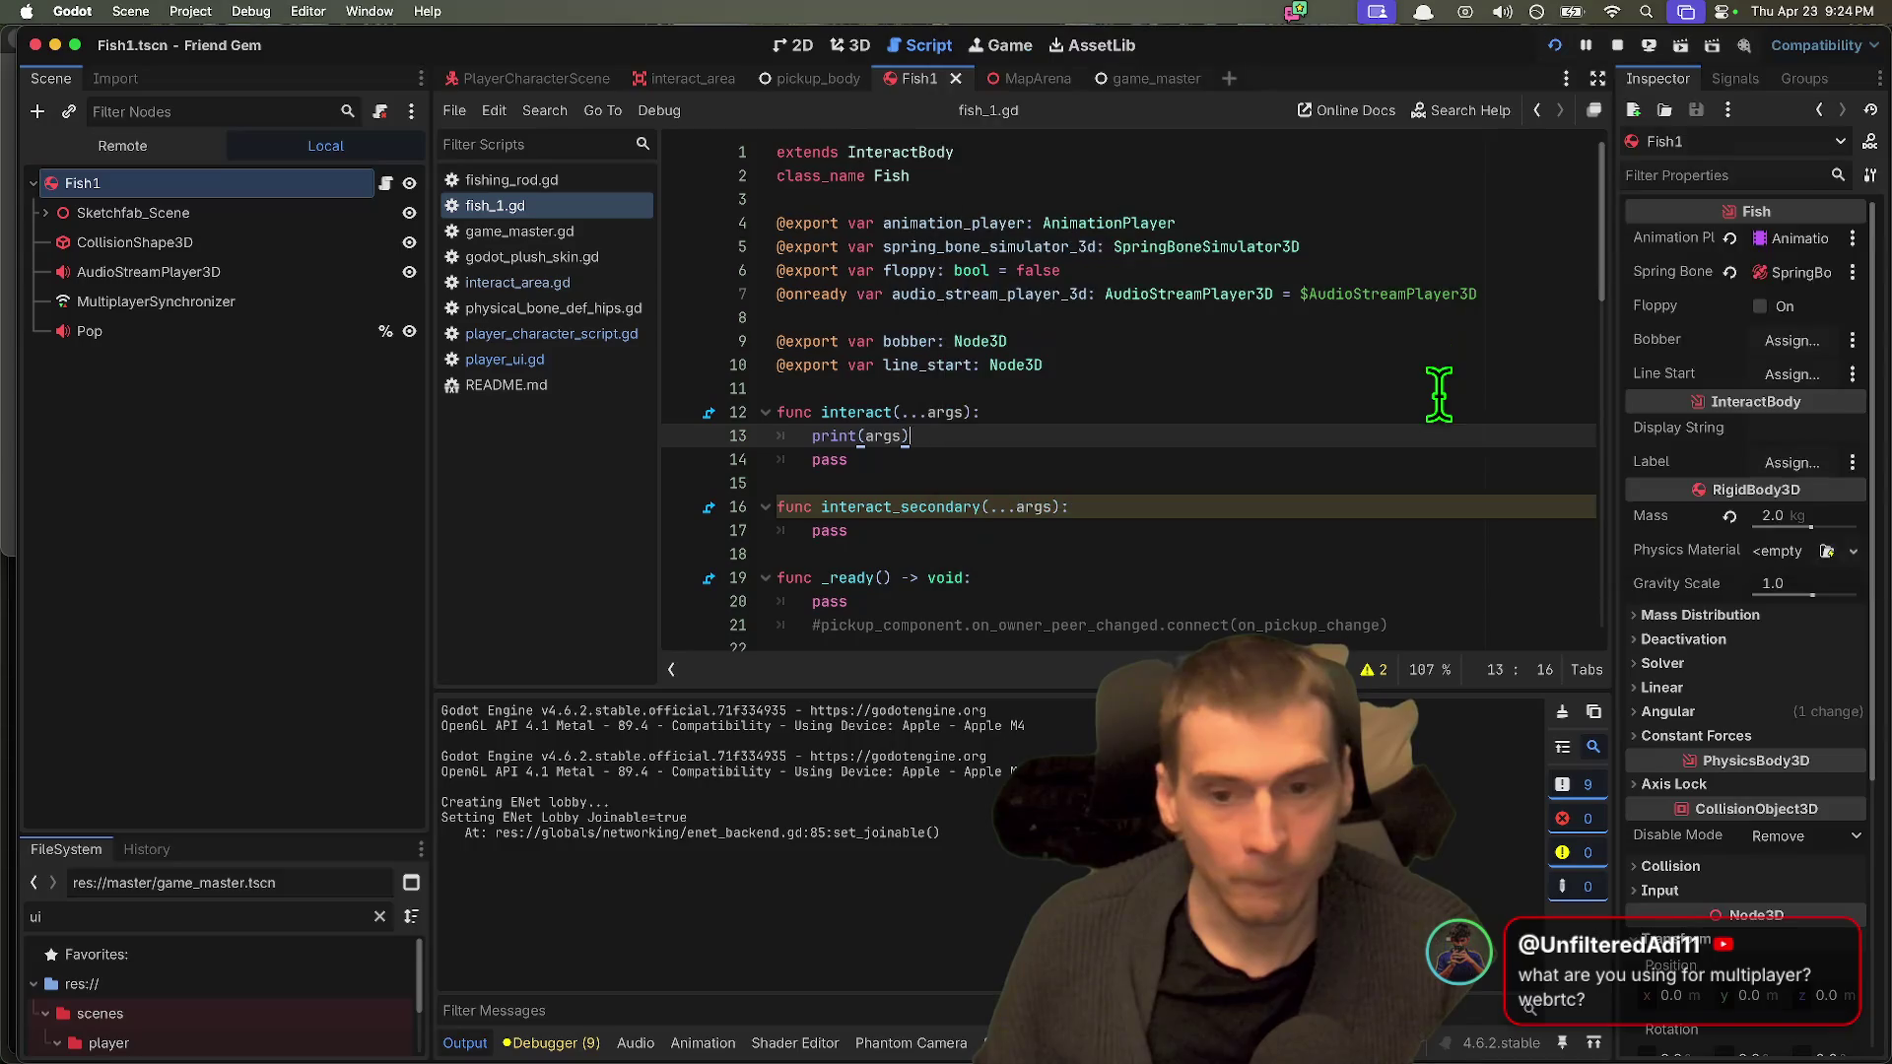
Step: Open the InteractBody base script and review its _ready() body
left_click(873, 388)
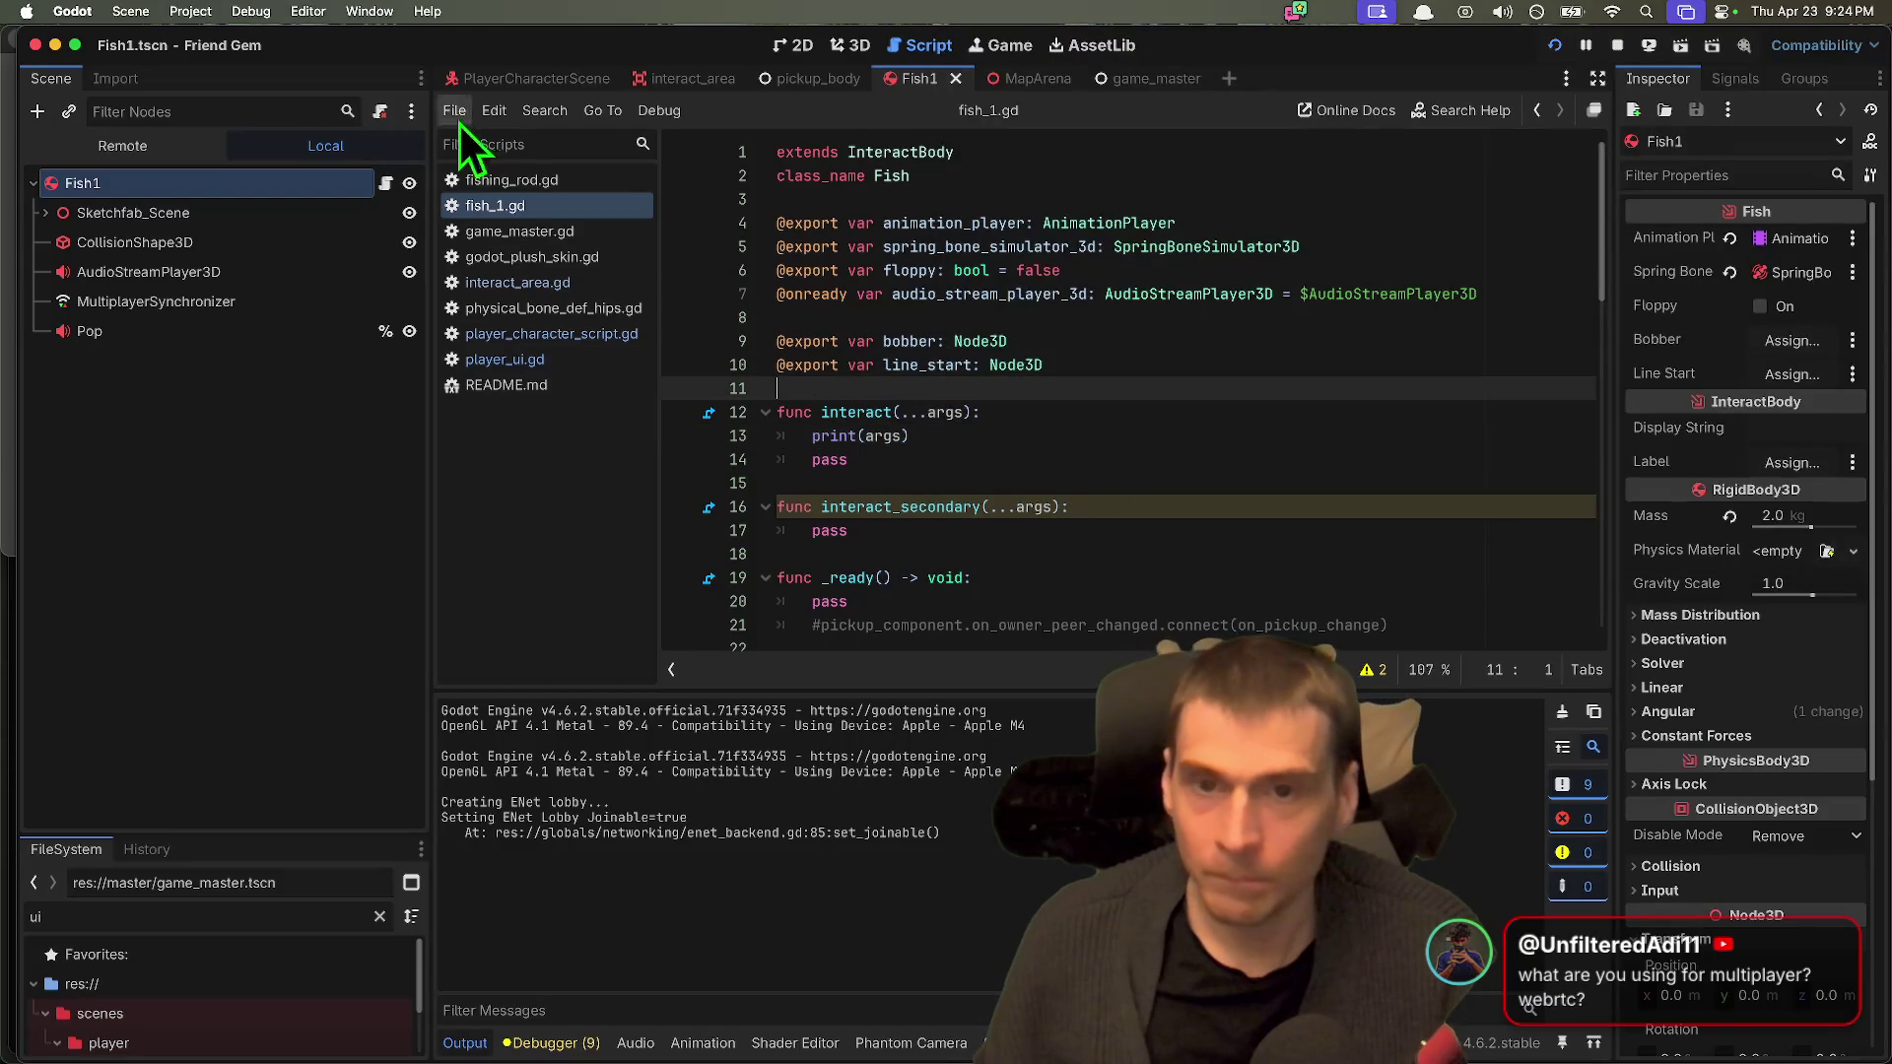
scroll(1255, 428, "down", 2)
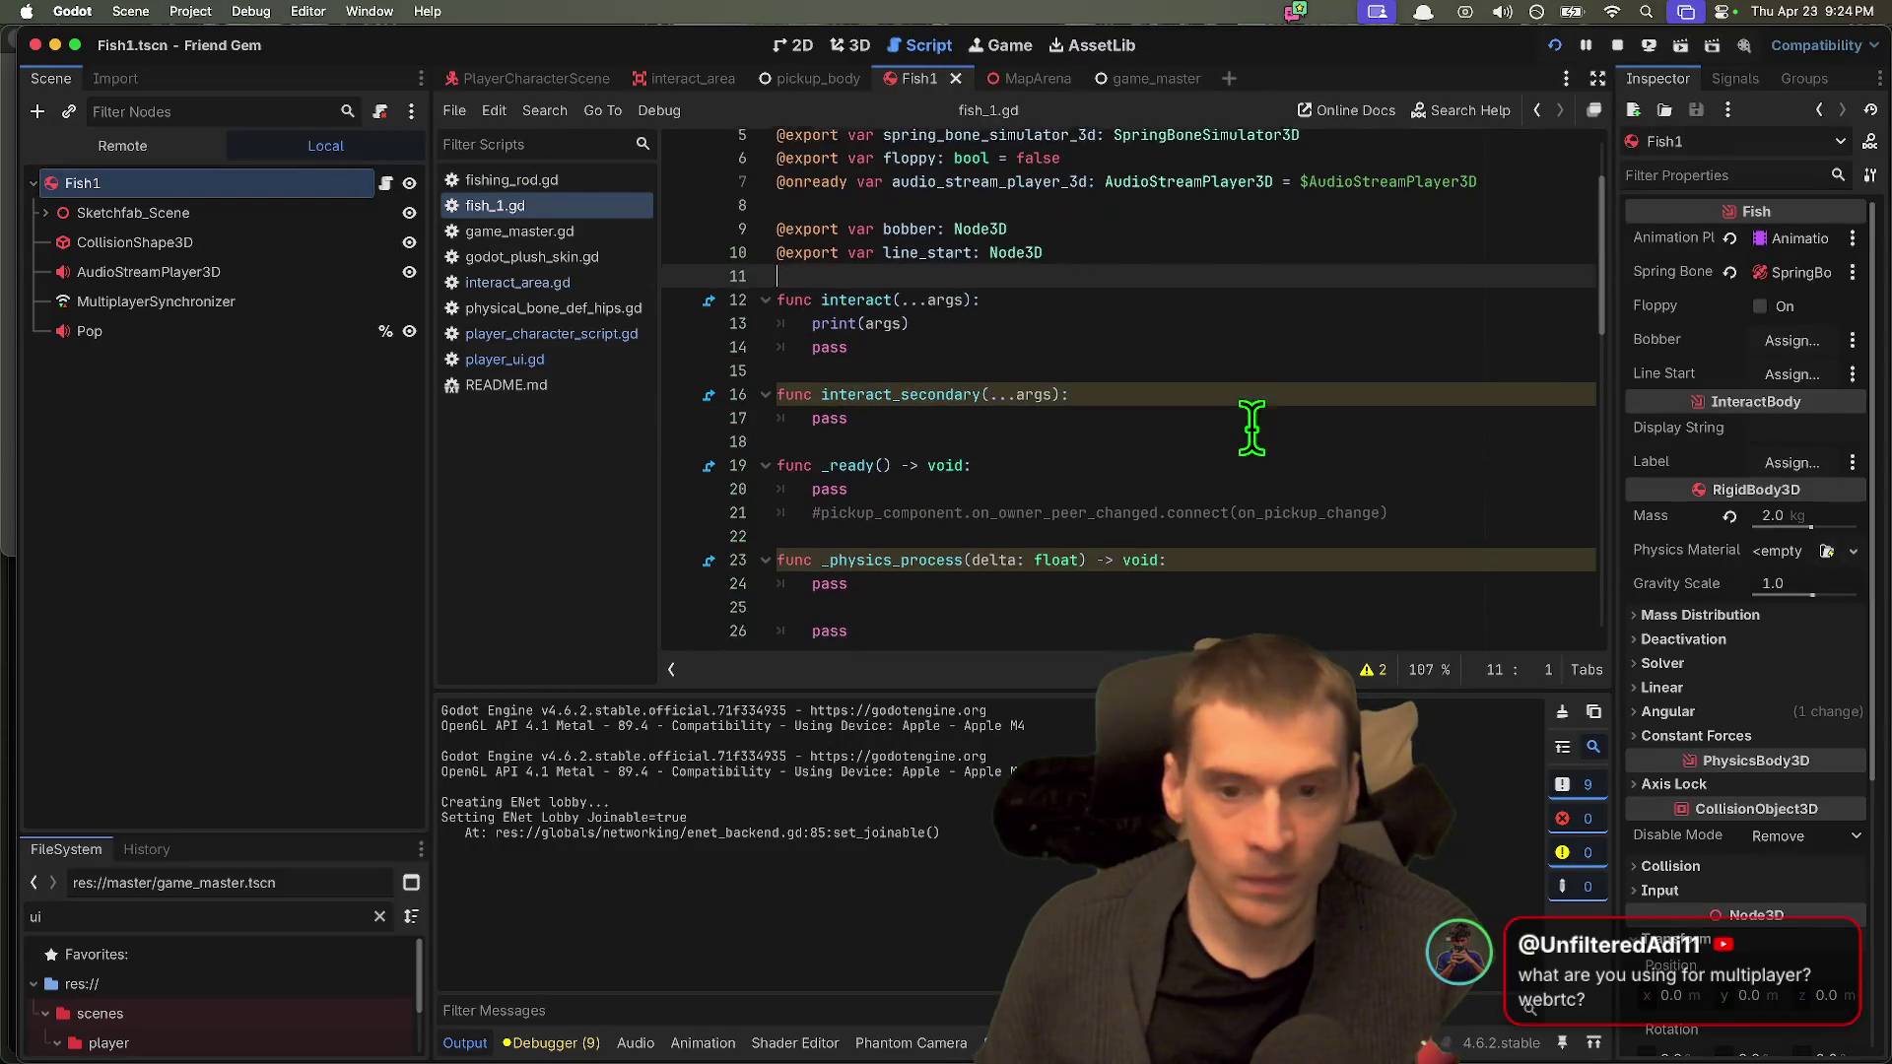
scroll(1257, 409, "up", 2)
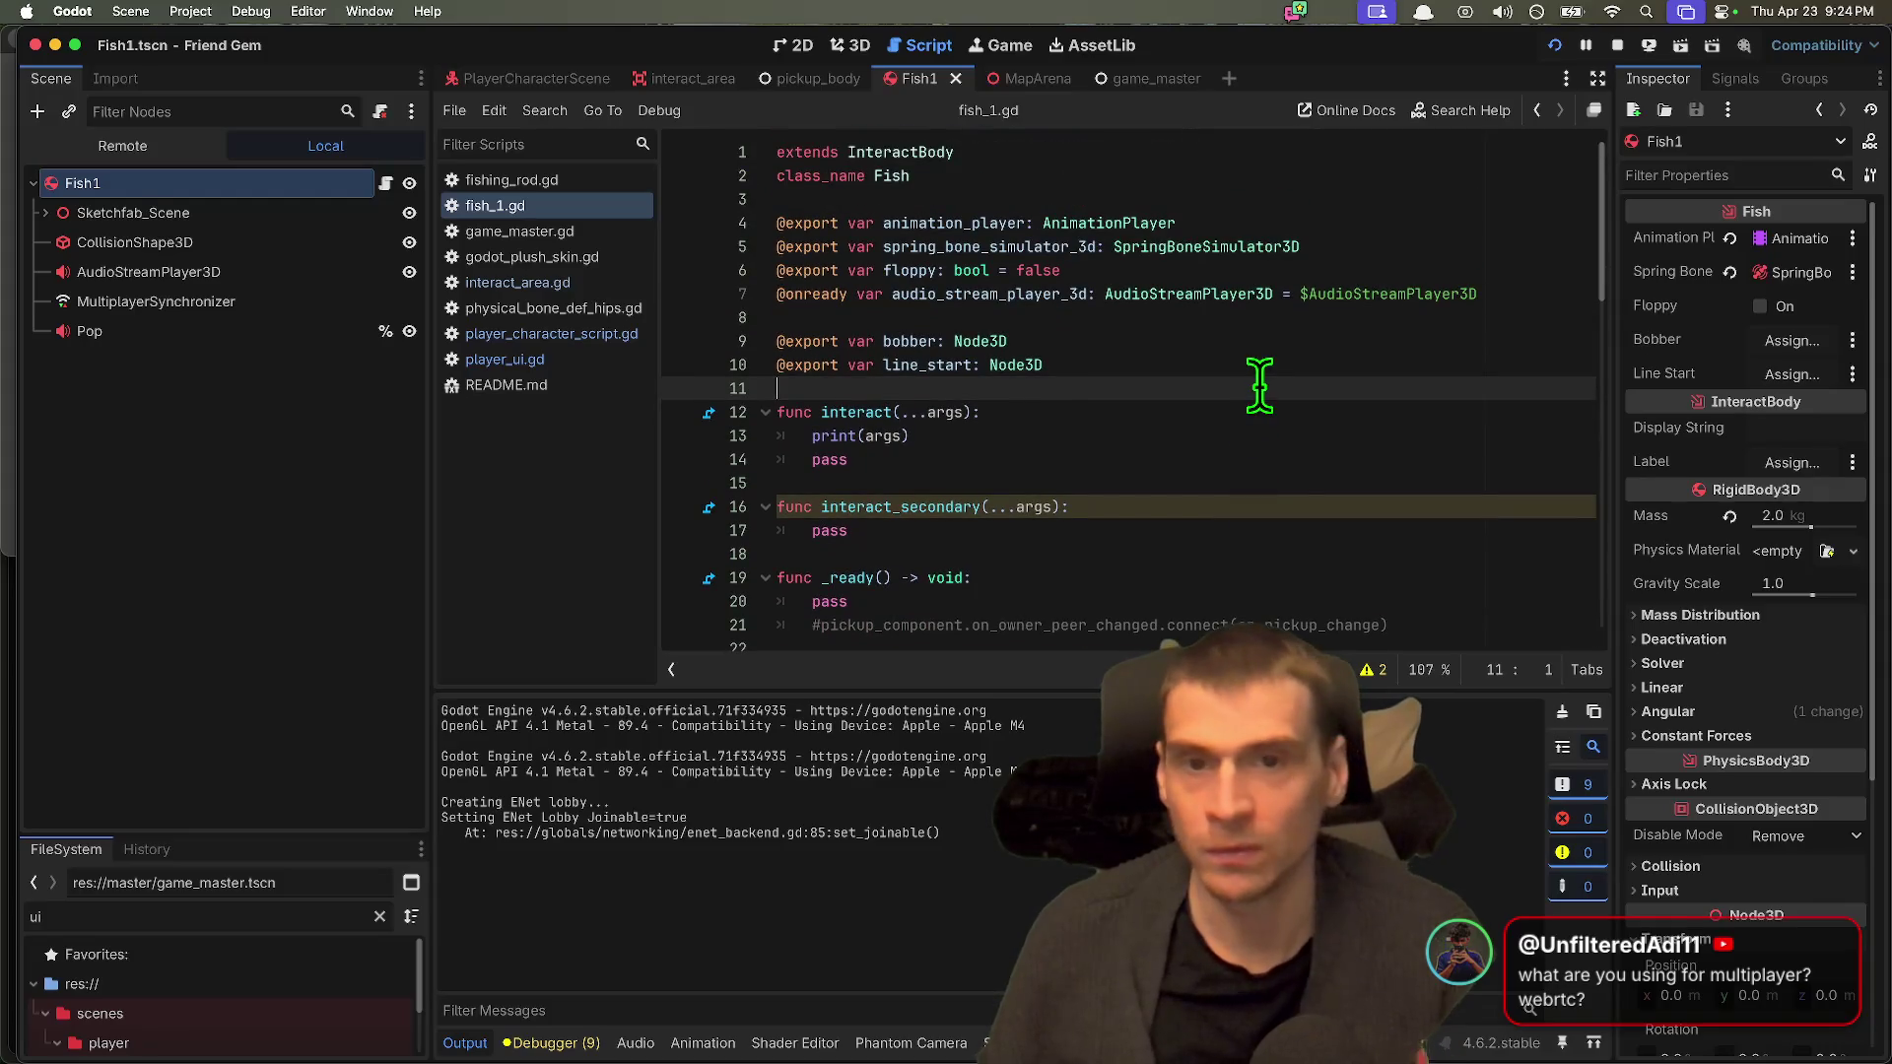
left_click(902, 152, "ctrl")
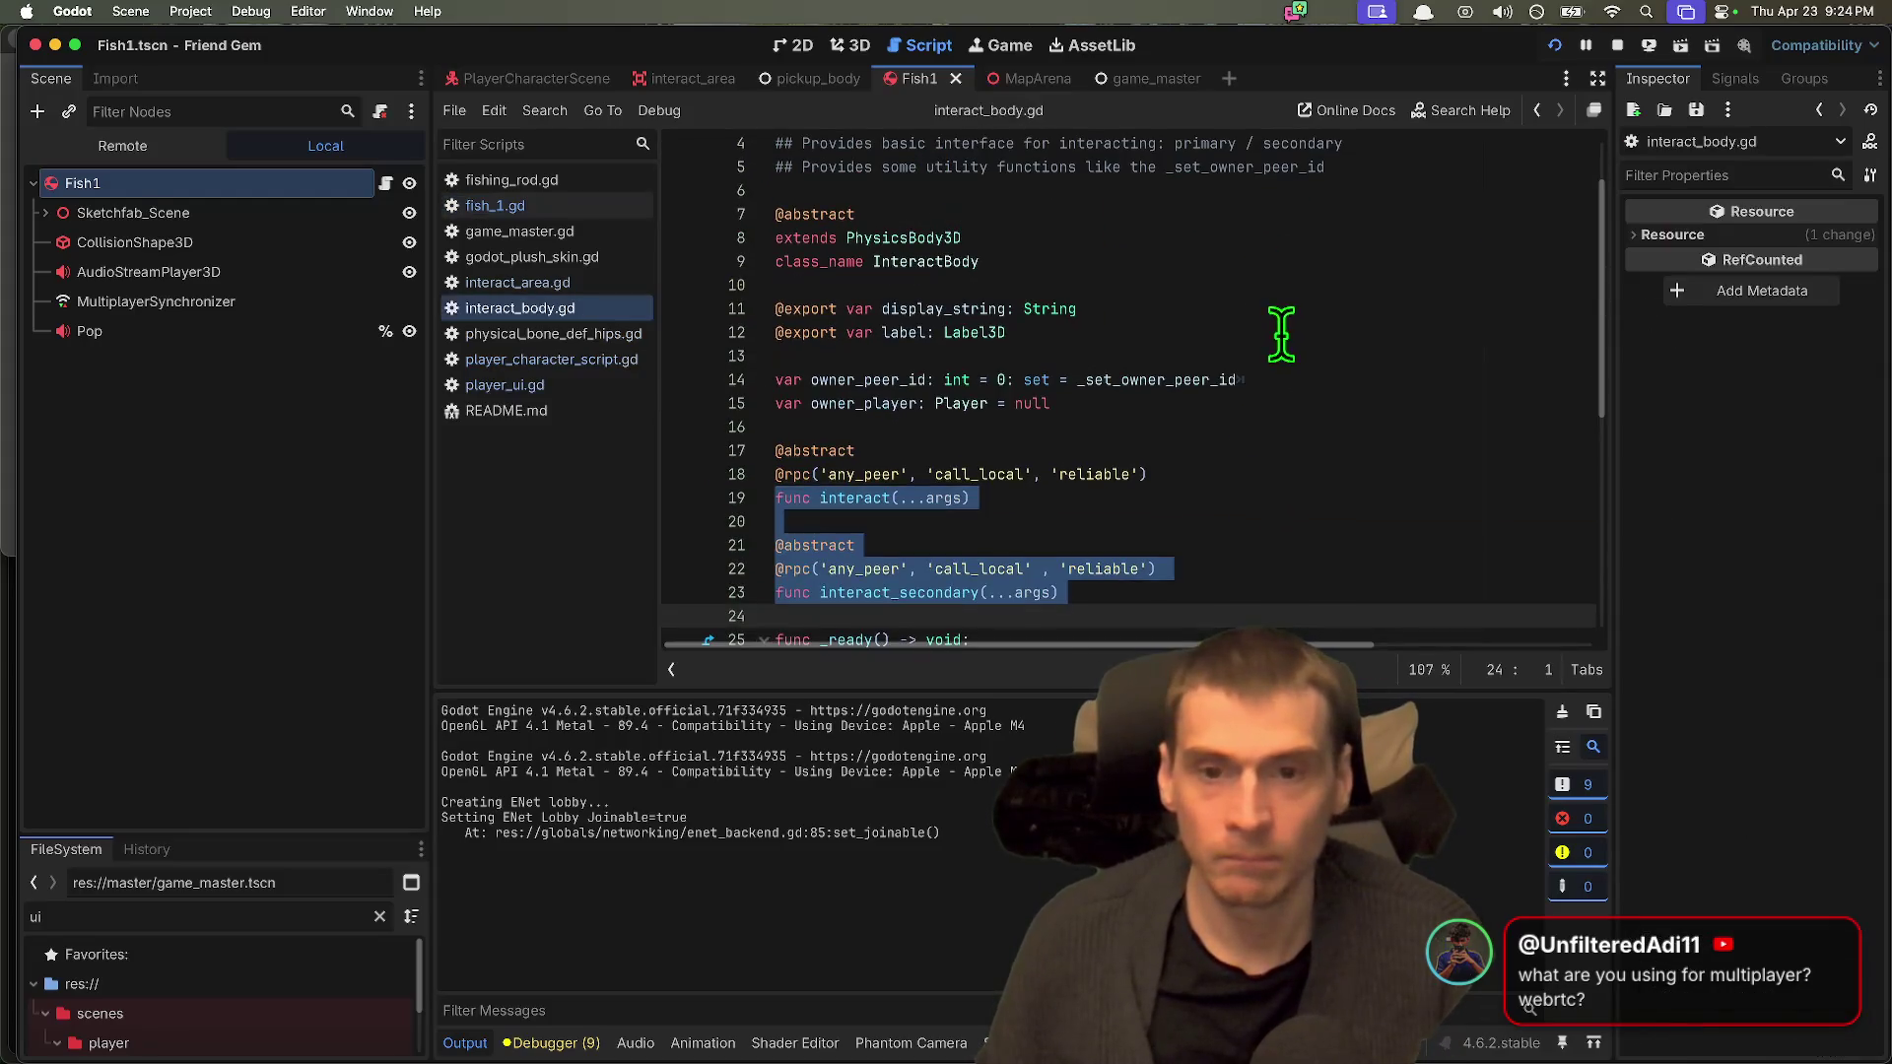
left_click(1300, 378)
scroll(1321, 407, "down", 4)
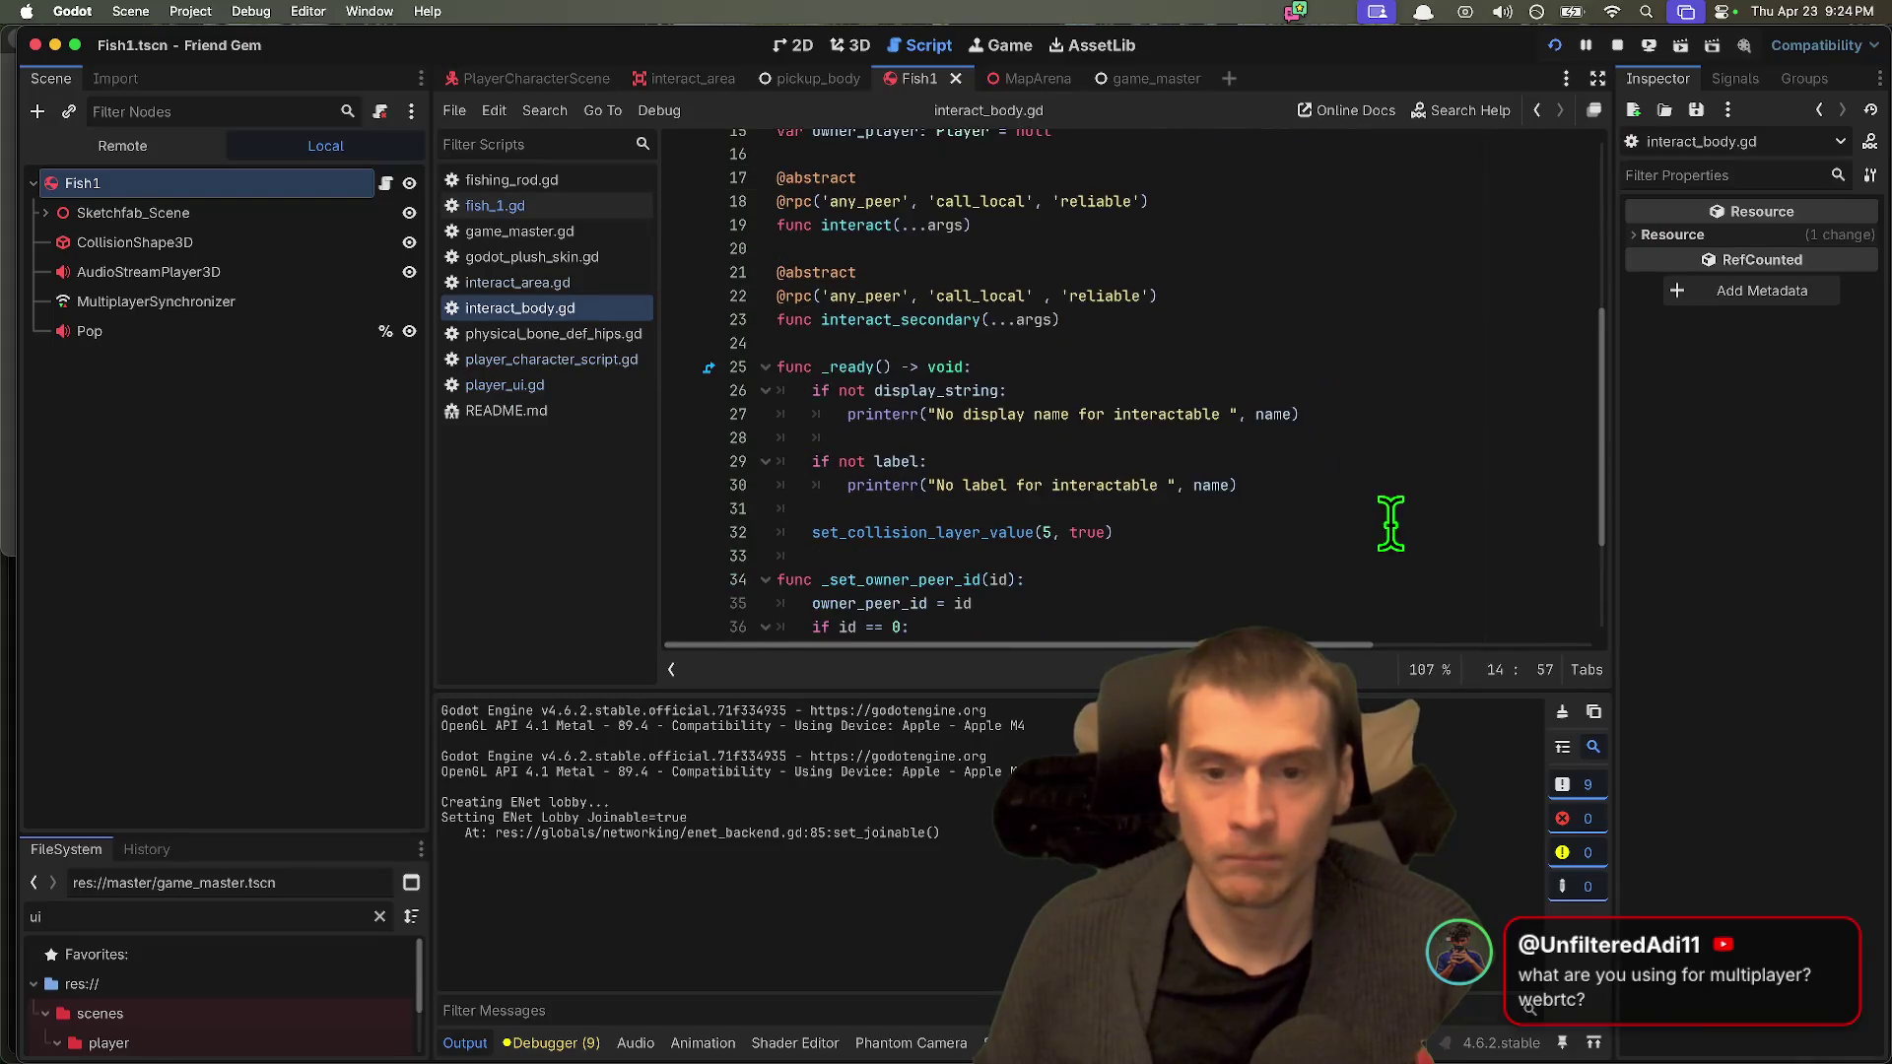
left_click_drag(1397, 530, 546, 385)
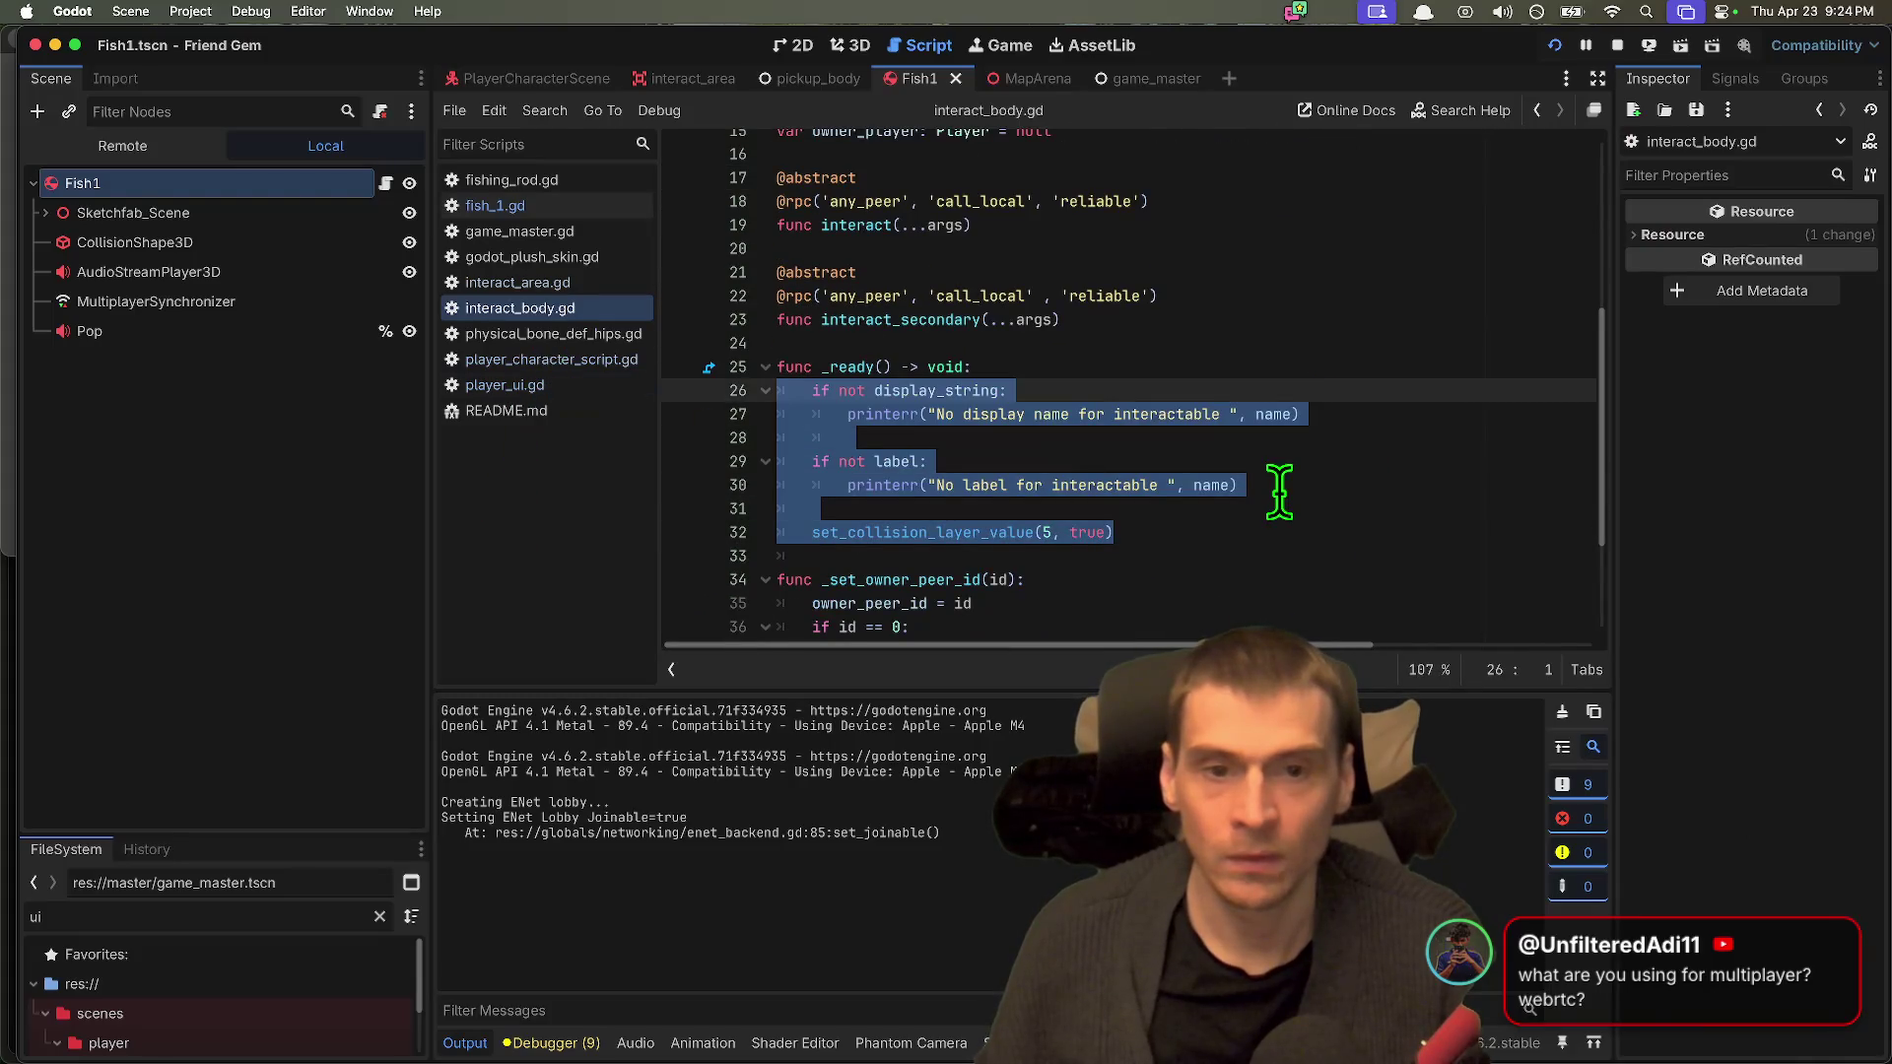
left_click(1271, 532)
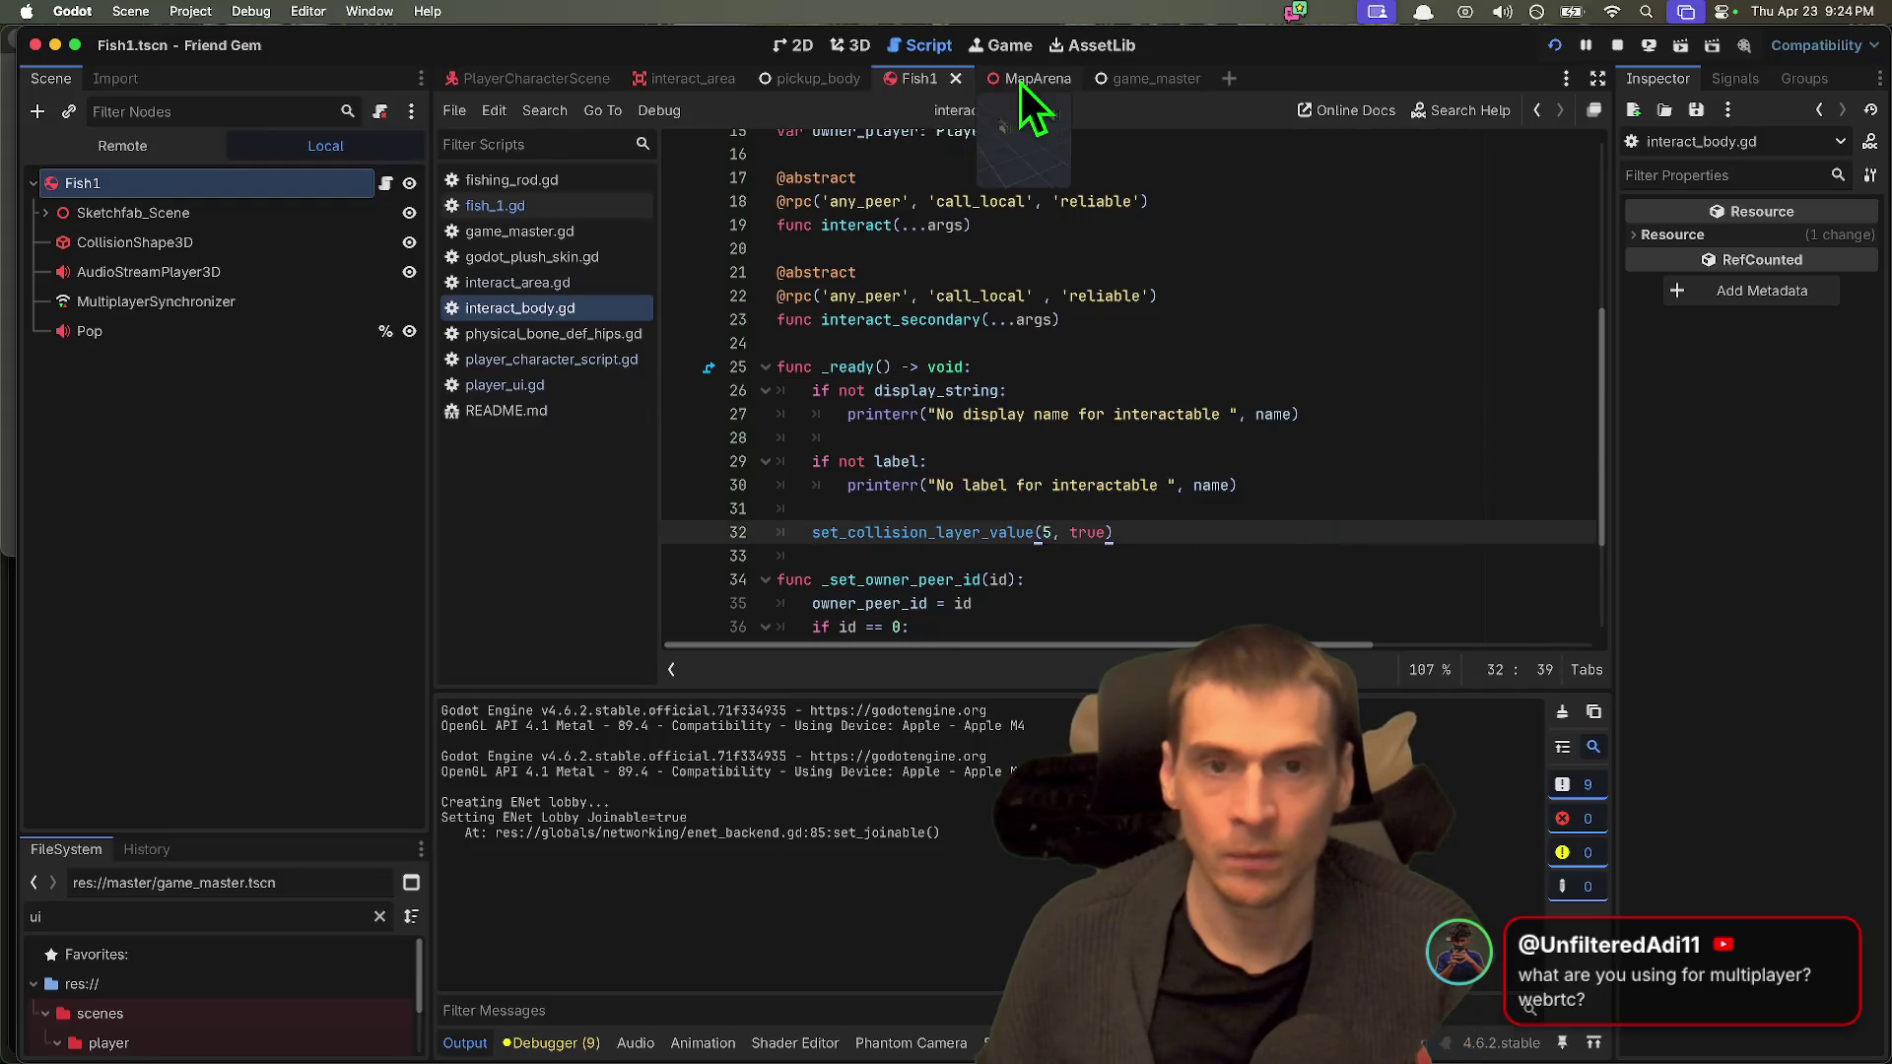
Step: Add super() inside fish_1.gd's _ready() and run the game
left_click(550, 204)
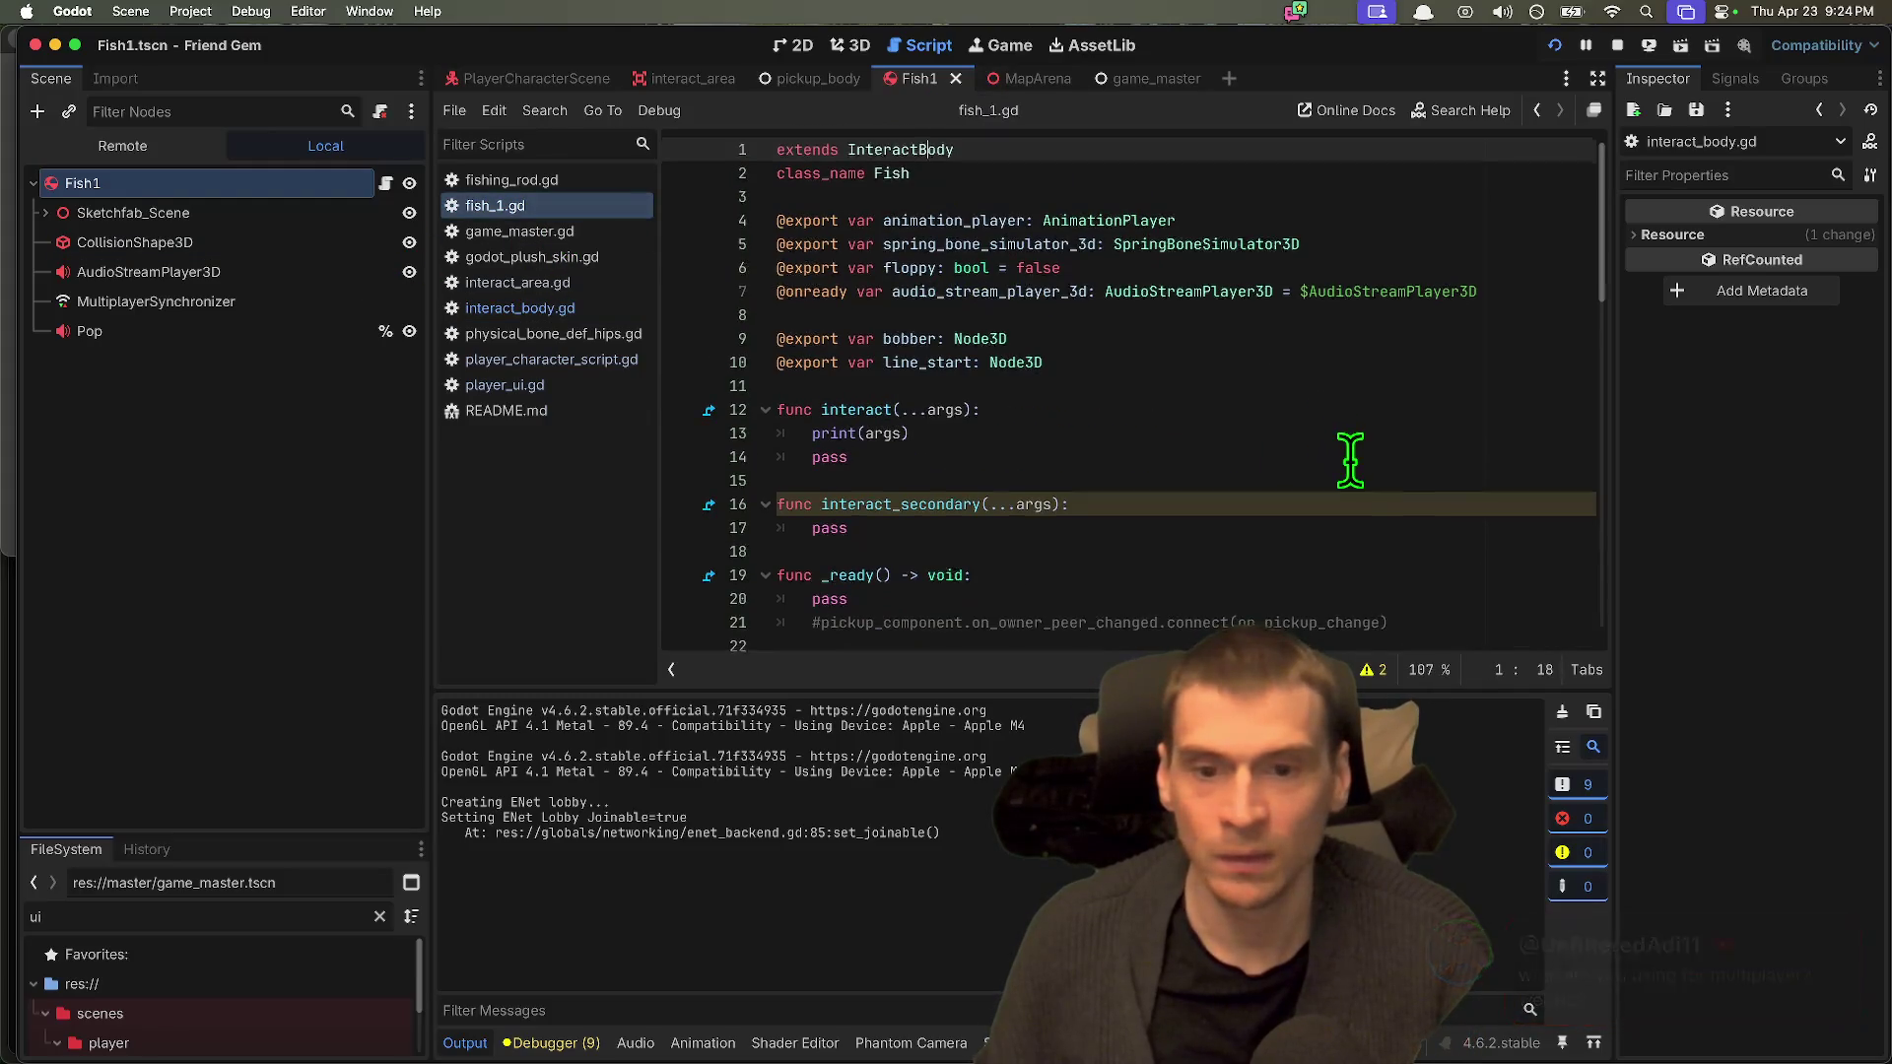
scroll(1315, 492, "down", 1)
left_click(1315, 493)
key("Return")
type("super()")
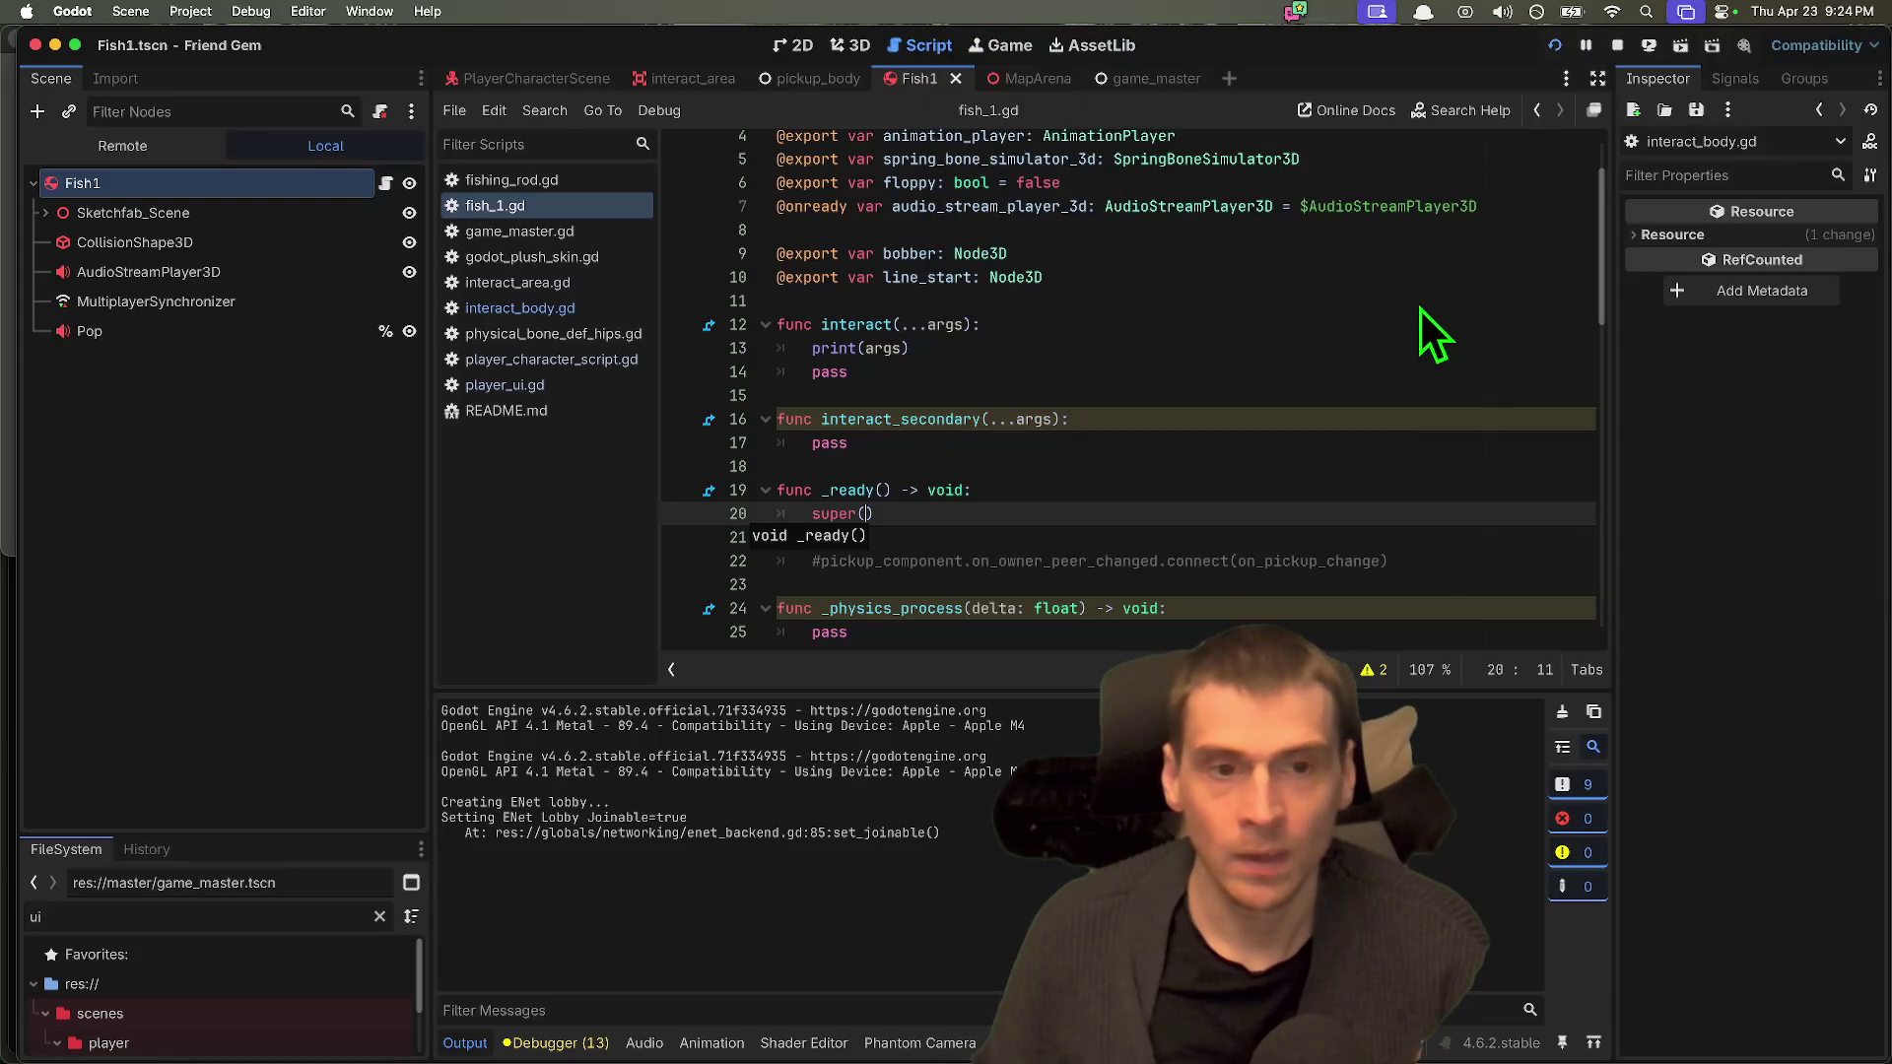
left_click(1420, 303)
key("super+b")
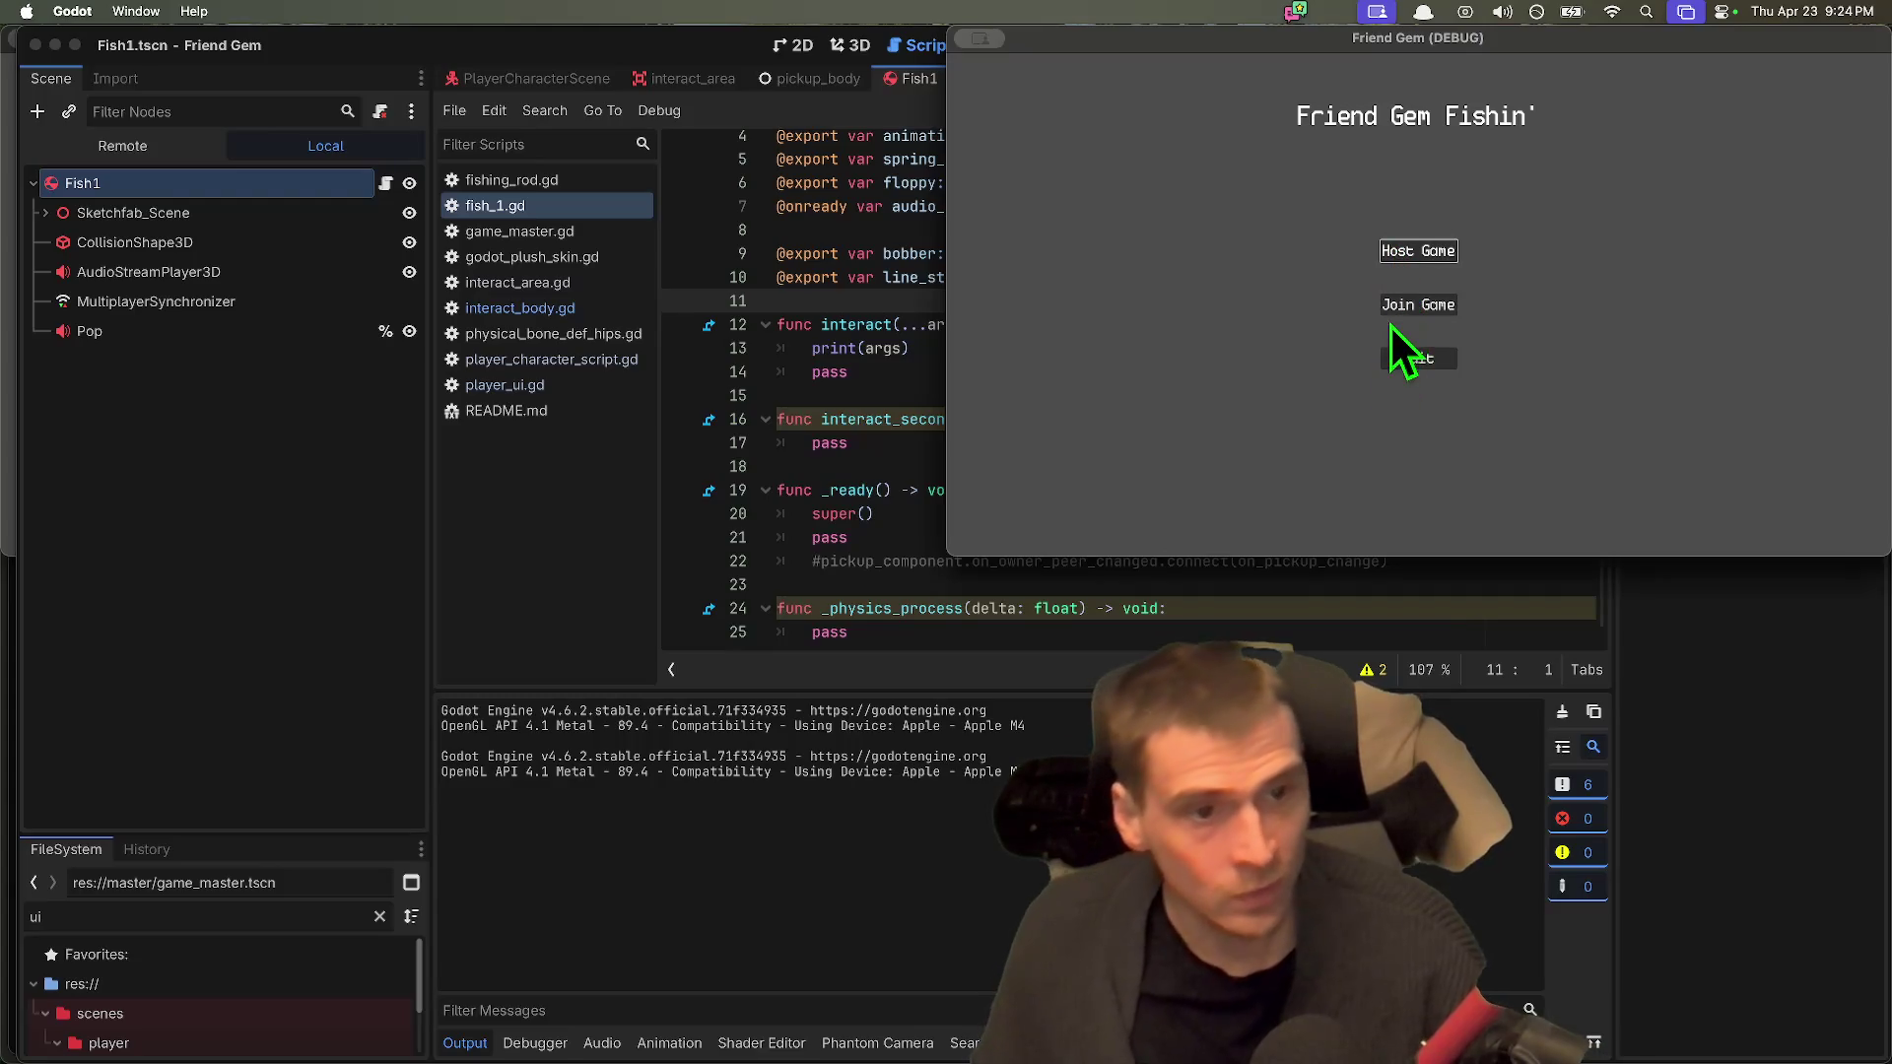
Step: Back in the editor, set the Fish1 node's Display String to 'Fish!'
left_click(1399, 311)
left_click(338, 528)
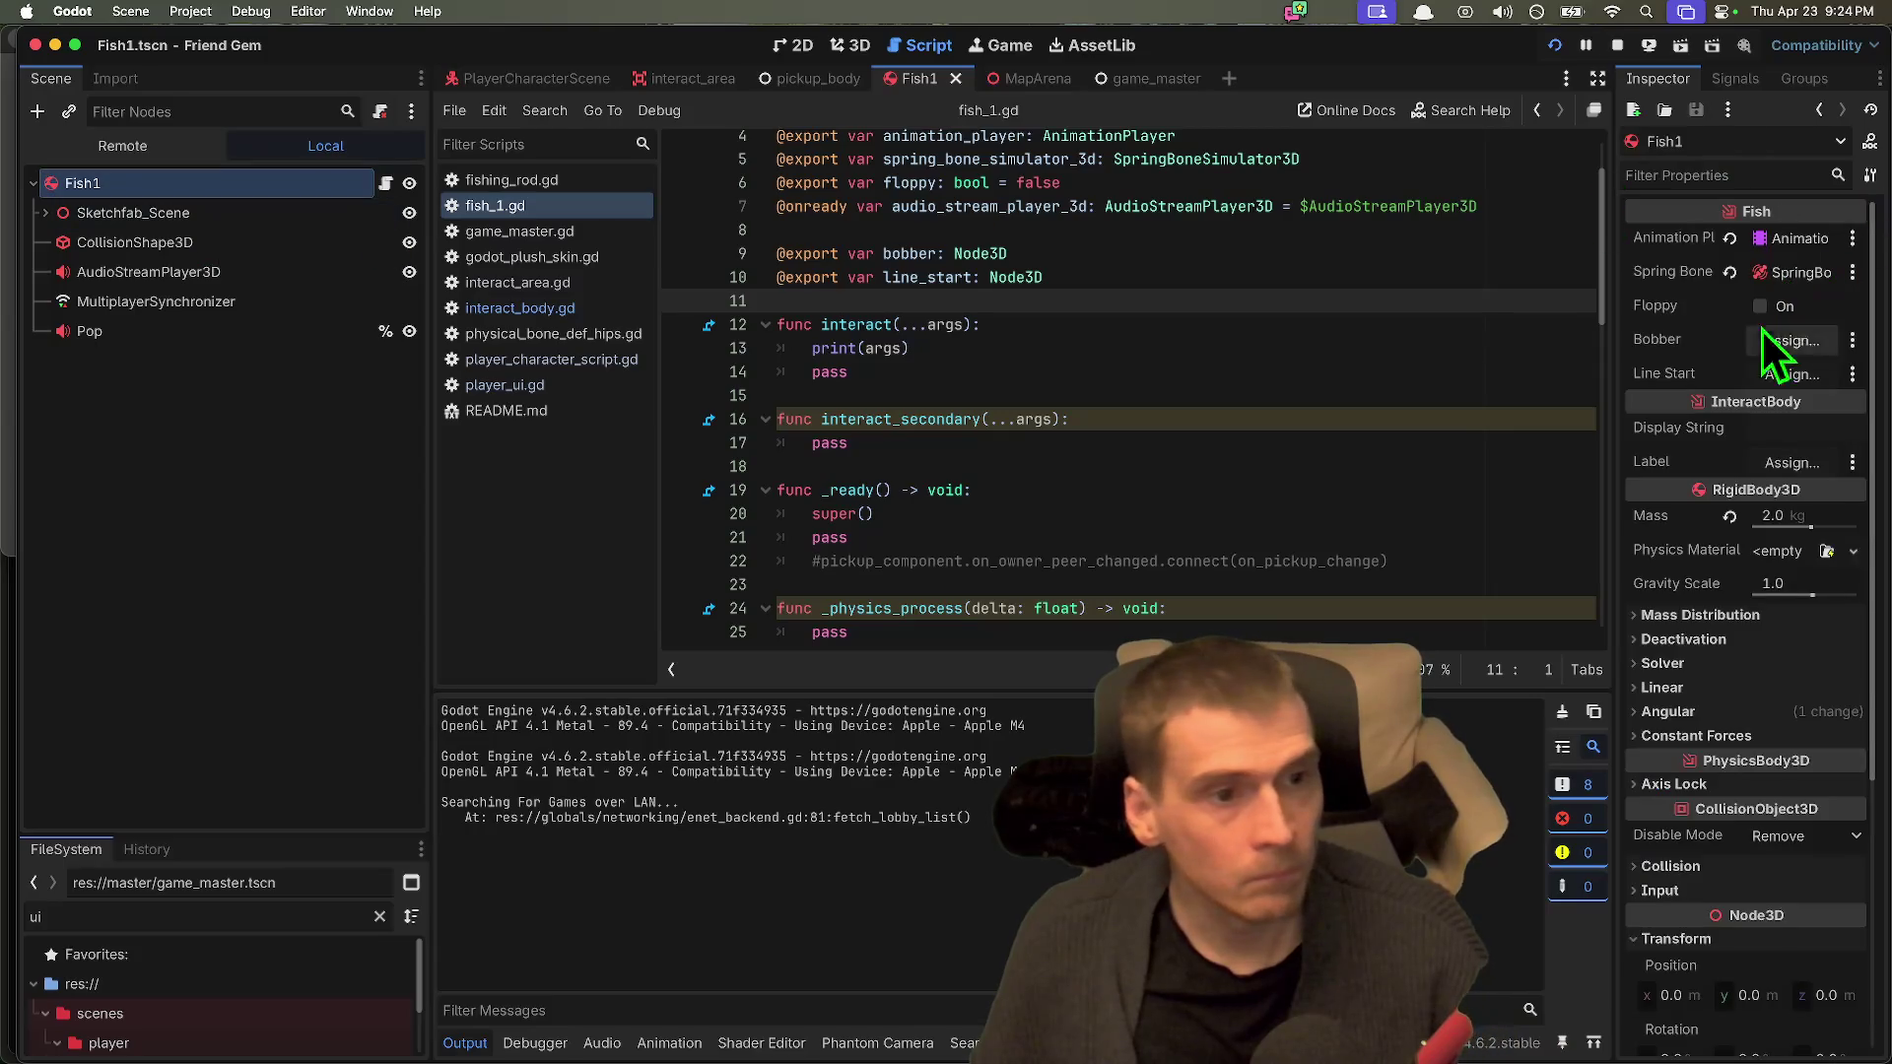
left_click_drag(1610, 323, 1410, 316)
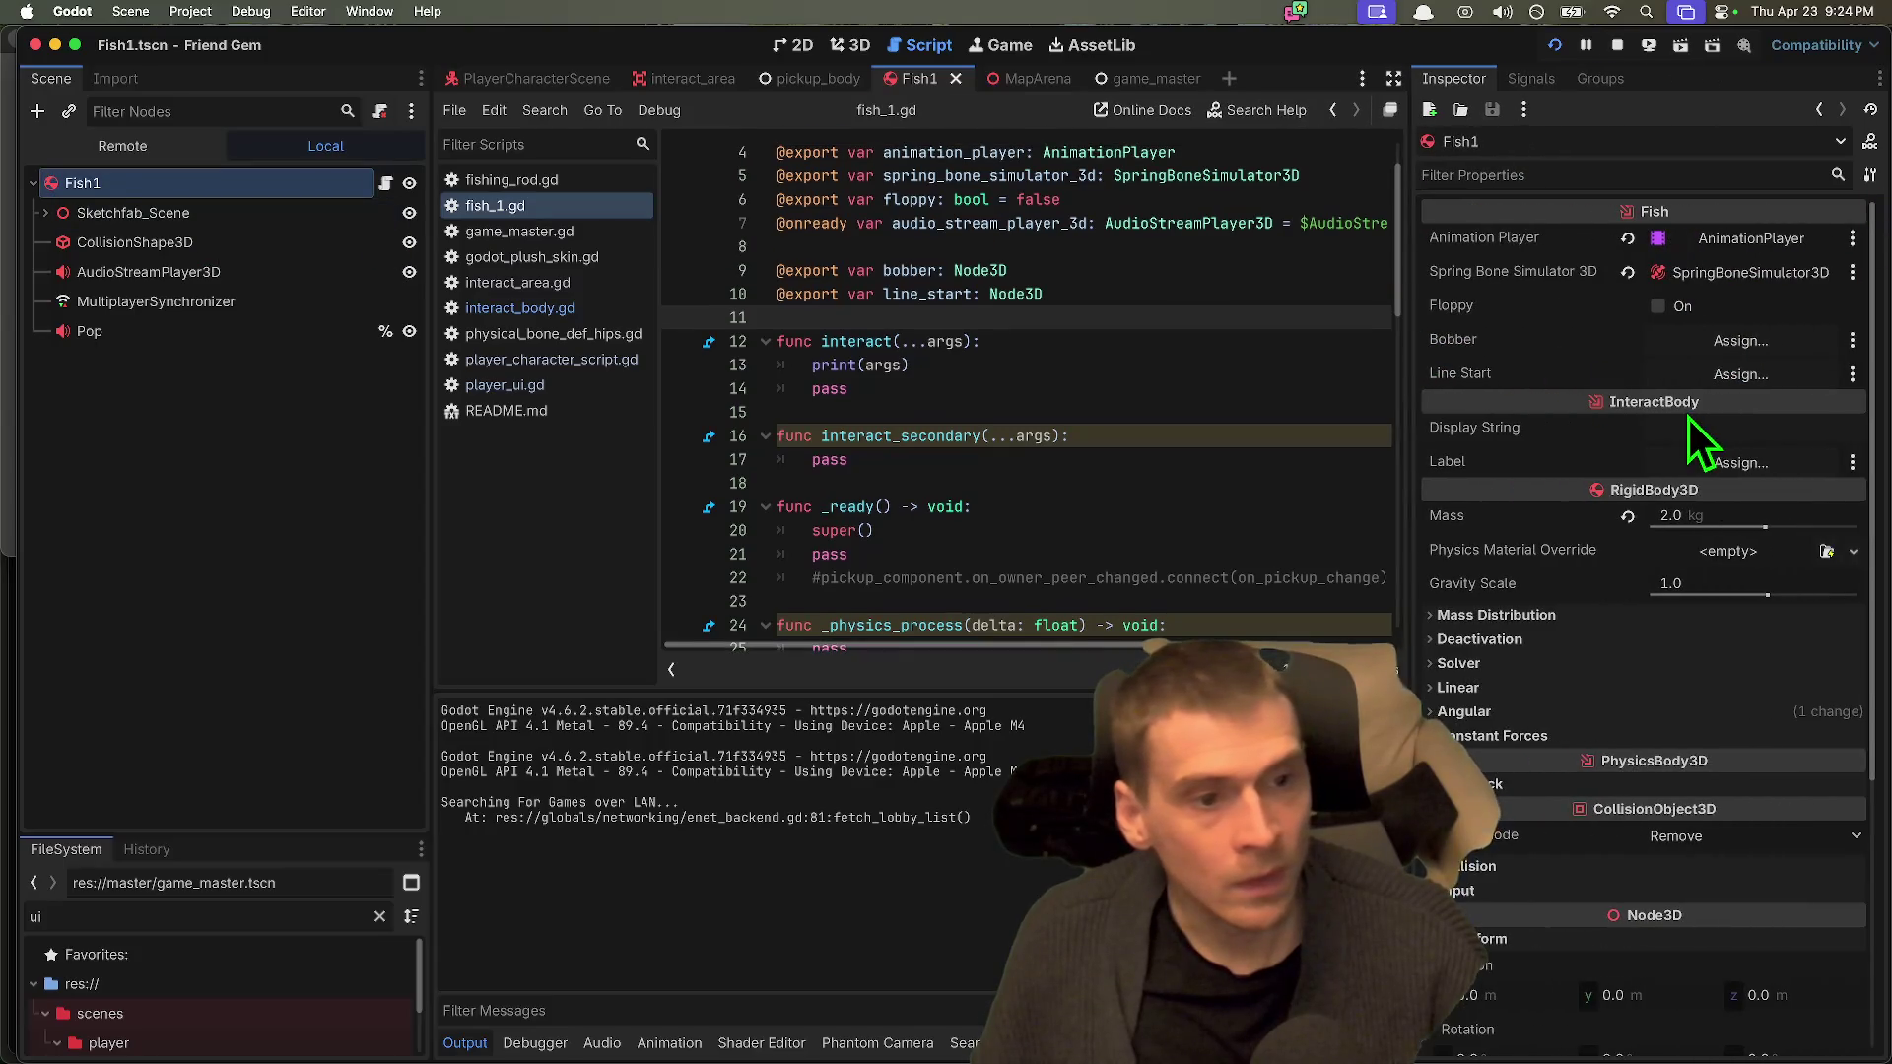
left_click(1716, 427)
type("Fish!")
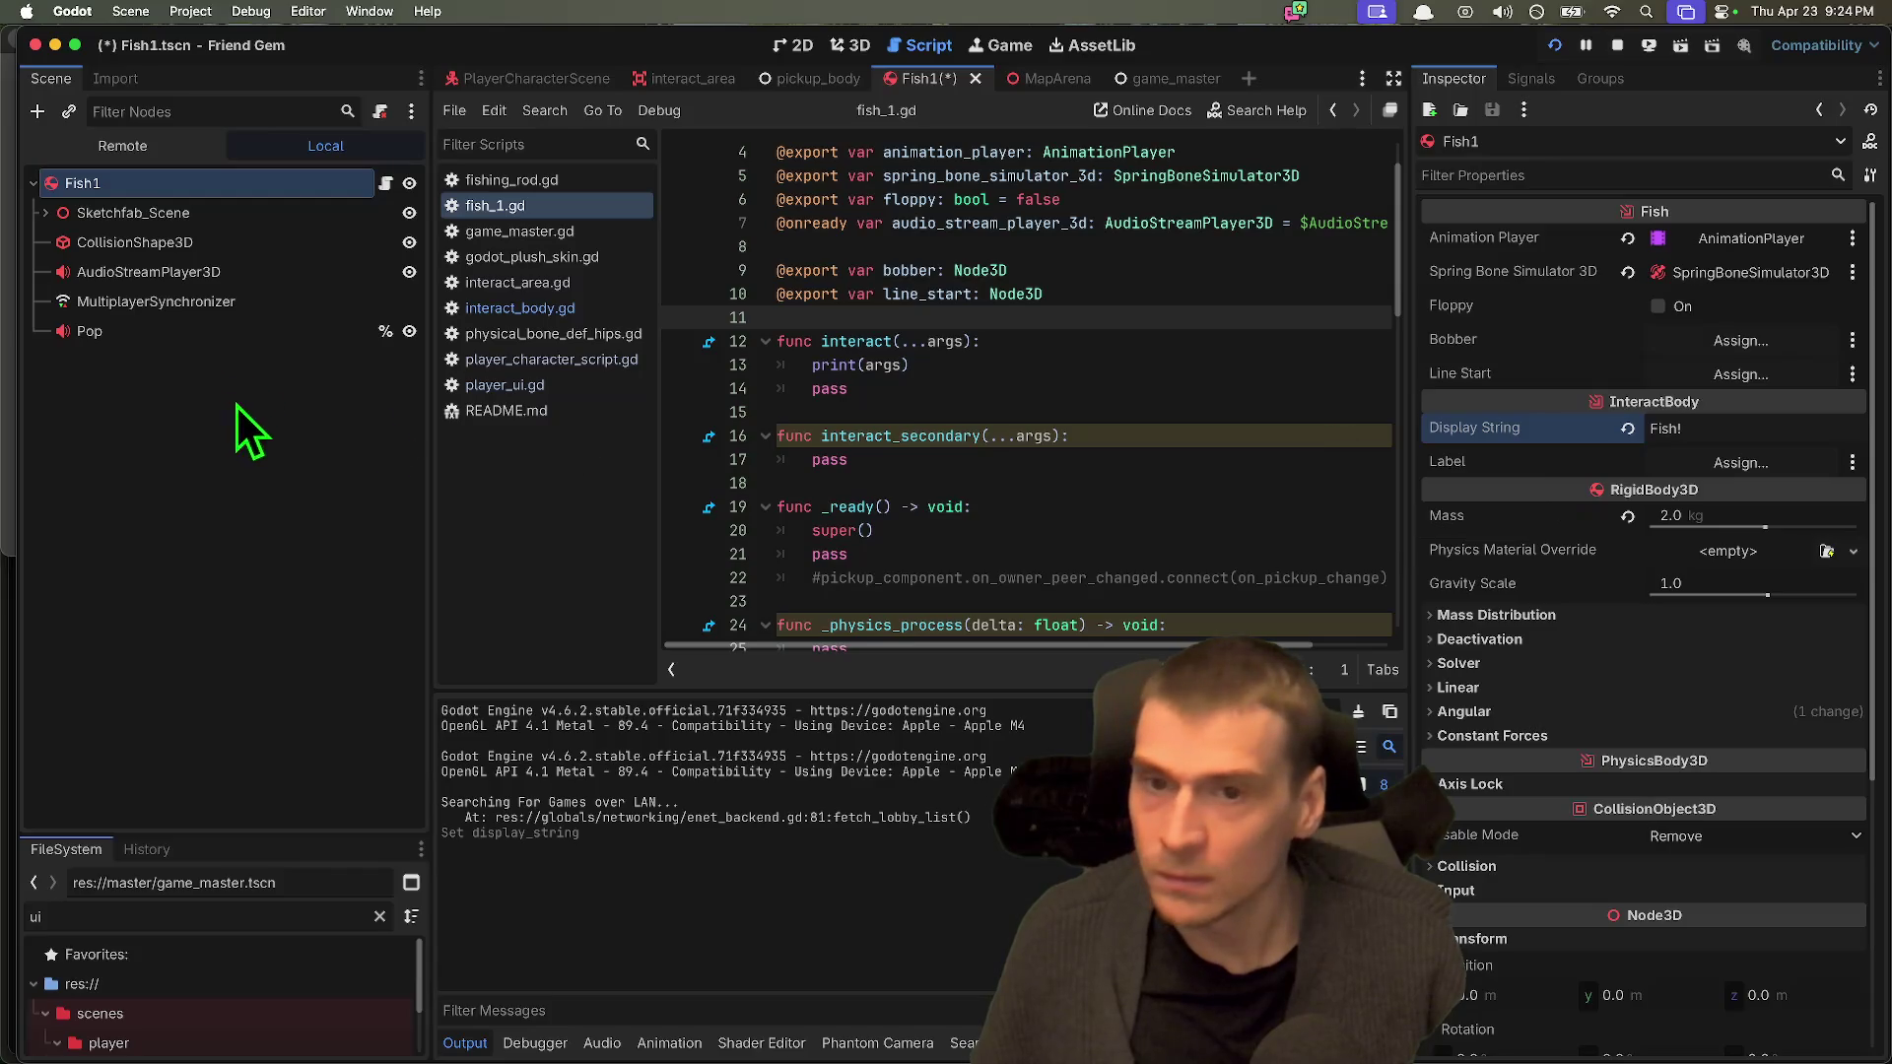
Step: Save the Fish1 scene and open interact_body.gd
left_click(1170, 412)
key("ctrl+s")
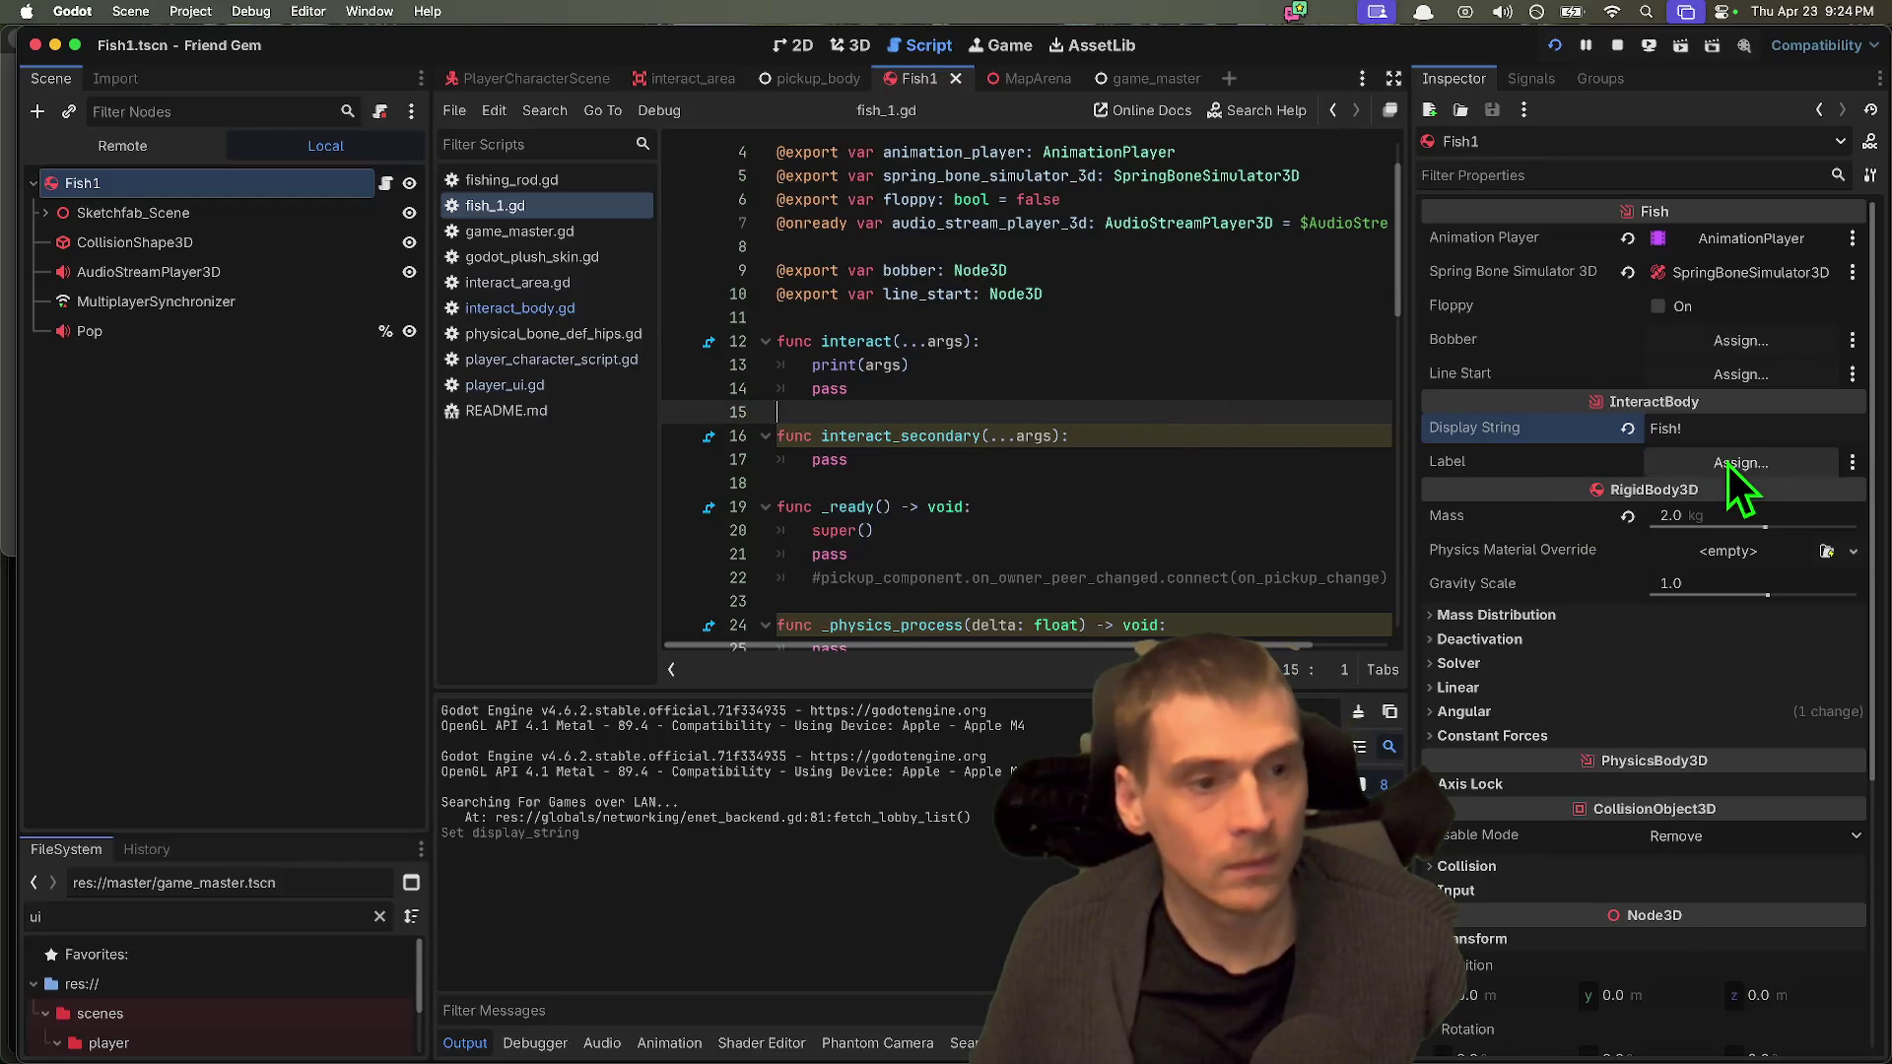
scroll(1085, 468, "down", 2)
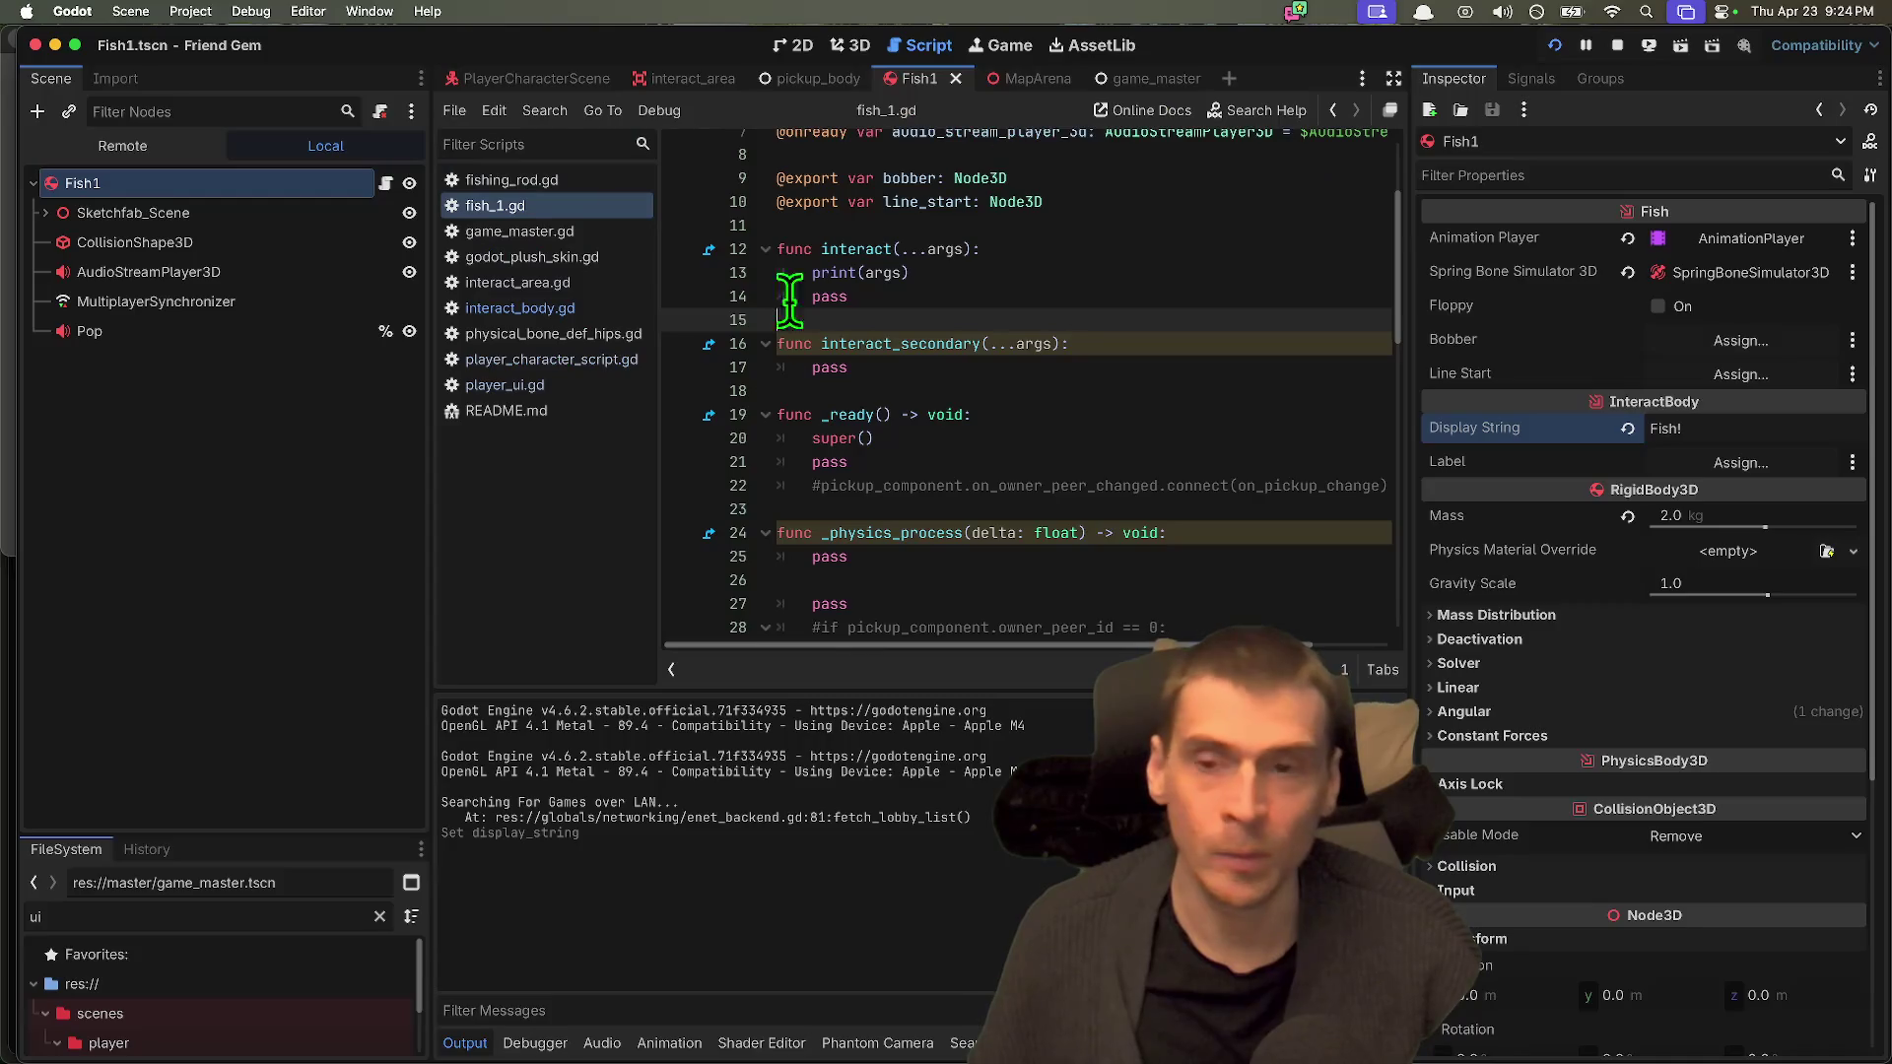
left_click(520, 308)
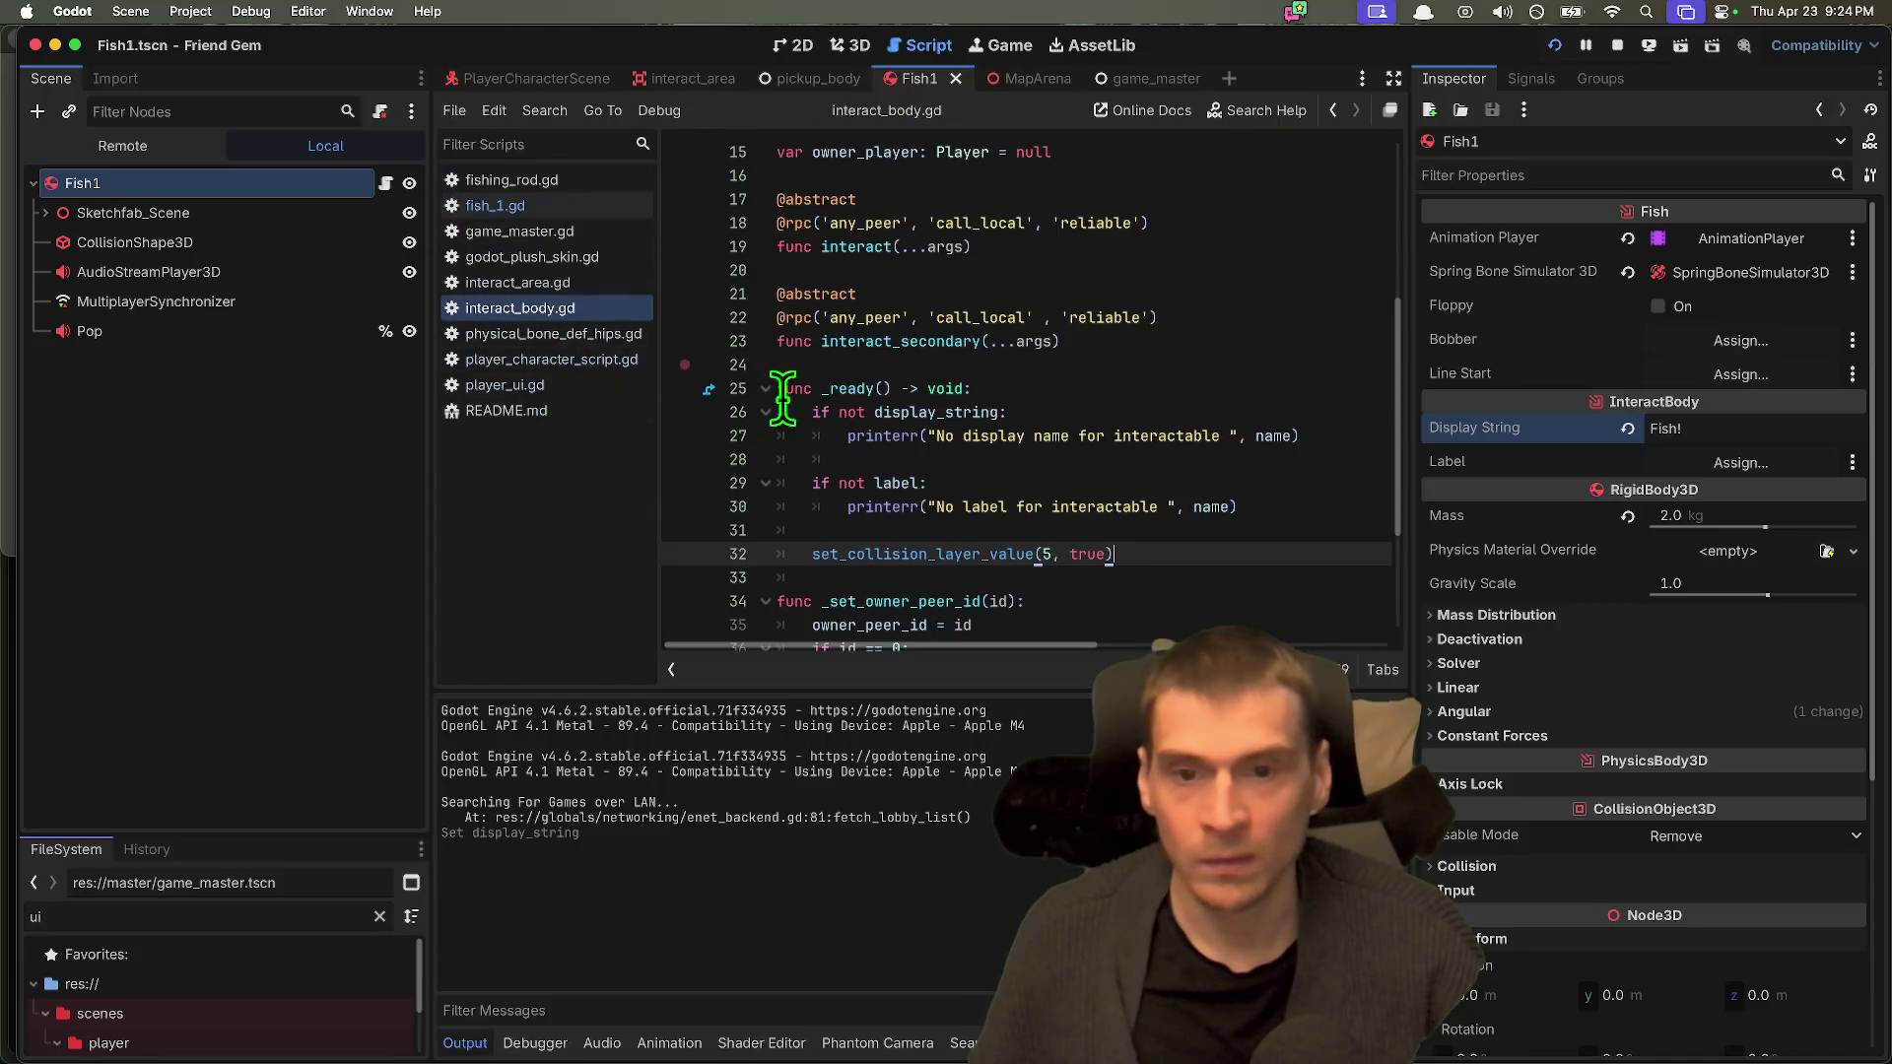
Step: Review where label is exported and used in interact_body.gd, widening the script editor
scroll(1191, 345, "up", 5)
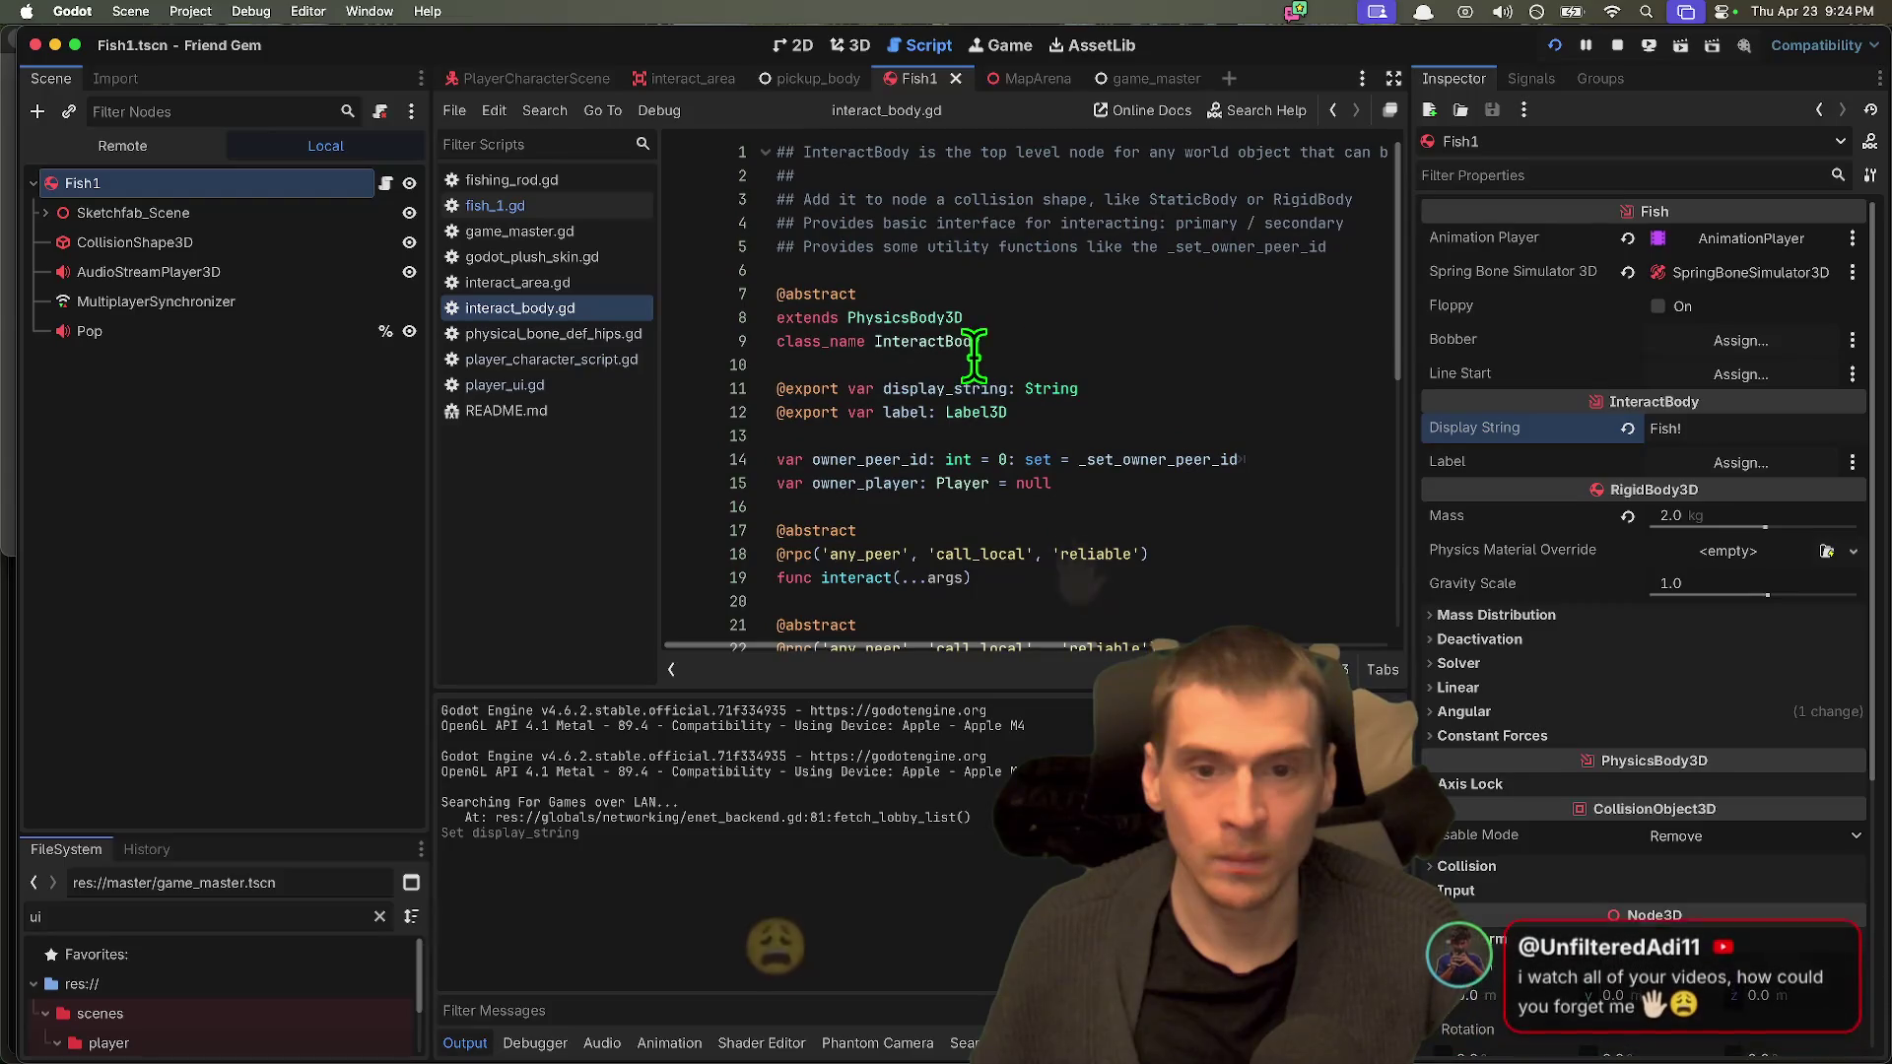
double_click(905, 412)
scroll(1198, 361, "down", 3)
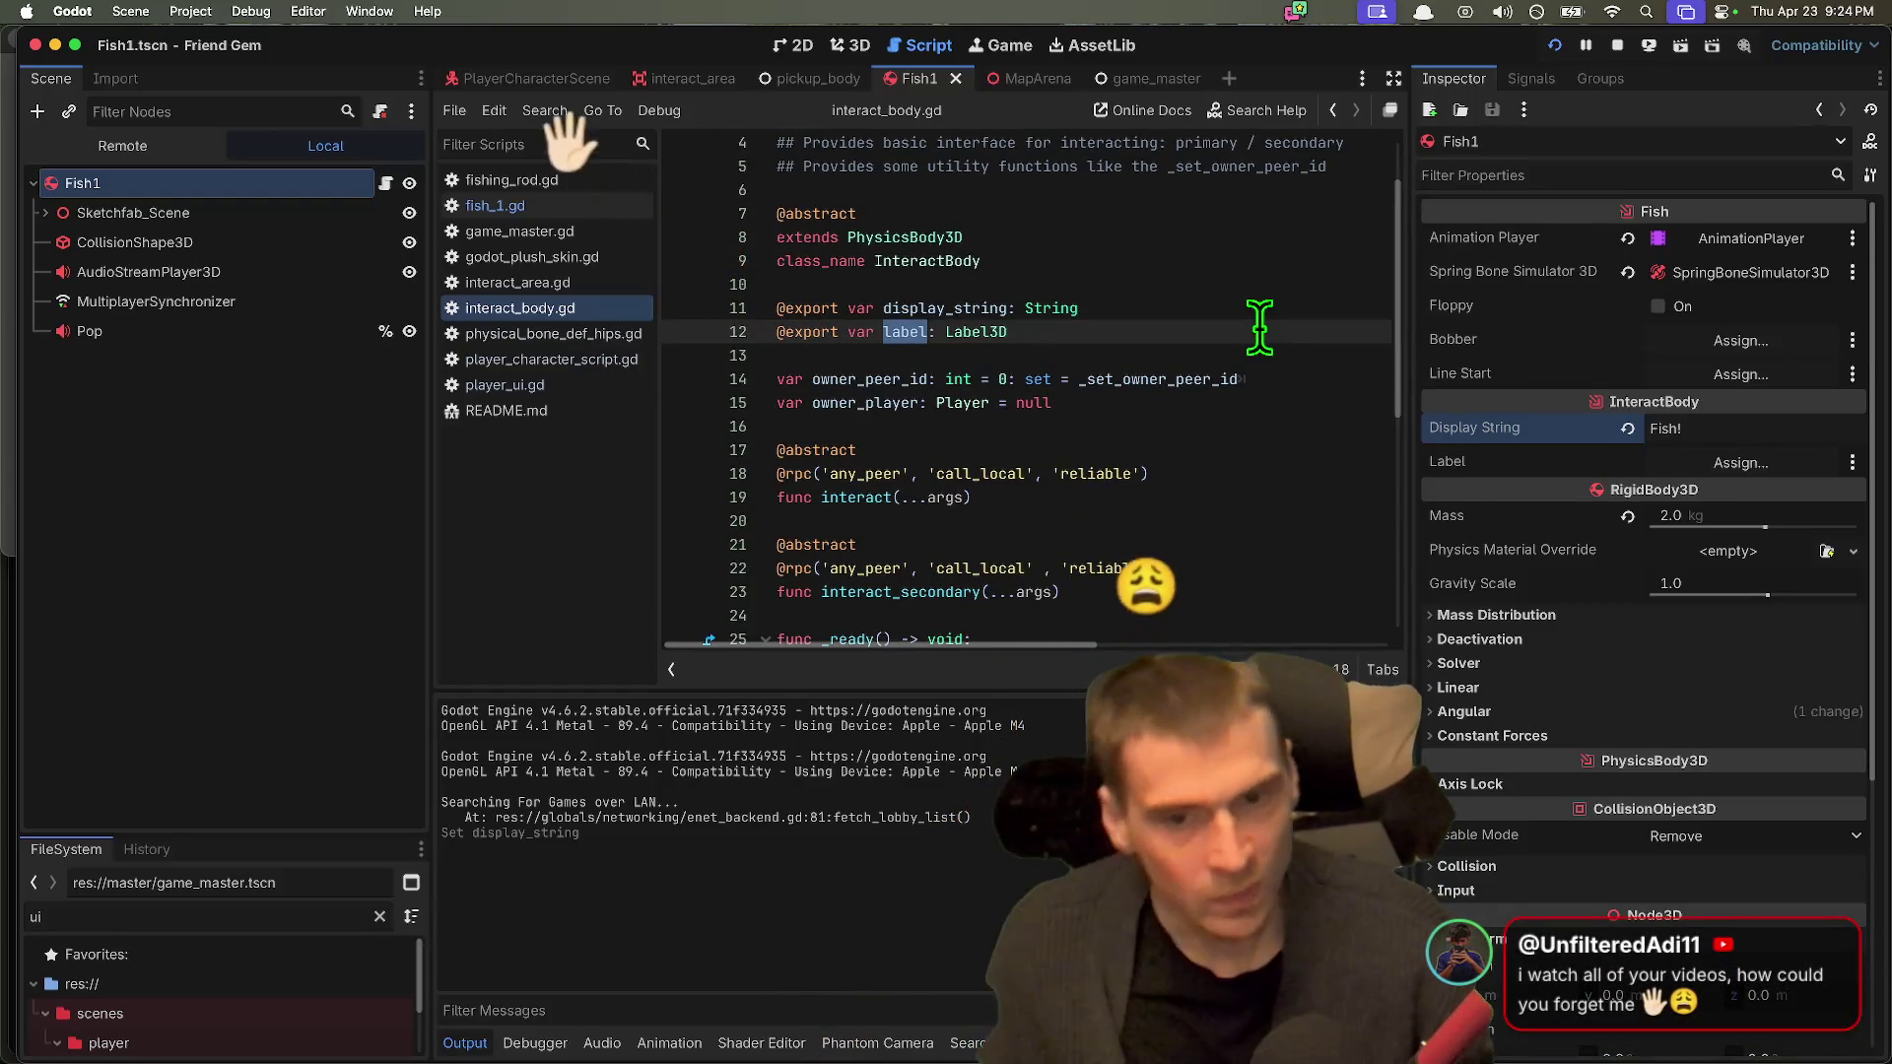
scroll(1259, 327, "down", 5)
scroll(1259, 327, "down", 2)
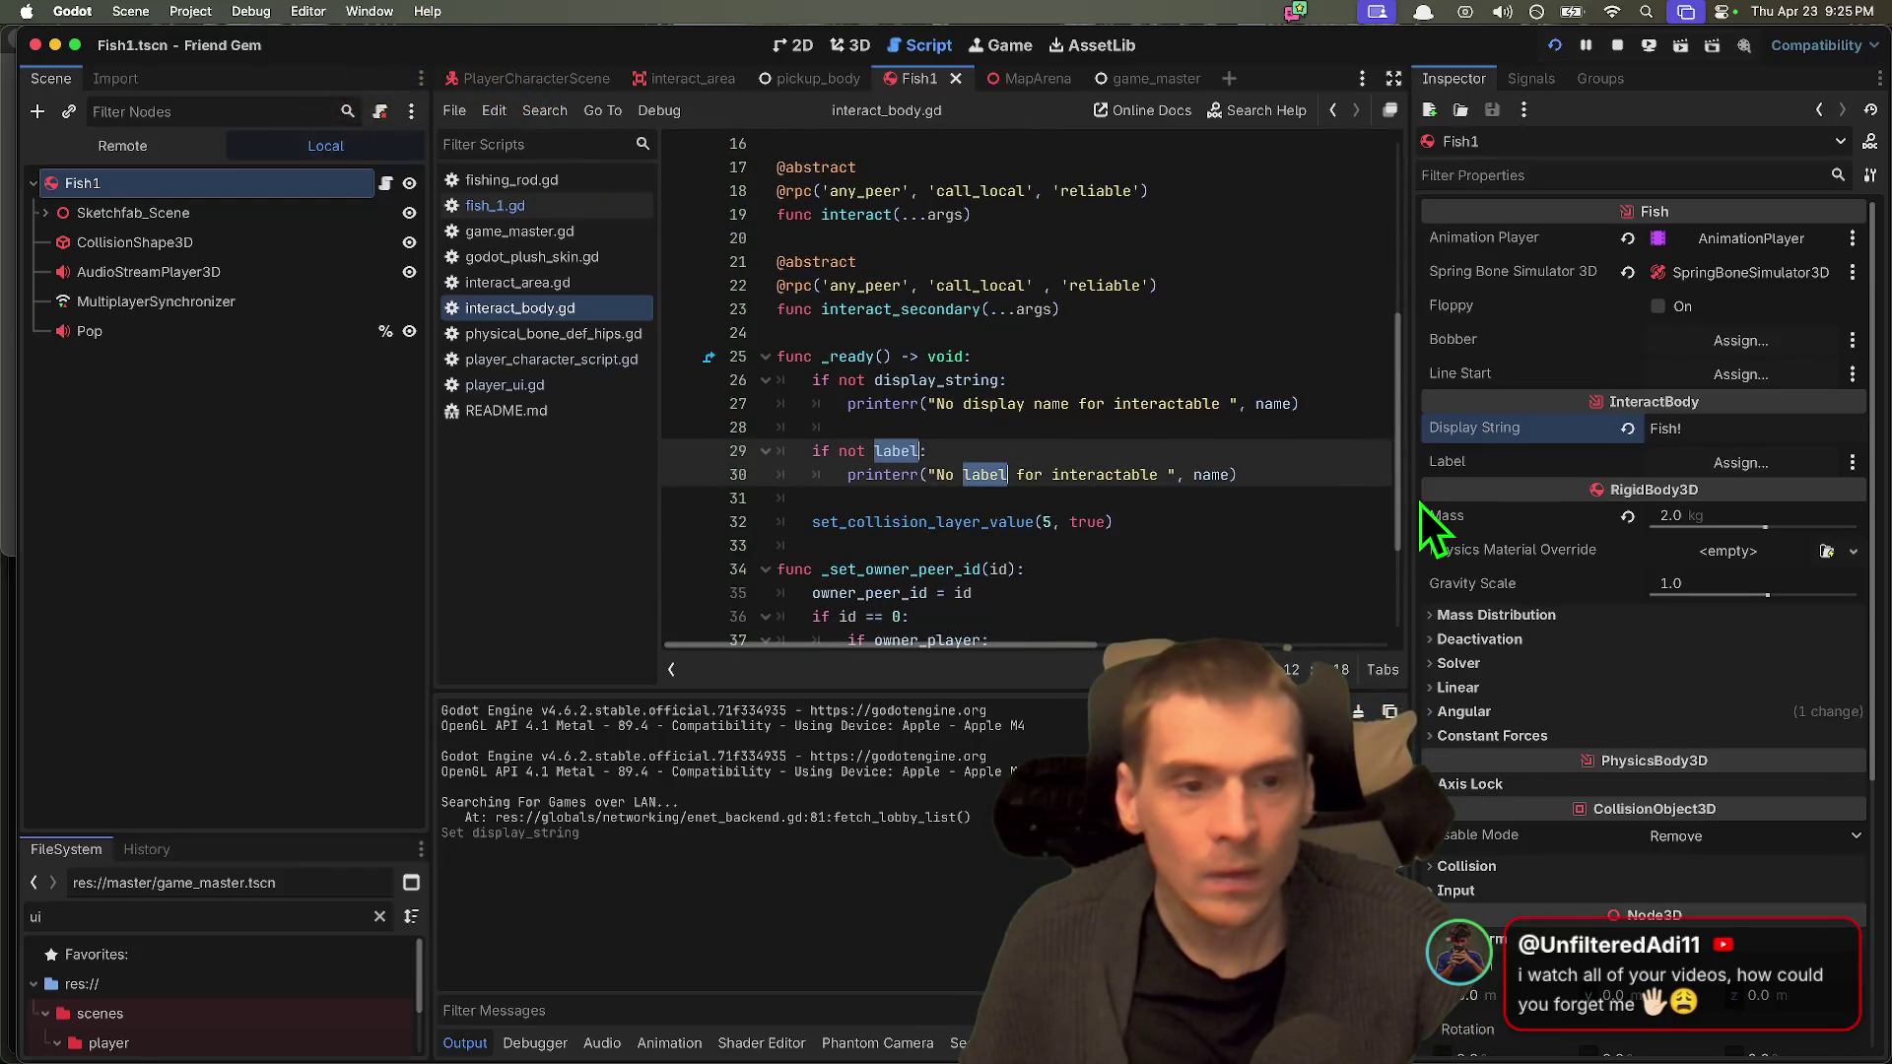
left_click_drag(1407, 500, 1525, 492)
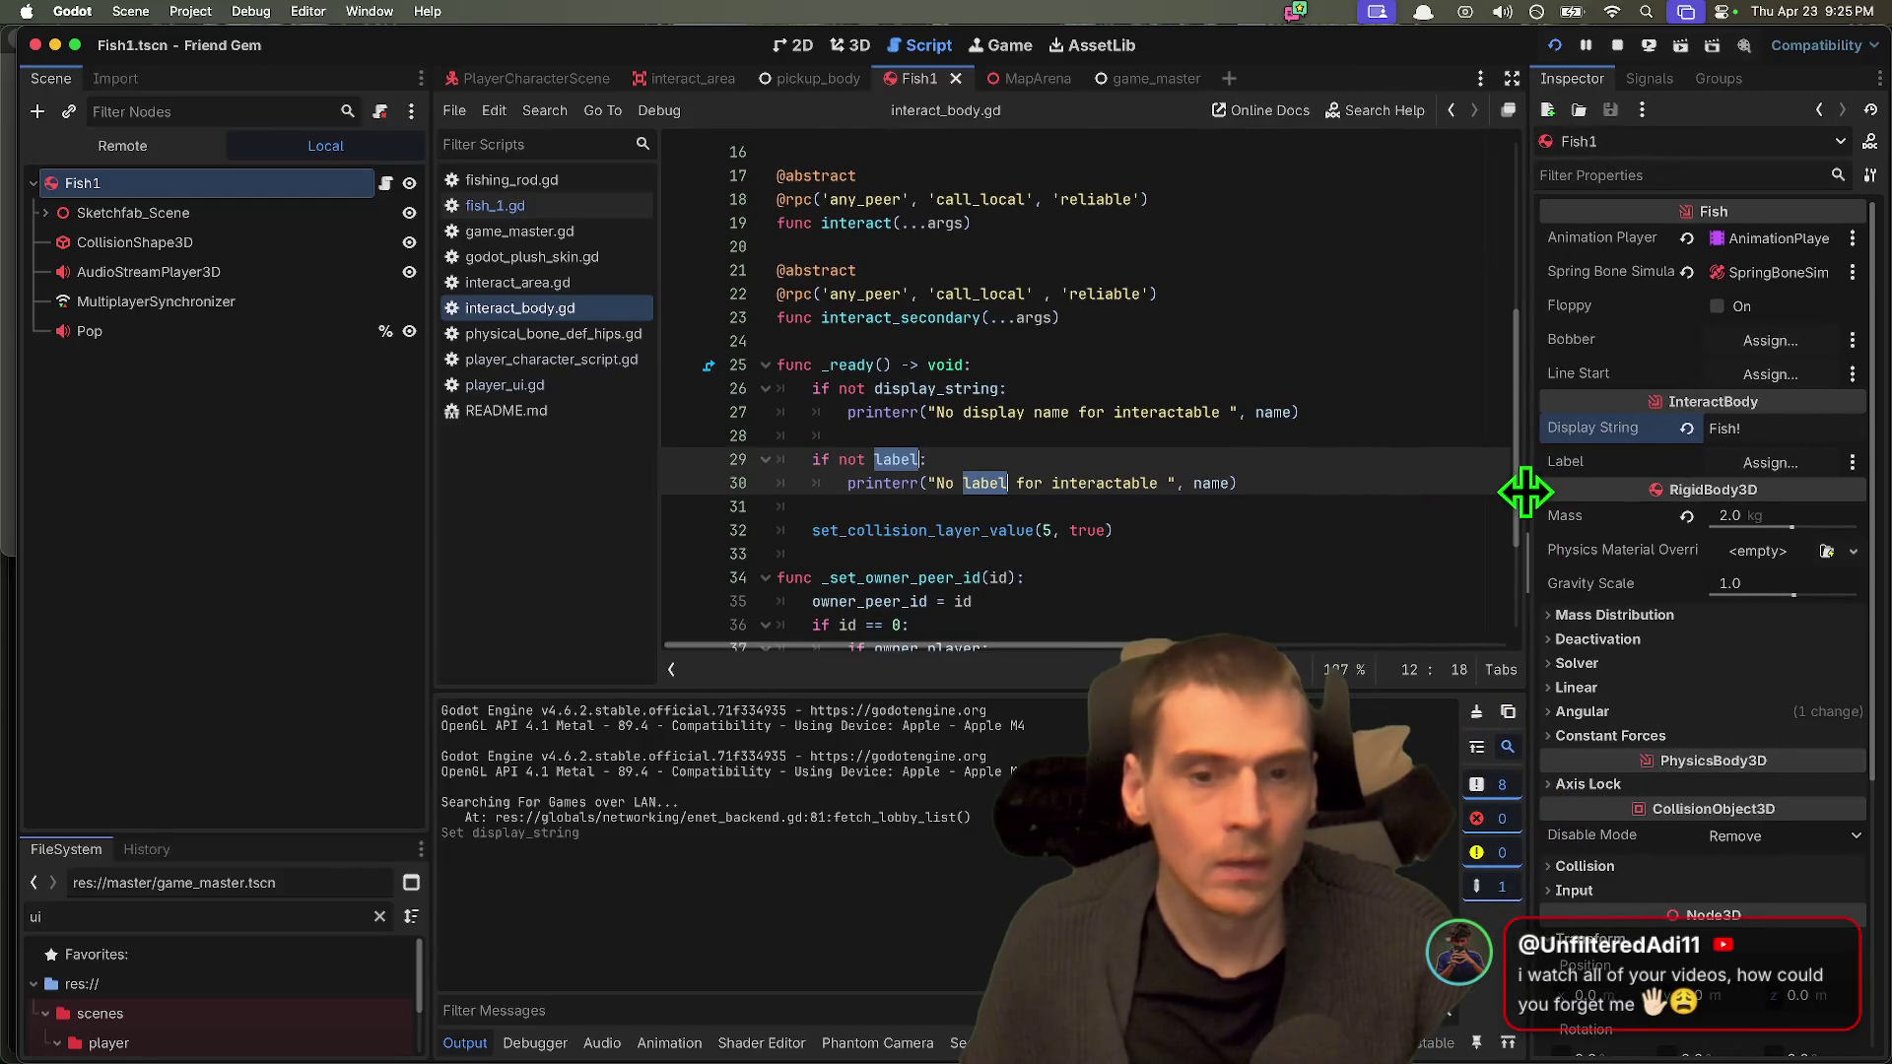
left_click(1324, 485)
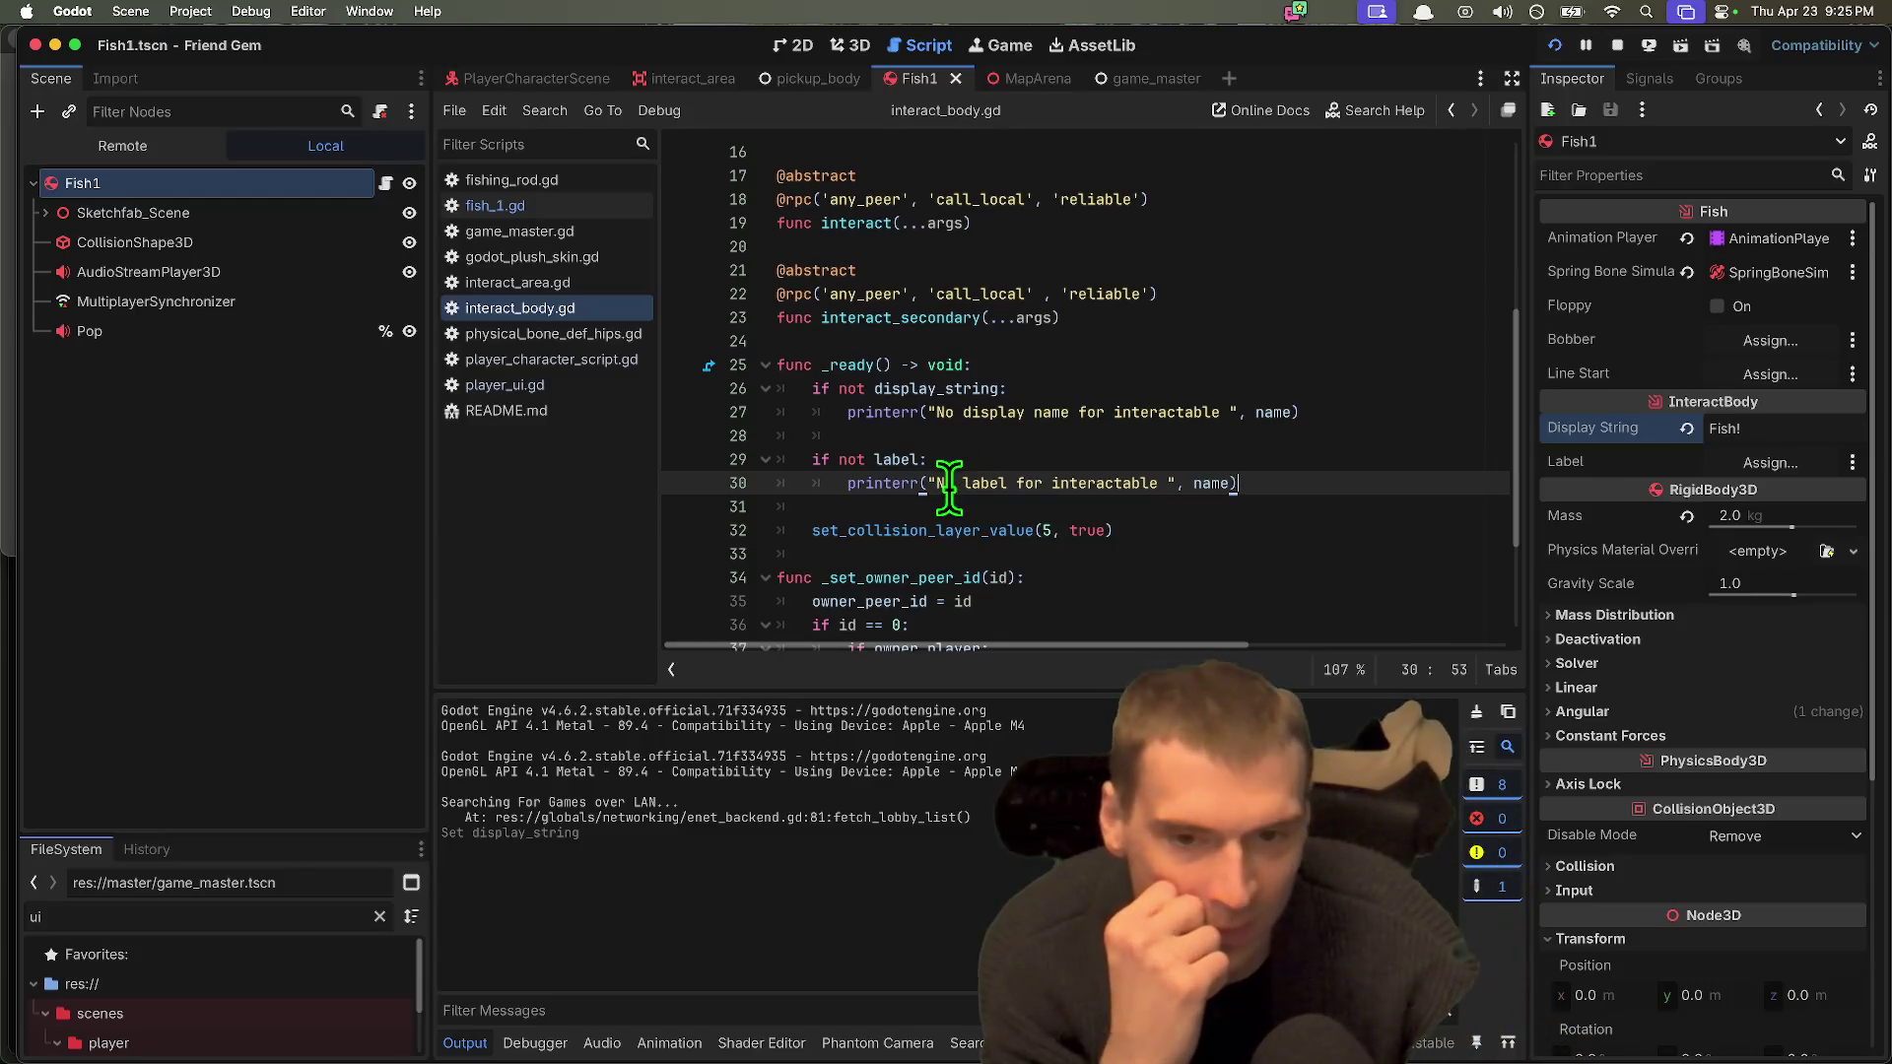
mouse_move(907, 456)
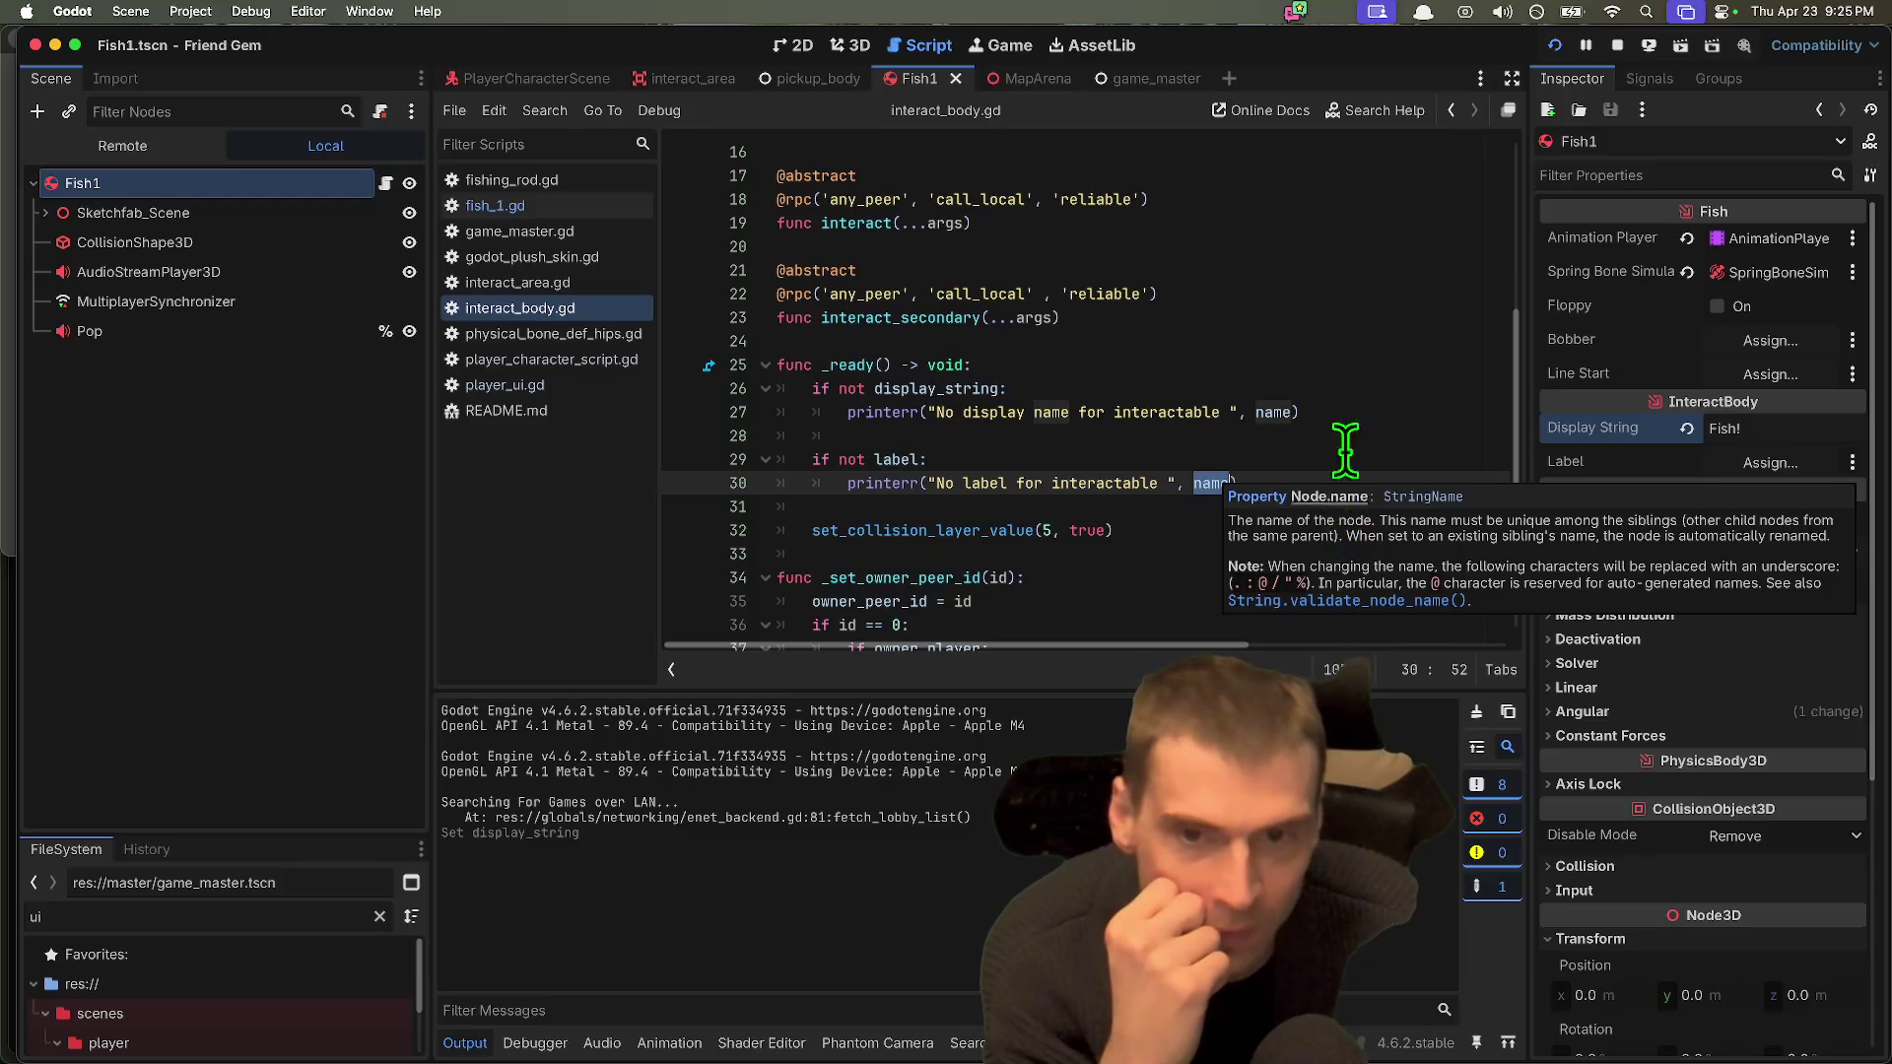
scroll(1405, 370, "up", 5)
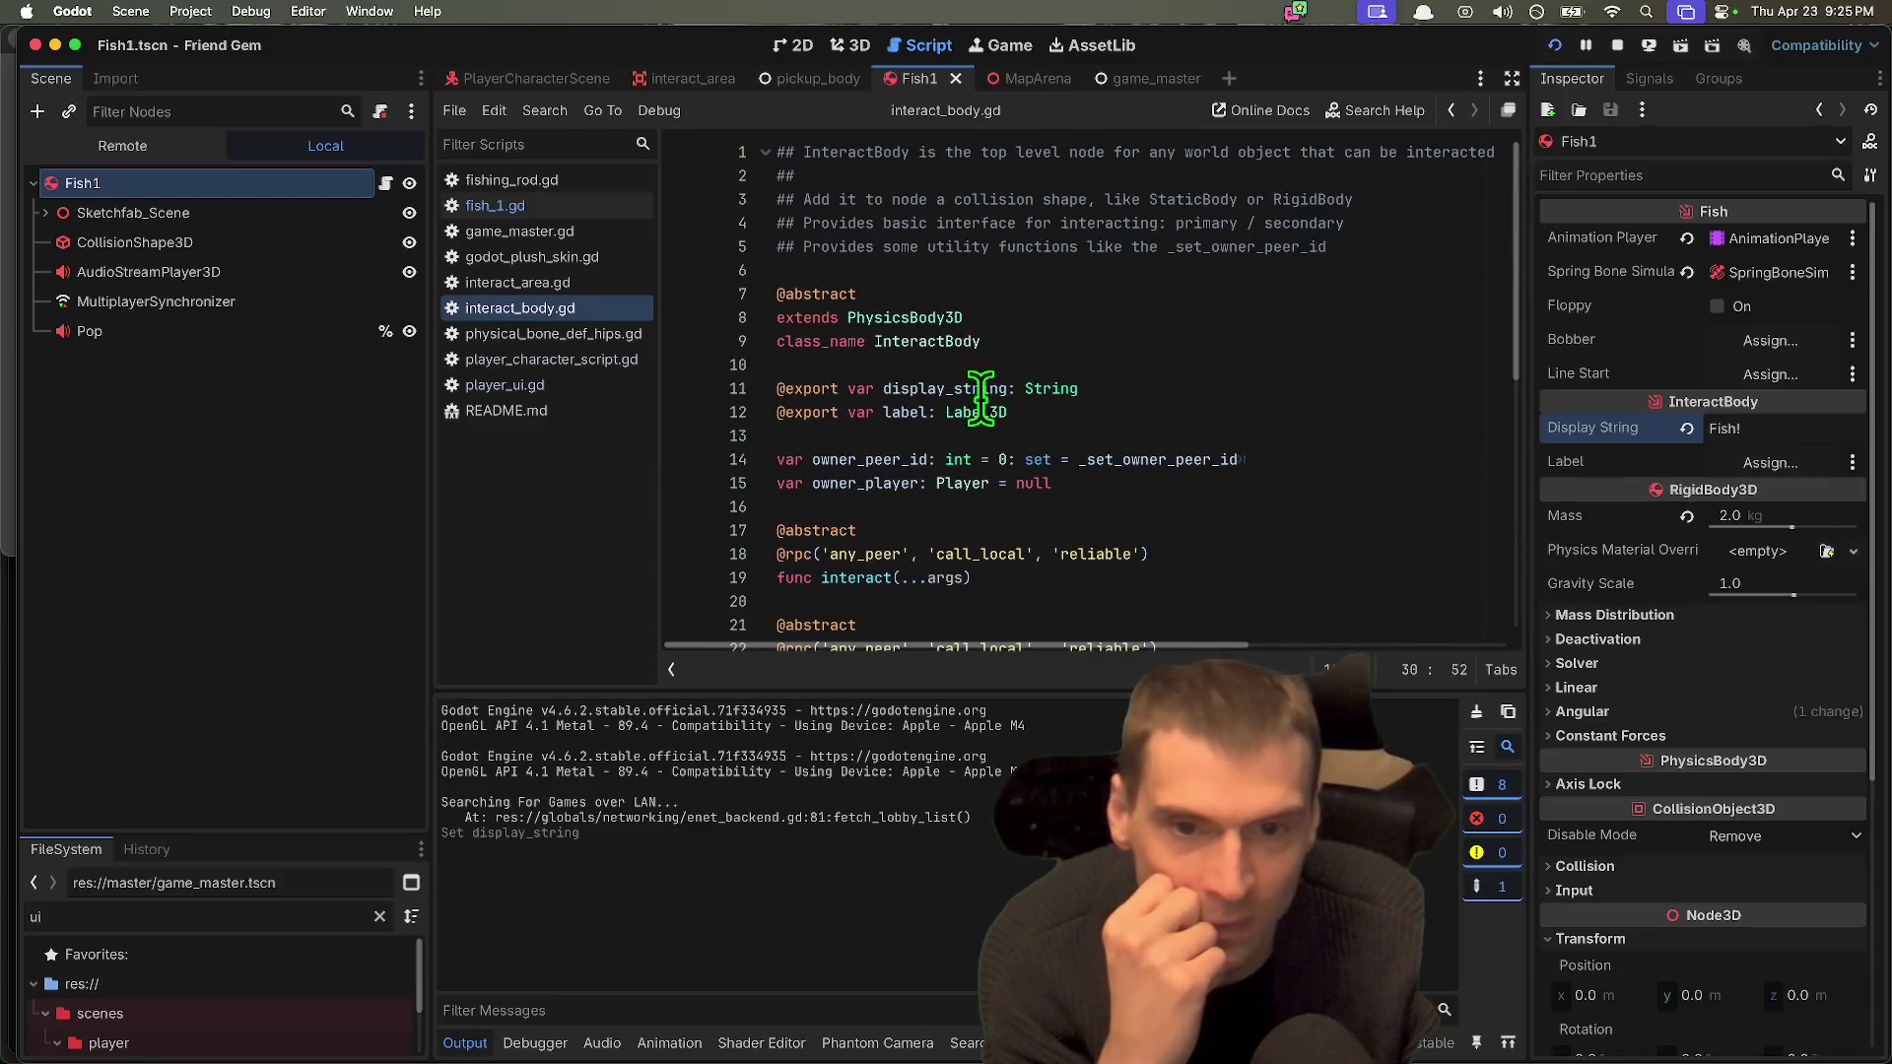
Step: Delete the label export and the 'if not label' printerr check, save, and run
left_click(931, 412)
scroll(1309, 388, "down", 7)
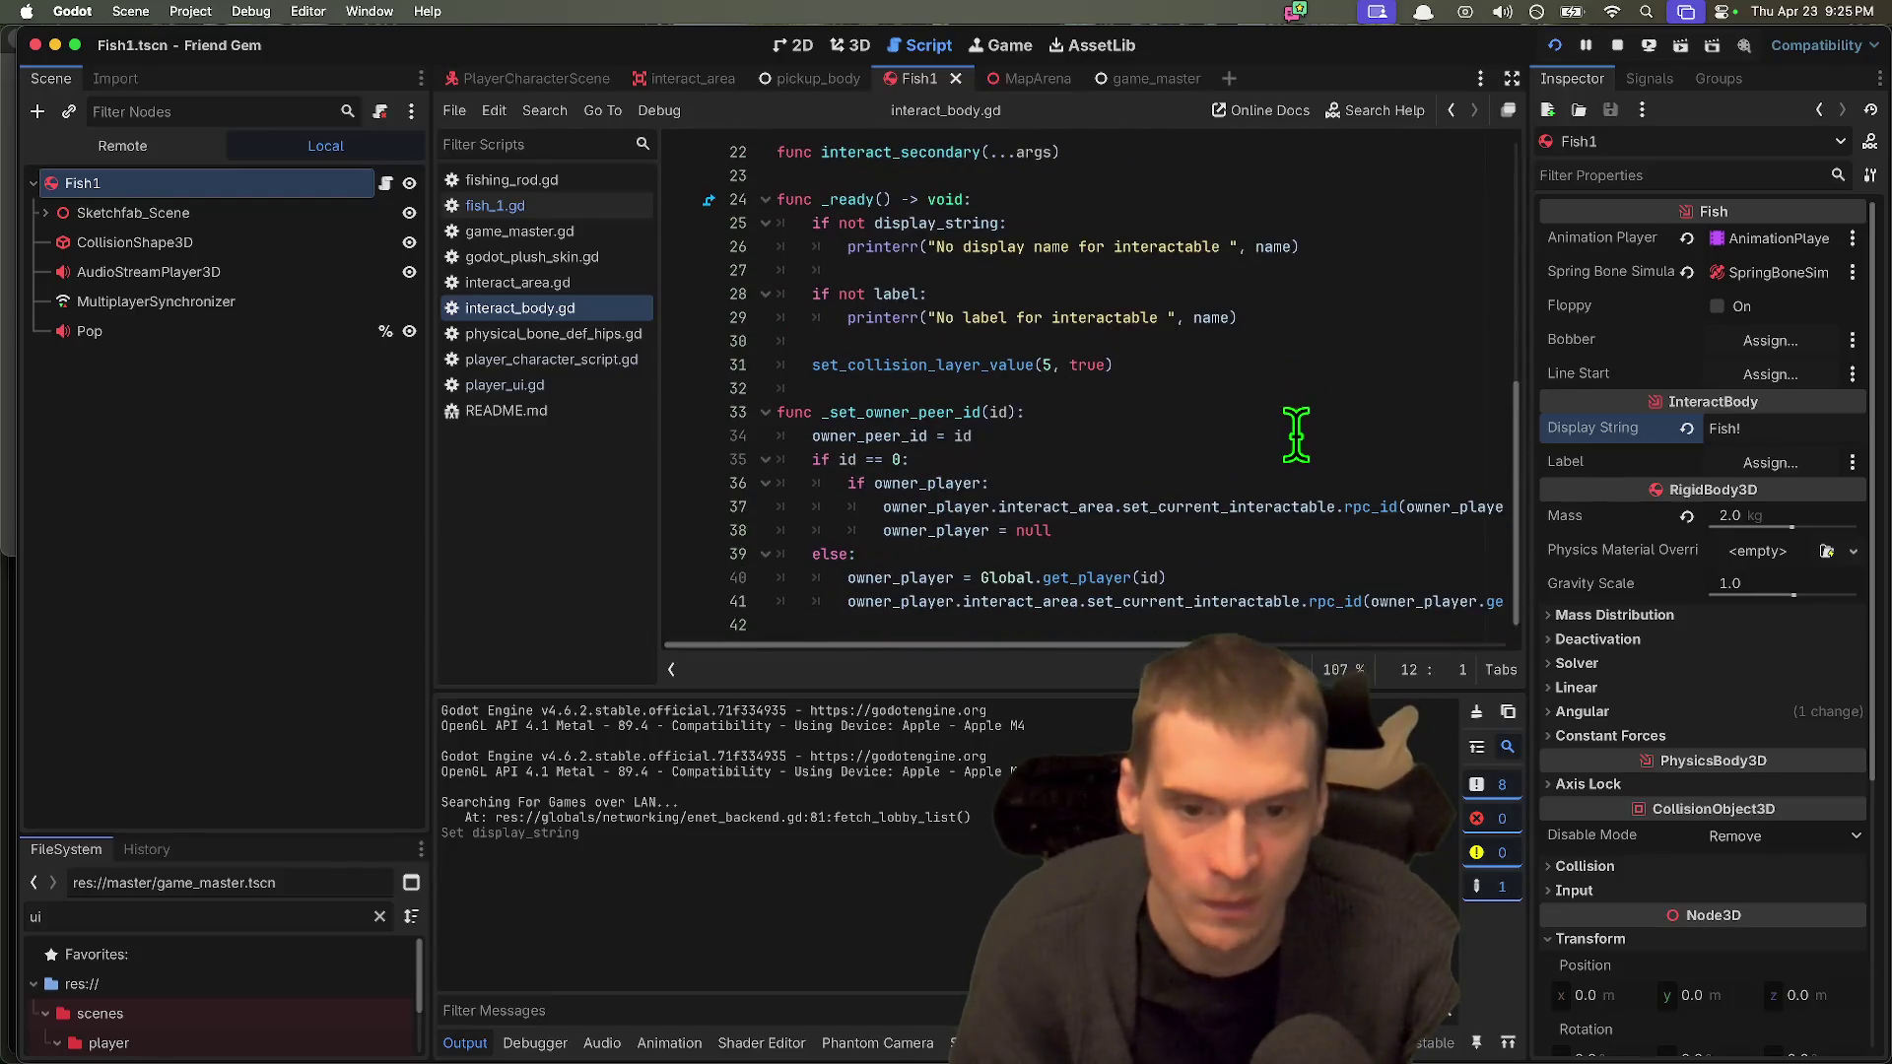
scroll(1259, 452, "up", 2)
mouse_move(1241, 394)
left_mouse_down()
mouse_move(1250, 374)
mouse_move(529, 374)
left_mouse_up()
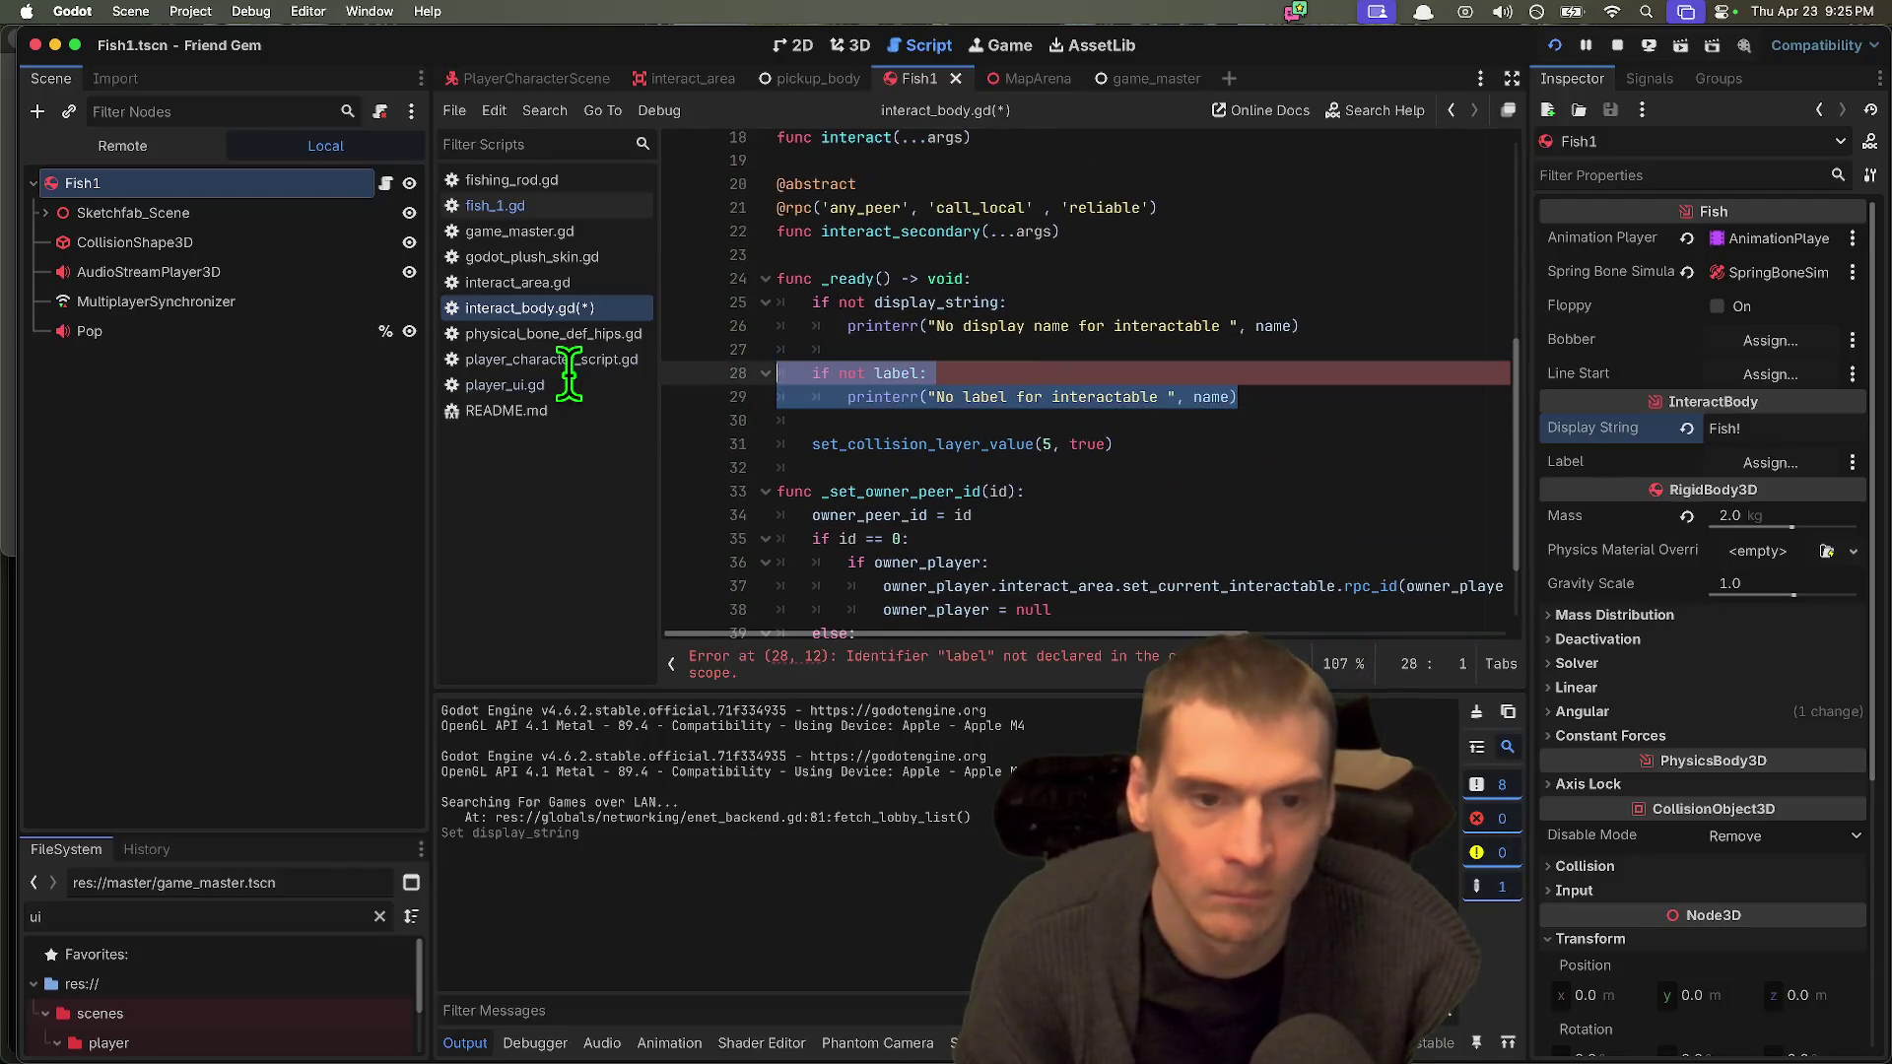
key("BackSpace")
key("BackSpace")
key("ctrl+s")
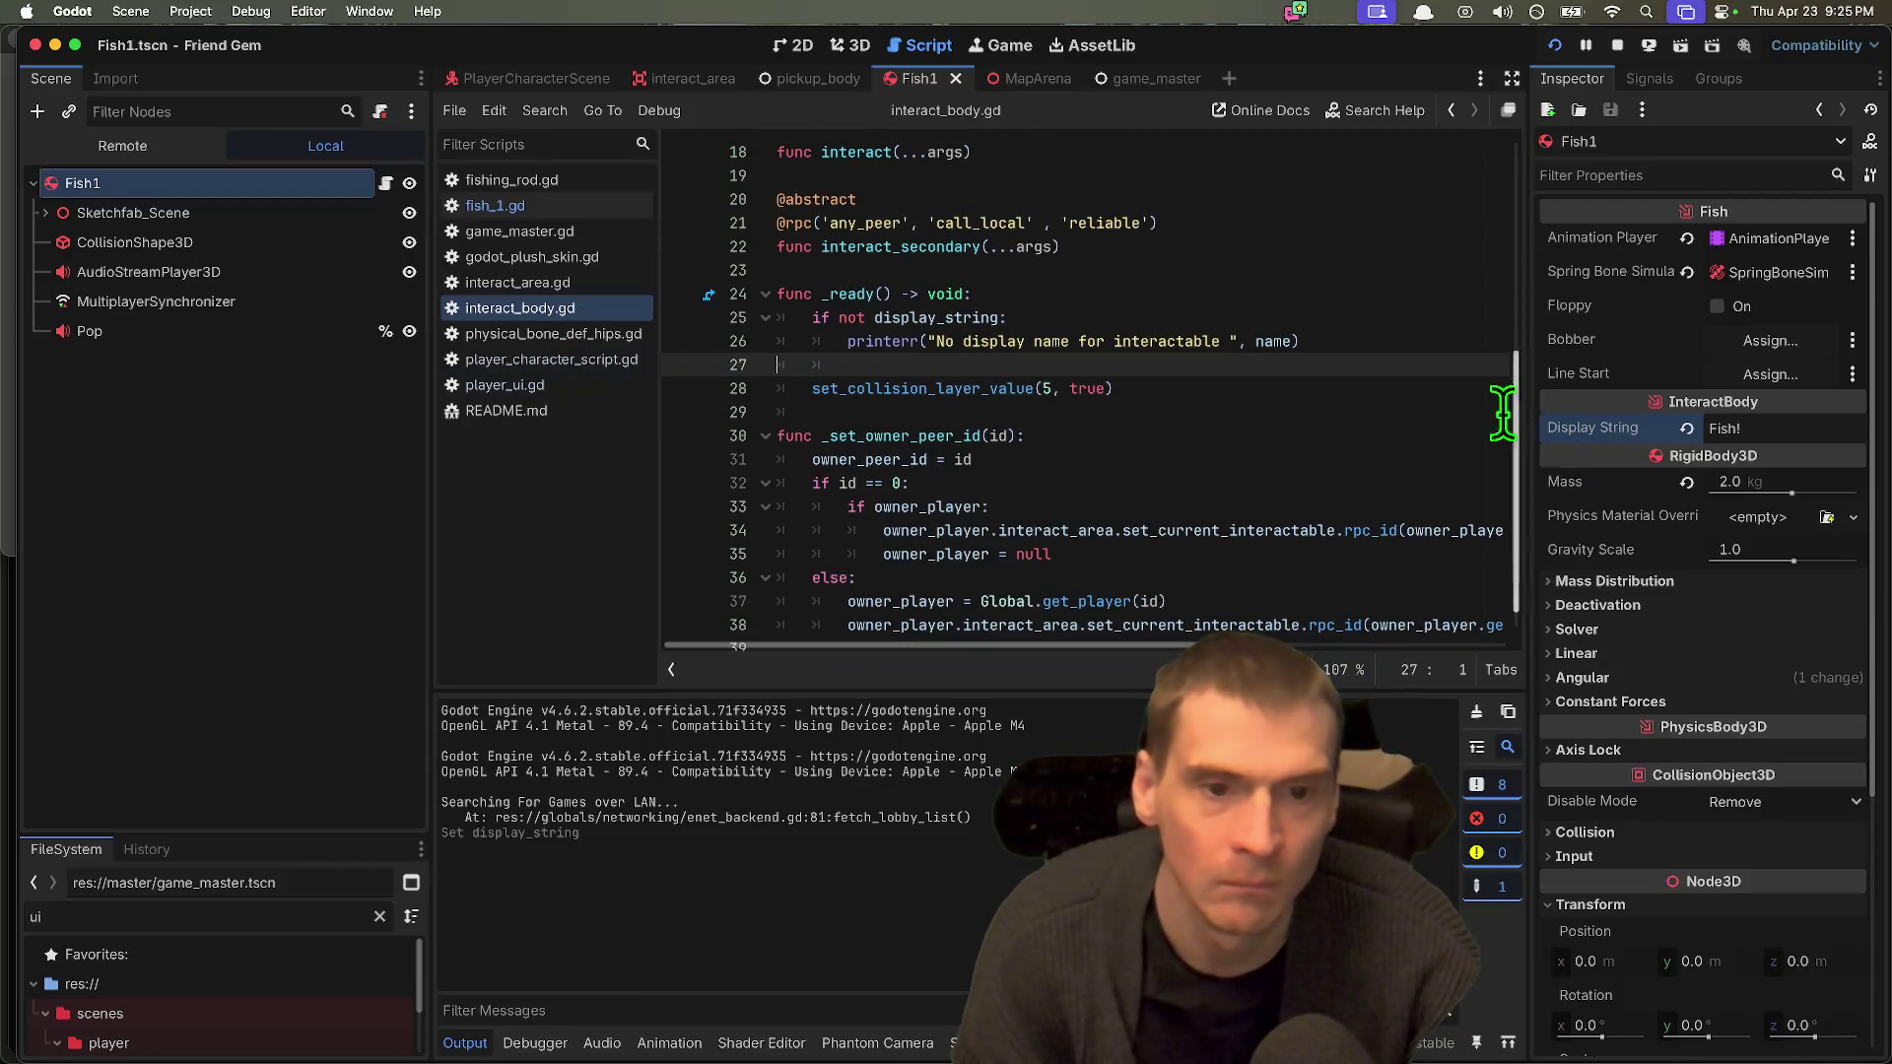
key("super+b")
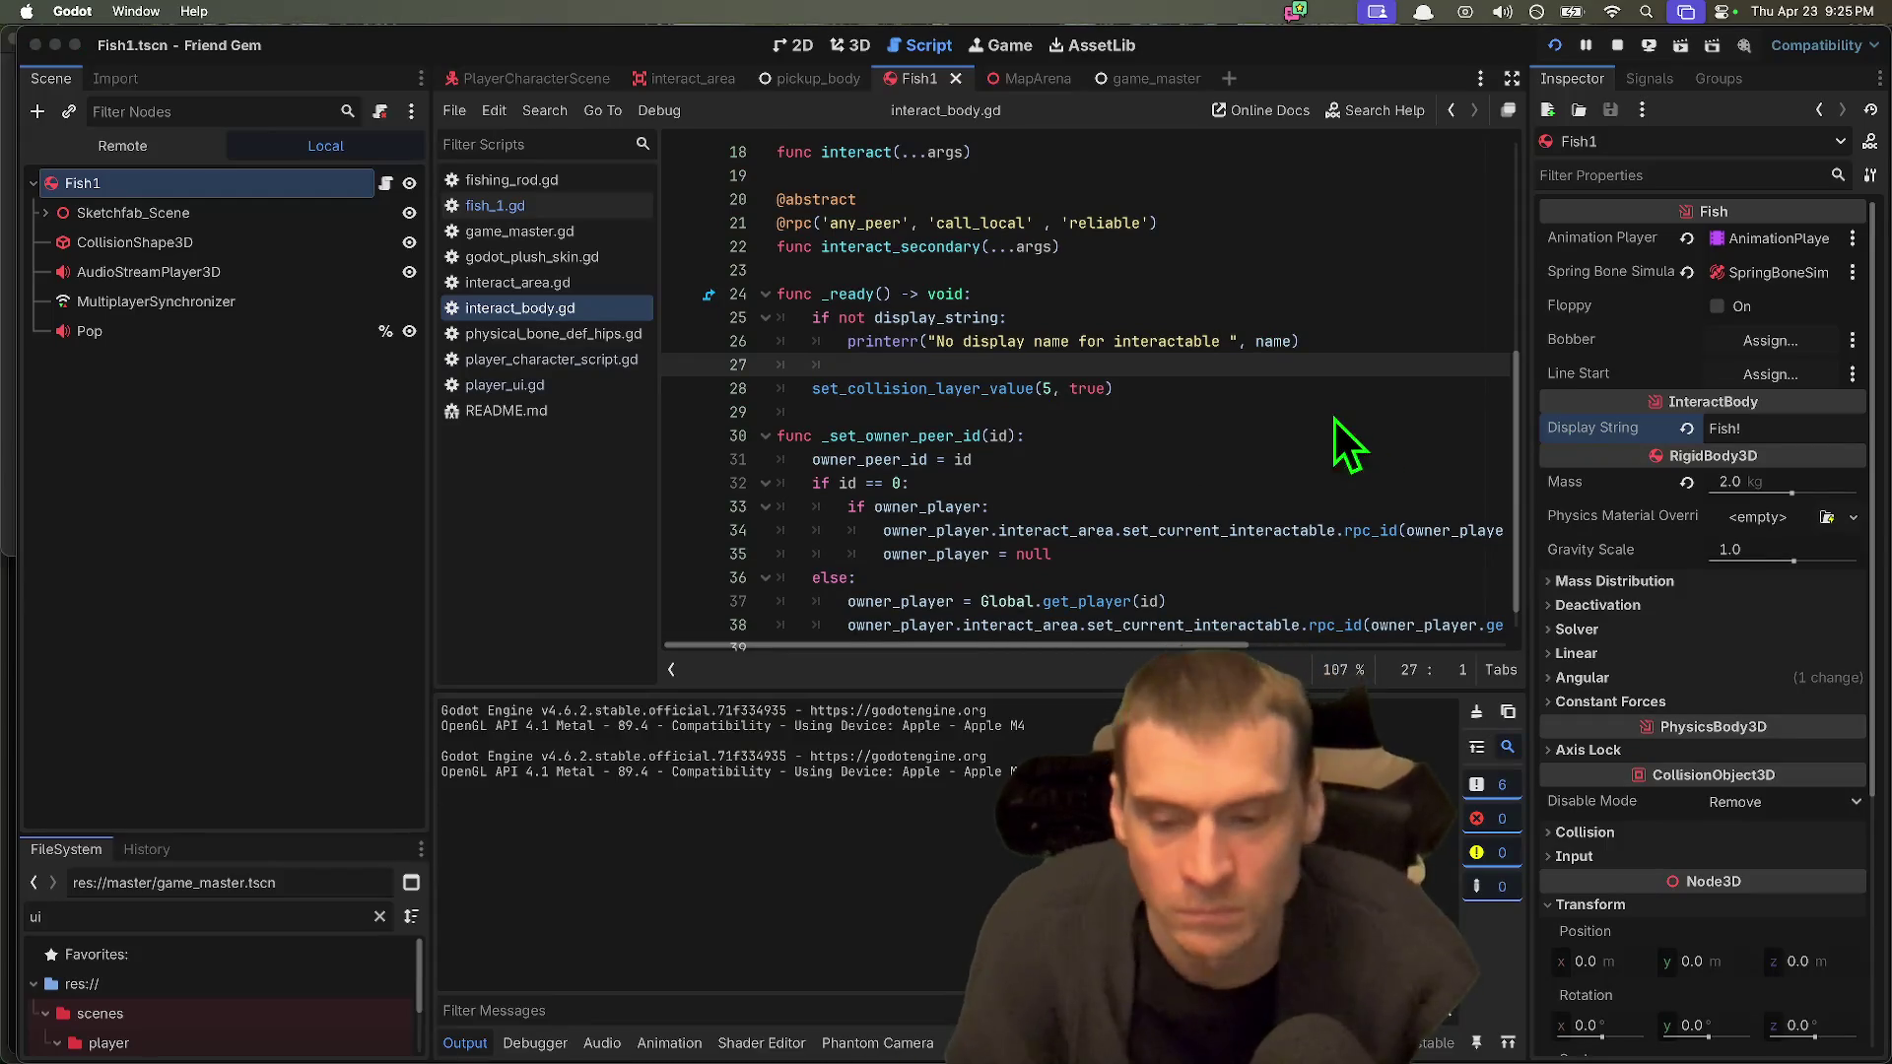
Step: Host a game, walk to the fish and interact with it, then return to the editor
left_click(1430, 252)
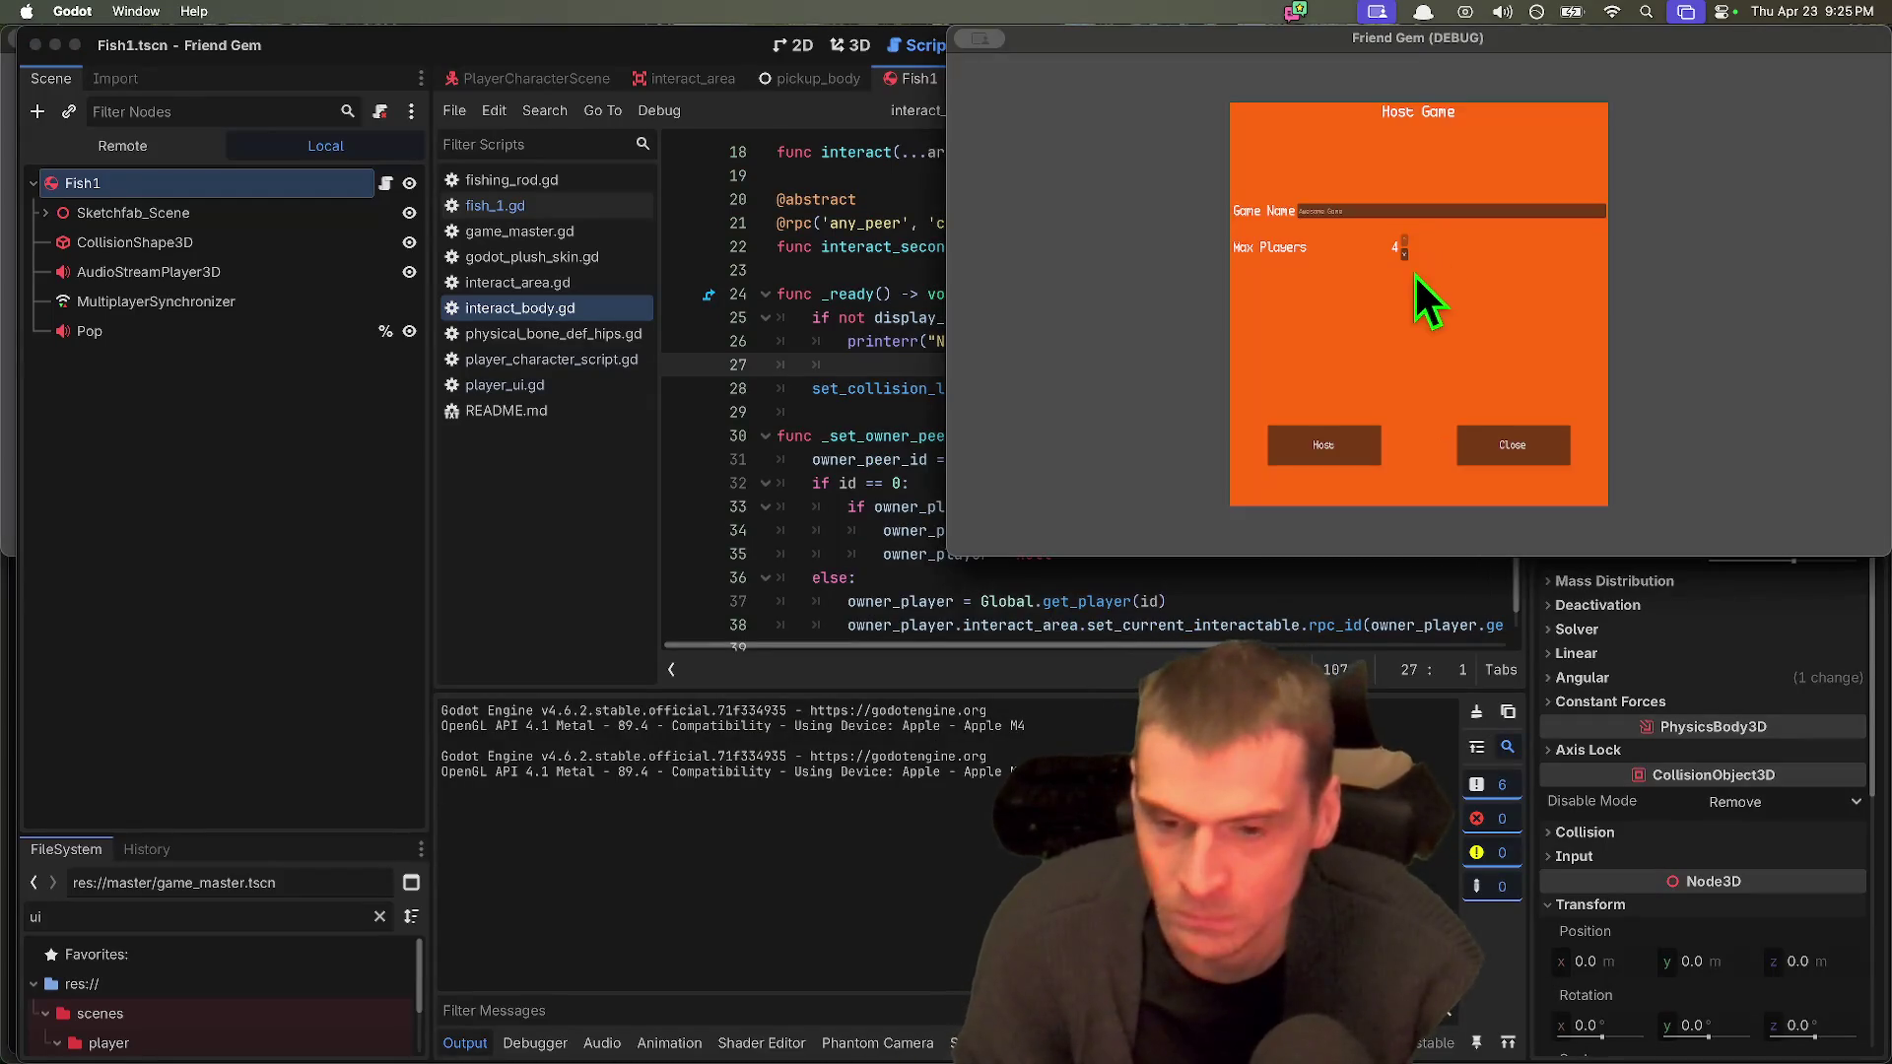
left_click(1350, 433)
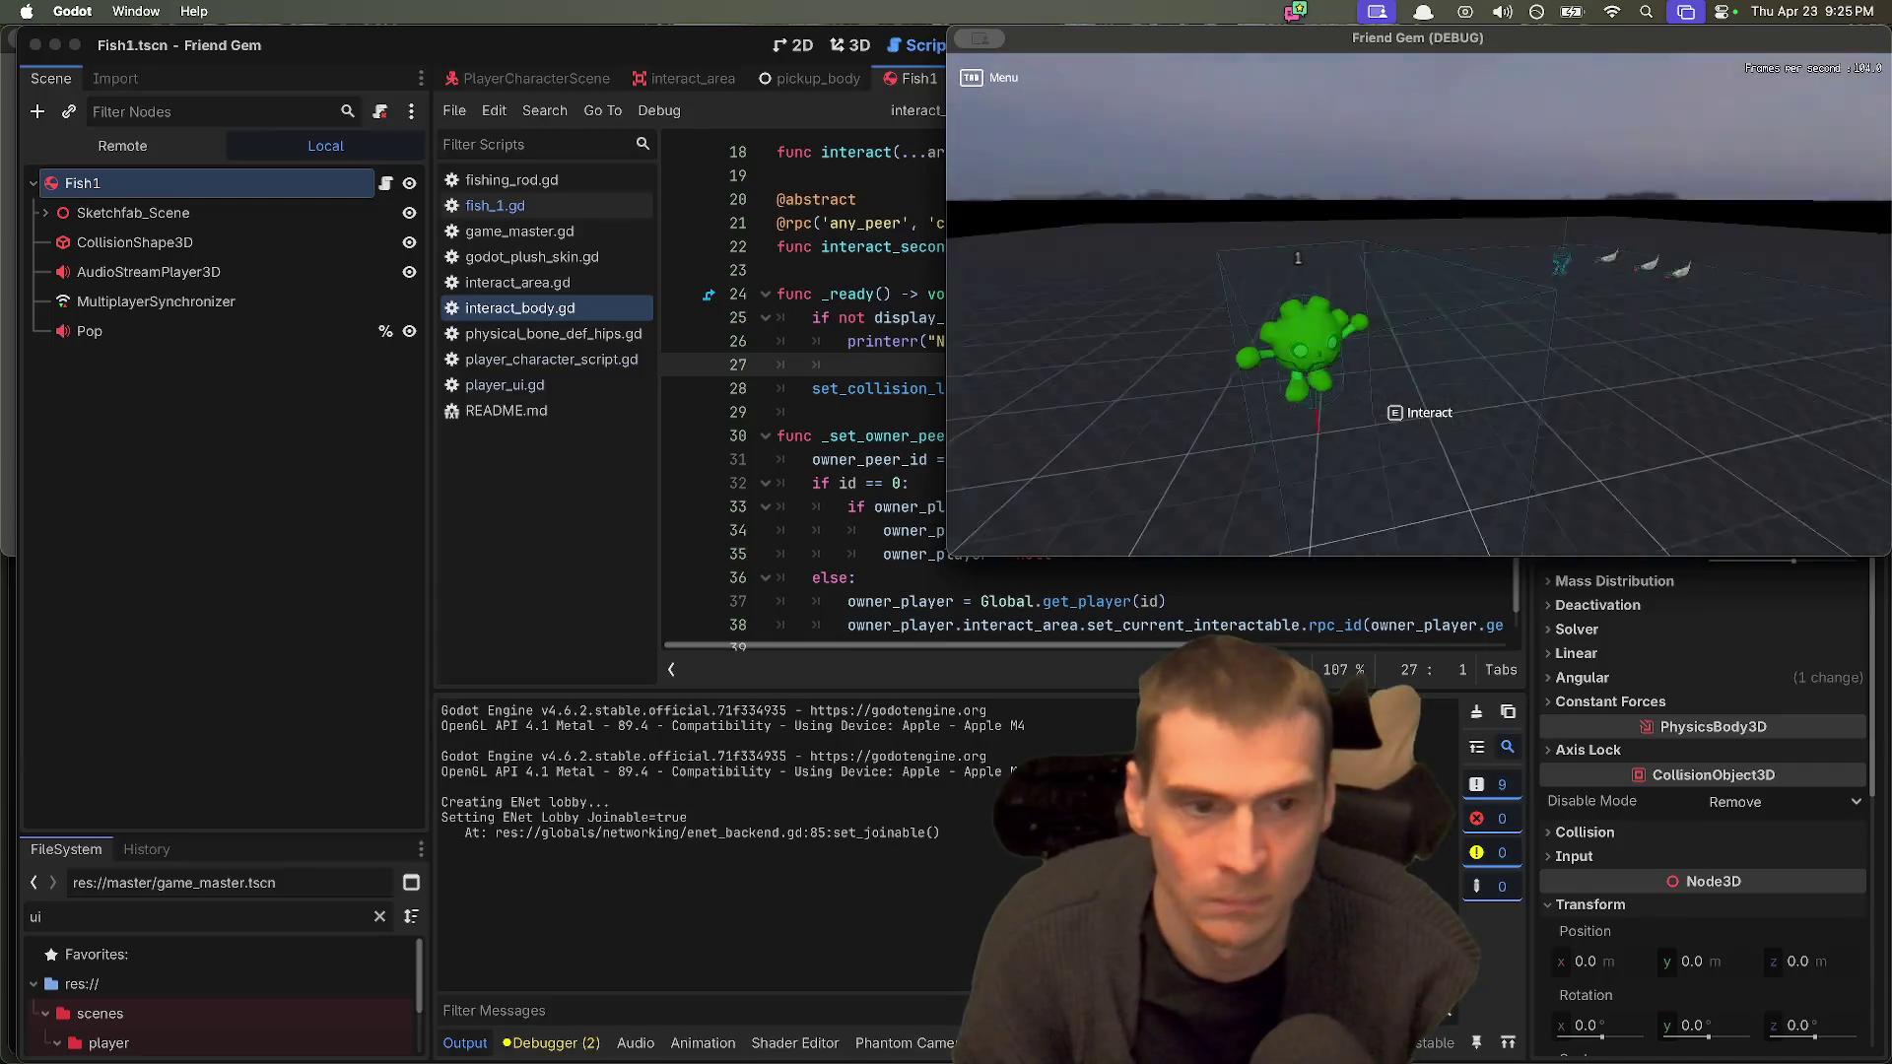
key("w")
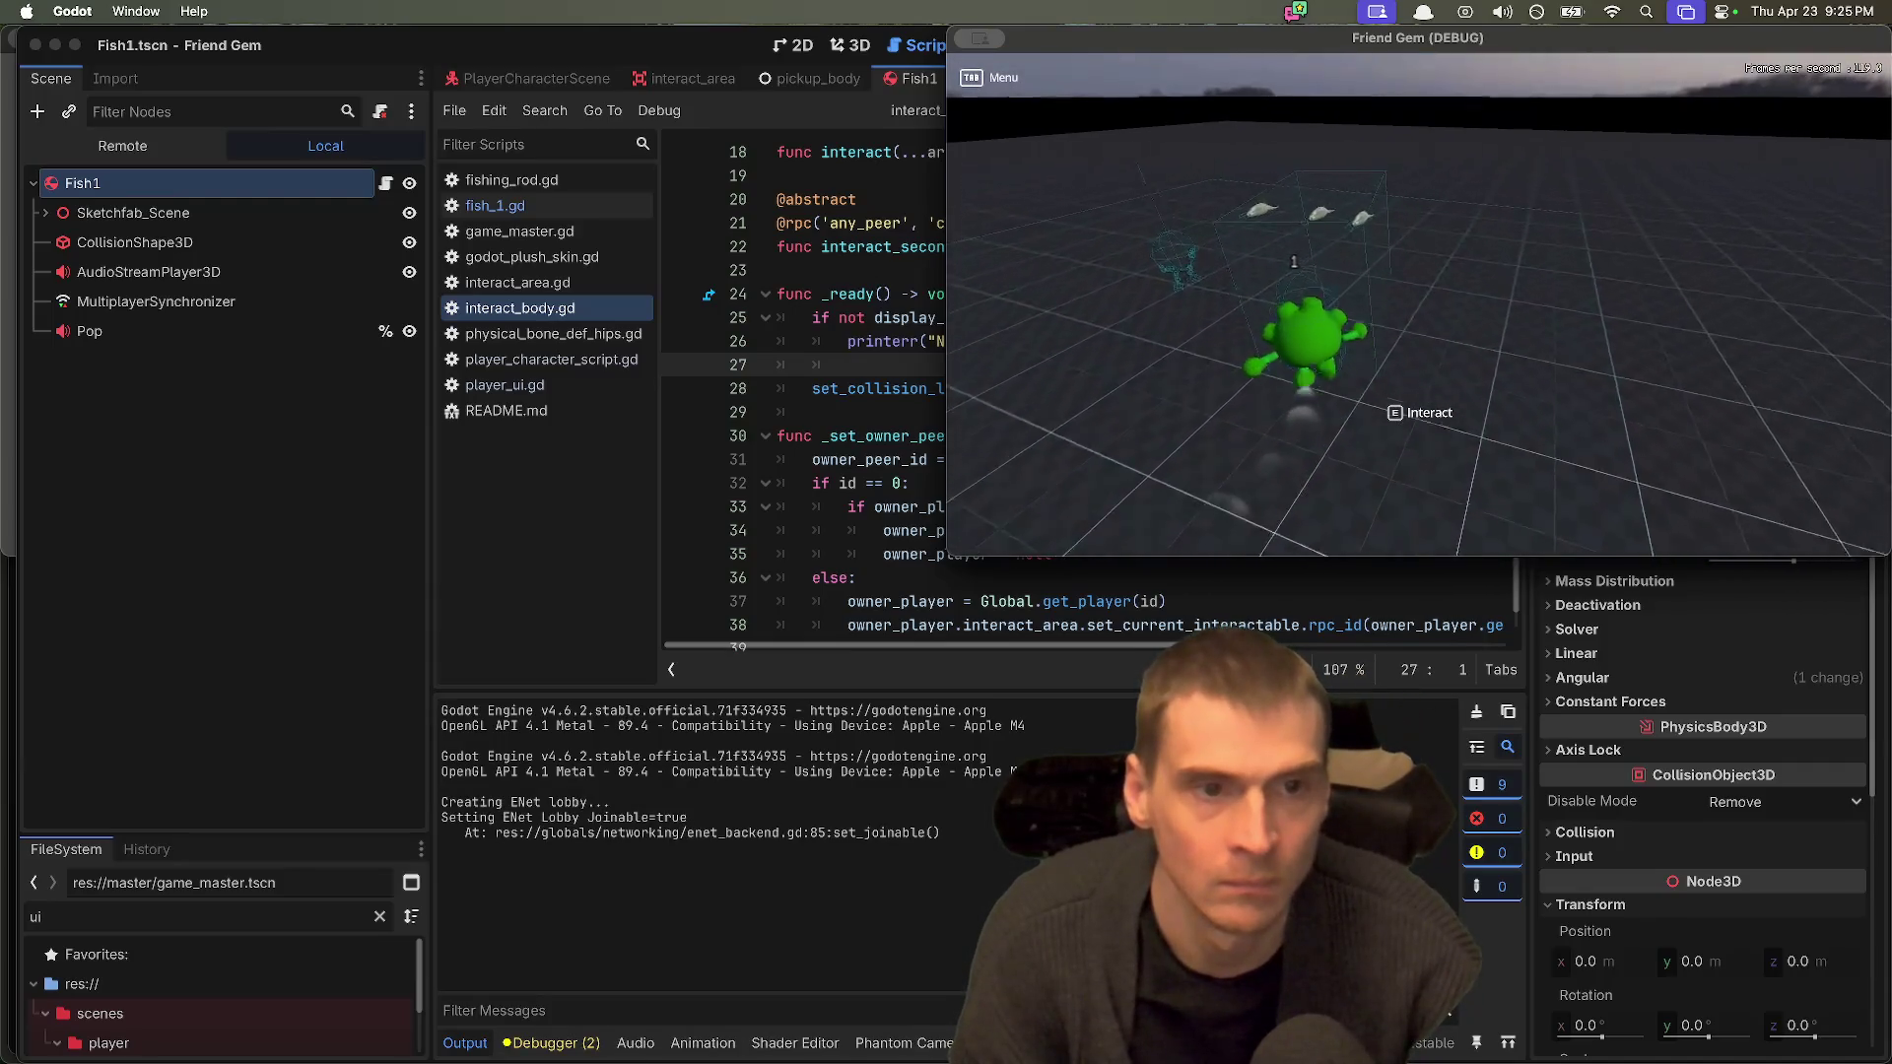
key("w")
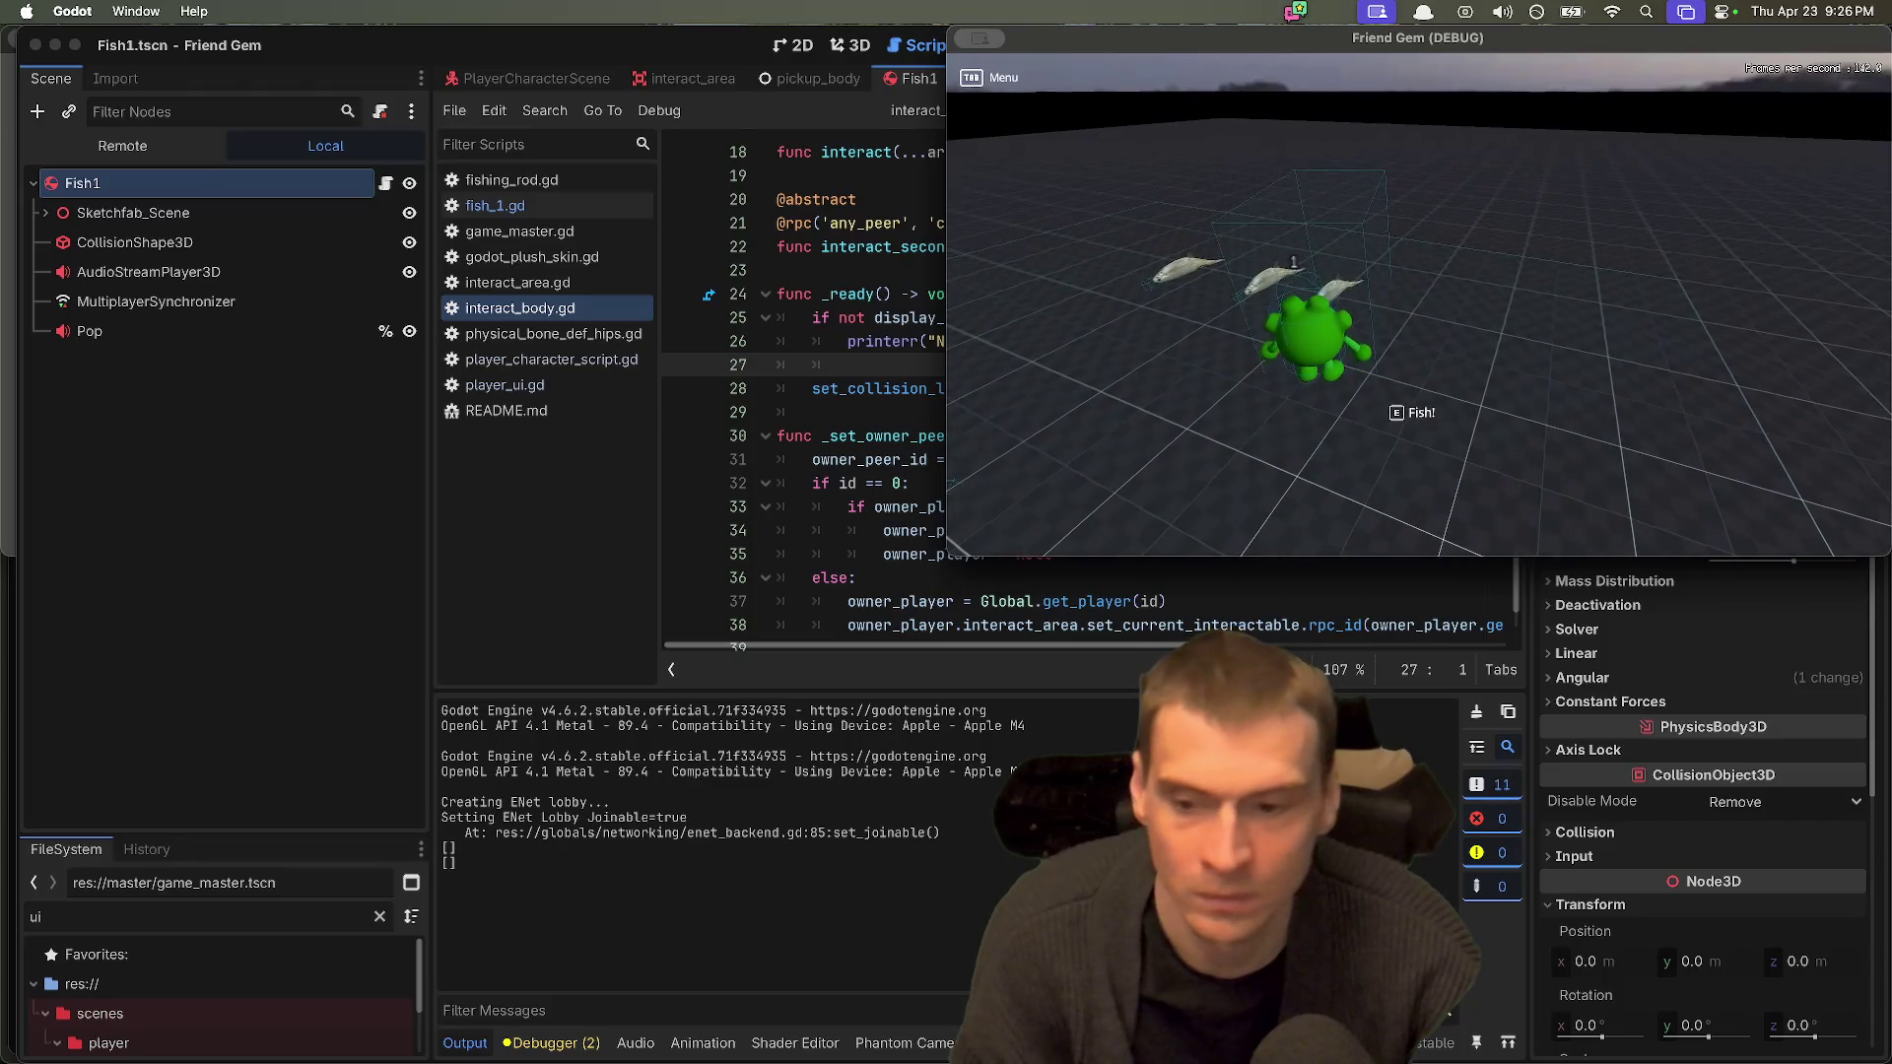
left_click(1150, 578)
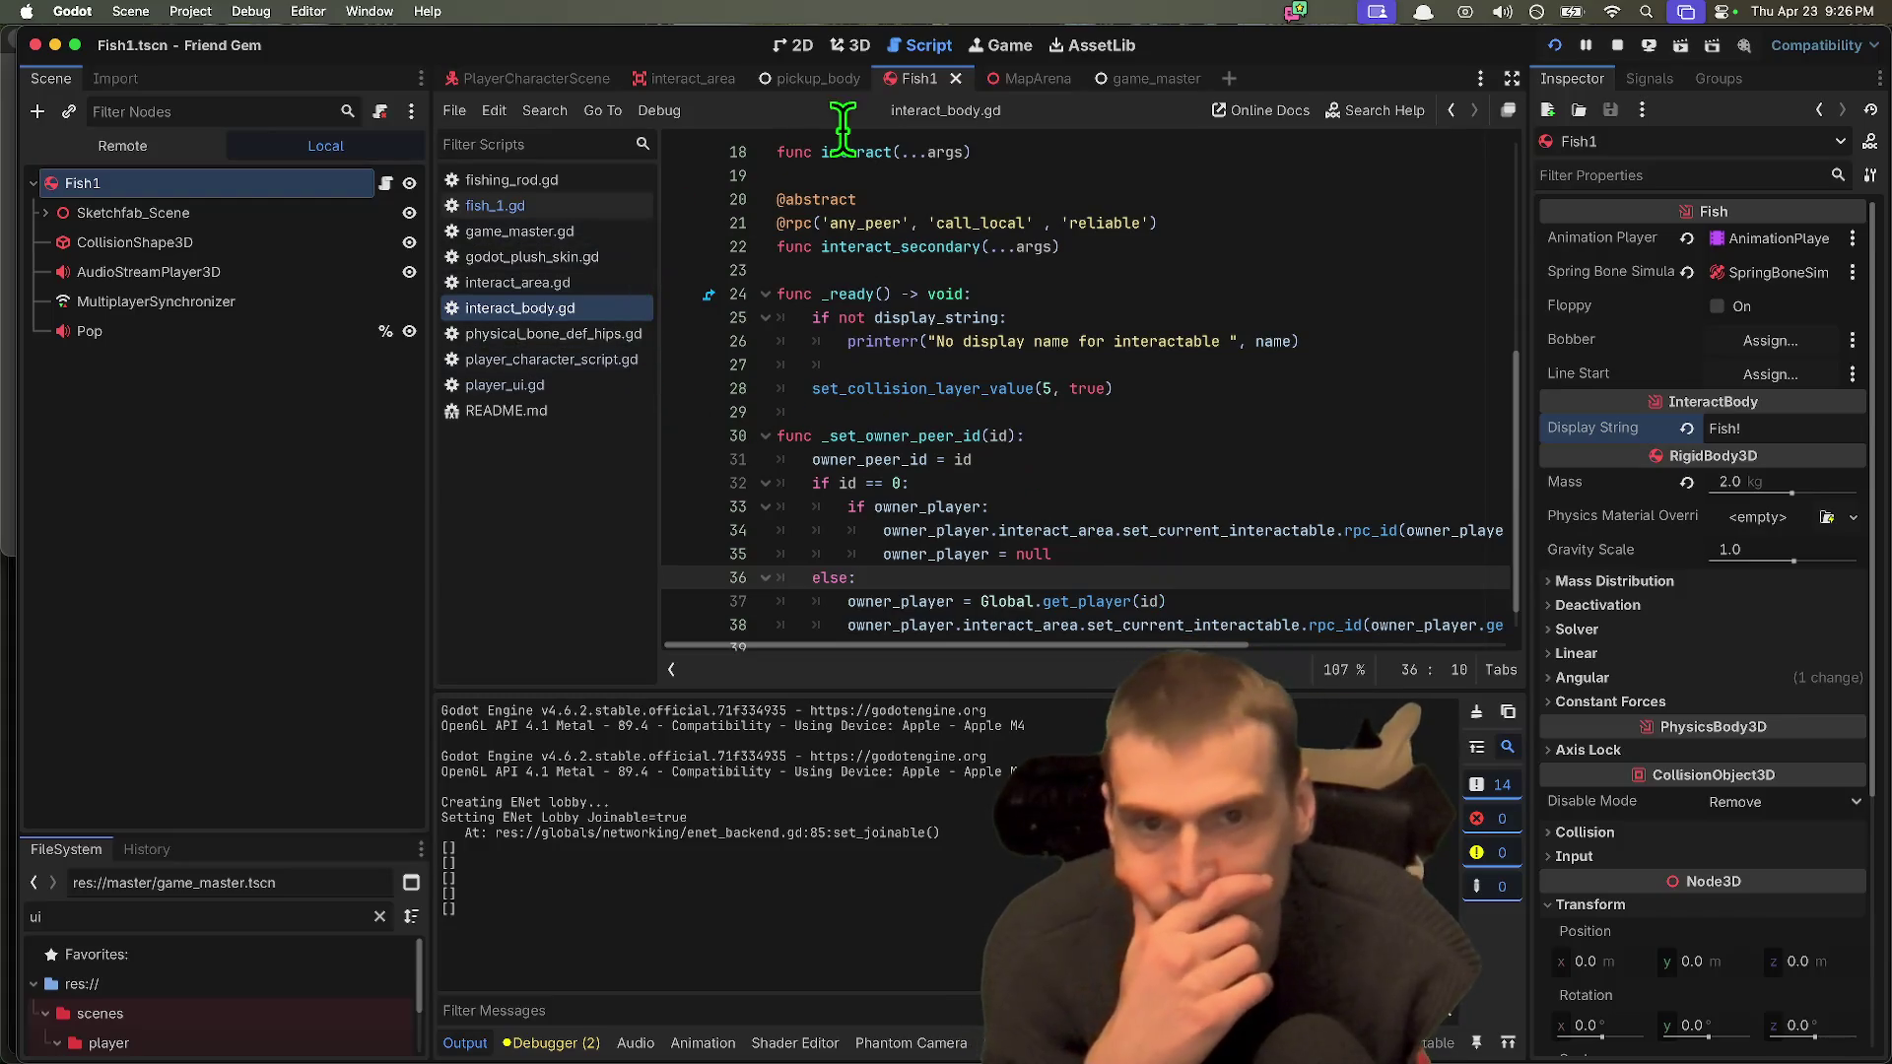
Step: Follow fish_1.gd's InteractBody class name to open interact_body.gd at its header comments
scroll(1016, 350, "down", 1)
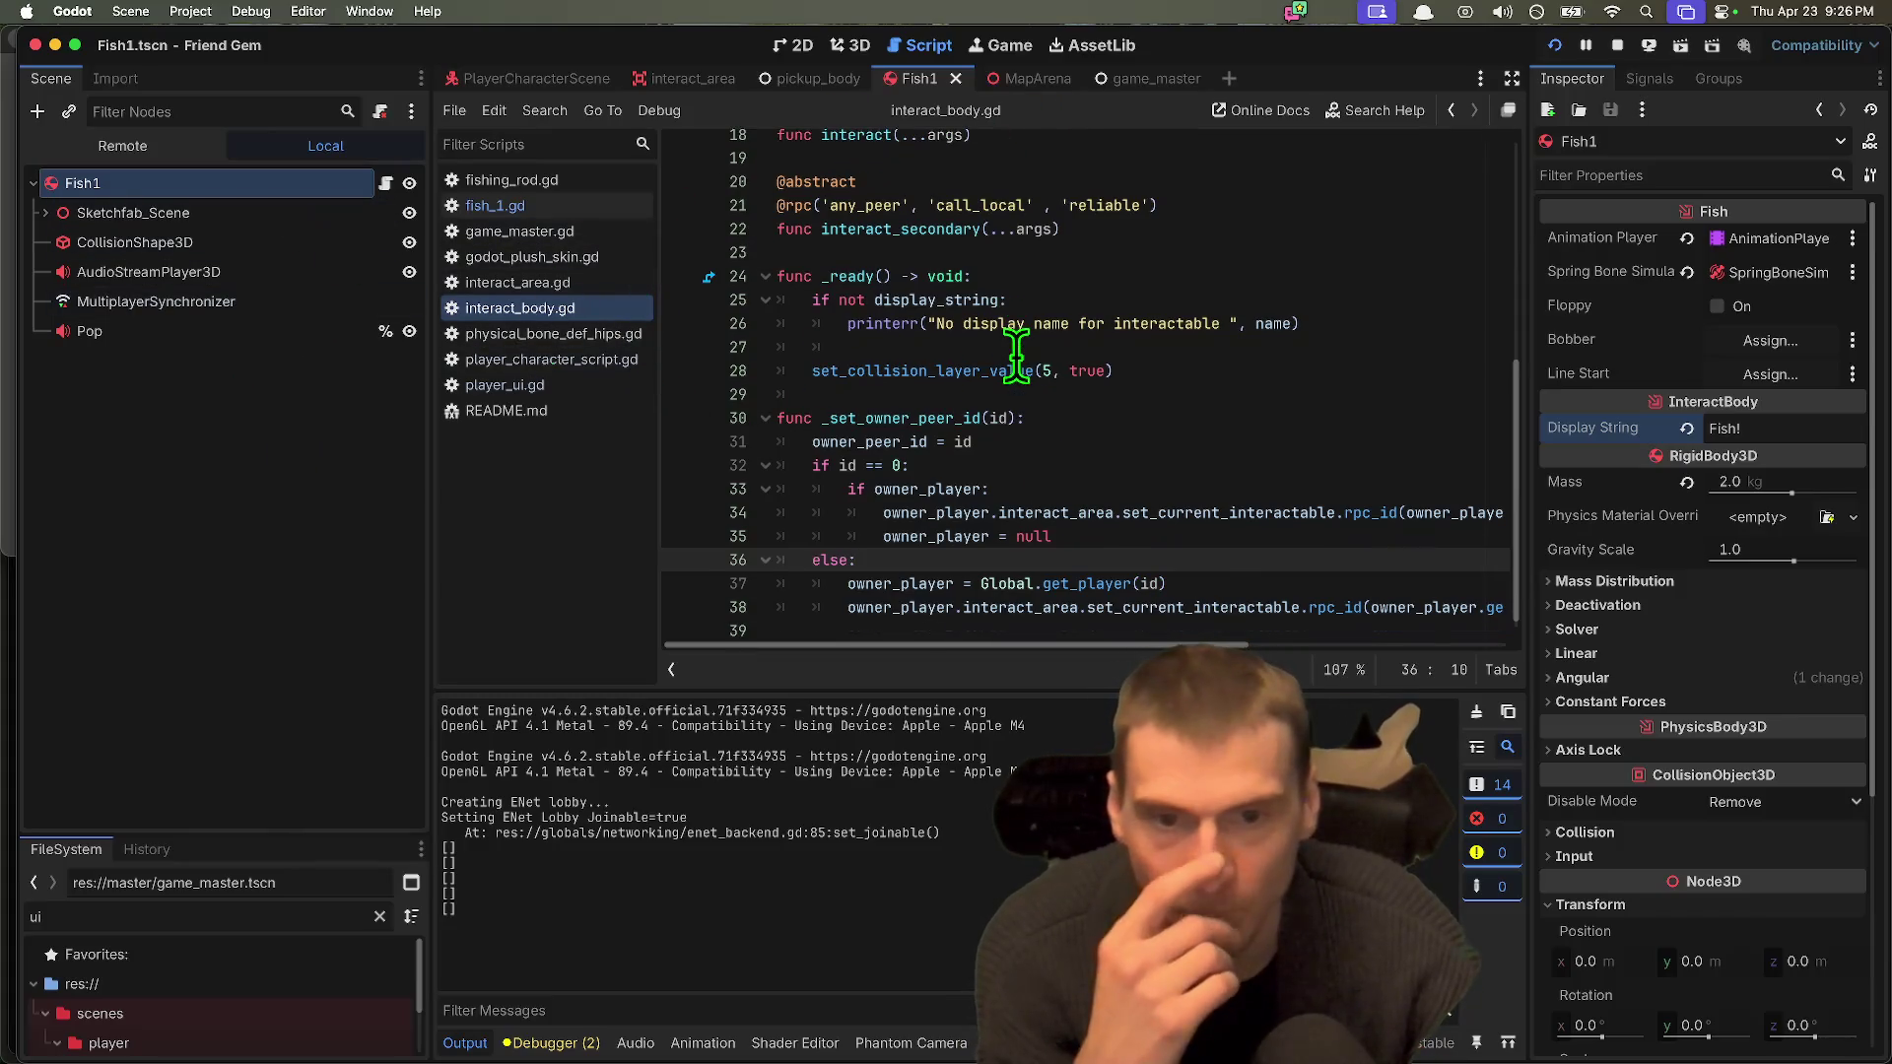
scroll(1021, 394, "down", 1)
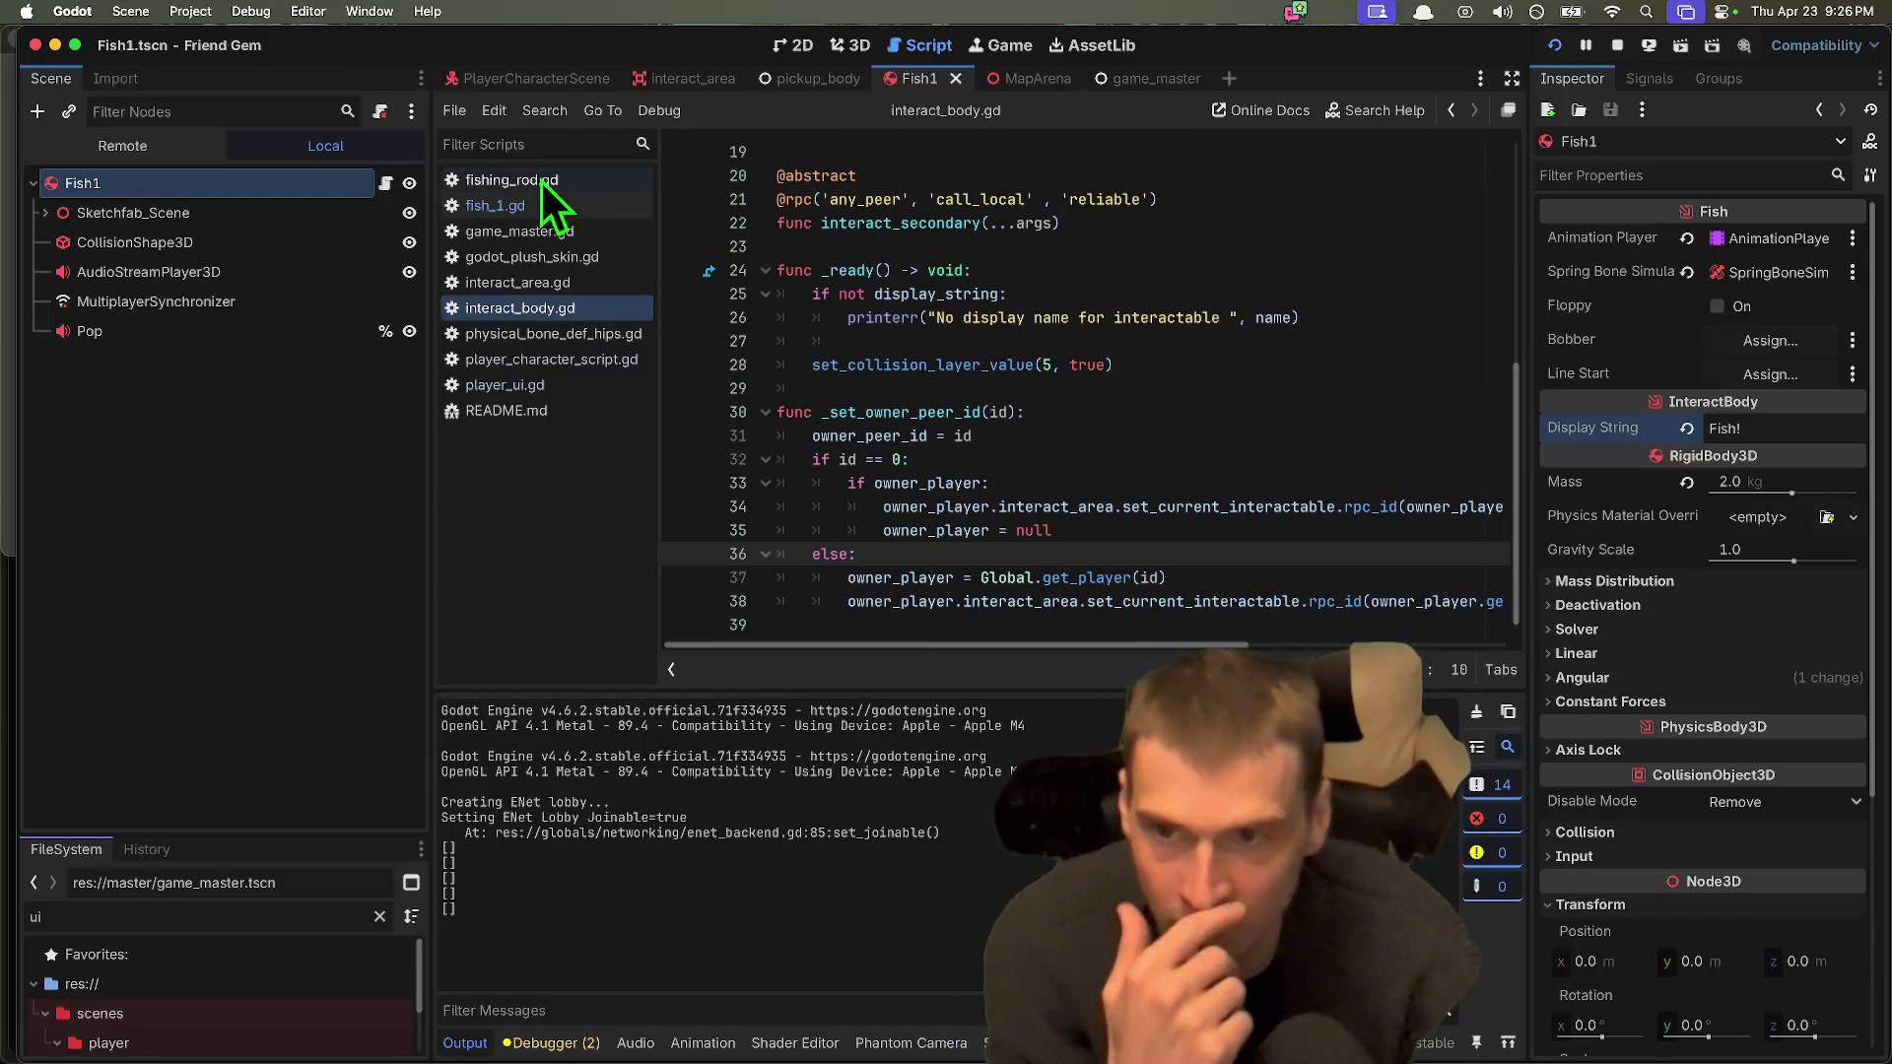
left_click(591, 216)
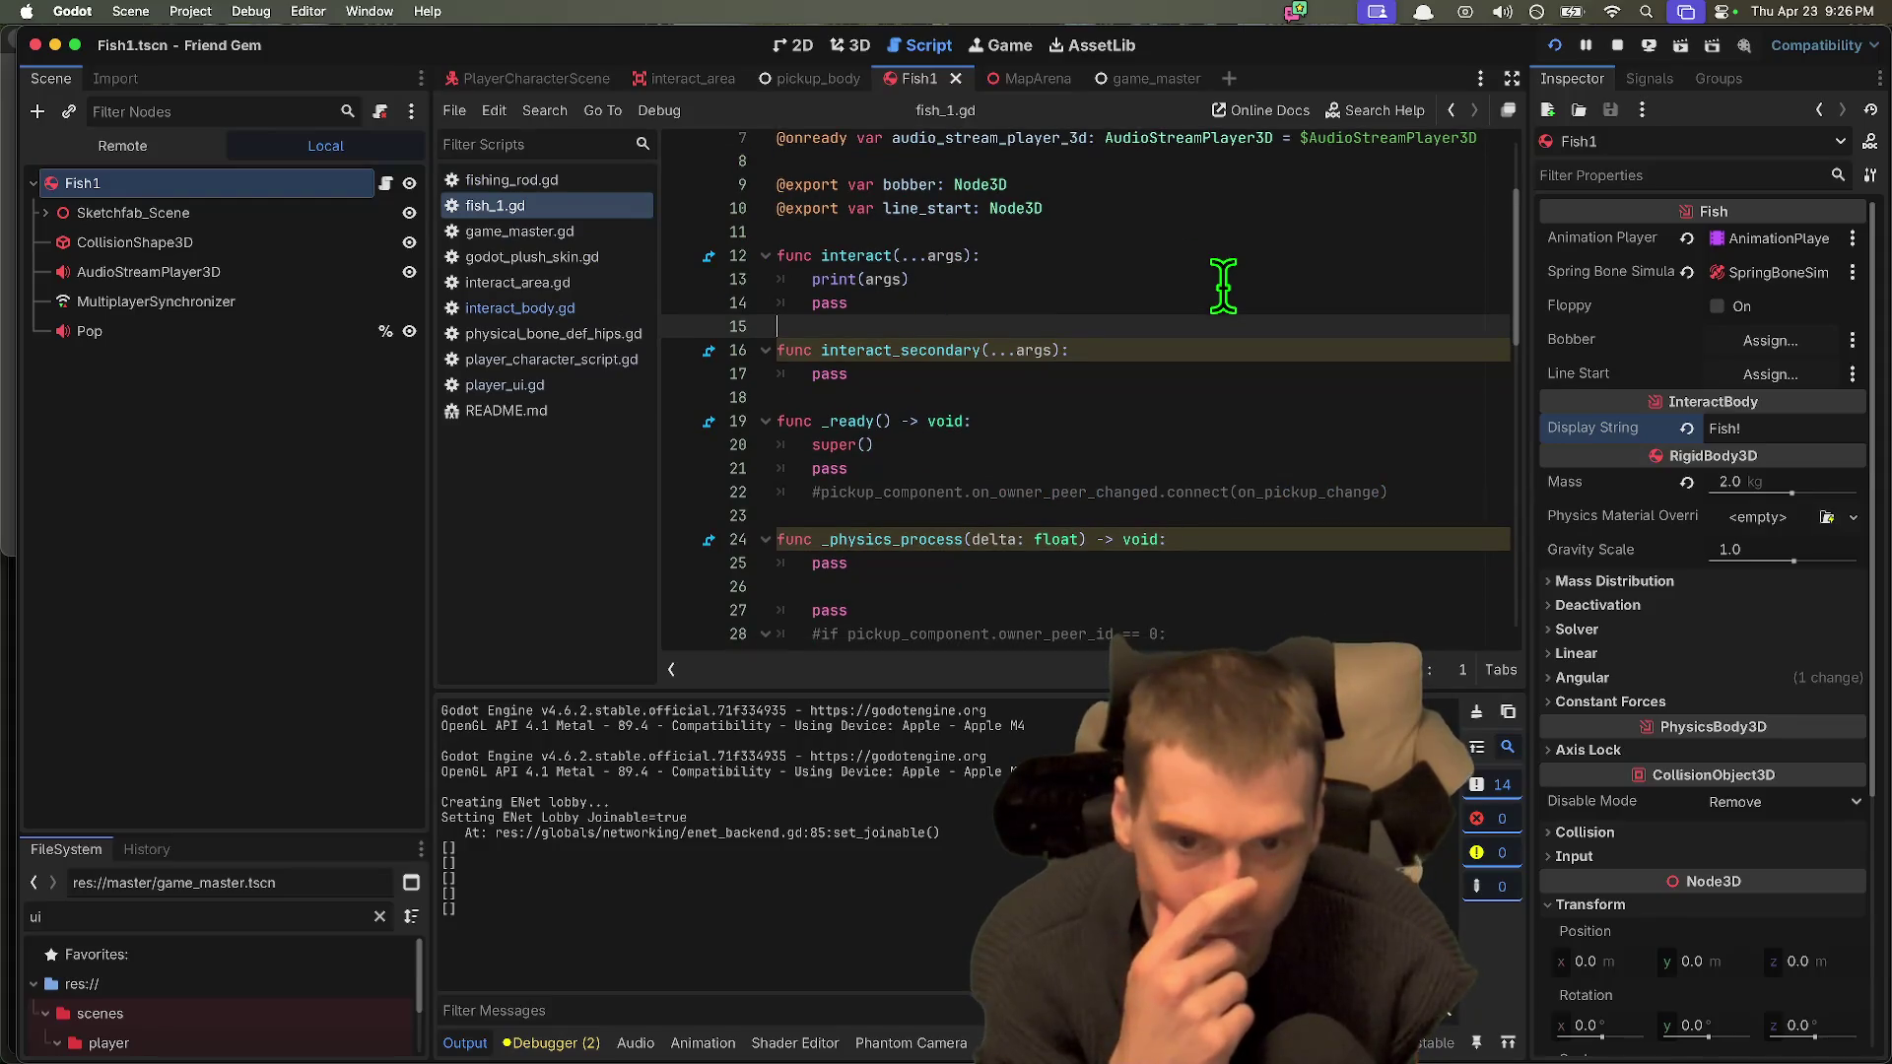
scroll(1219, 287, "up", 2)
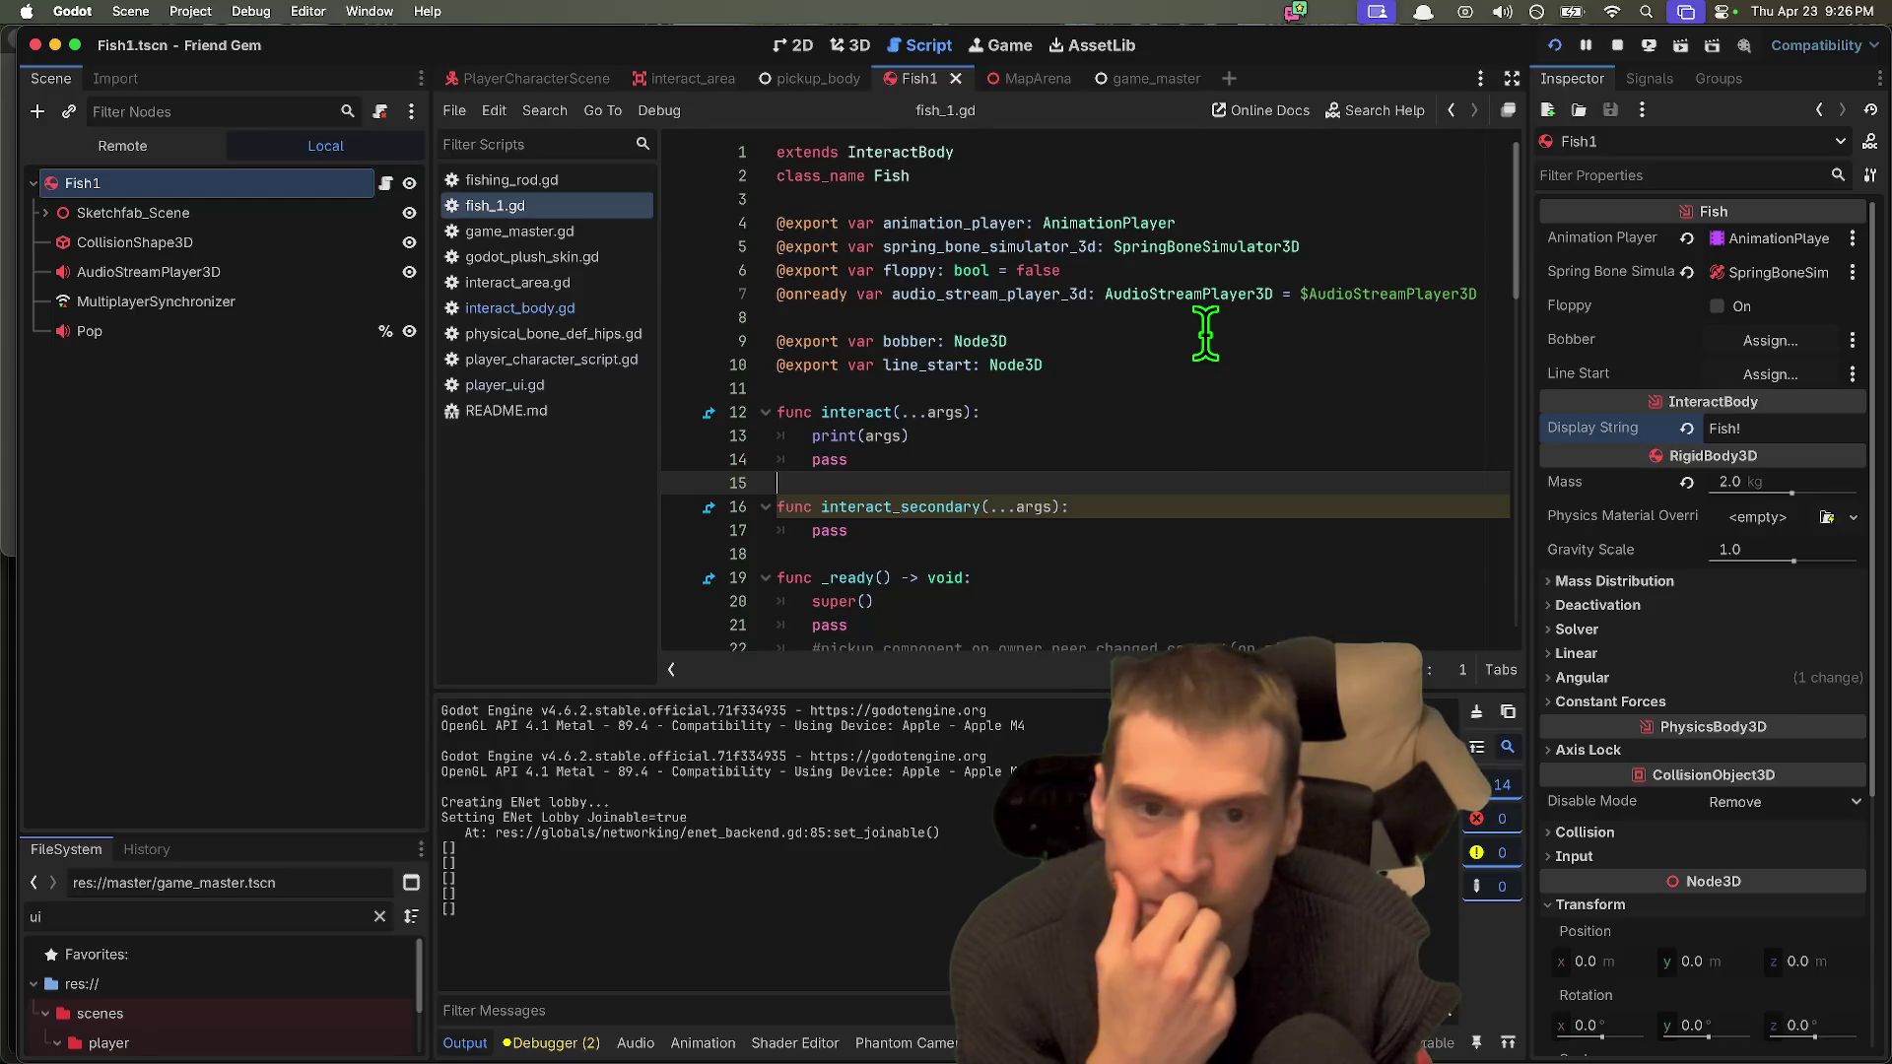
double_click(1071, 153)
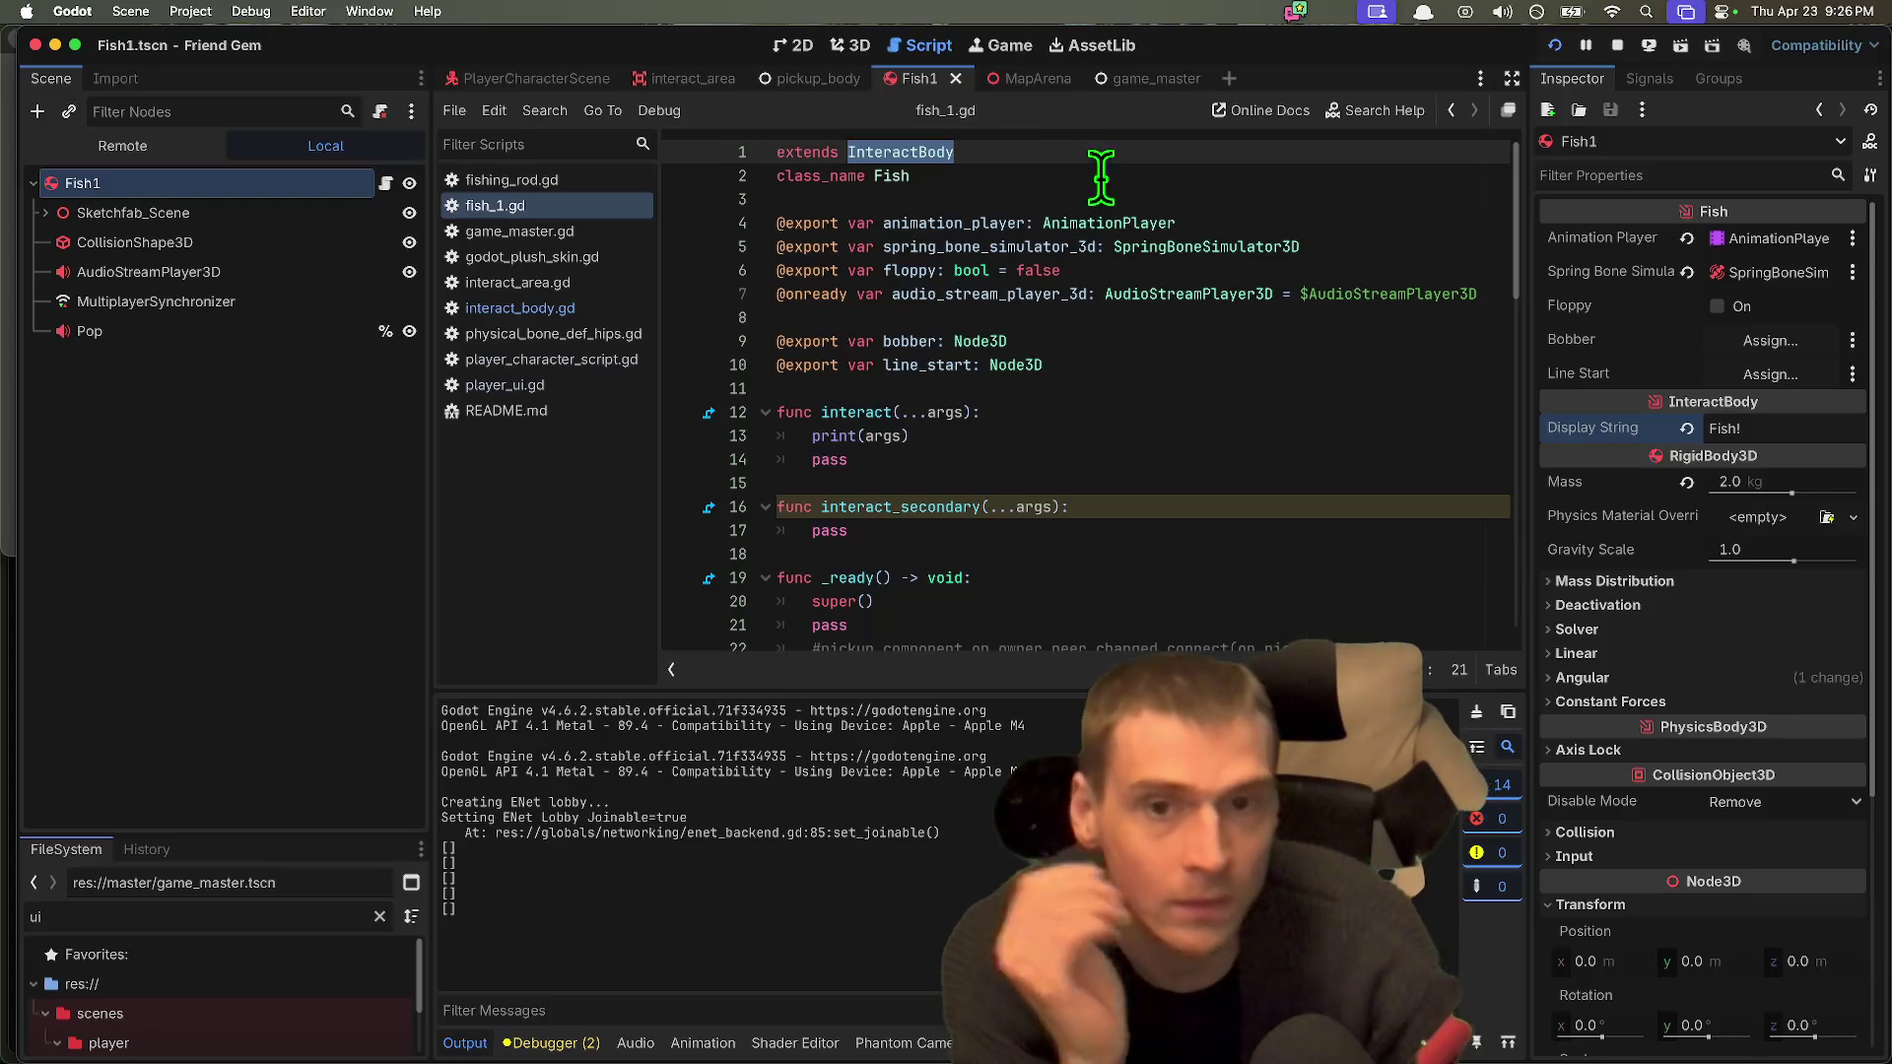
left_click(890, 152, "super")
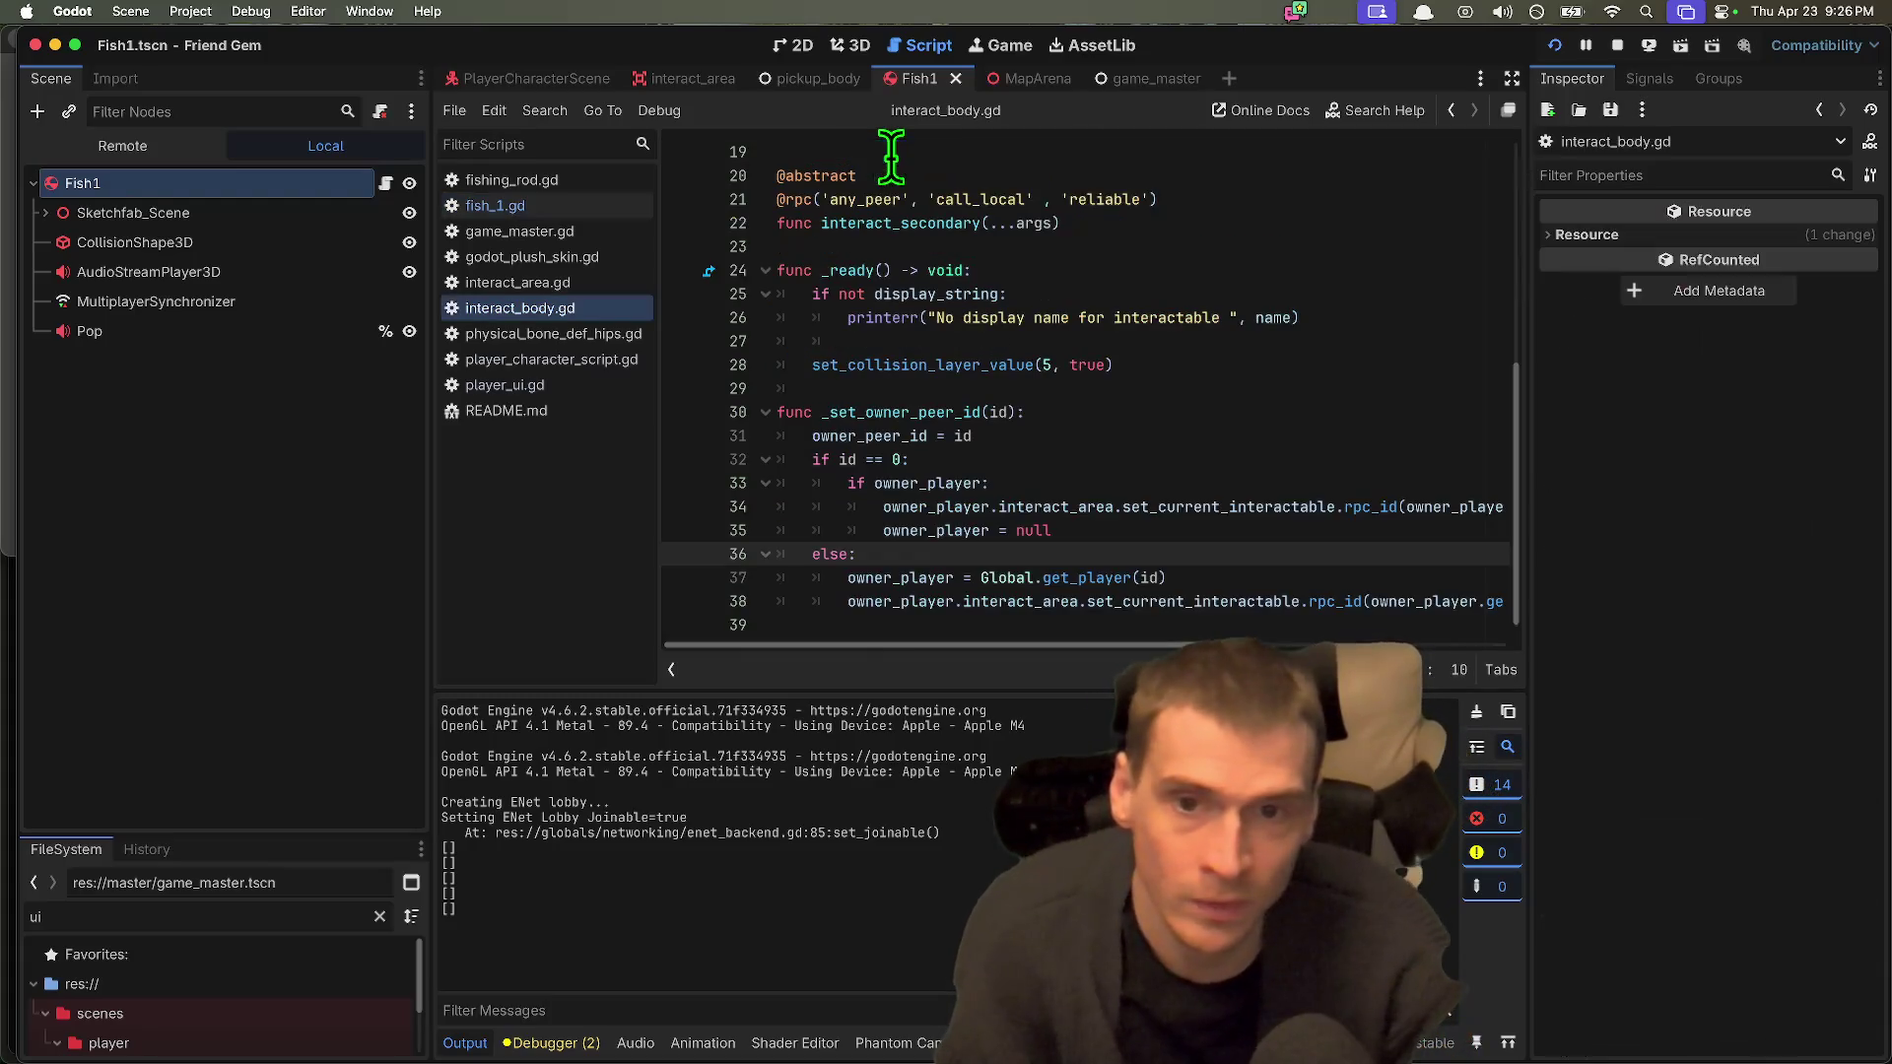
left_click(1204, 221)
scroll(1232, 219, "up", 6)
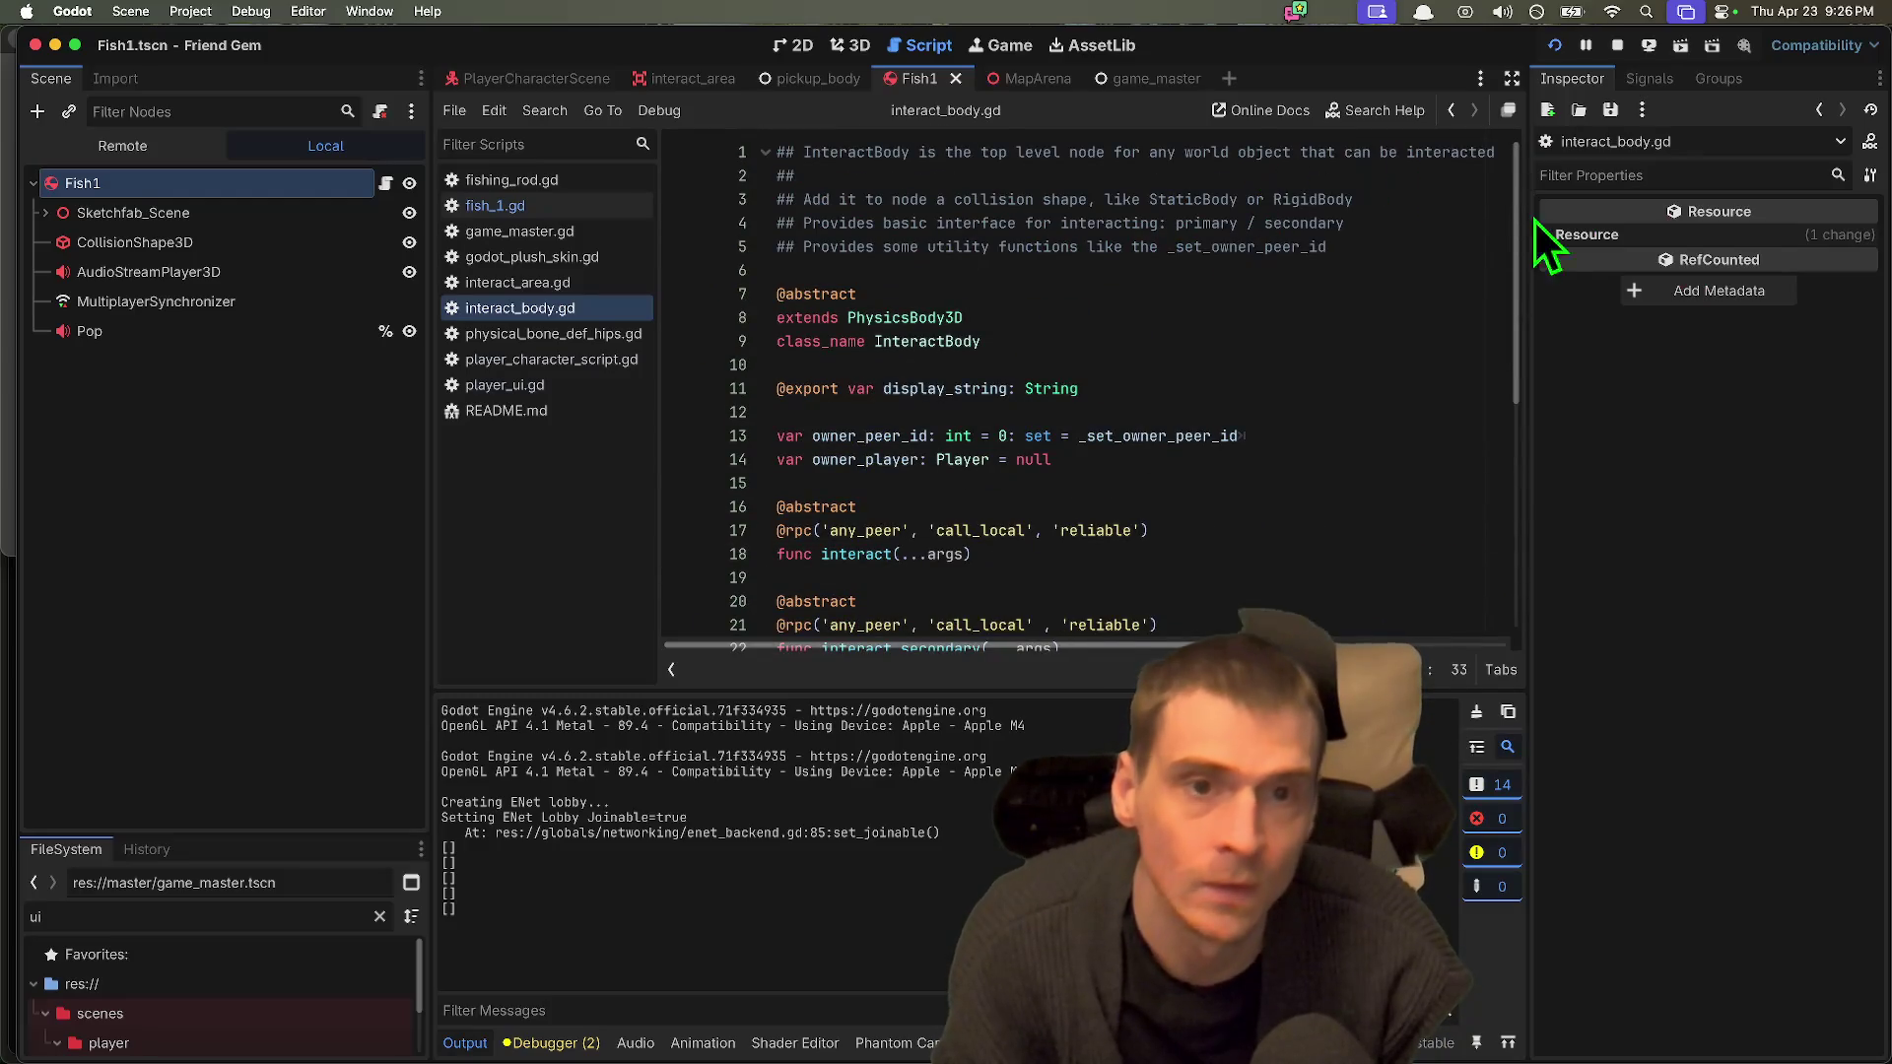
left_click_drag(430, 208, 303, 205)
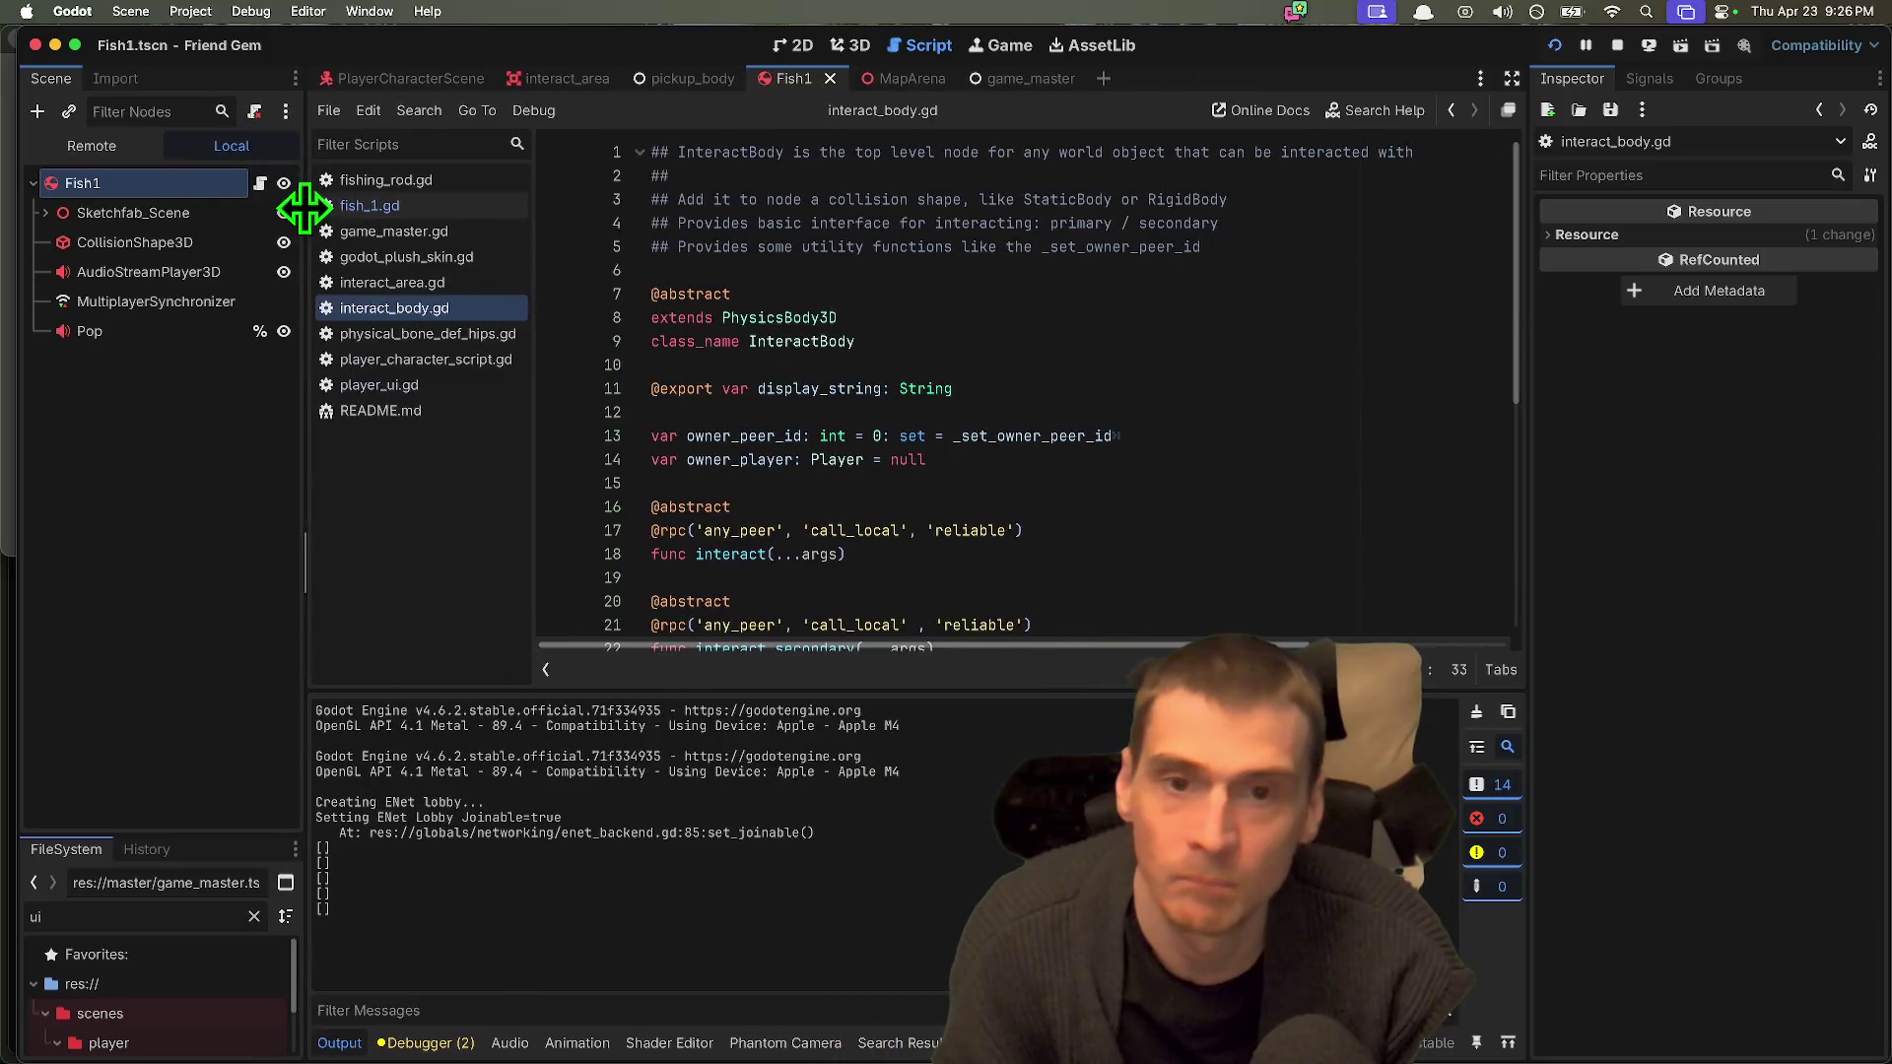
Step: Delete and then restore header comment line 3 of interact_body.gd, saving the script
left_click_drag(1380, 197, 552, 198)
key("ctrl+c")
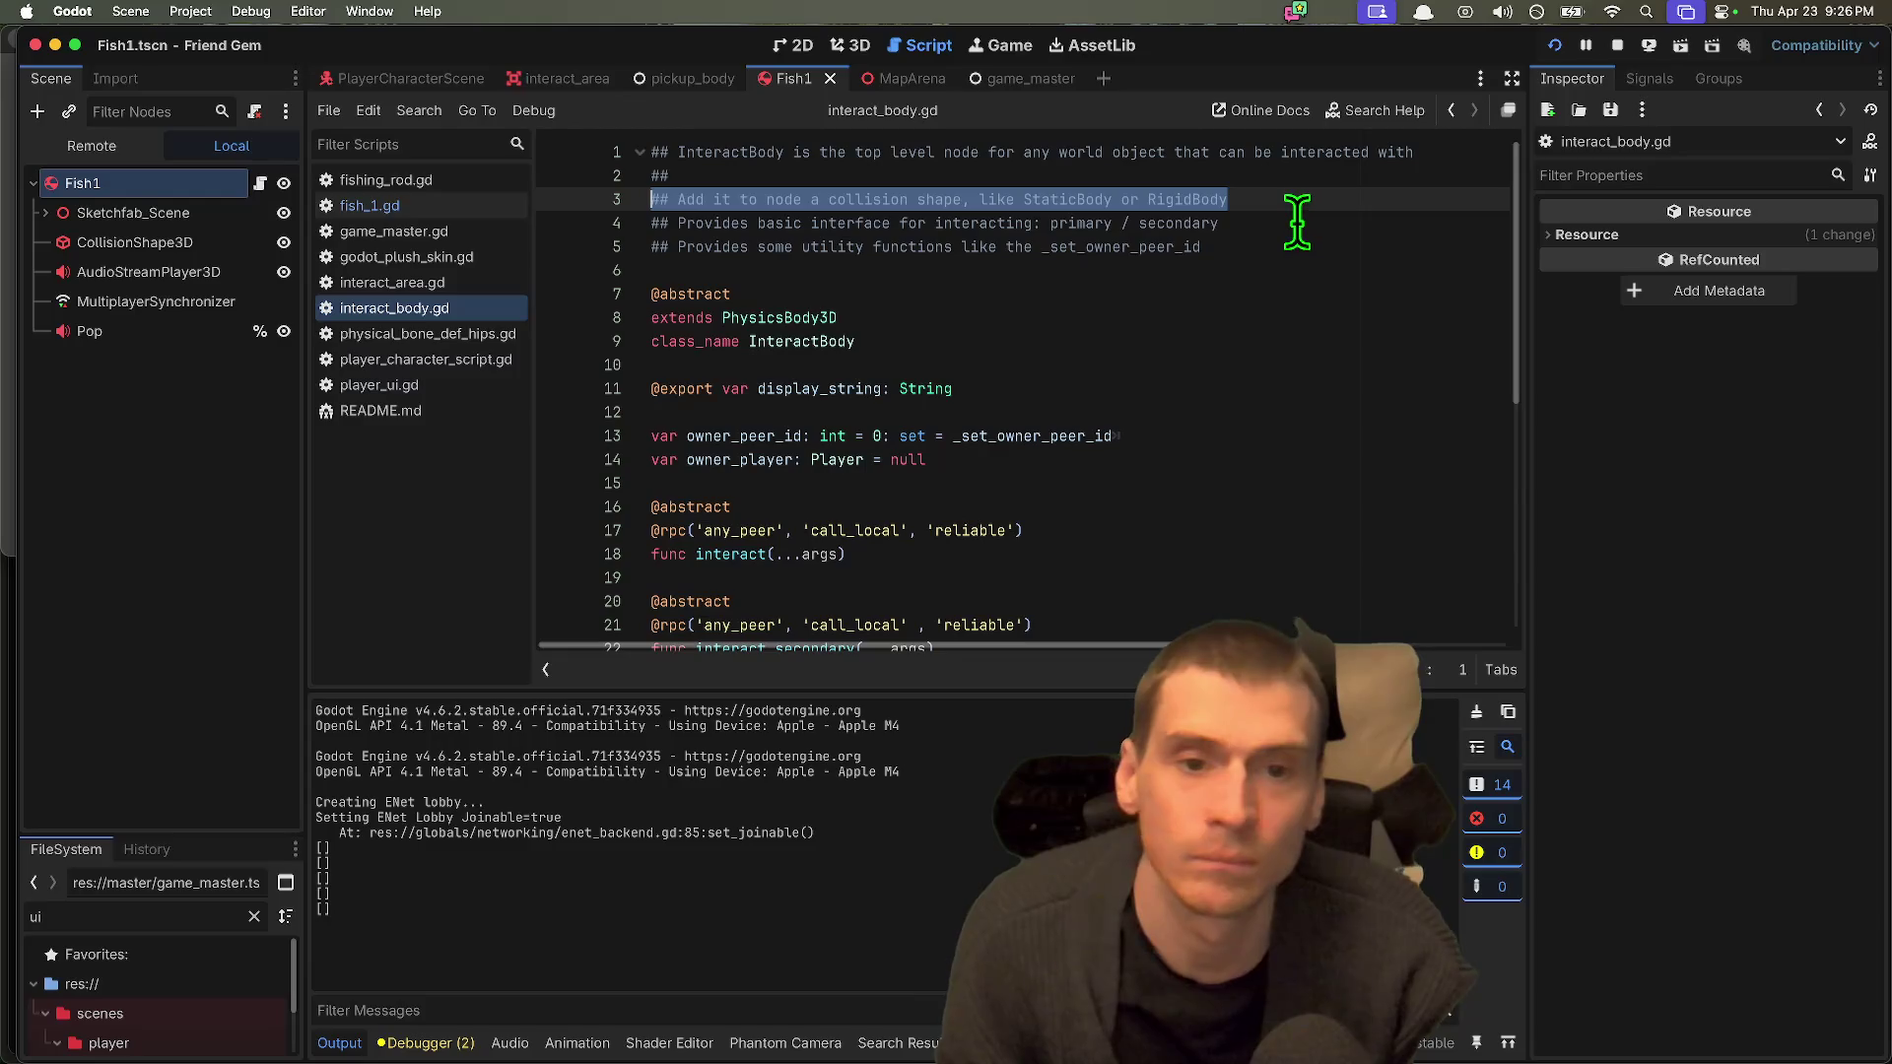
key("BackSpace")
key("Delete")
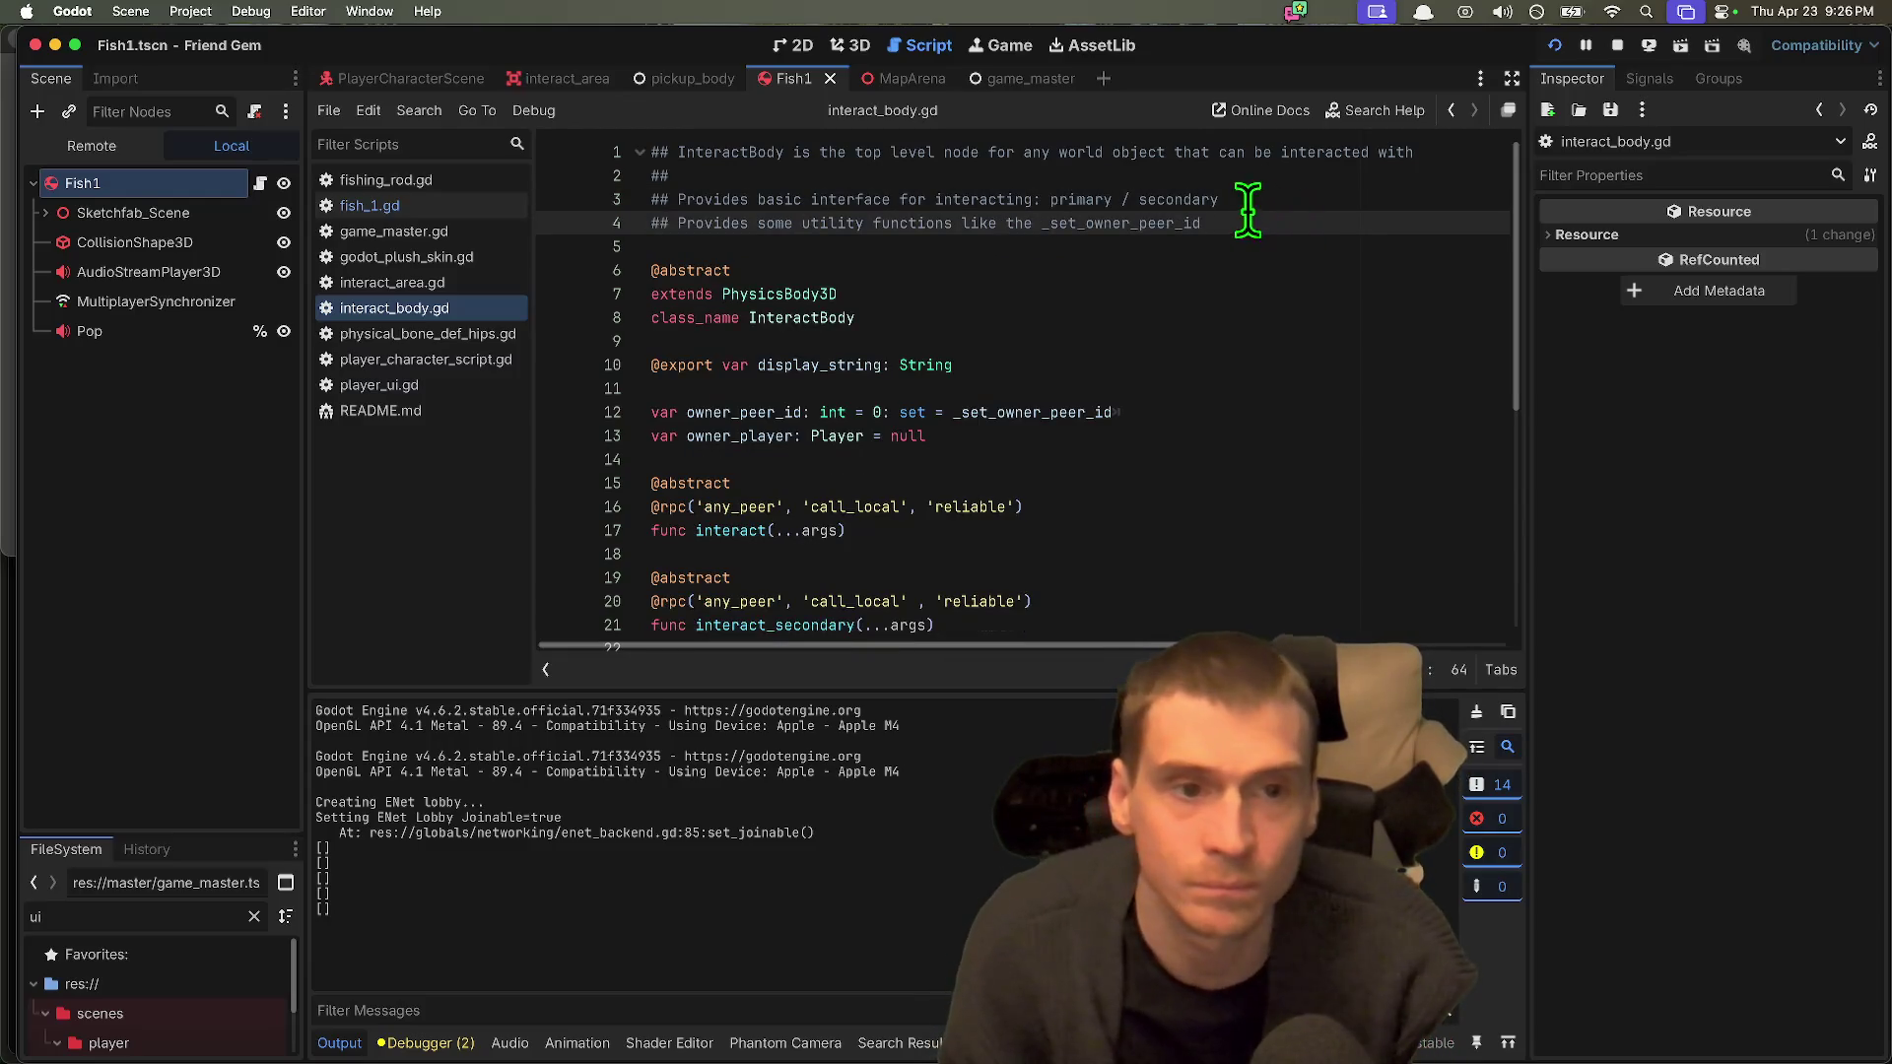
left_click(1413, 169)
key("Return")
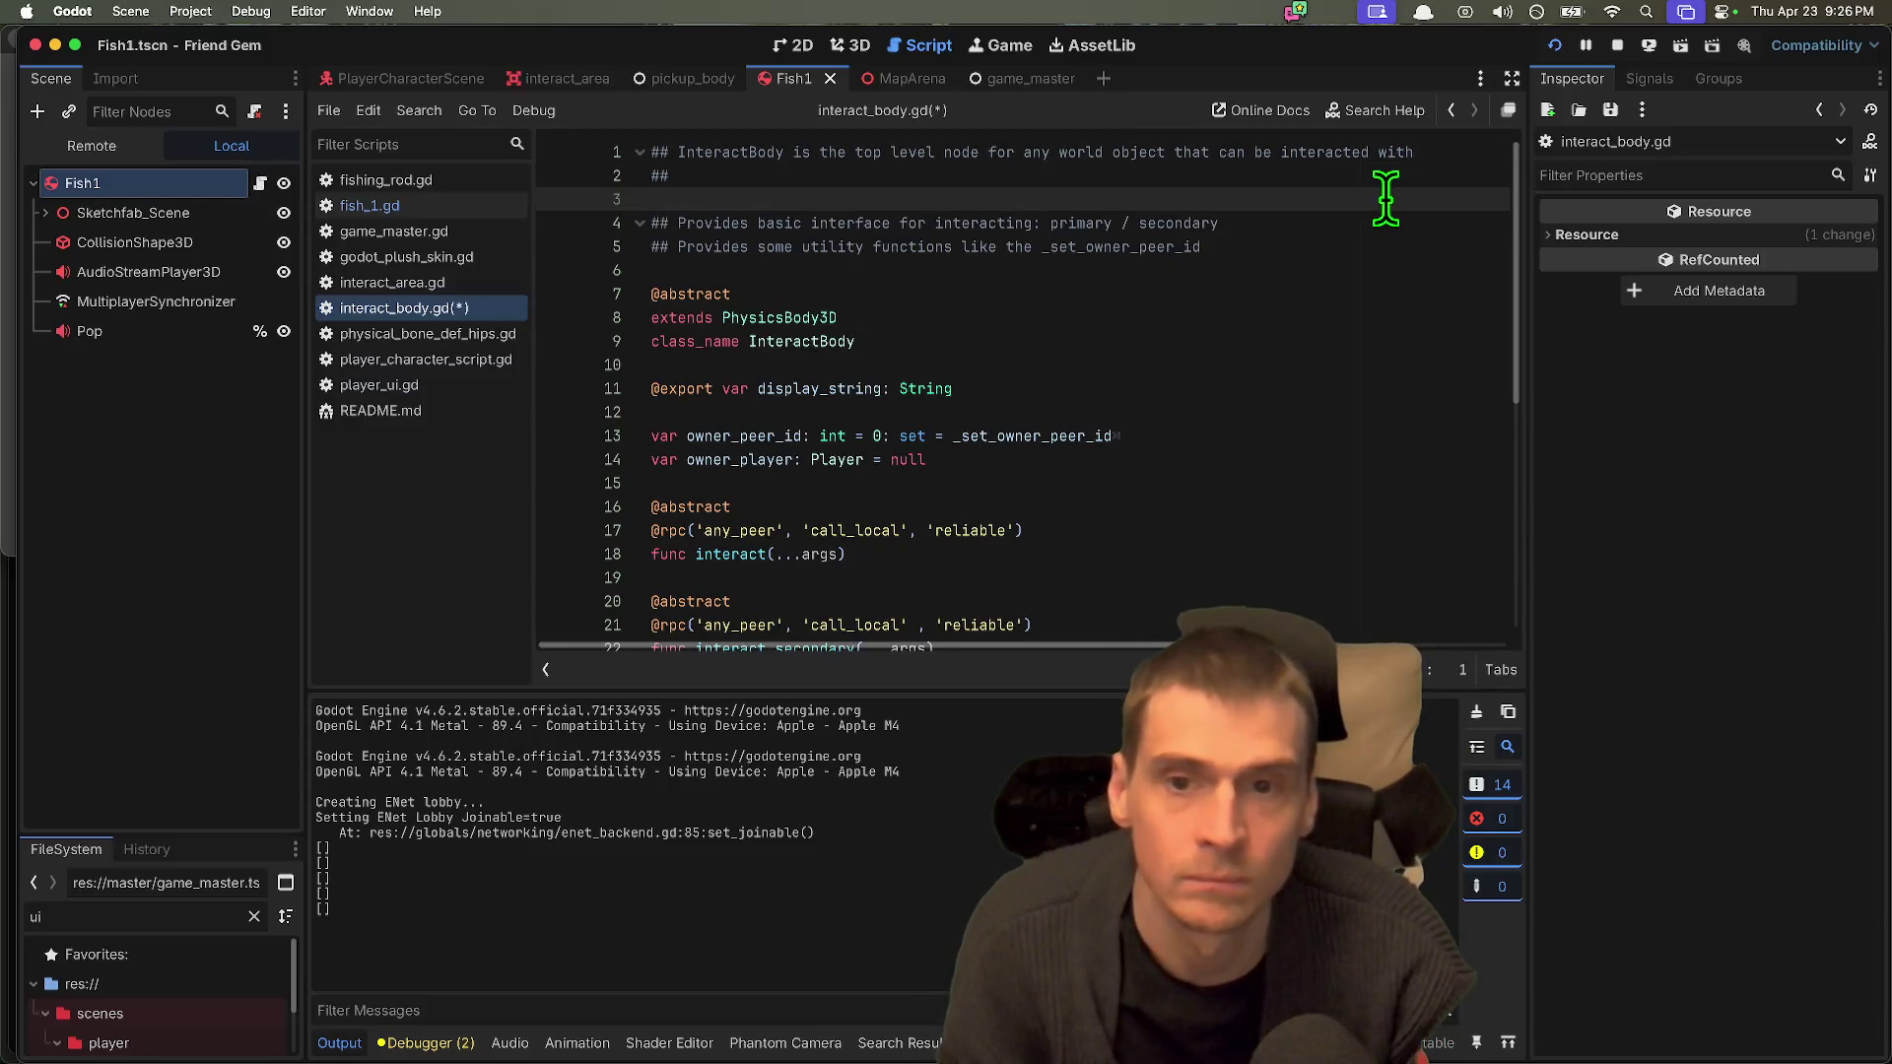
key("ctrl+v")
left_click_drag(878, 199, 1277, 199)
key("super+s")
left_click(1277, 199)
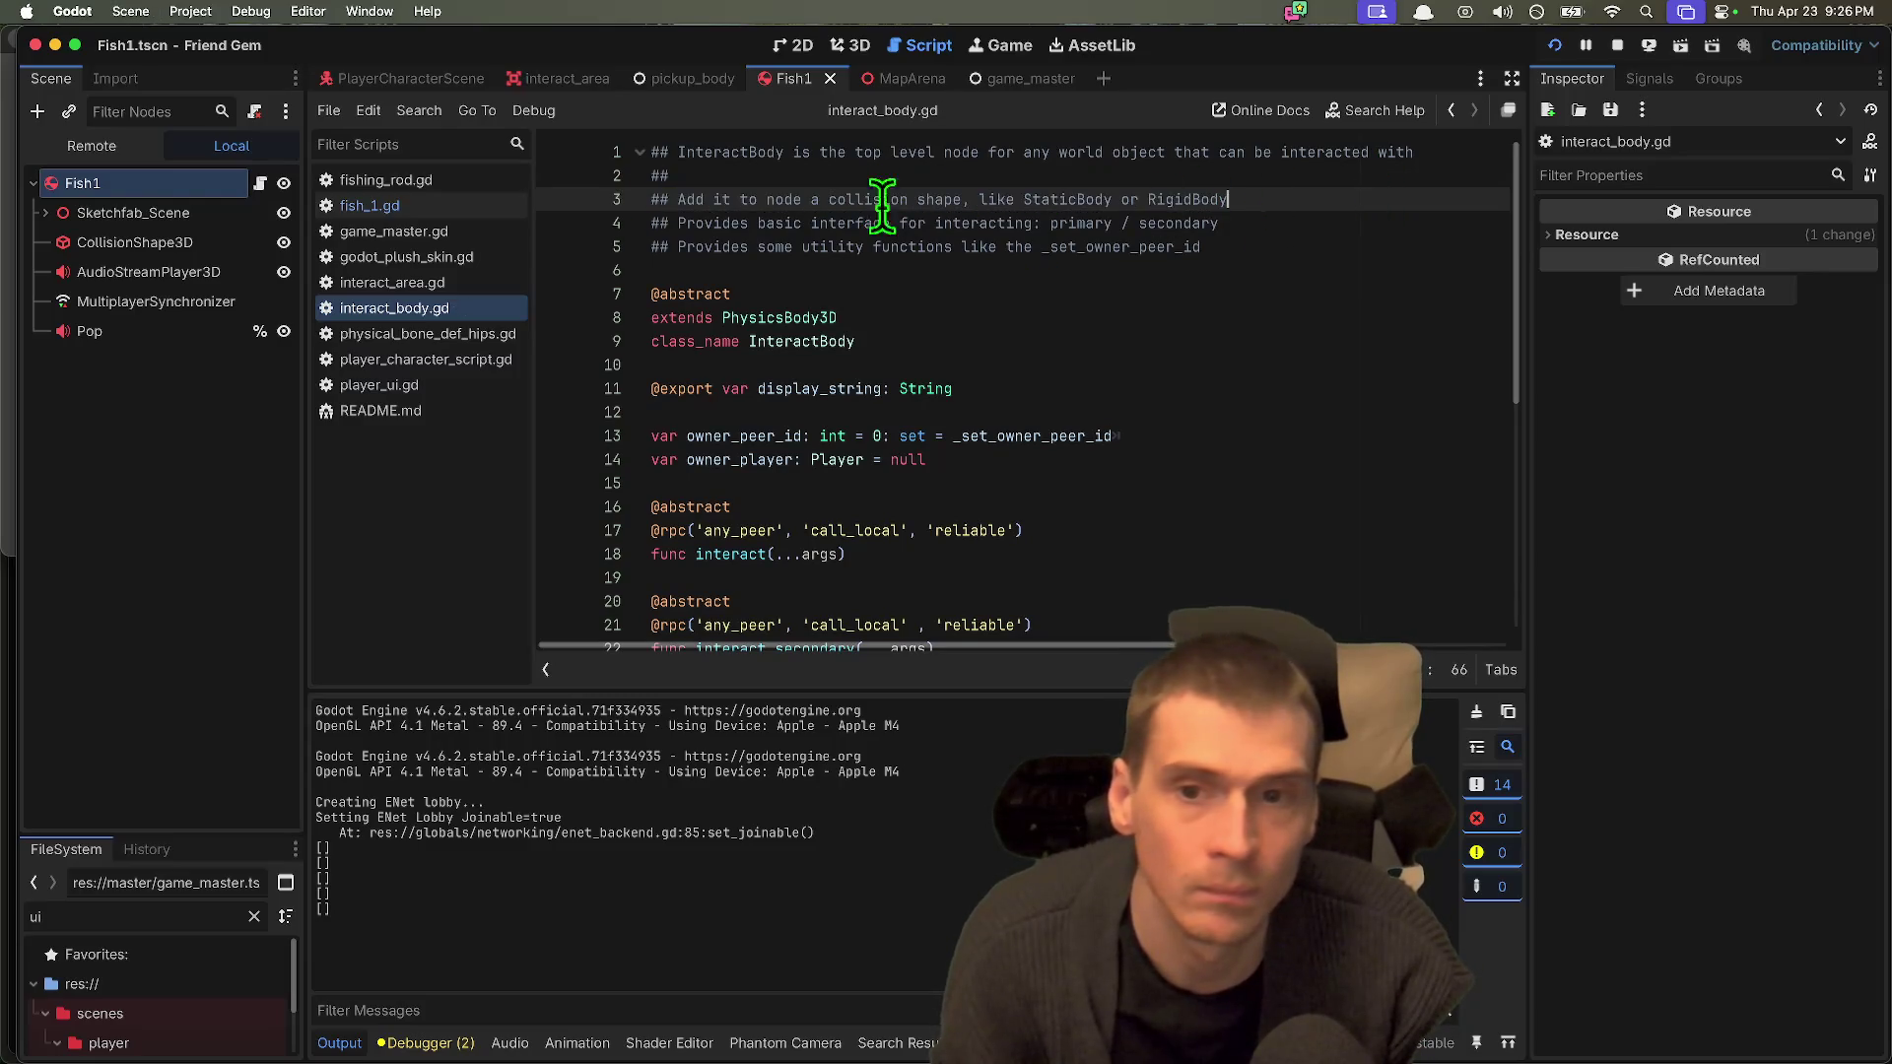
Step: Rewrite comment line 3 as '## Usually a StaticBody or RigidBody' and save
left_click_drag(719, 197, 968, 193)
key("BackSpace")
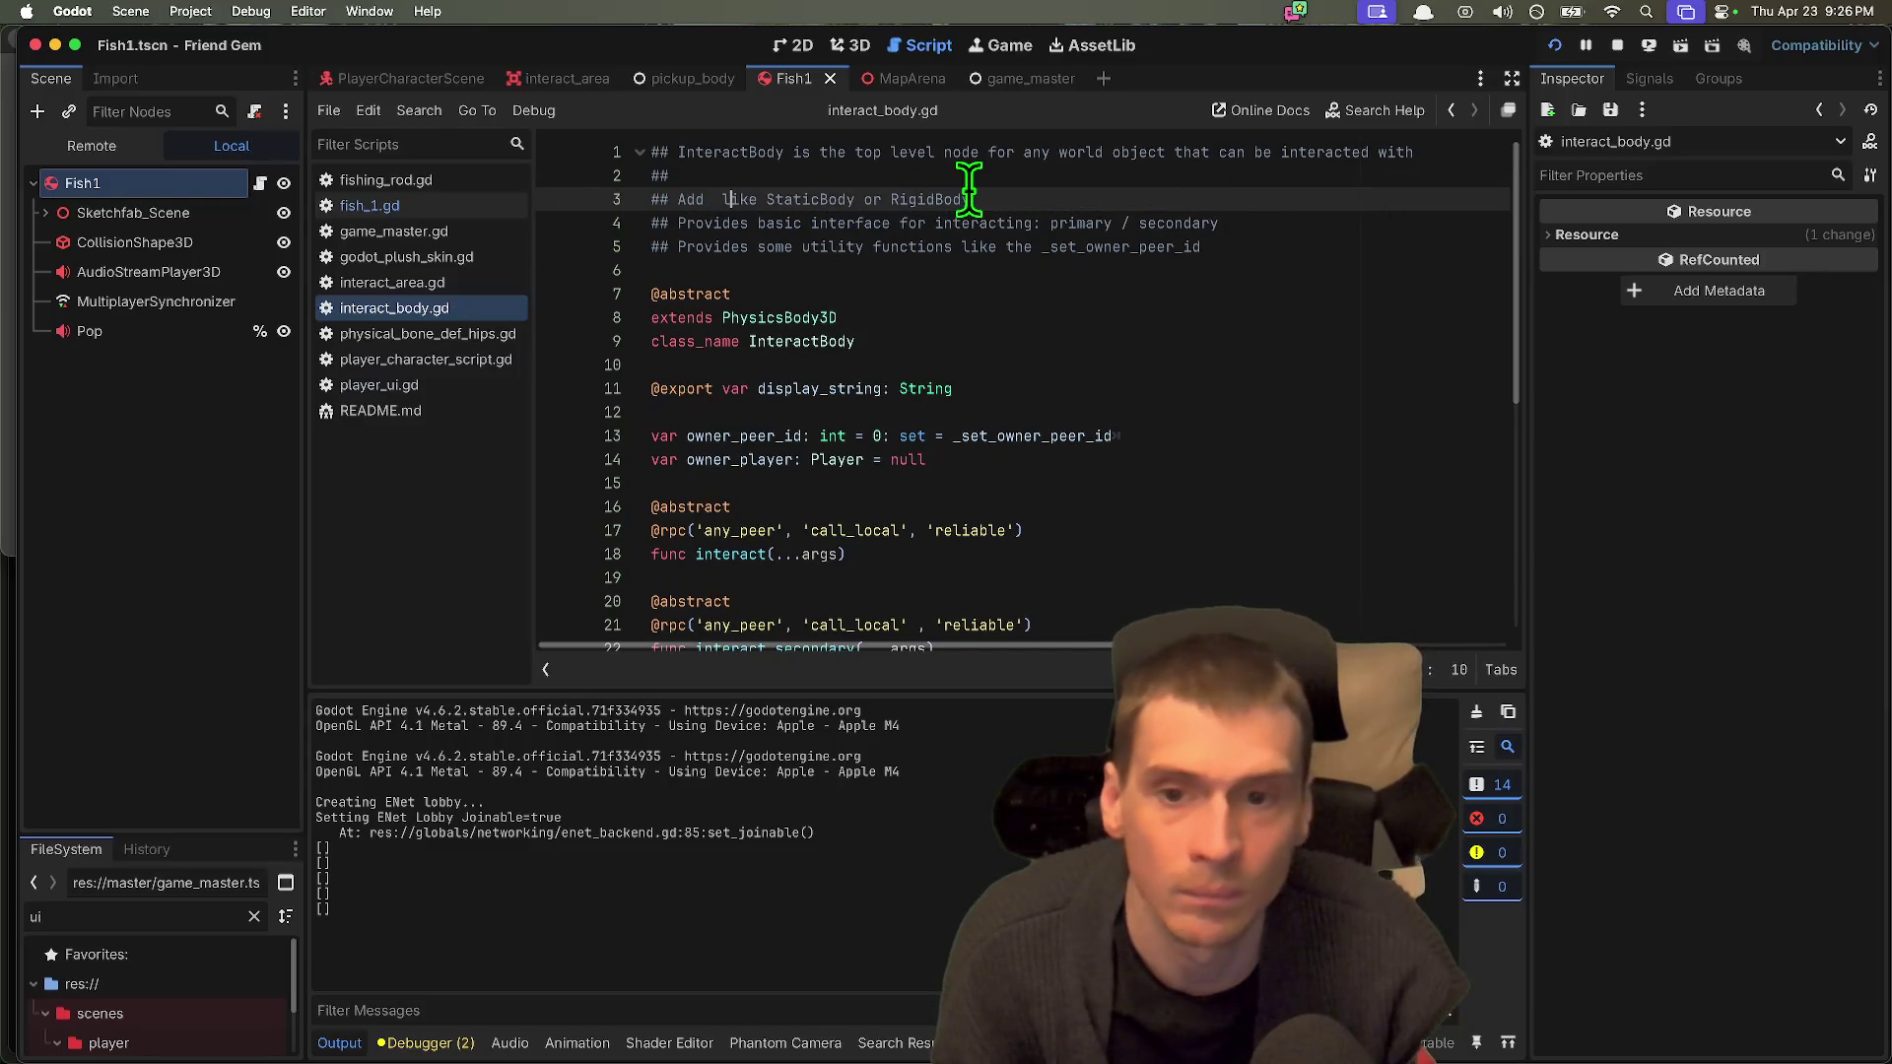
key("BackSpace")
key("BackSpace")
key("BackSpace")
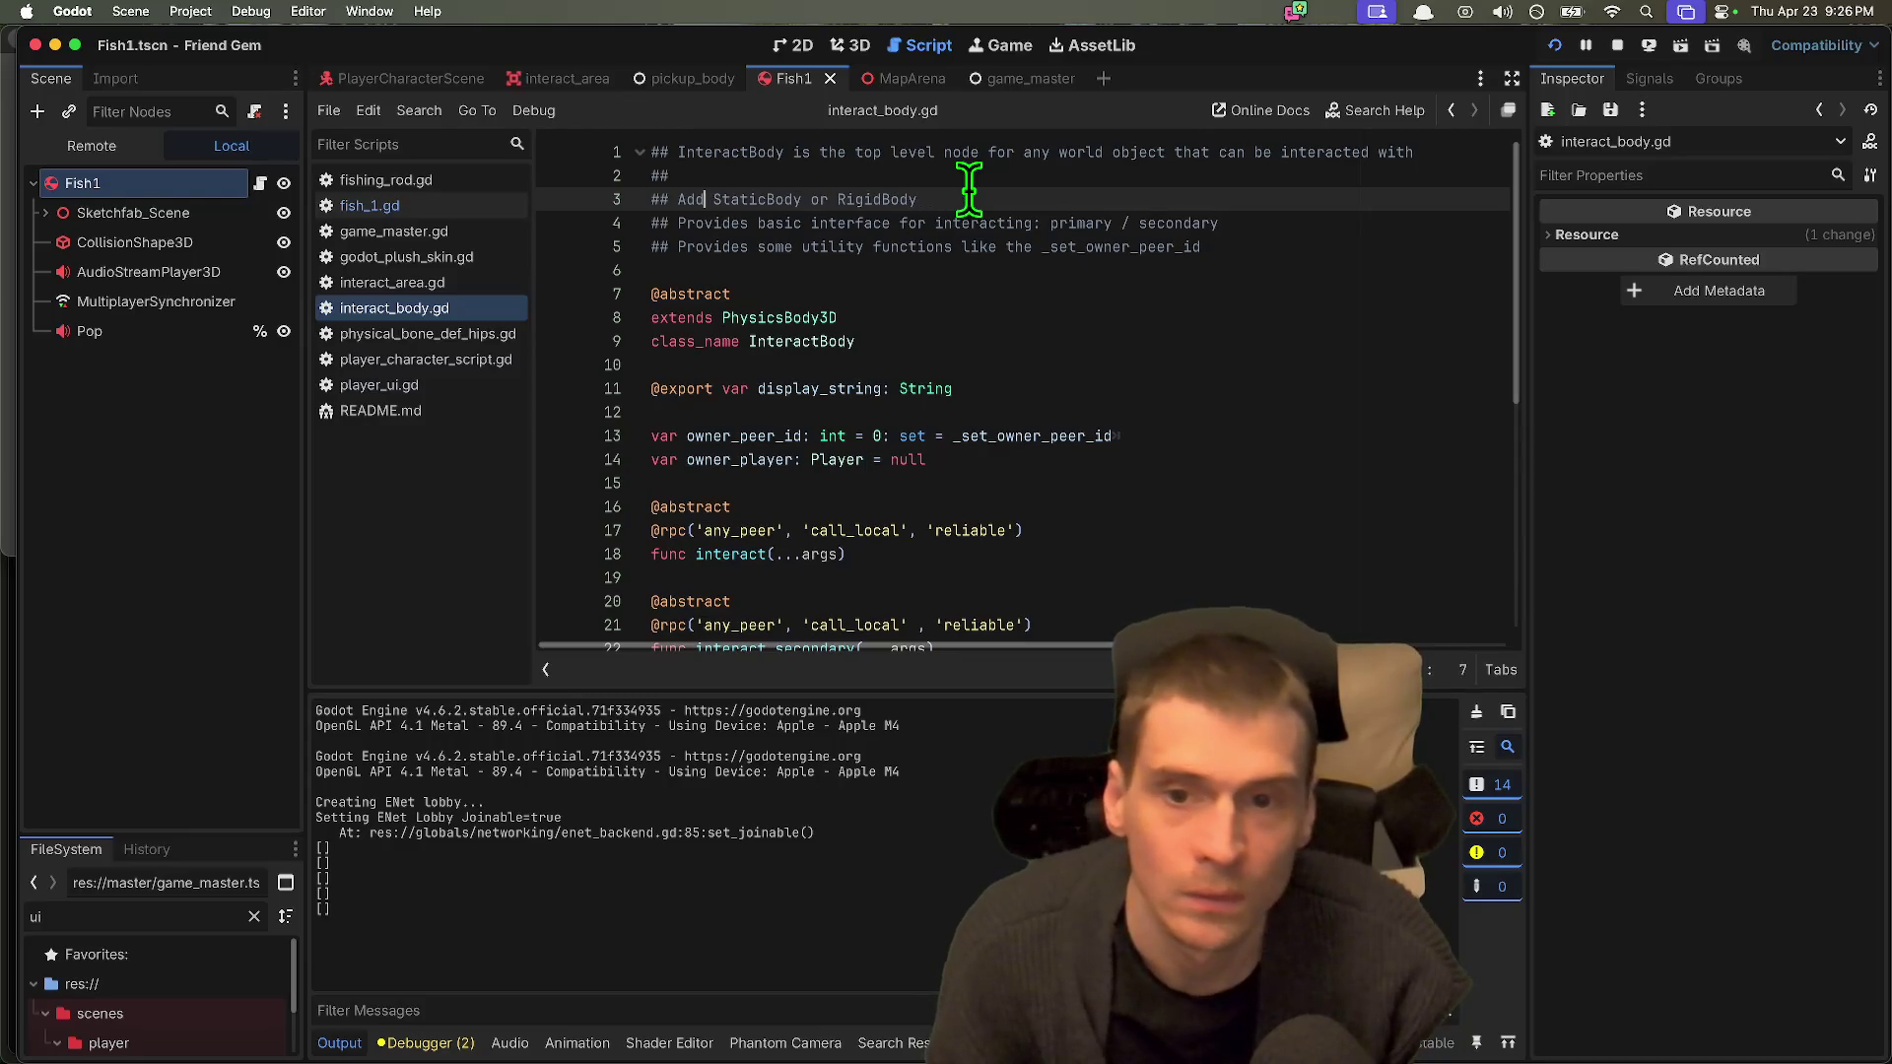
key("BackSpace")
key("BackSpace")
key("BackSpace")
type("Usually a")
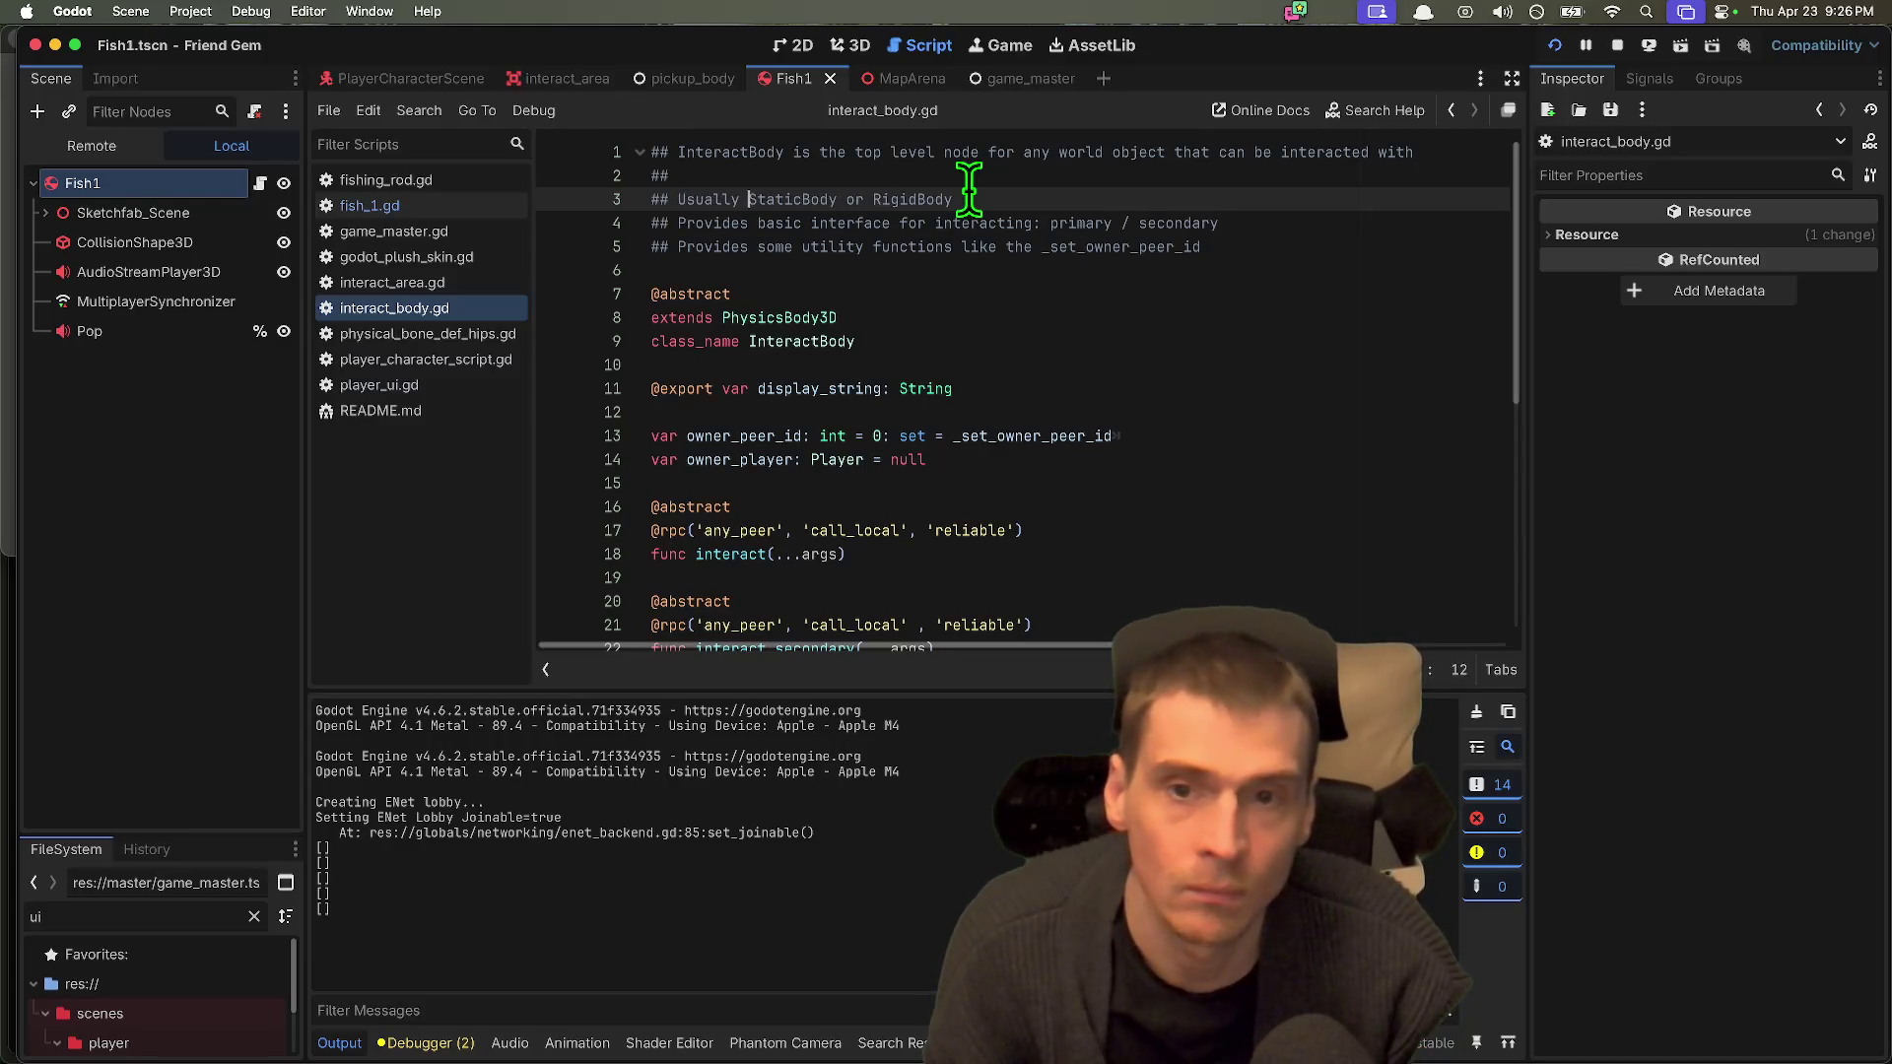
left_click(1258, 243)
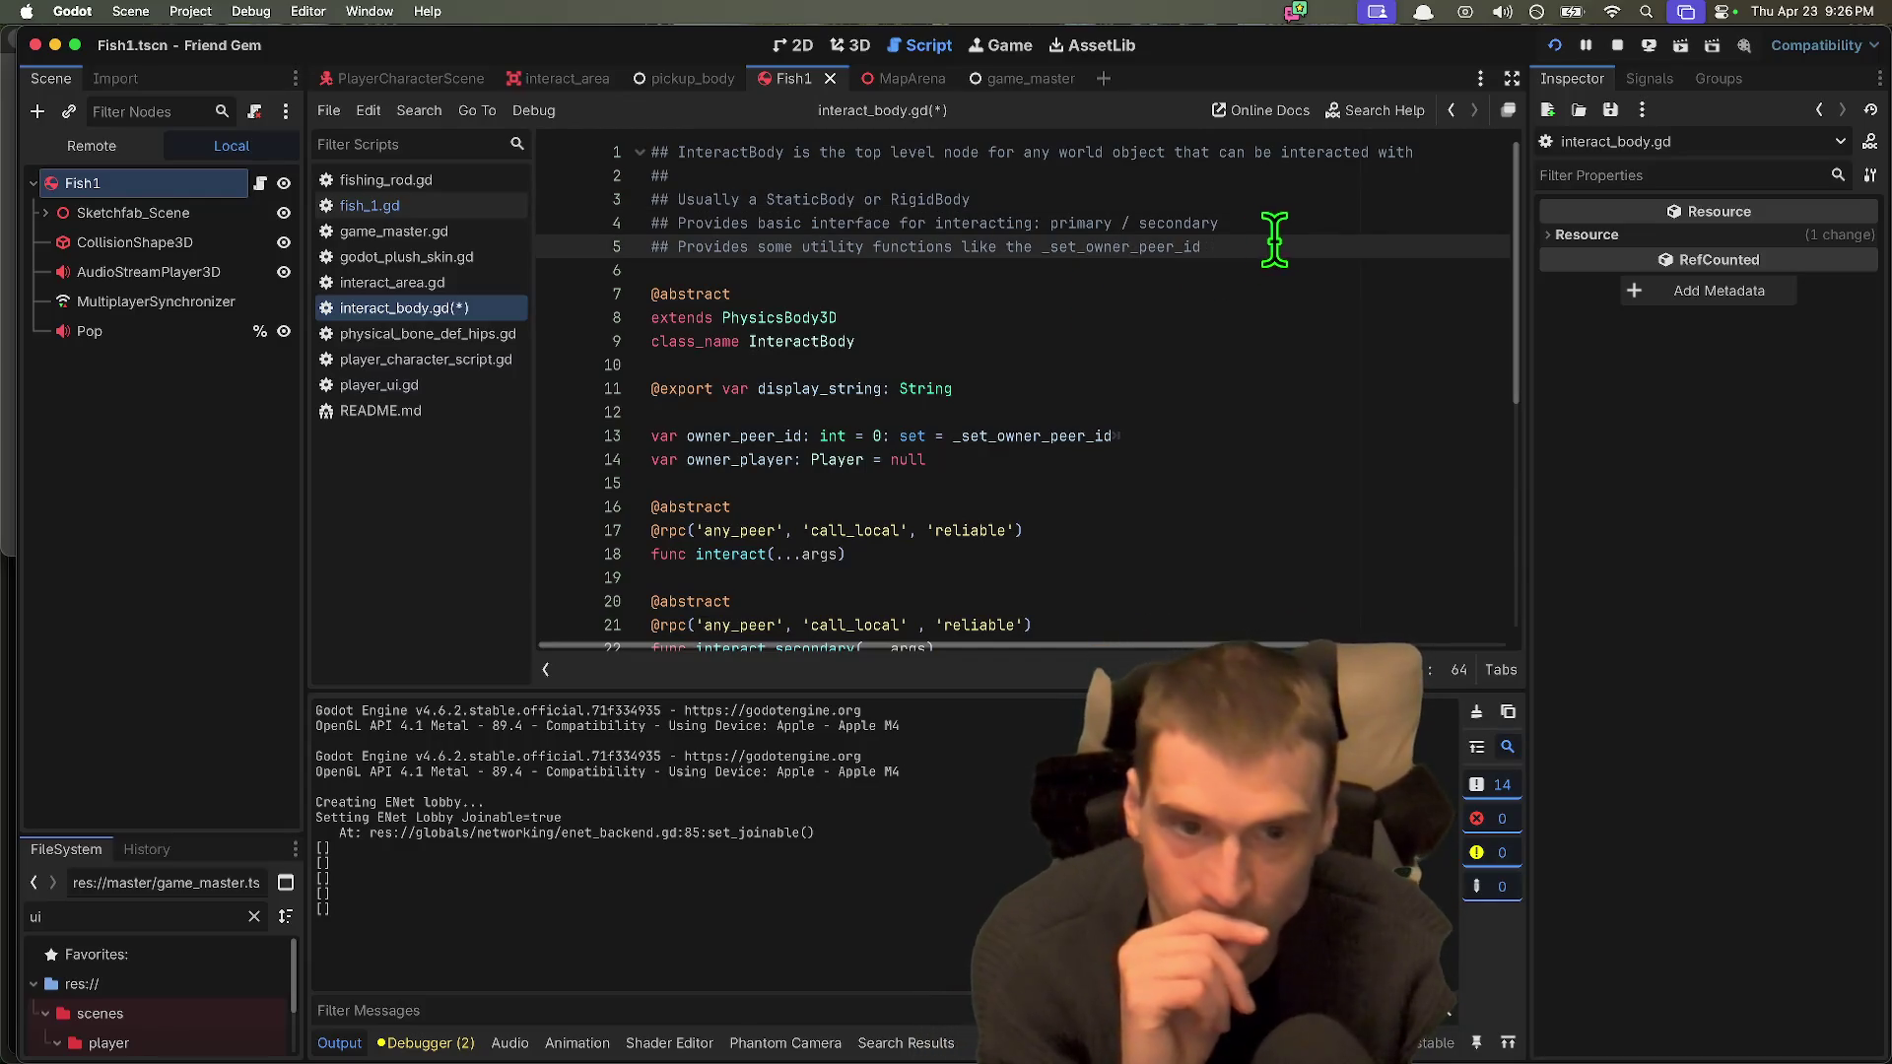
key("super+s")
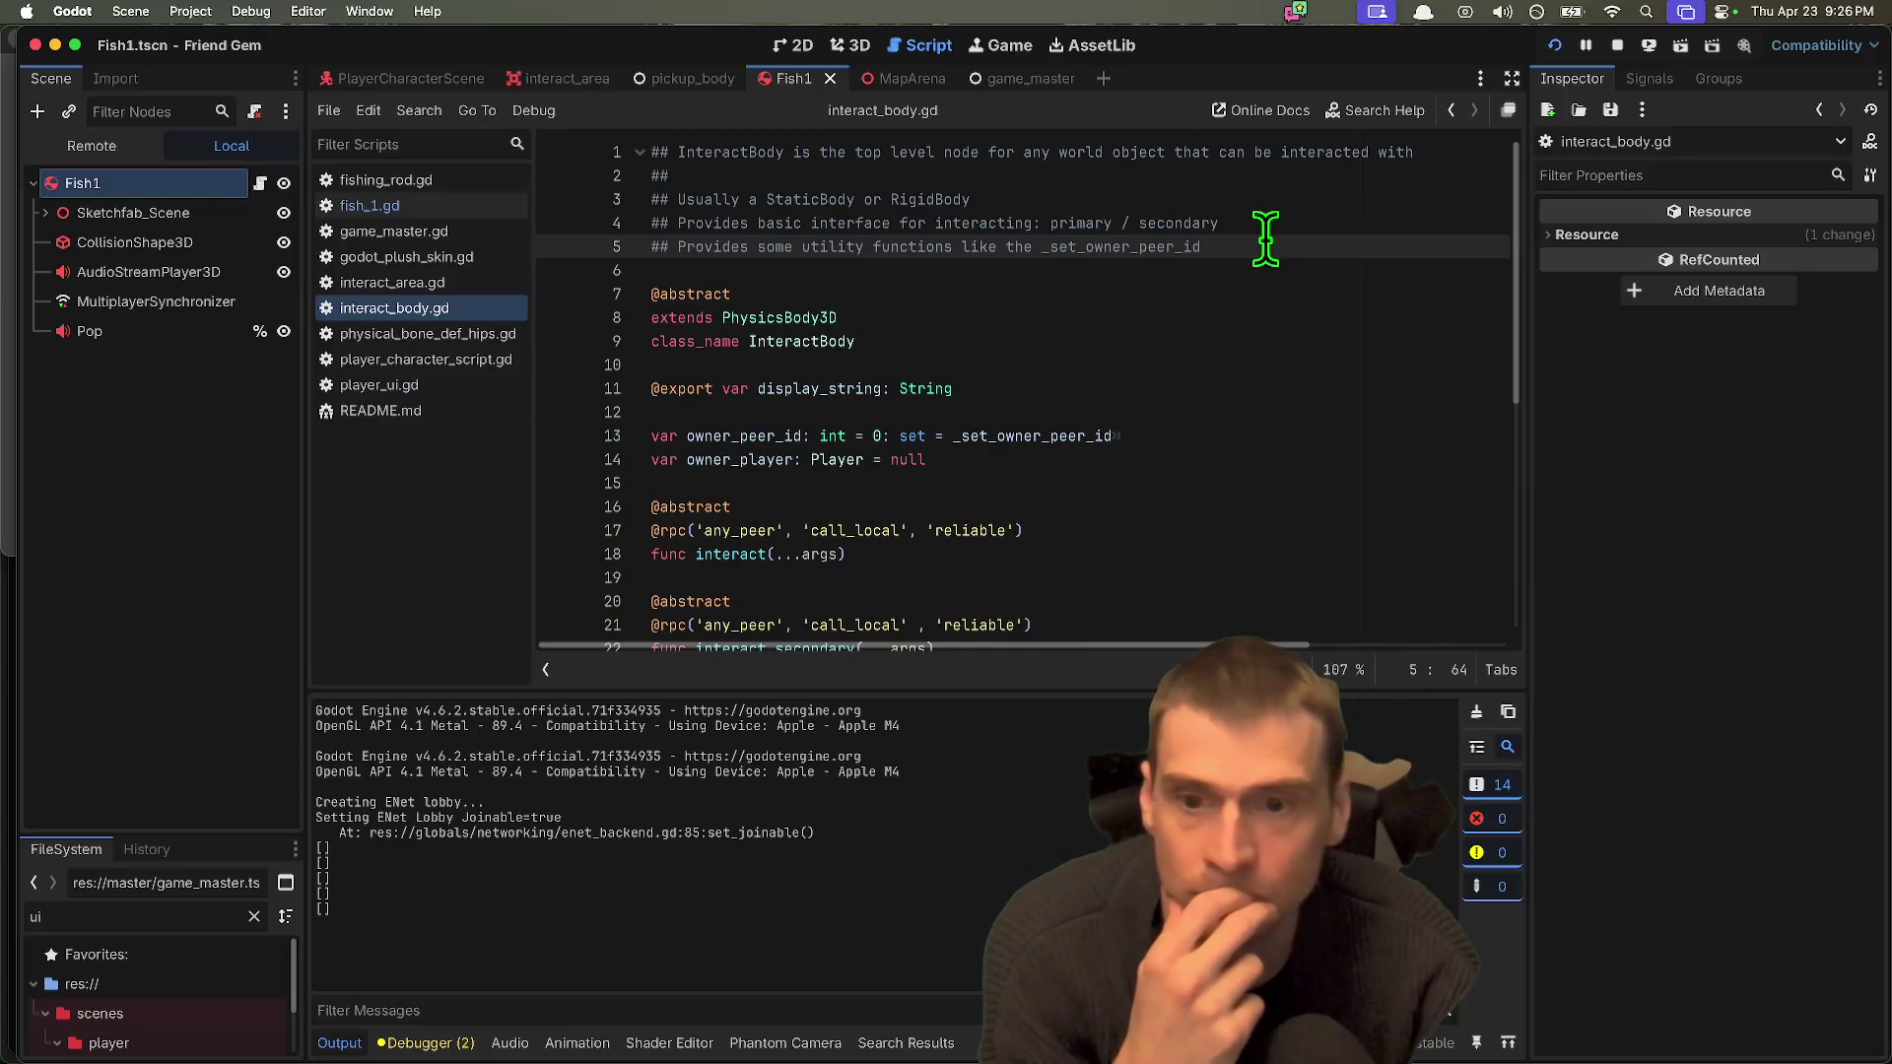
scroll(1265, 240, "down", 5)
scroll(1265, 239, "up", 3)
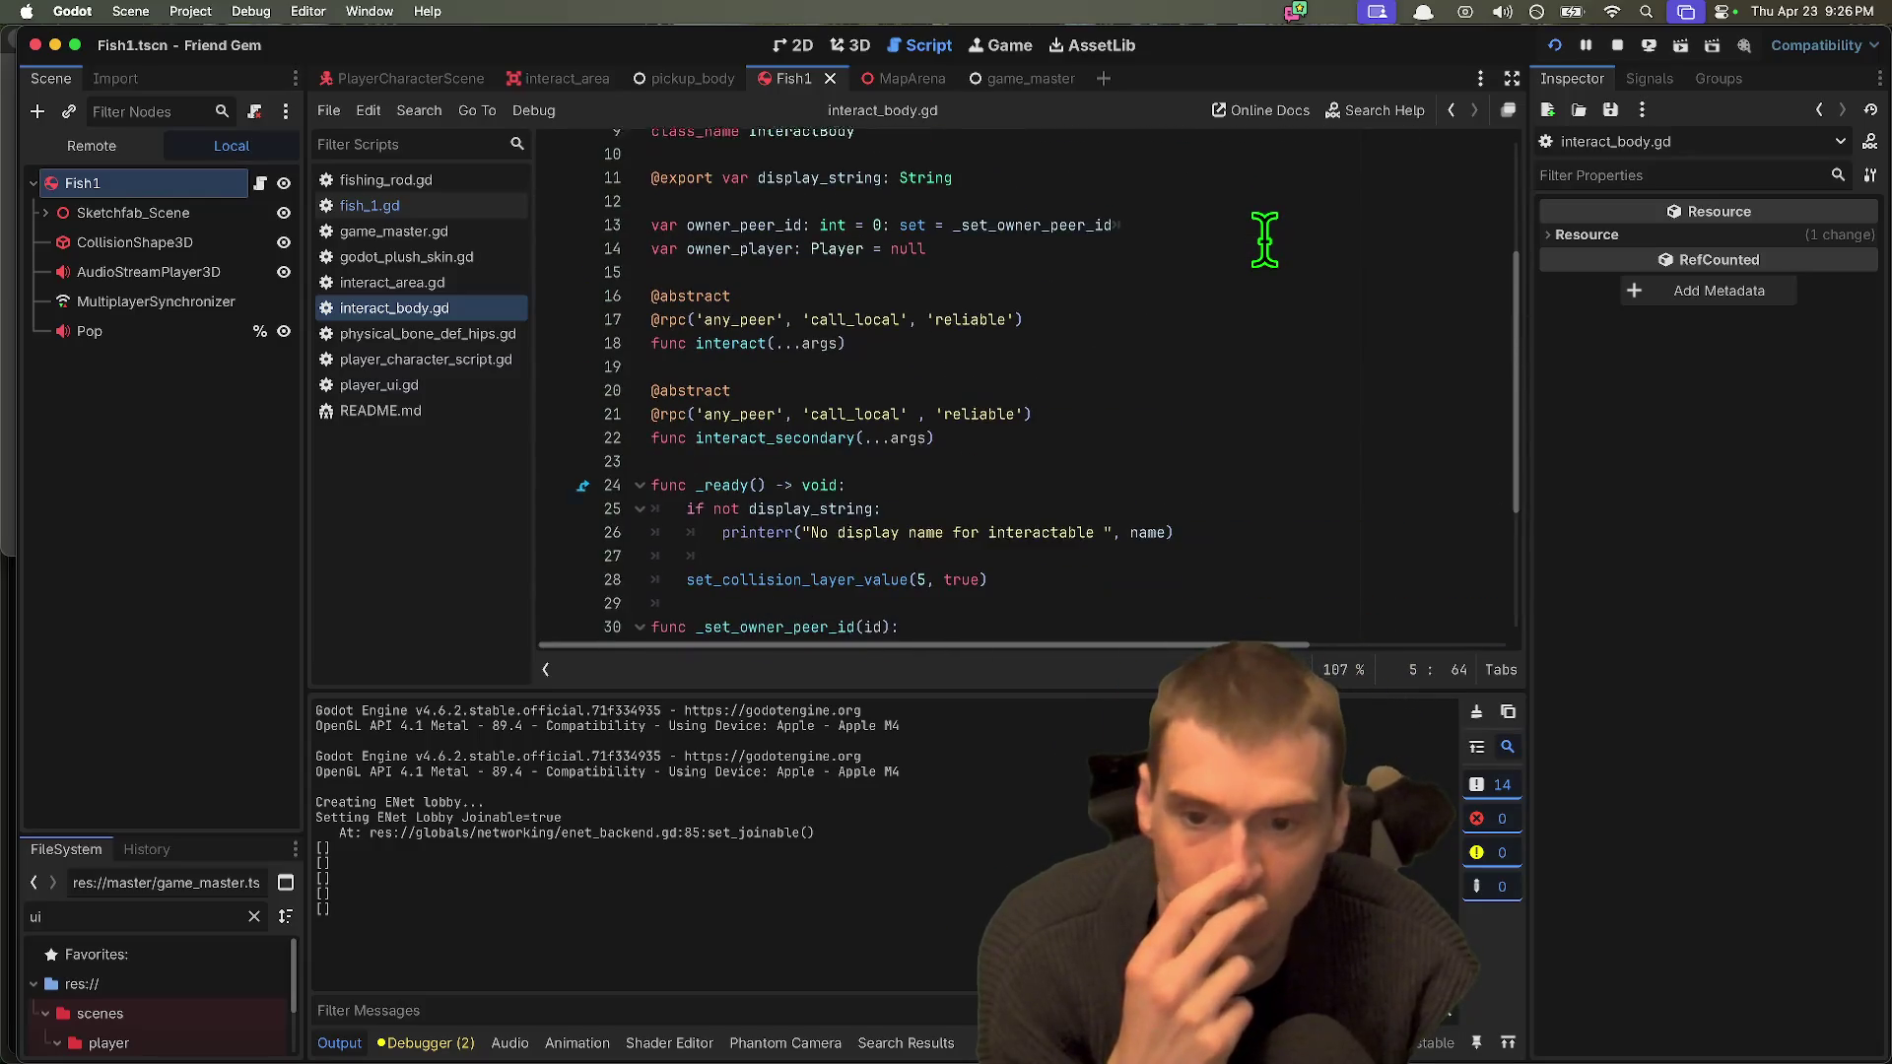
Step: Review the set_collision_layer_value call in _ready and the header comment lines
scroll(1261, 295, "down", 2)
double_click(753, 481)
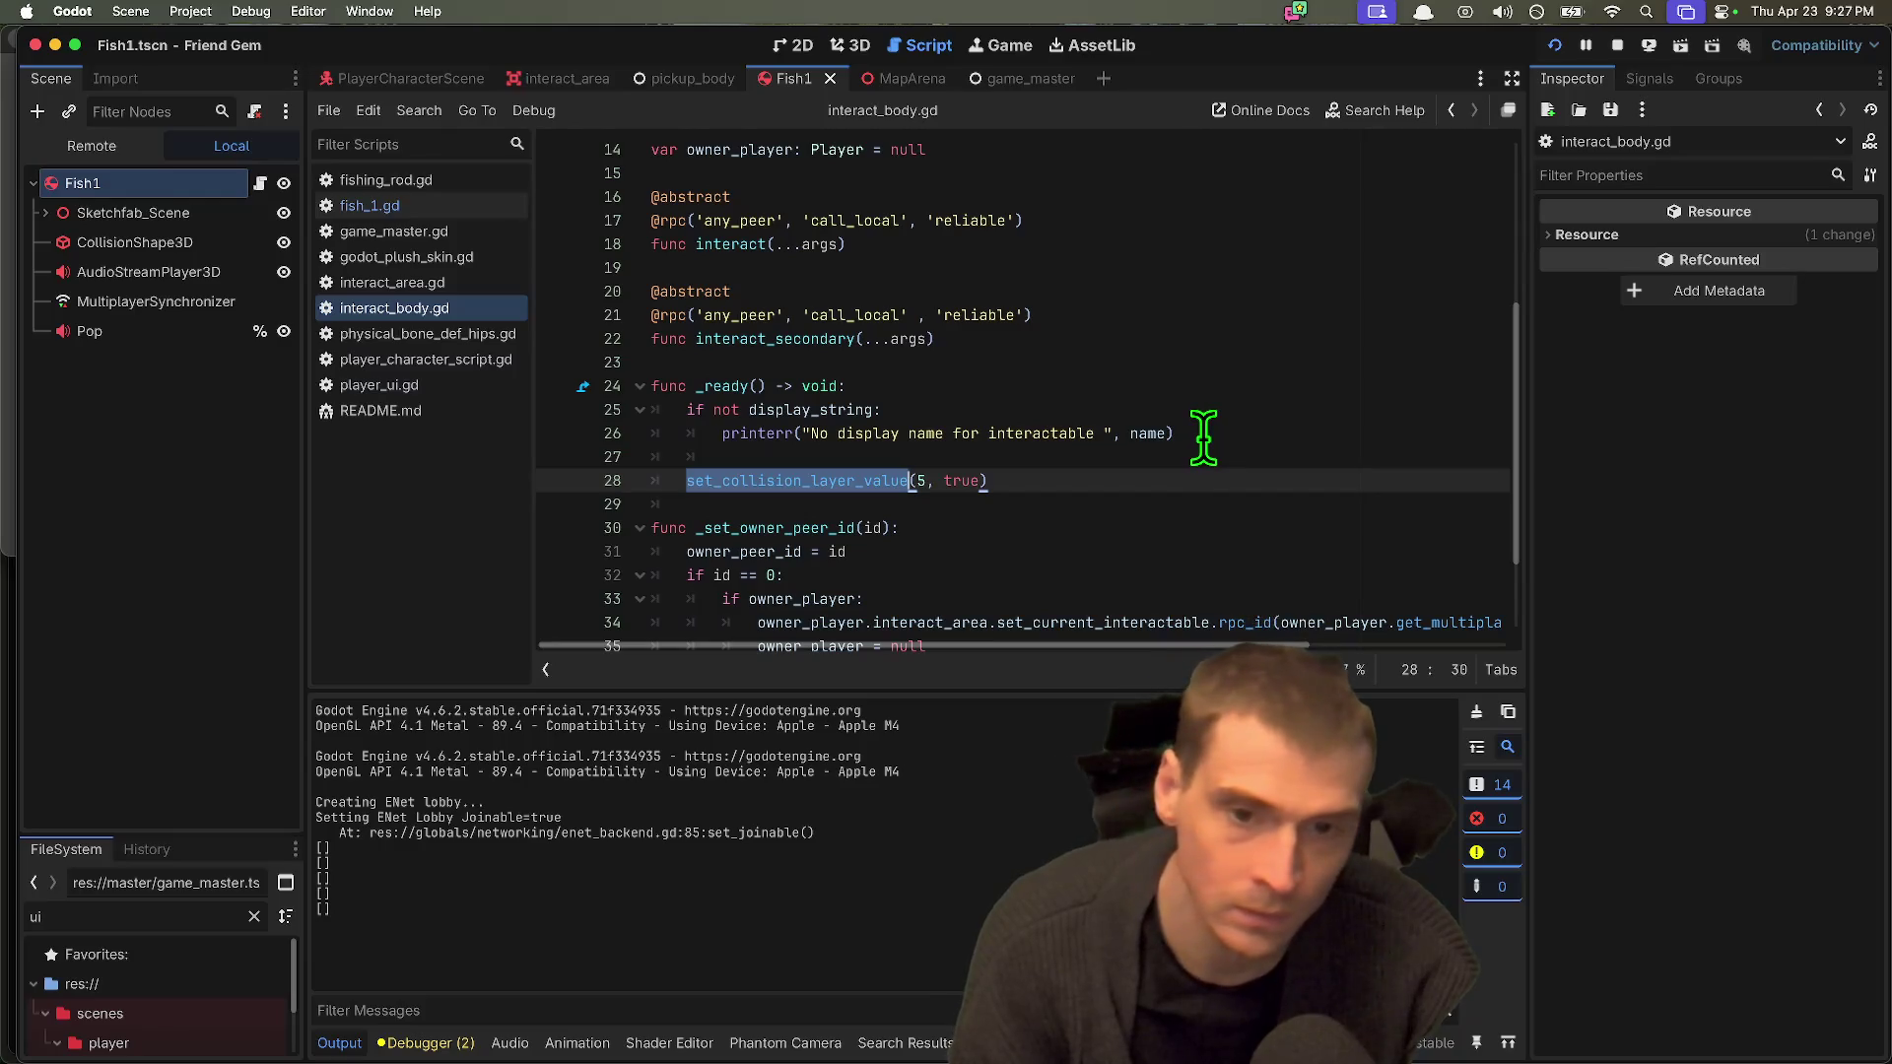
left_click(1064, 483)
scroll(1084, 472, "up", 5)
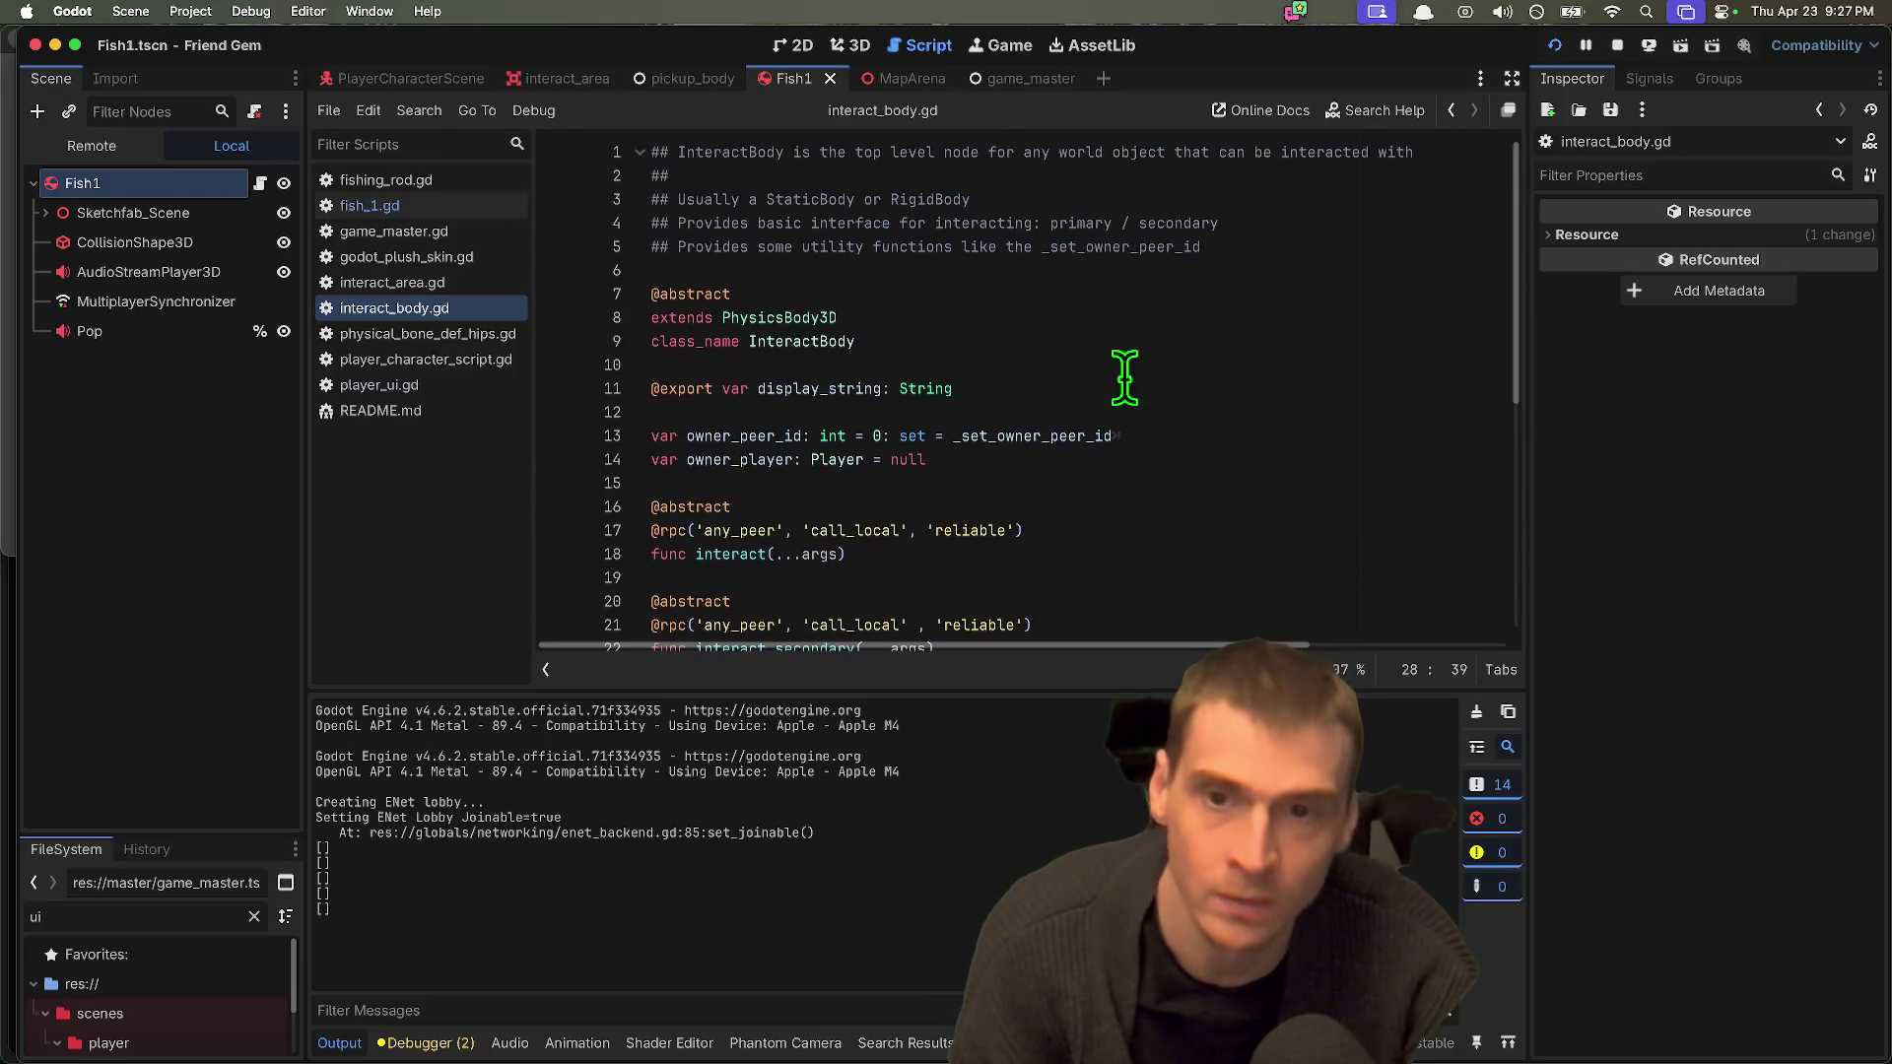
left_click(1312, 193)
left_click(1280, 248)
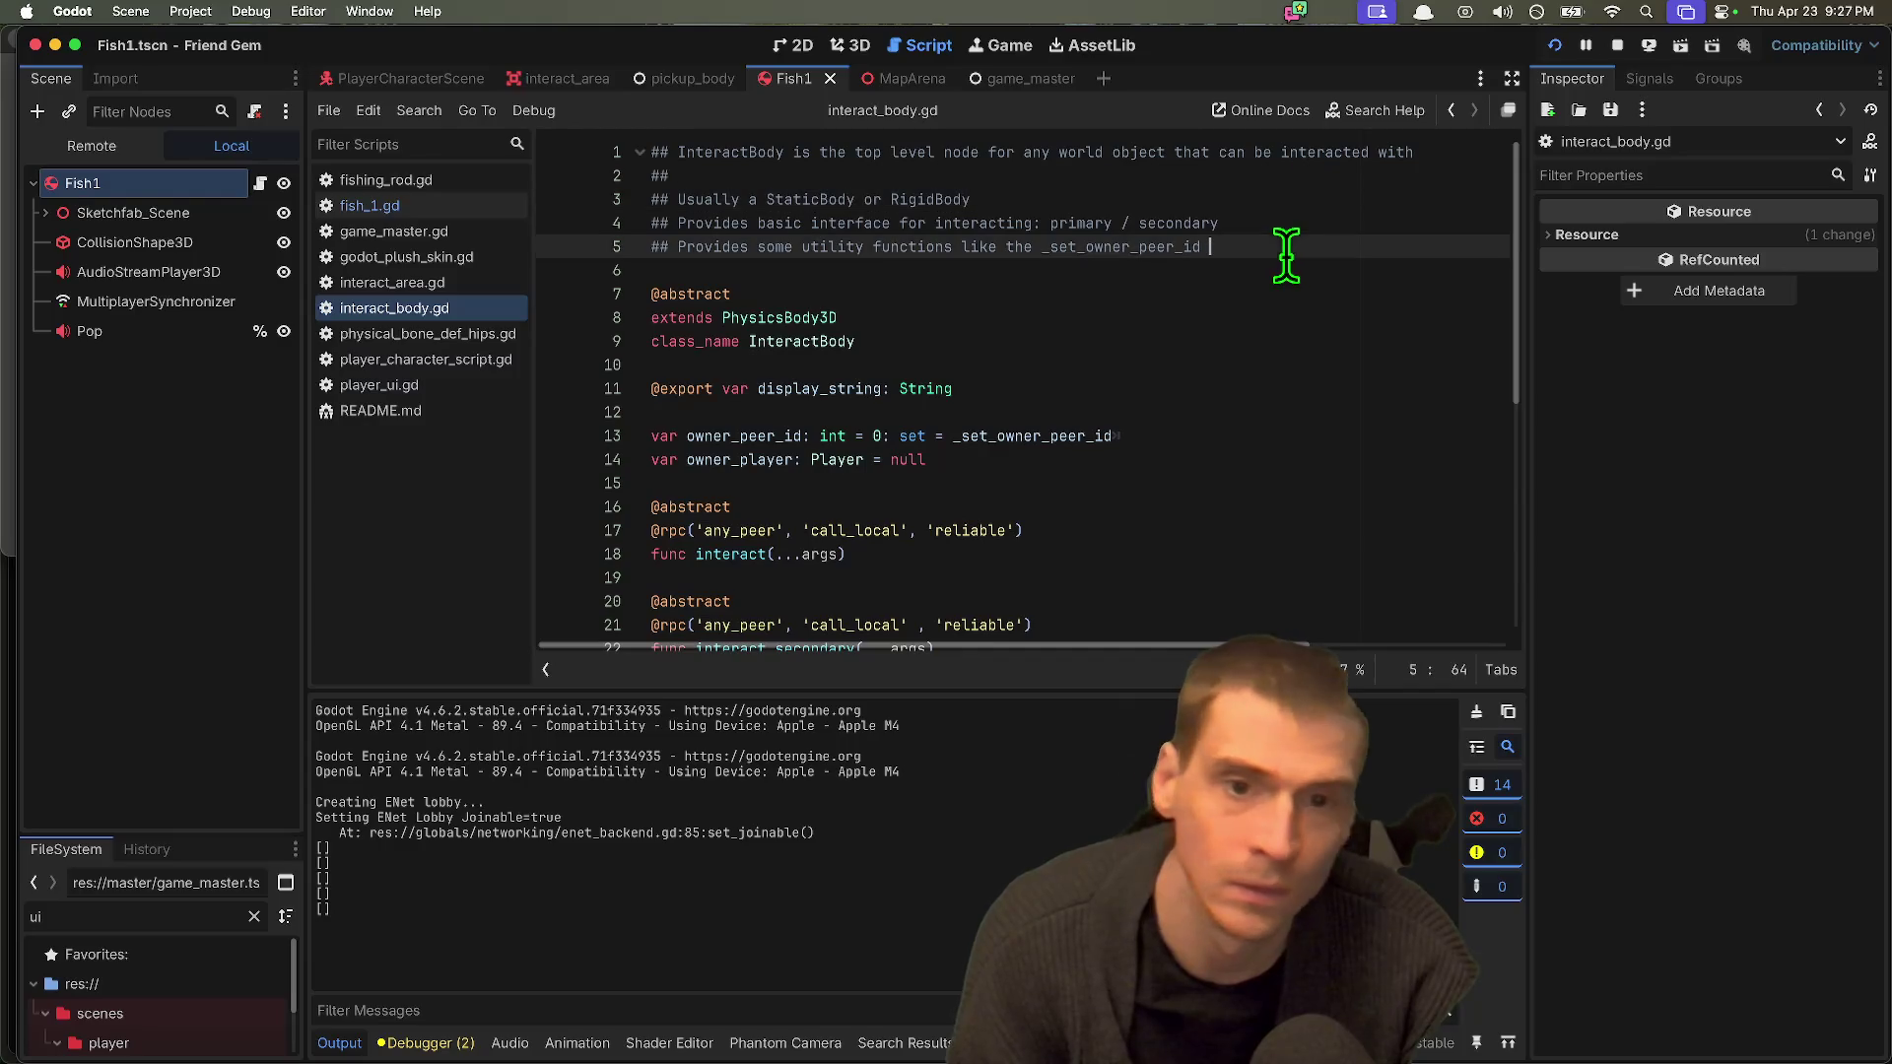
left_click(1299, 223)
left_click(1092, 199)
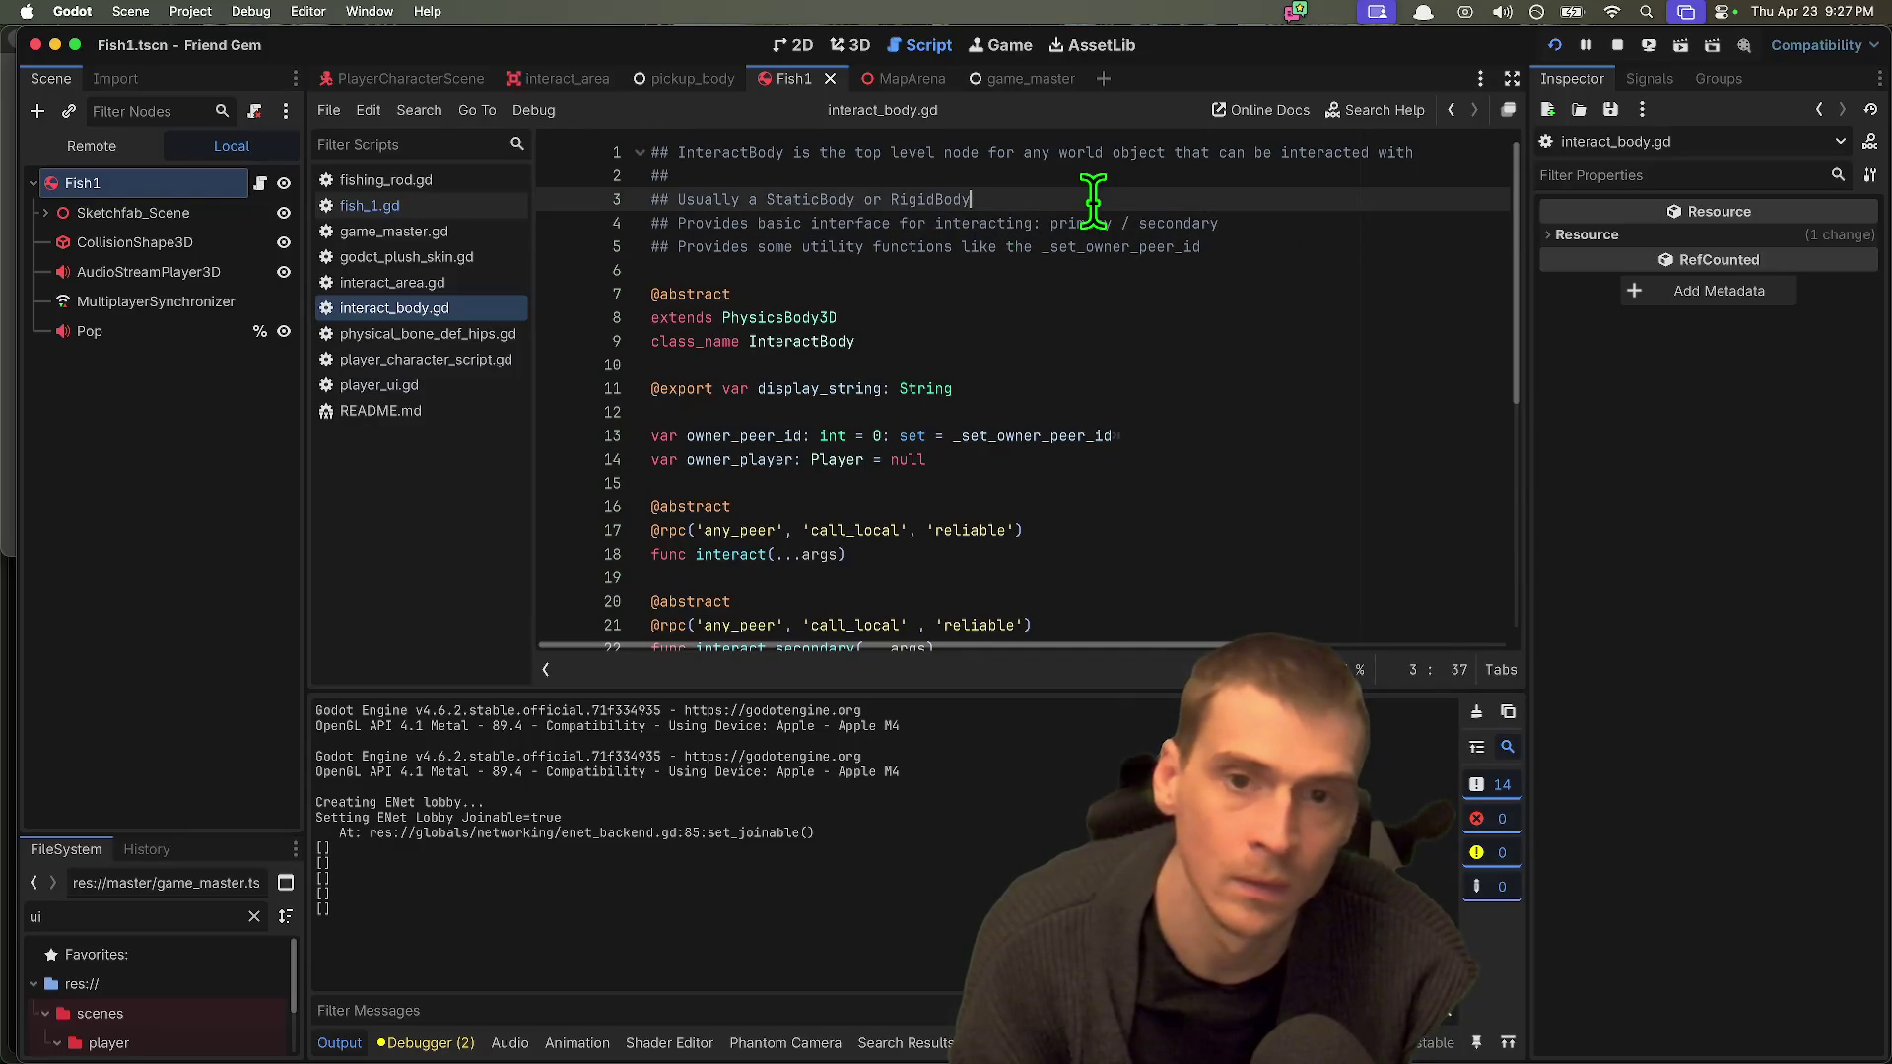
scroll(1101, 257, "down", 3)
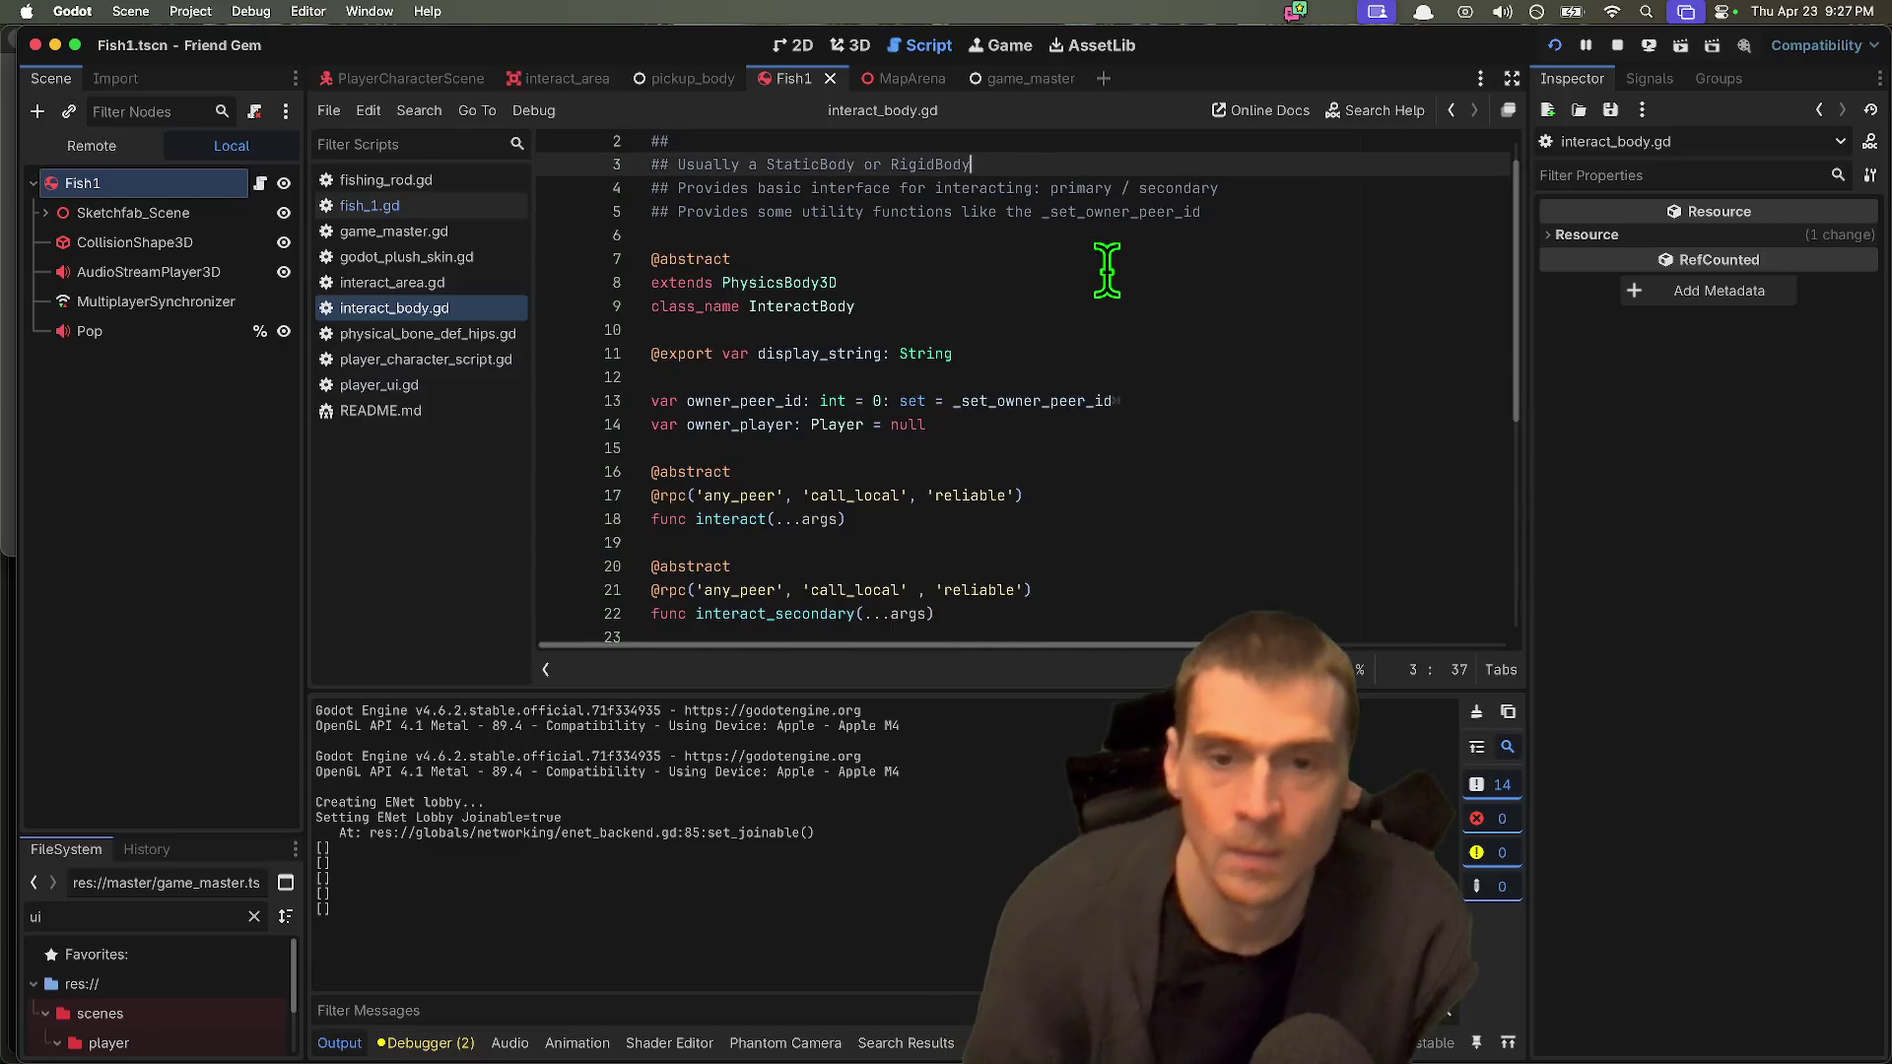
scroll(899, 325, "down", 5)
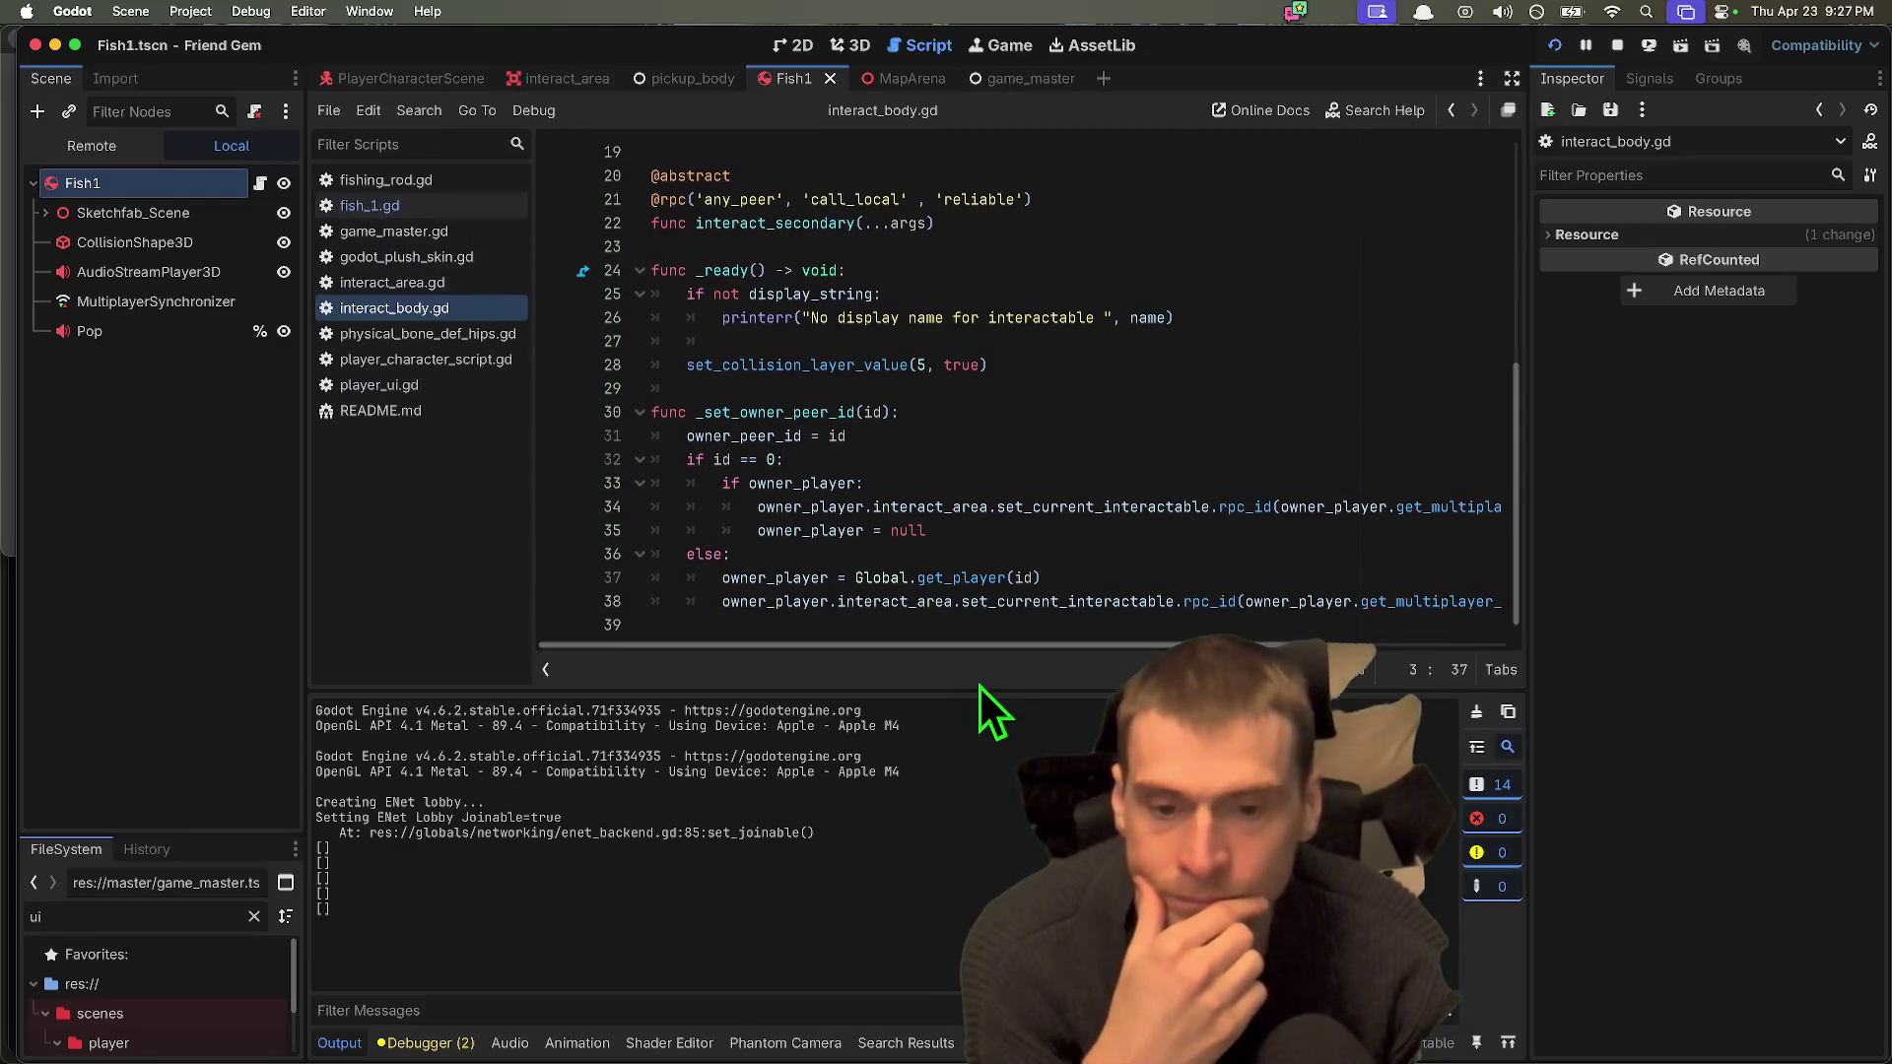
Step: Shrink the Output panel for a taller code editor, leaving line 39 unindented
left_click_drag(971, 687, 915, 867)
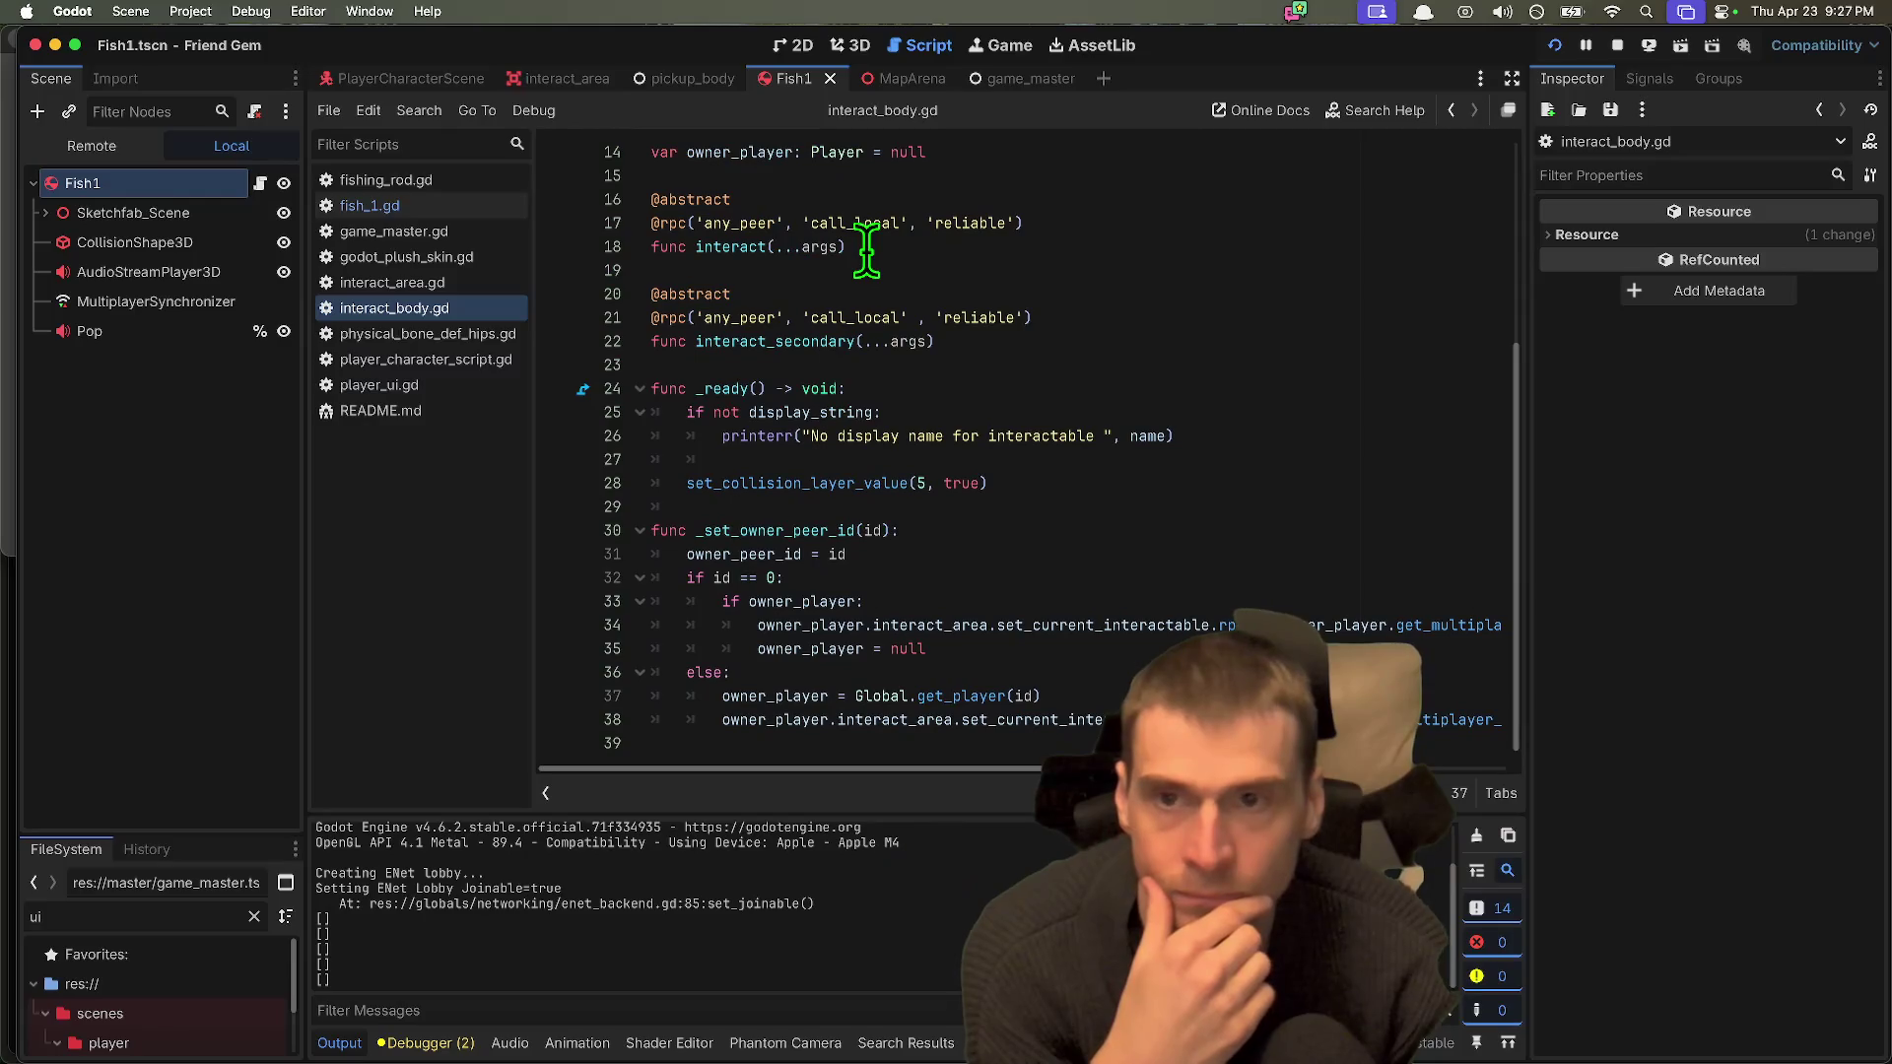
left_click(932, 749)
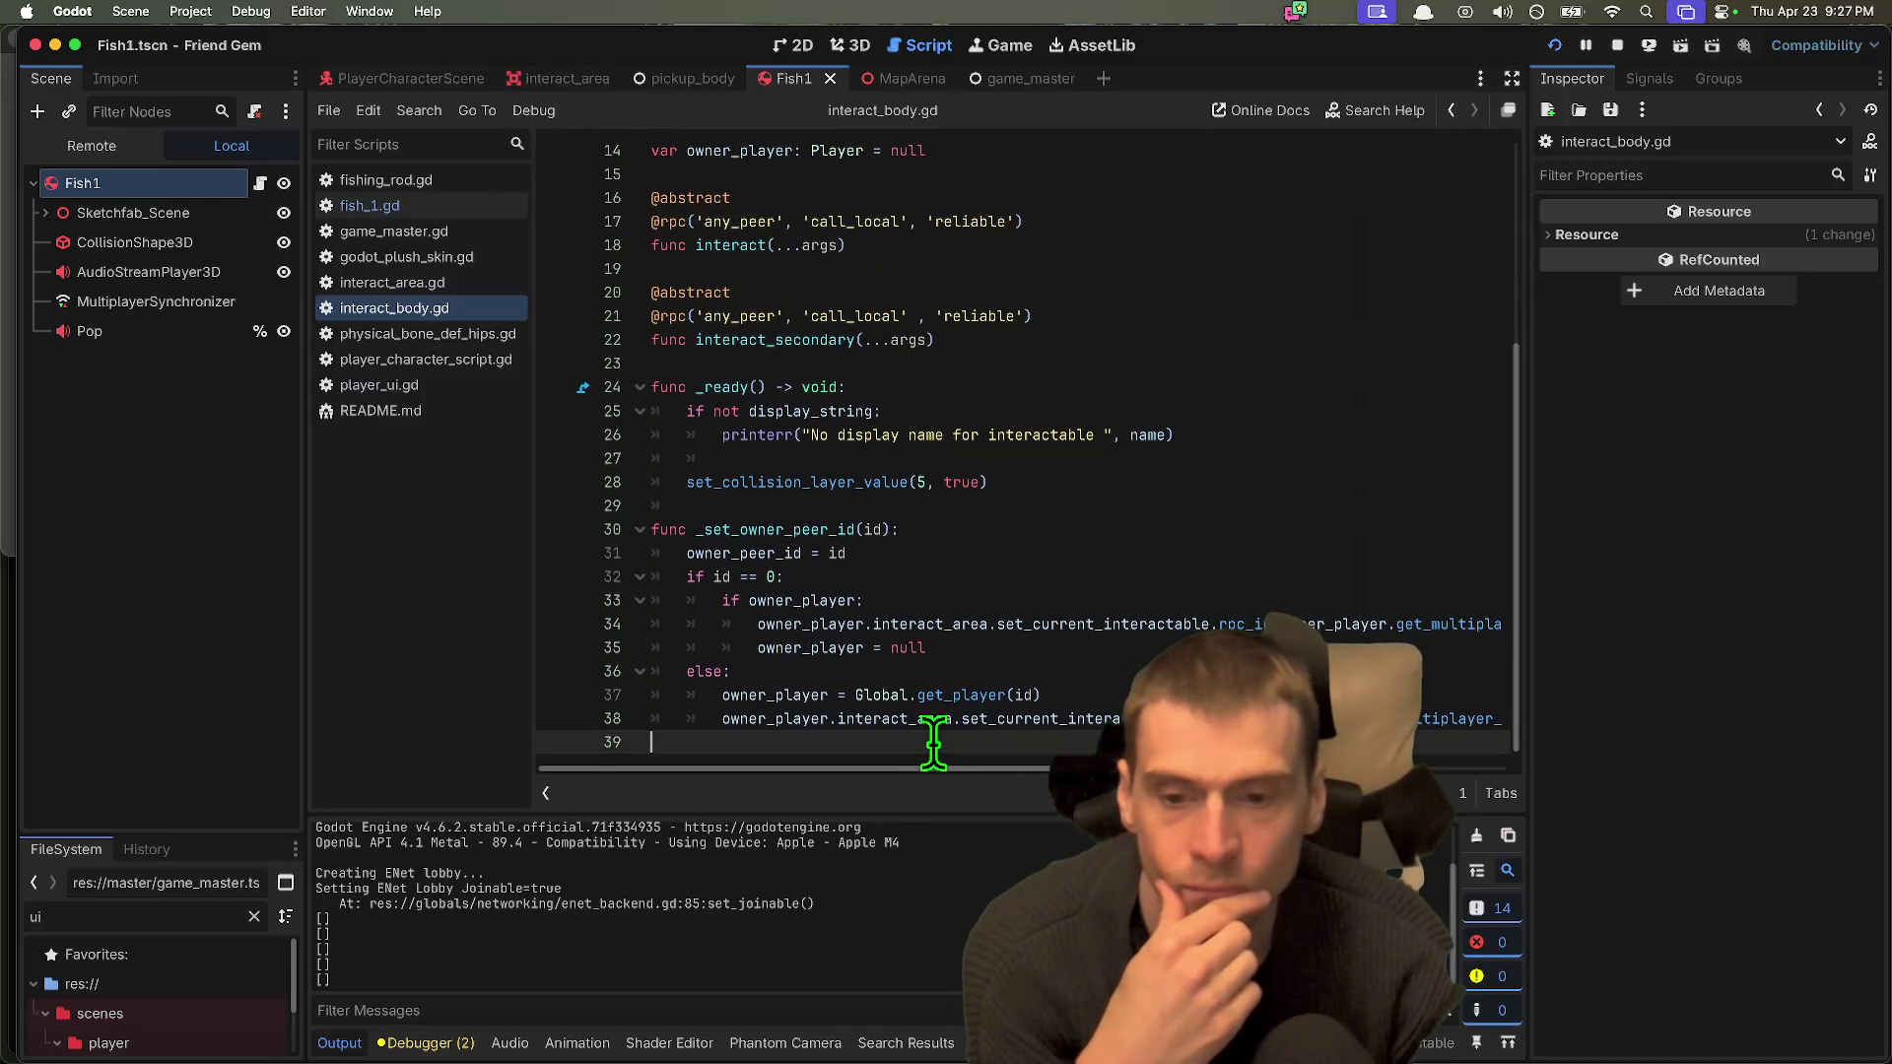
key("Tab")
scroll(975, 759, "right", 3)
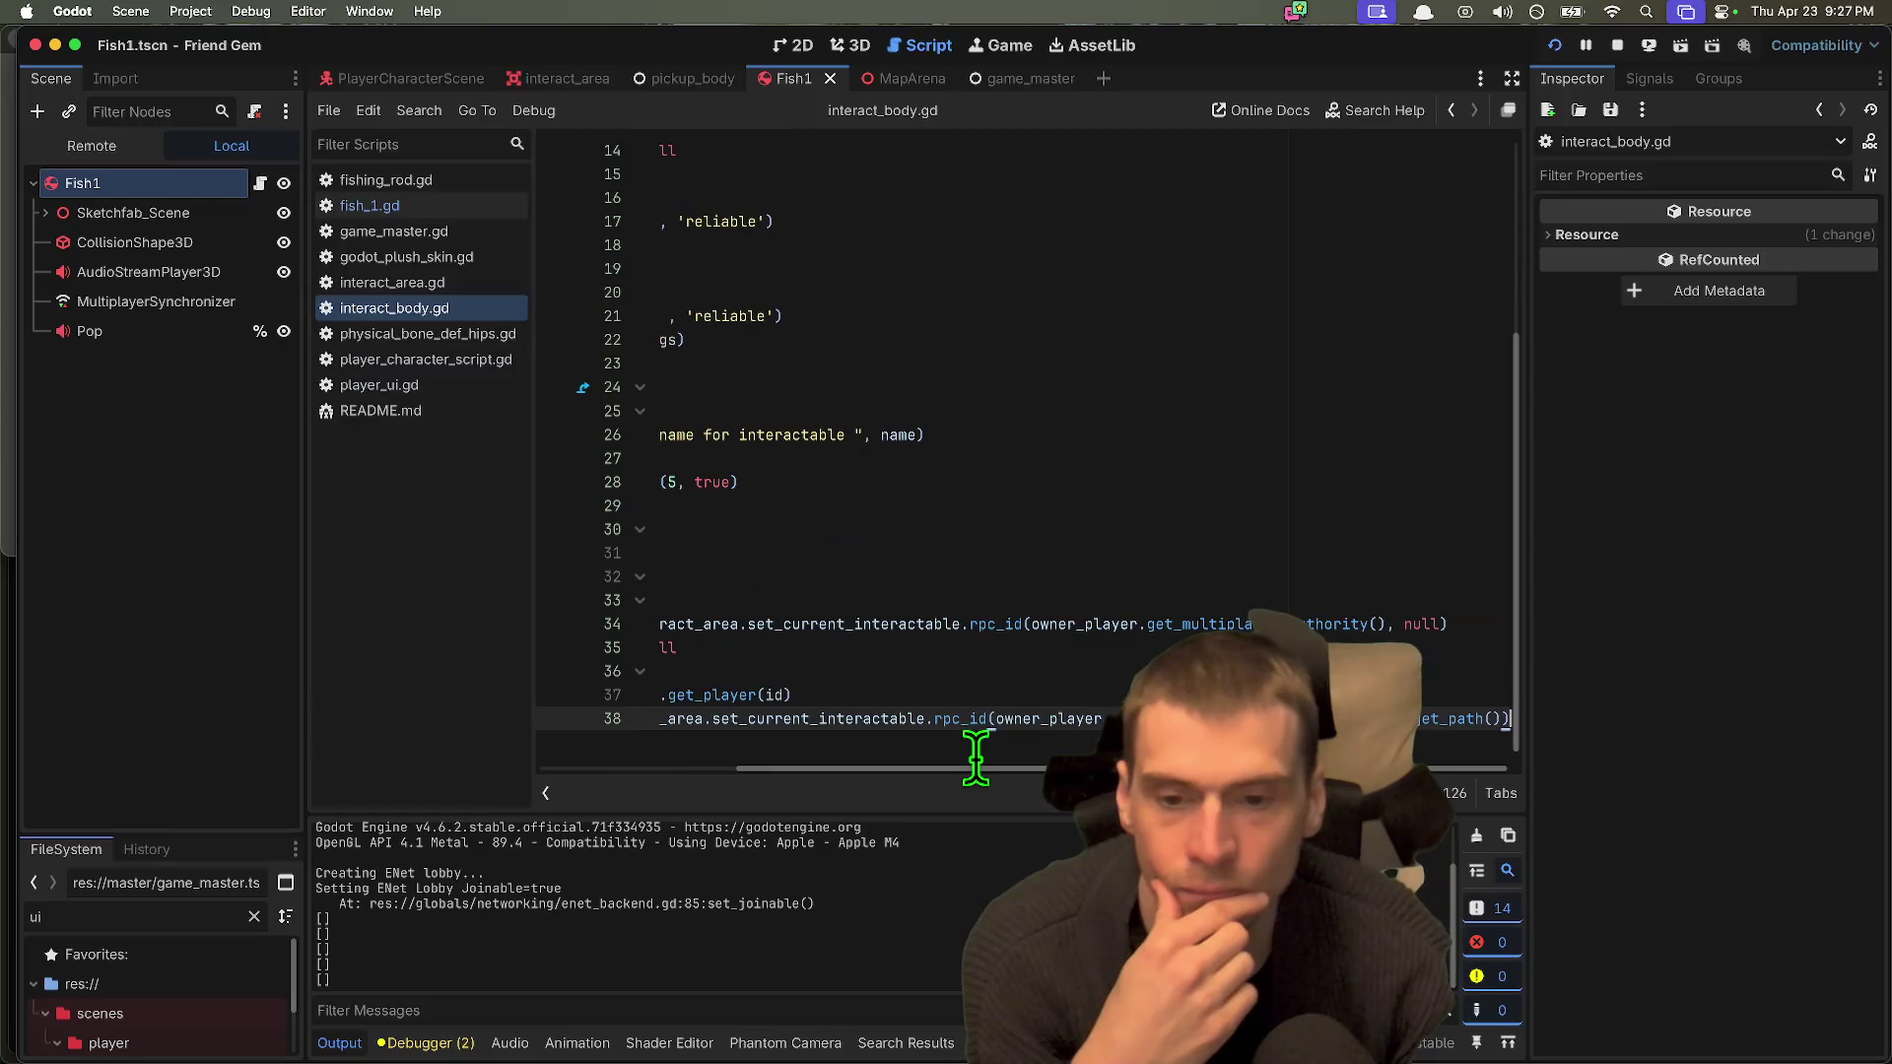
key("BackSpace")
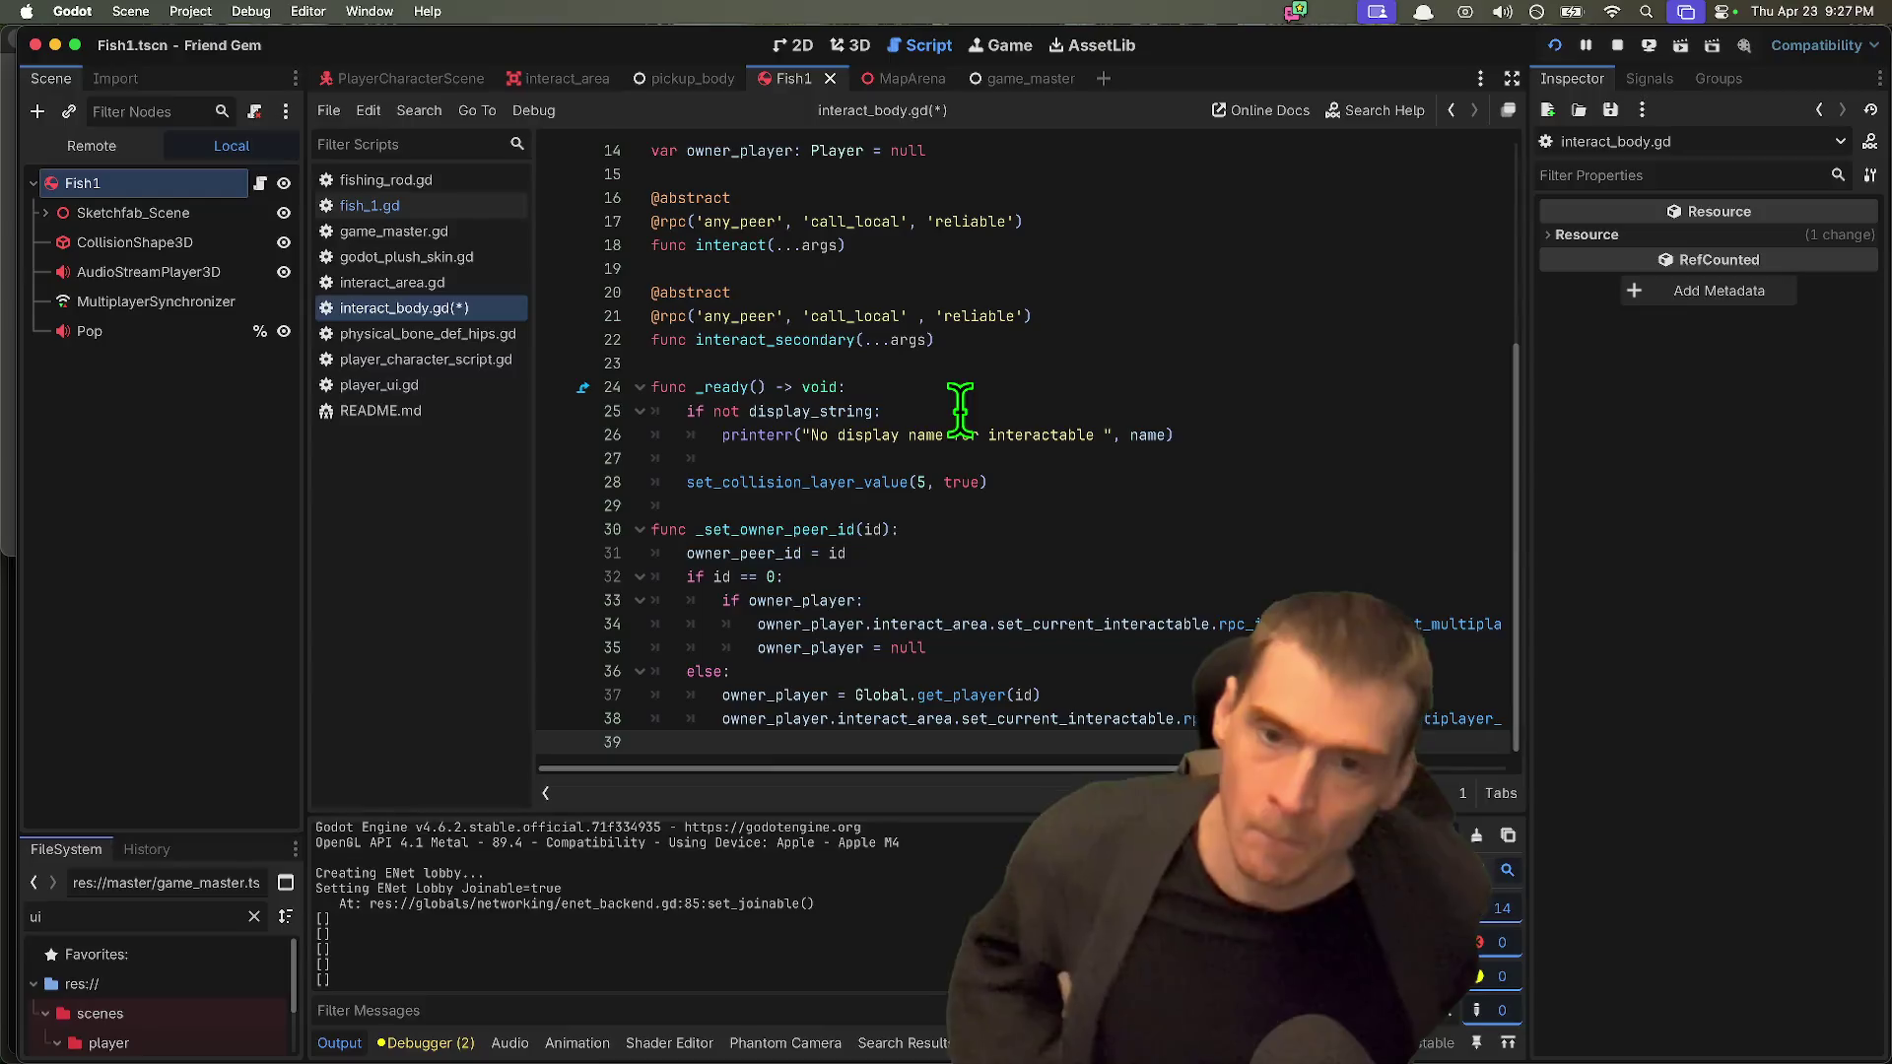
scroll(976, 395, "up", 3)
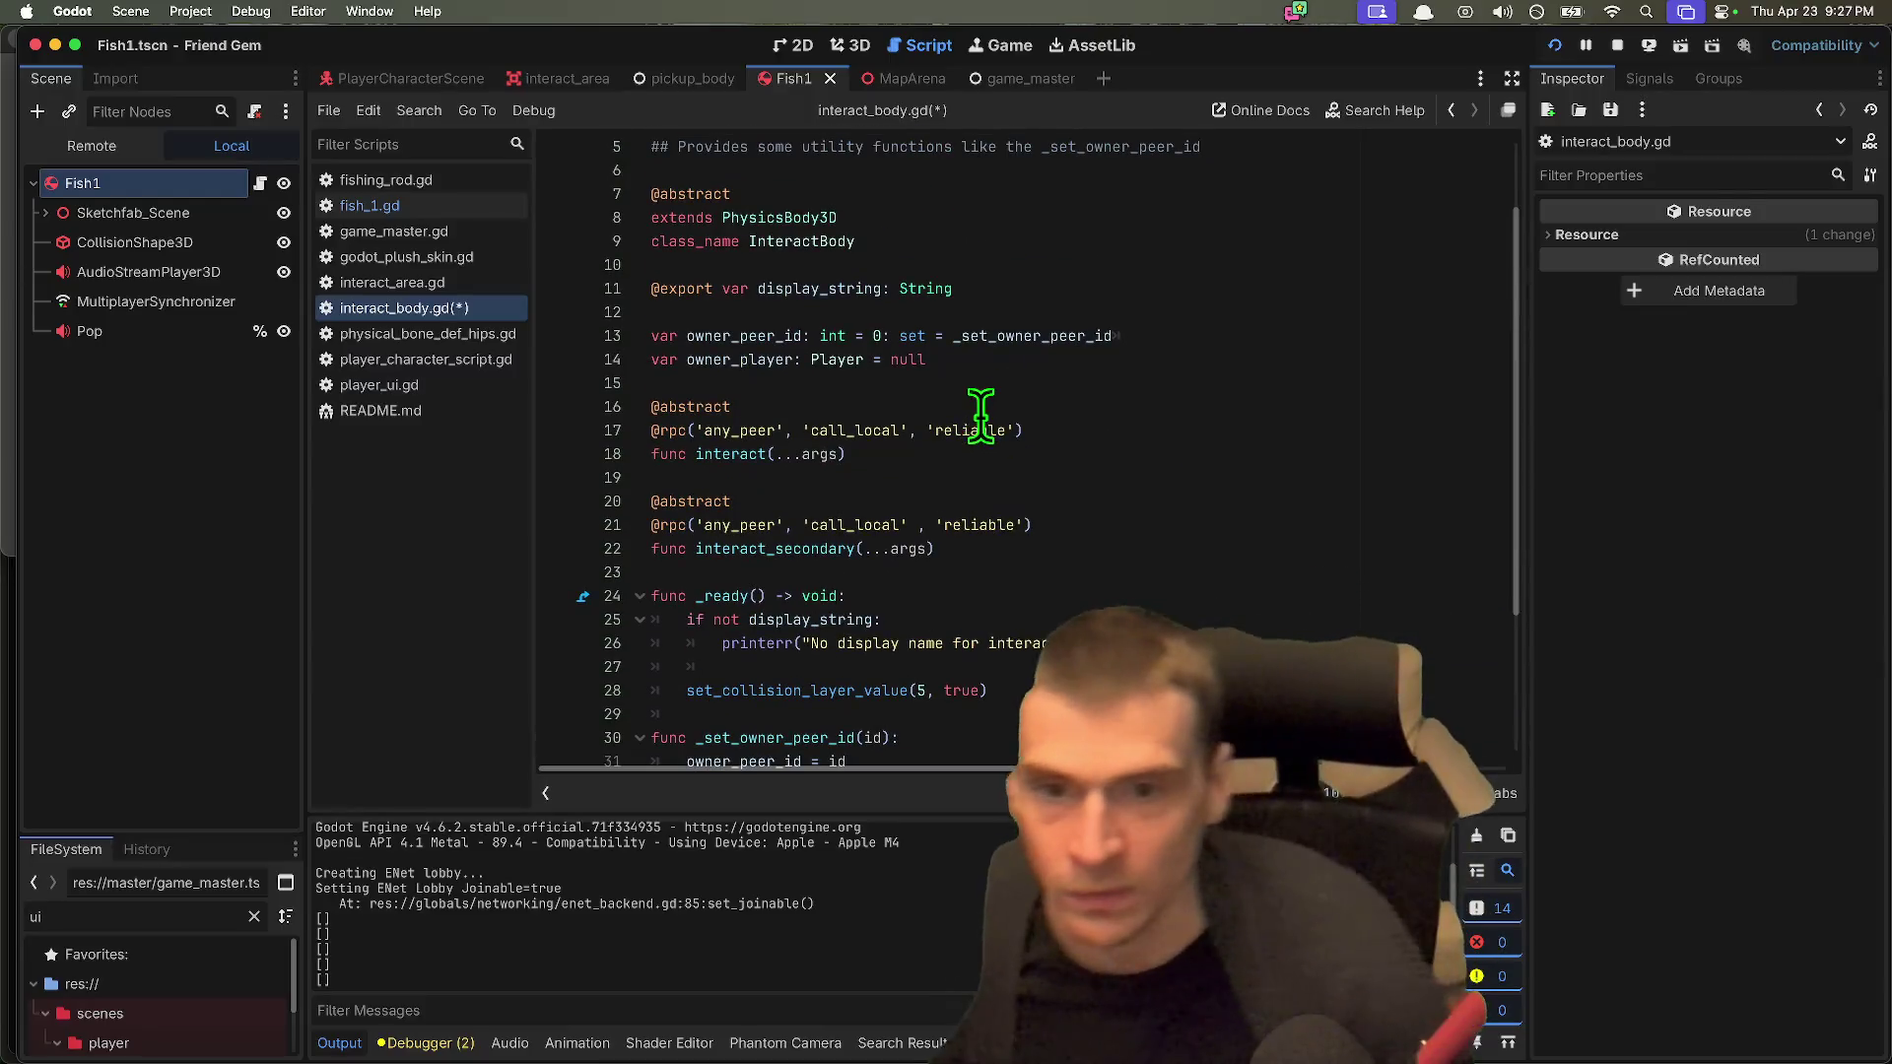
left_click(1182, 286)
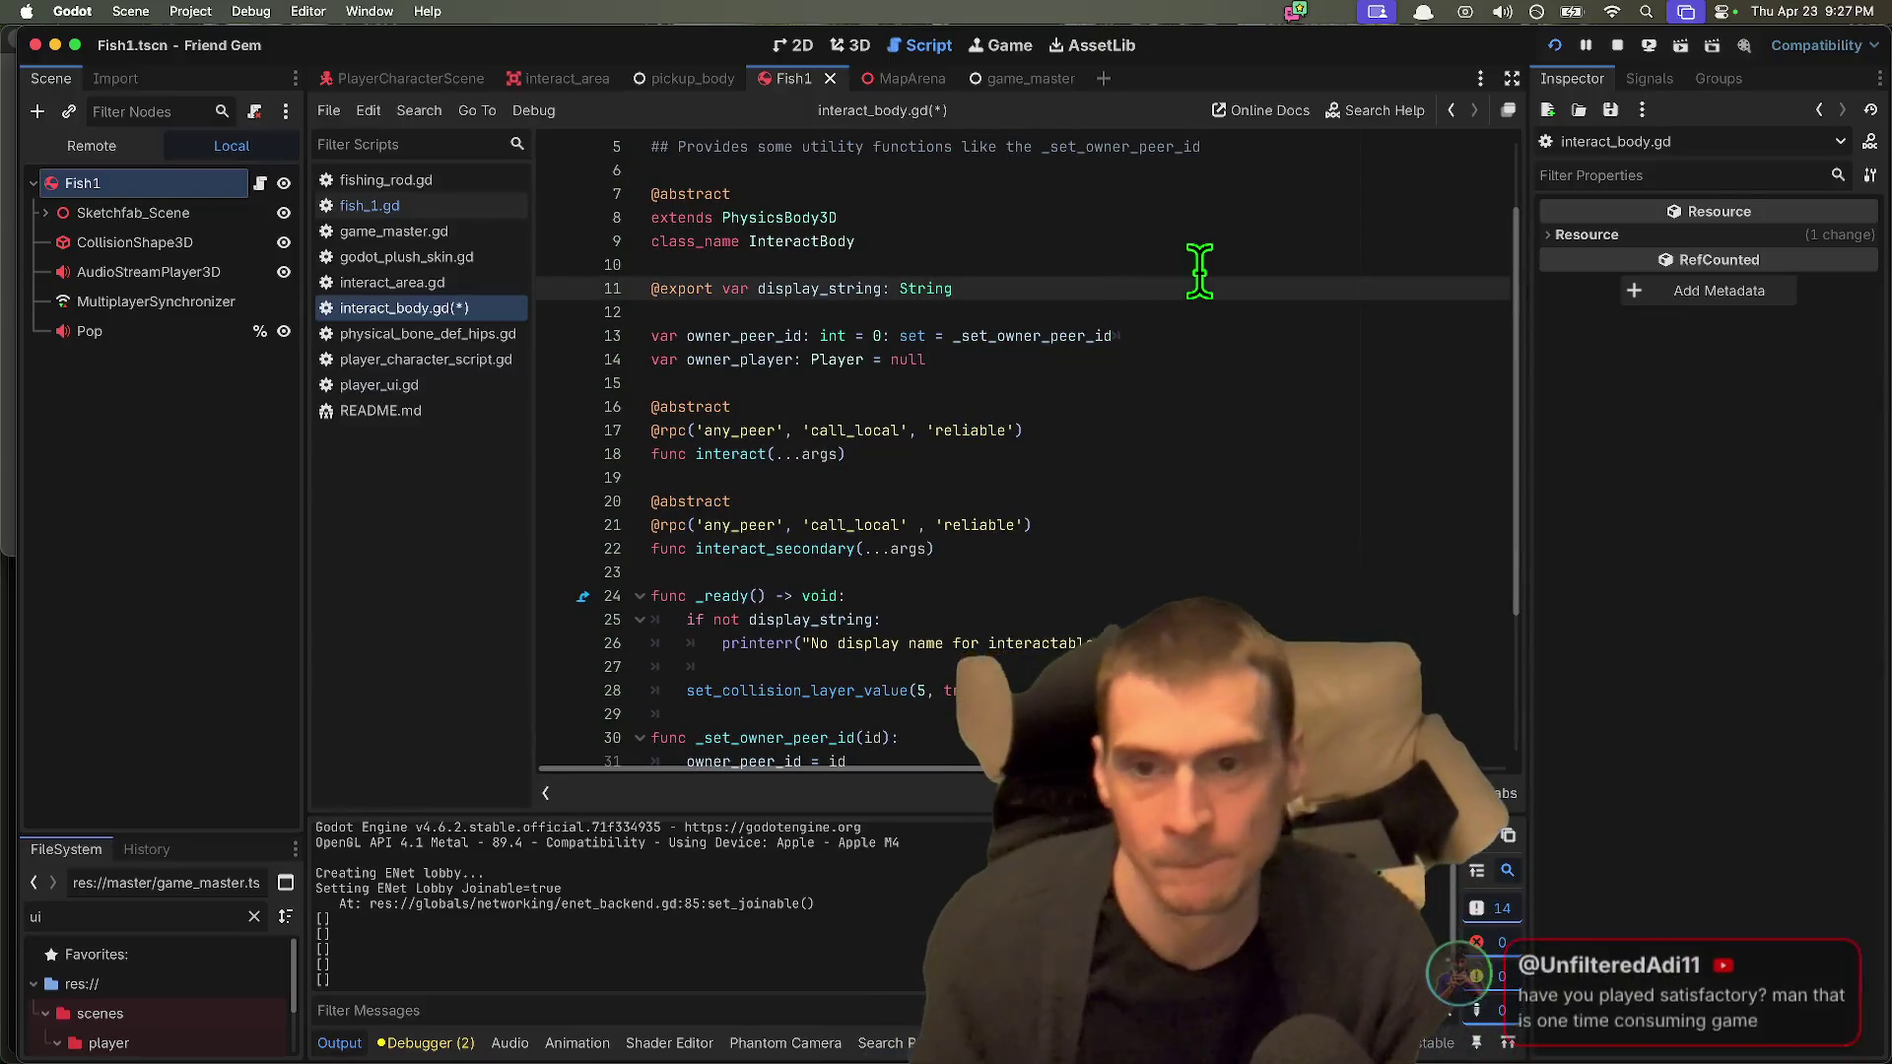
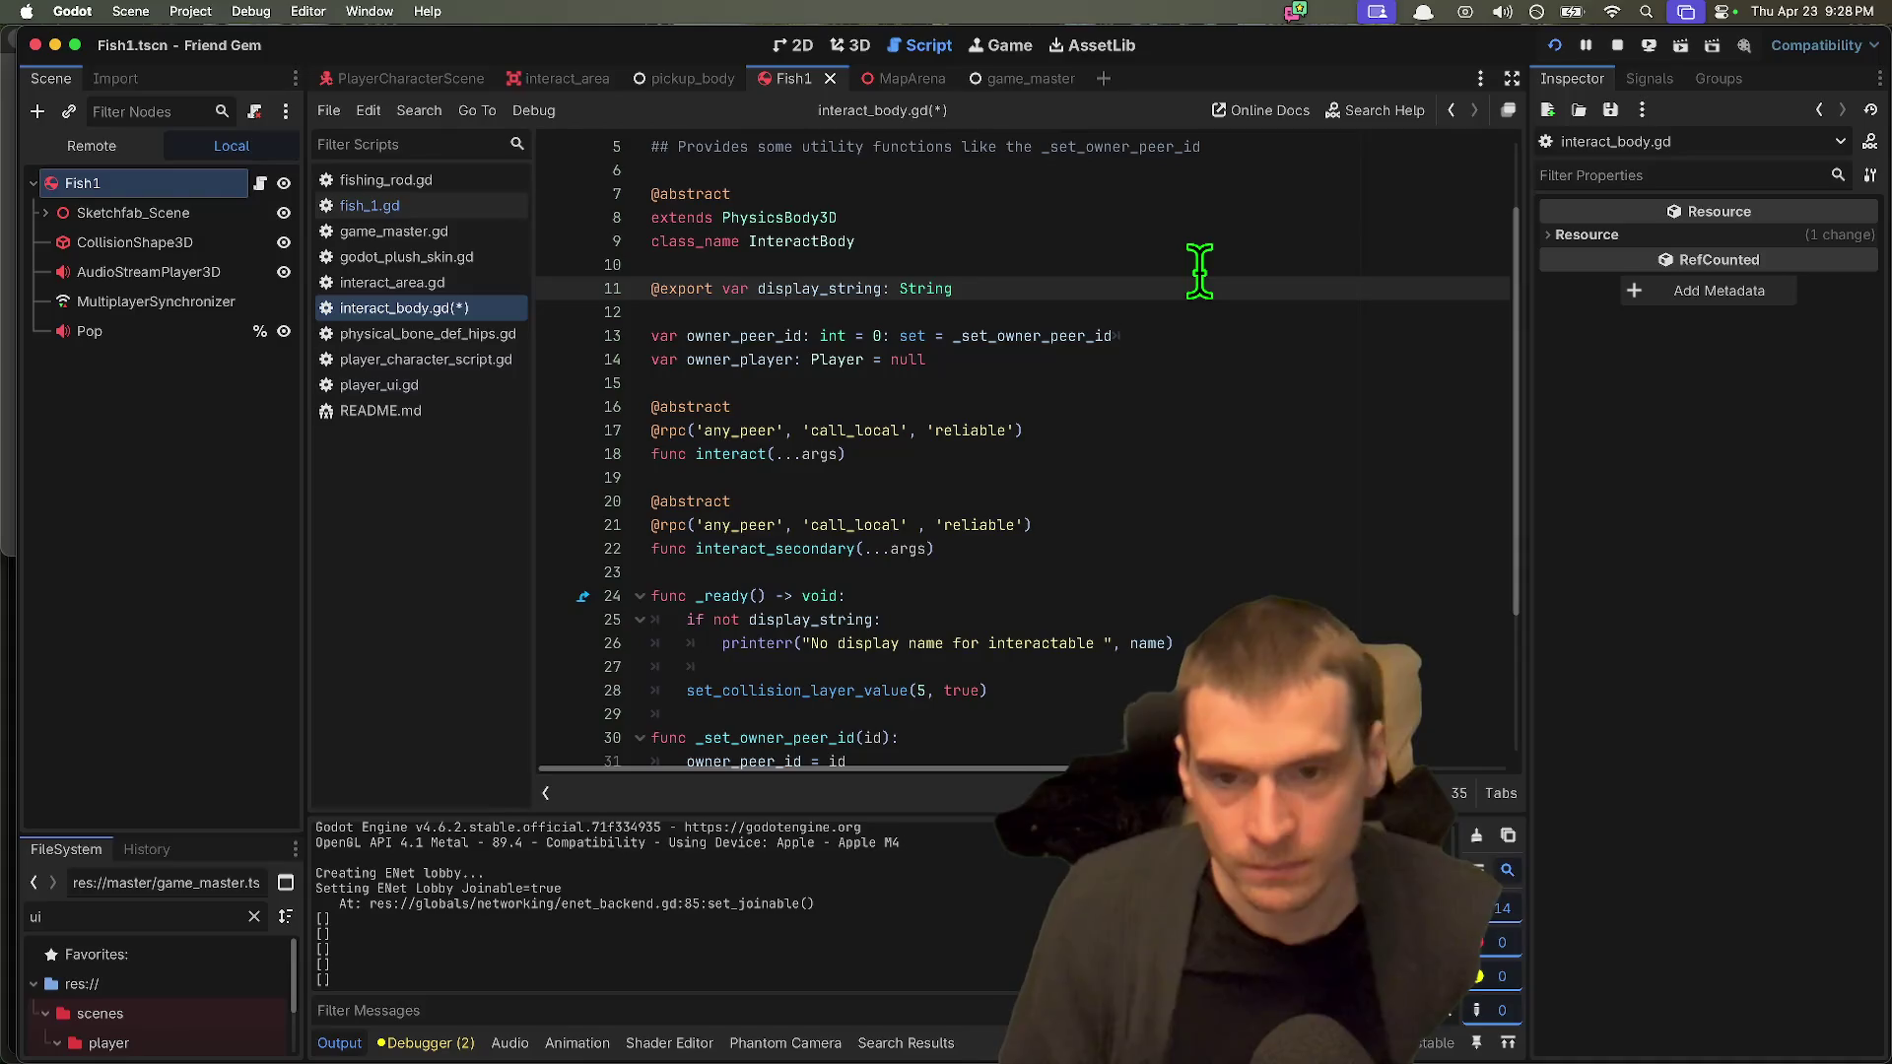
Step: Finish typing display_string as String and open a new line below owner_player
type("g")
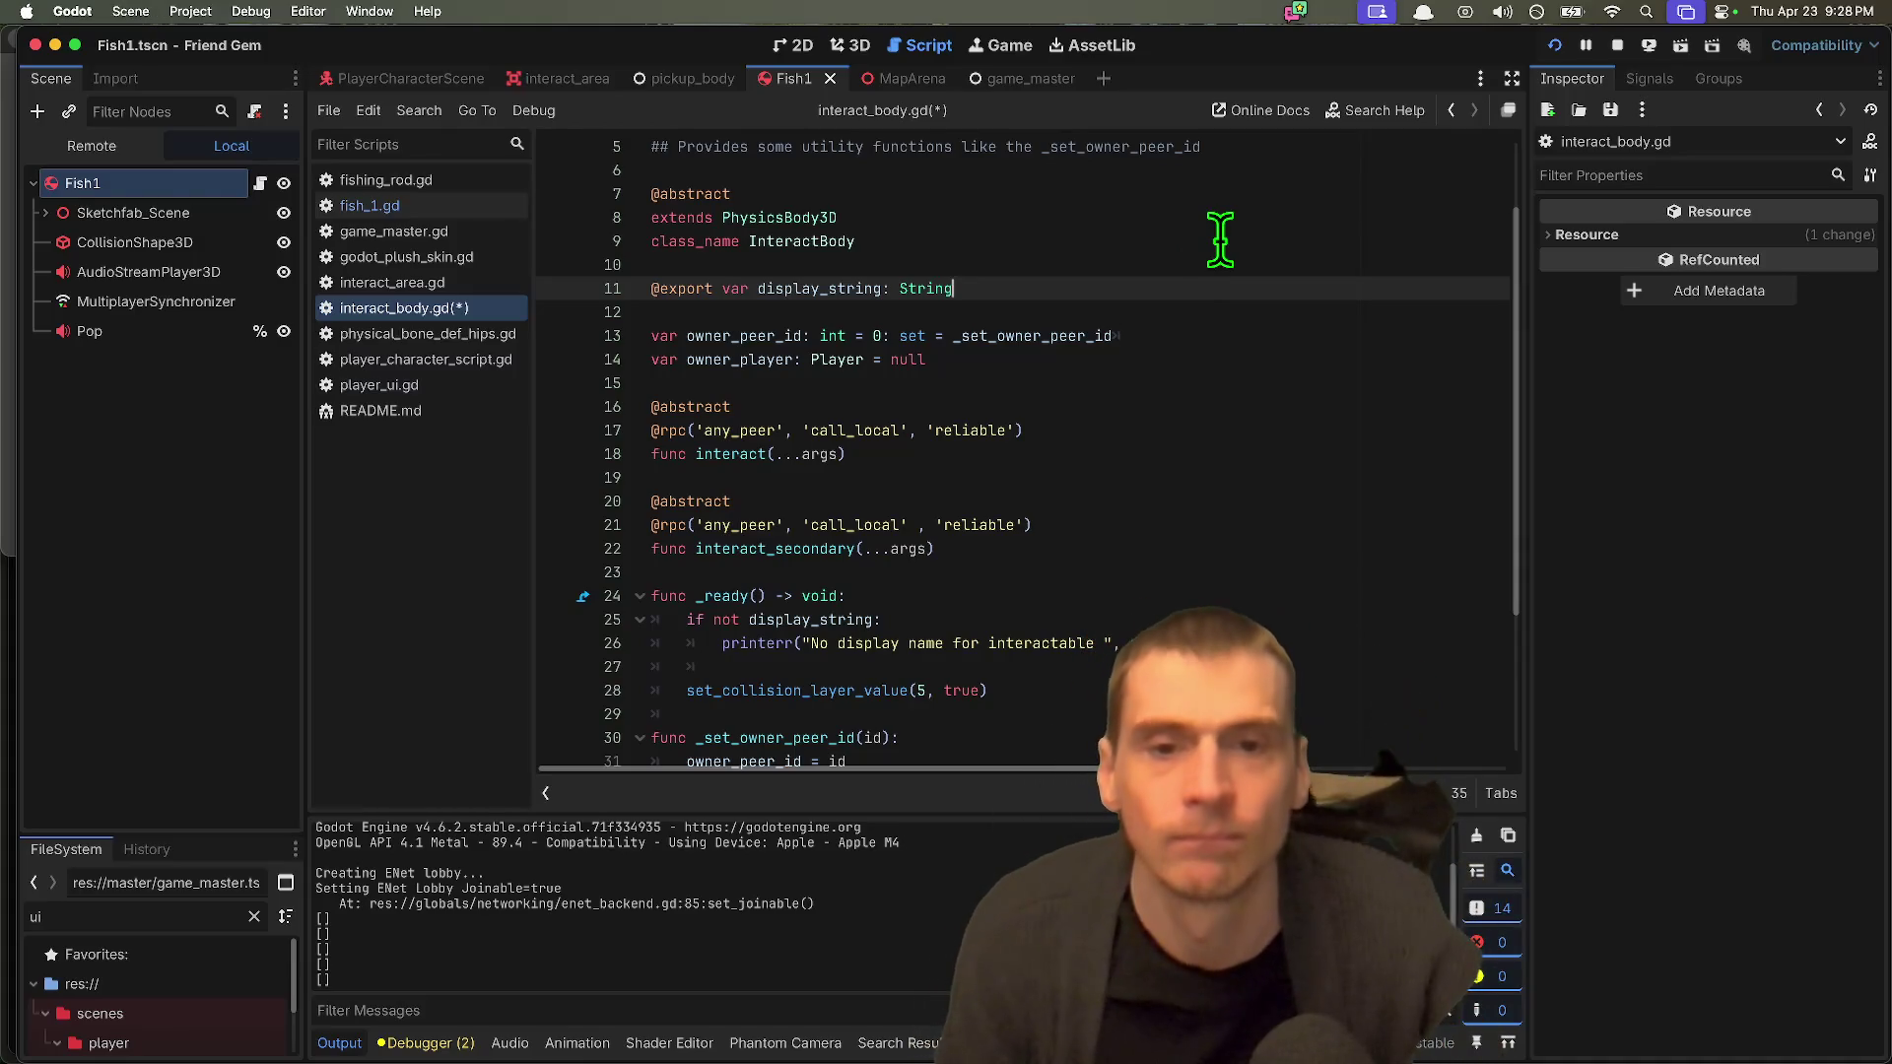
key("Down")
key("Return")
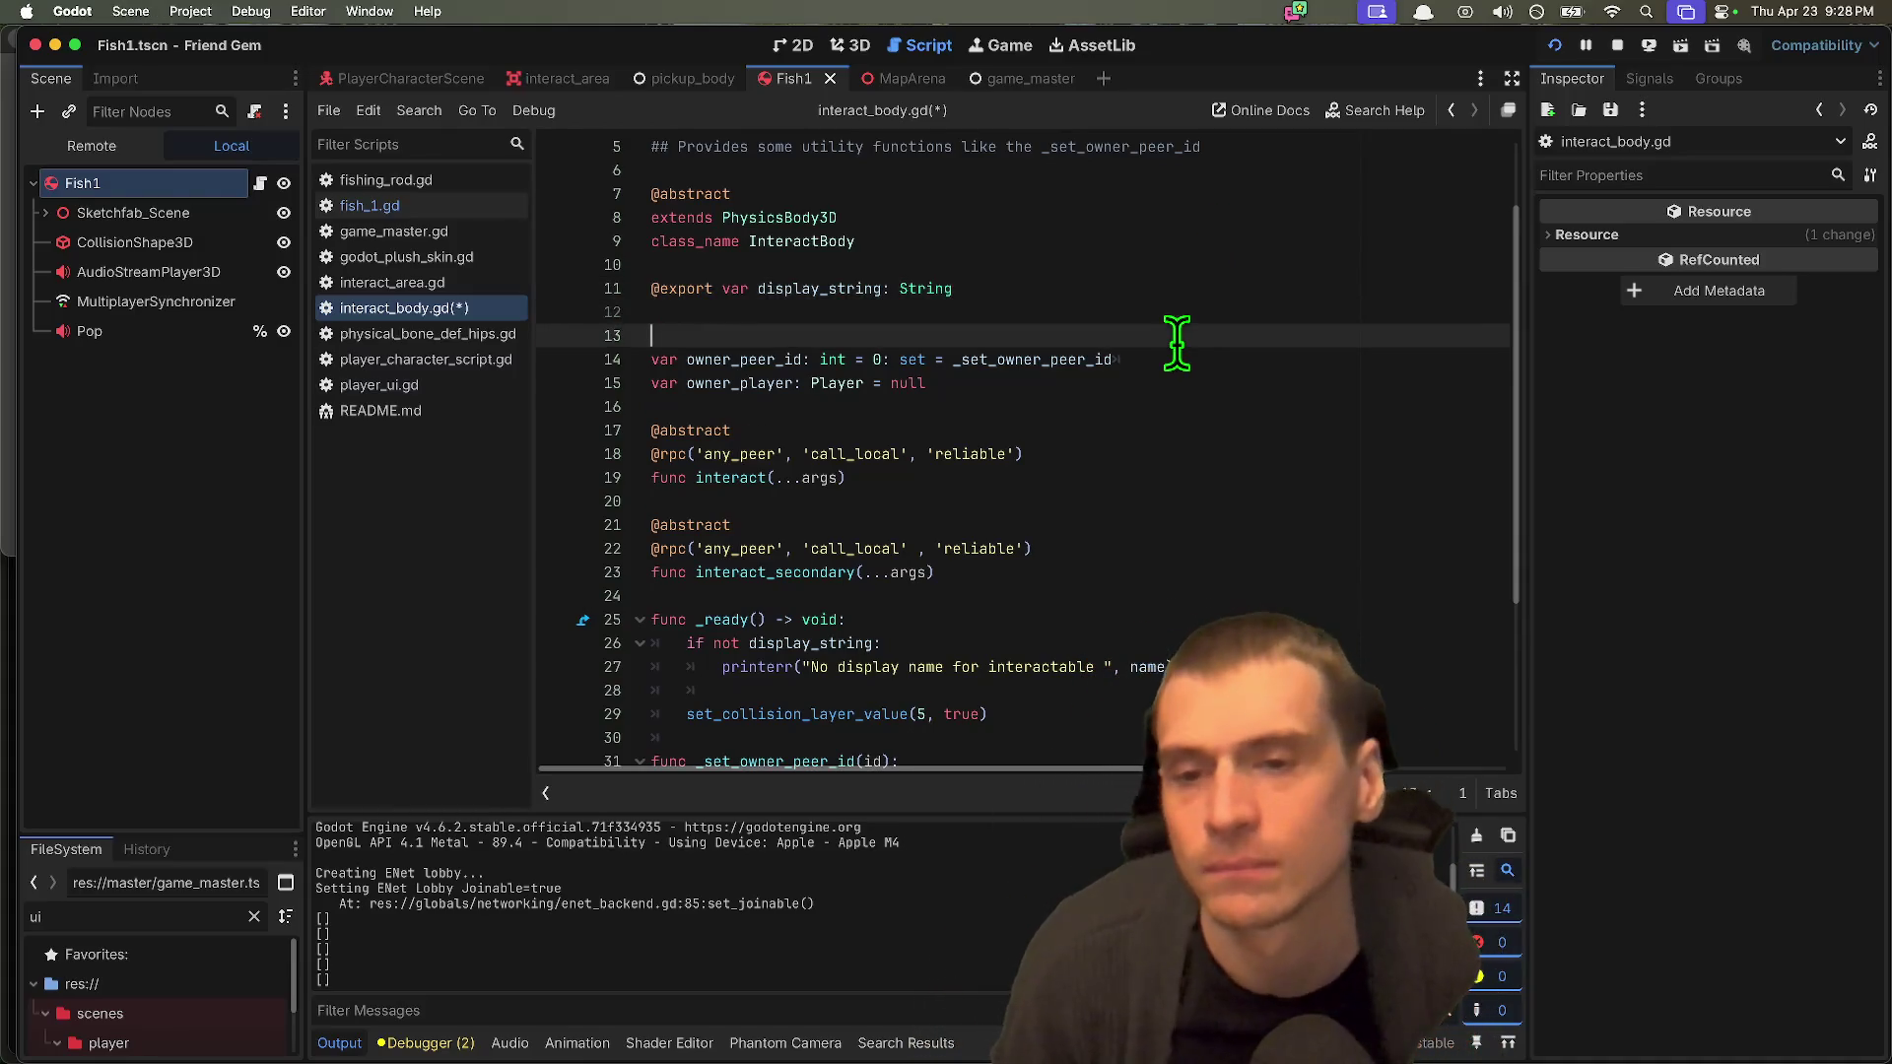
key("Up")
key("BackSpace")
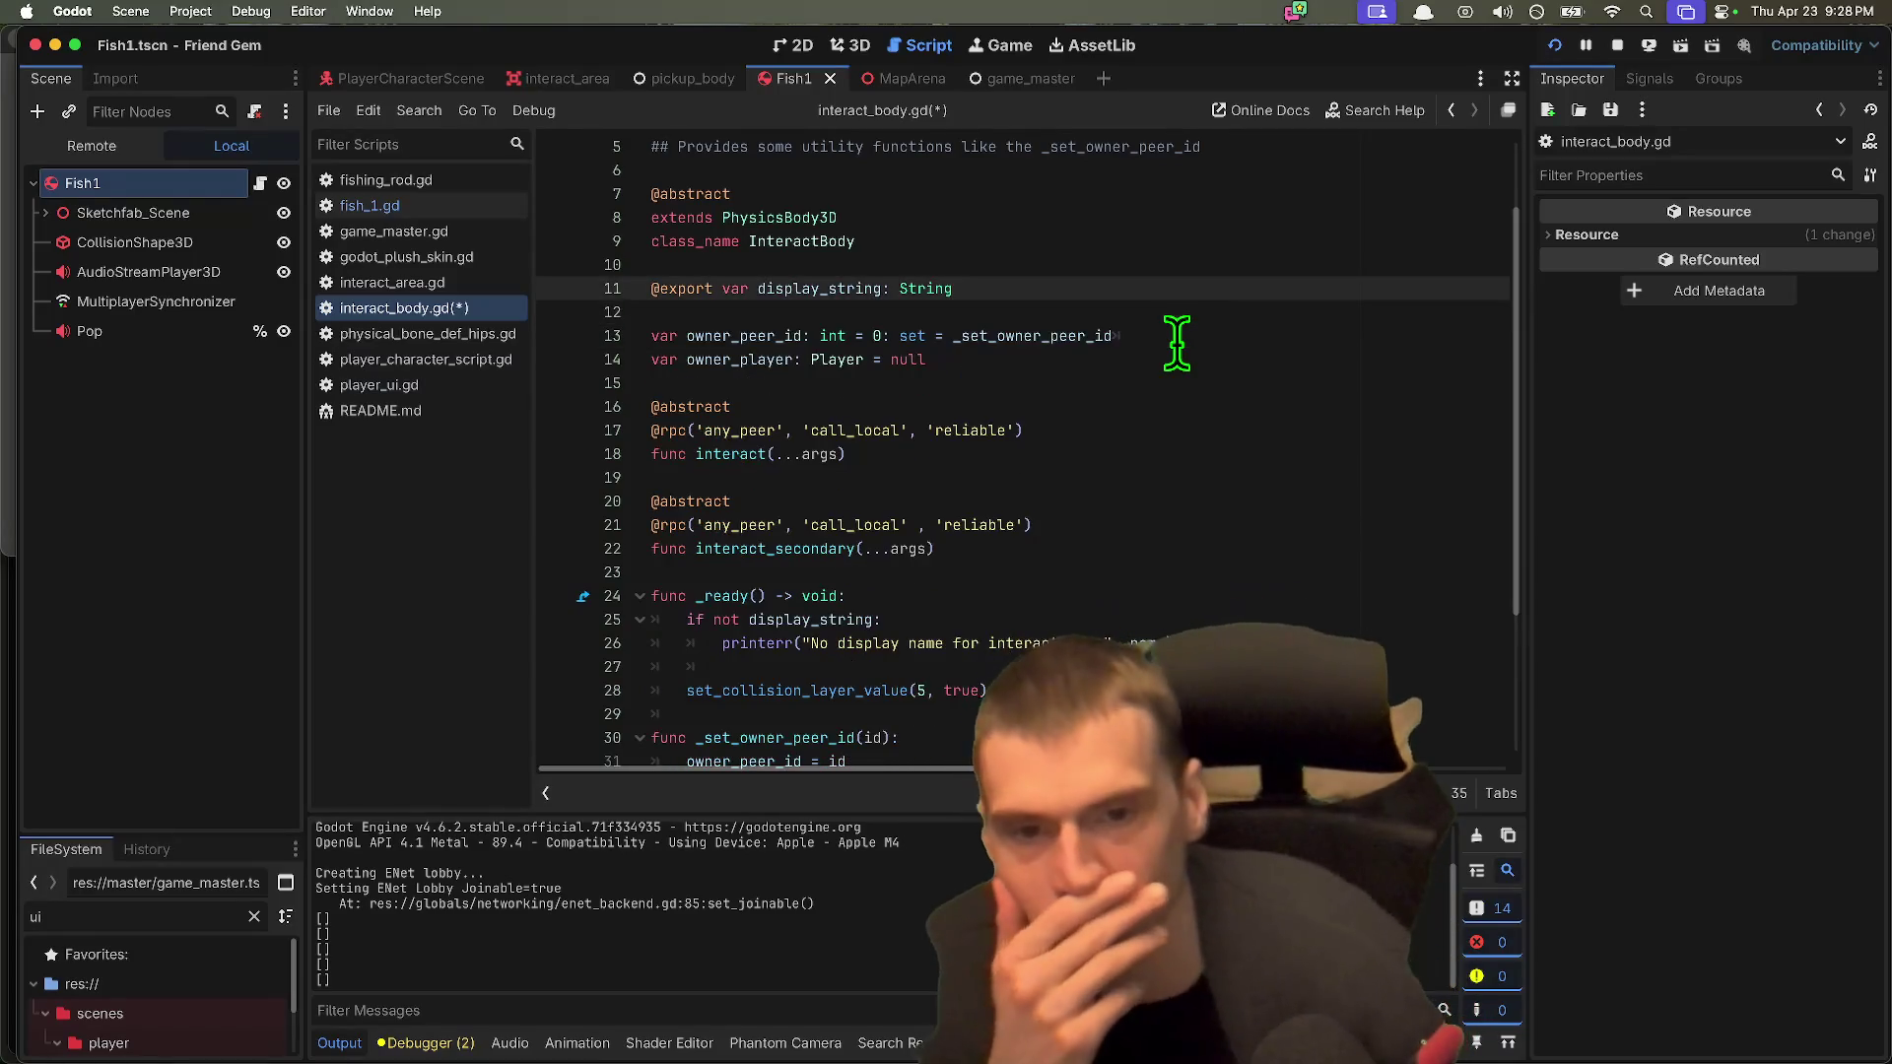
key("Down")
key("Down")
key("Down")
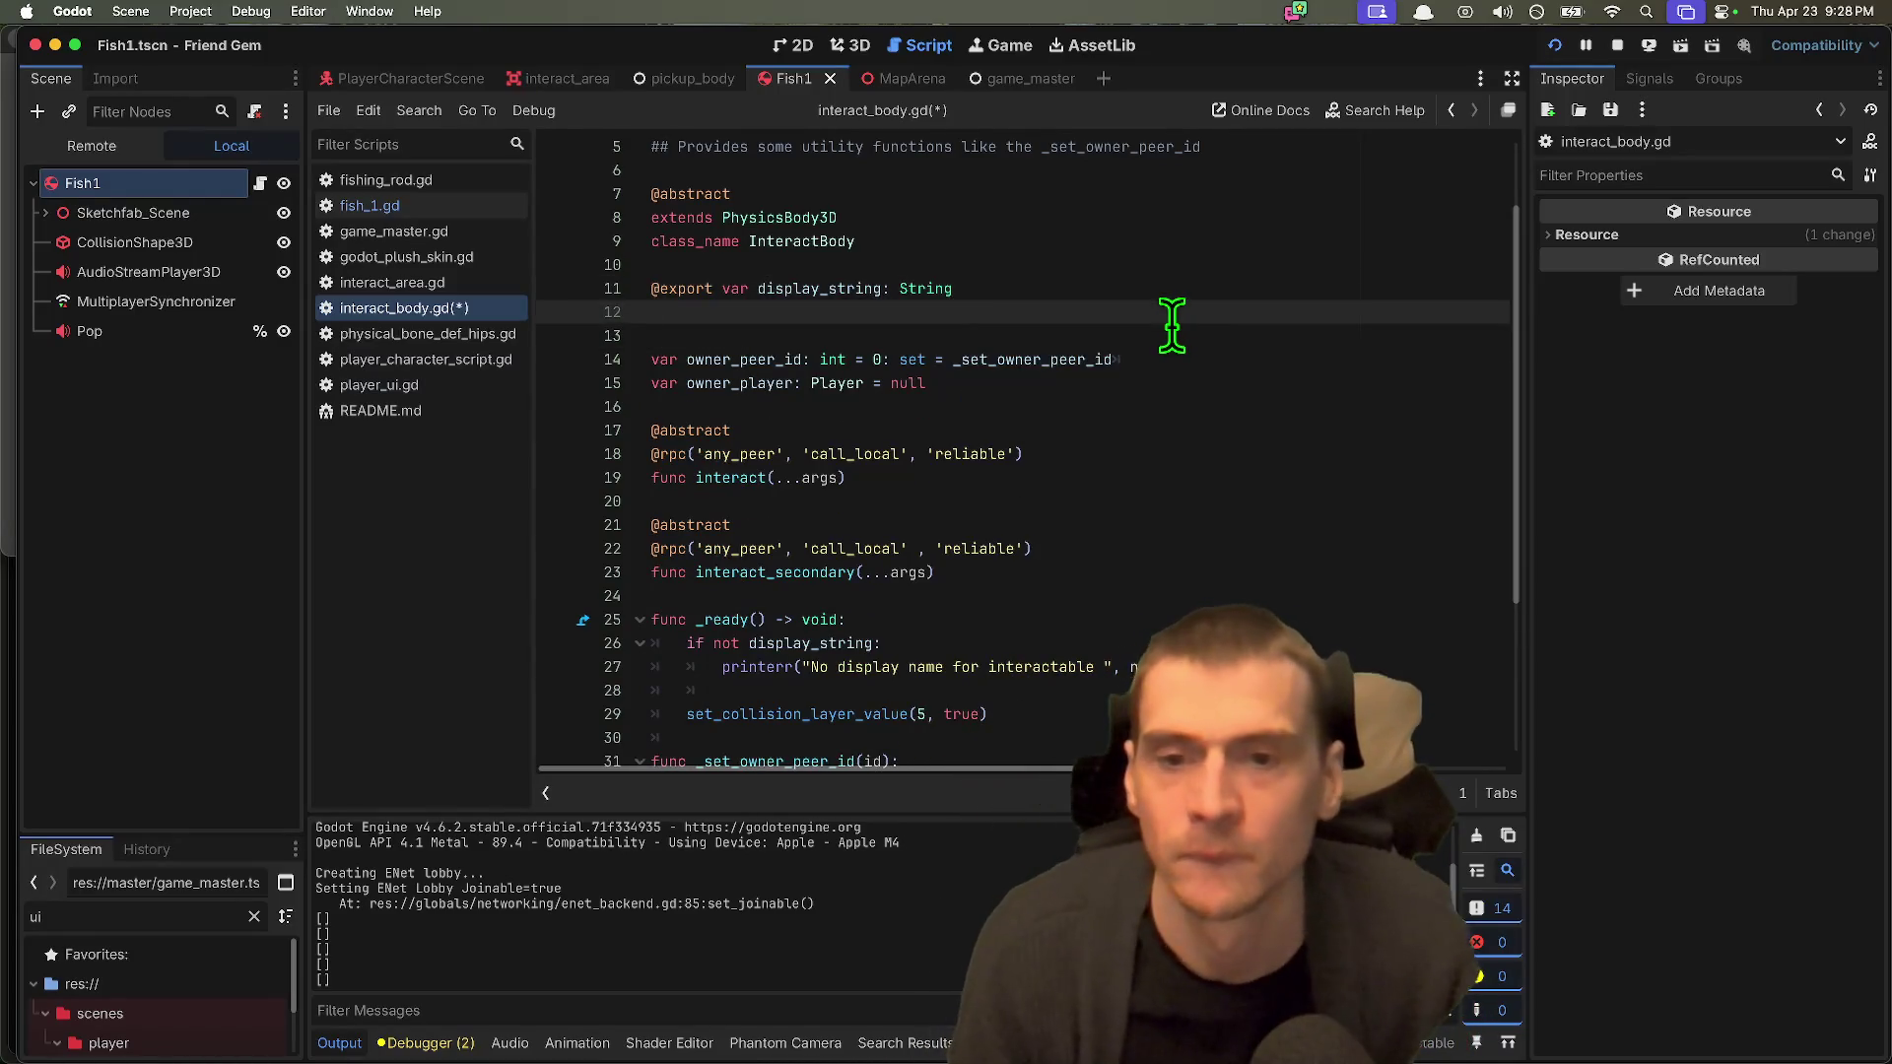
key("Return")
key("Return")
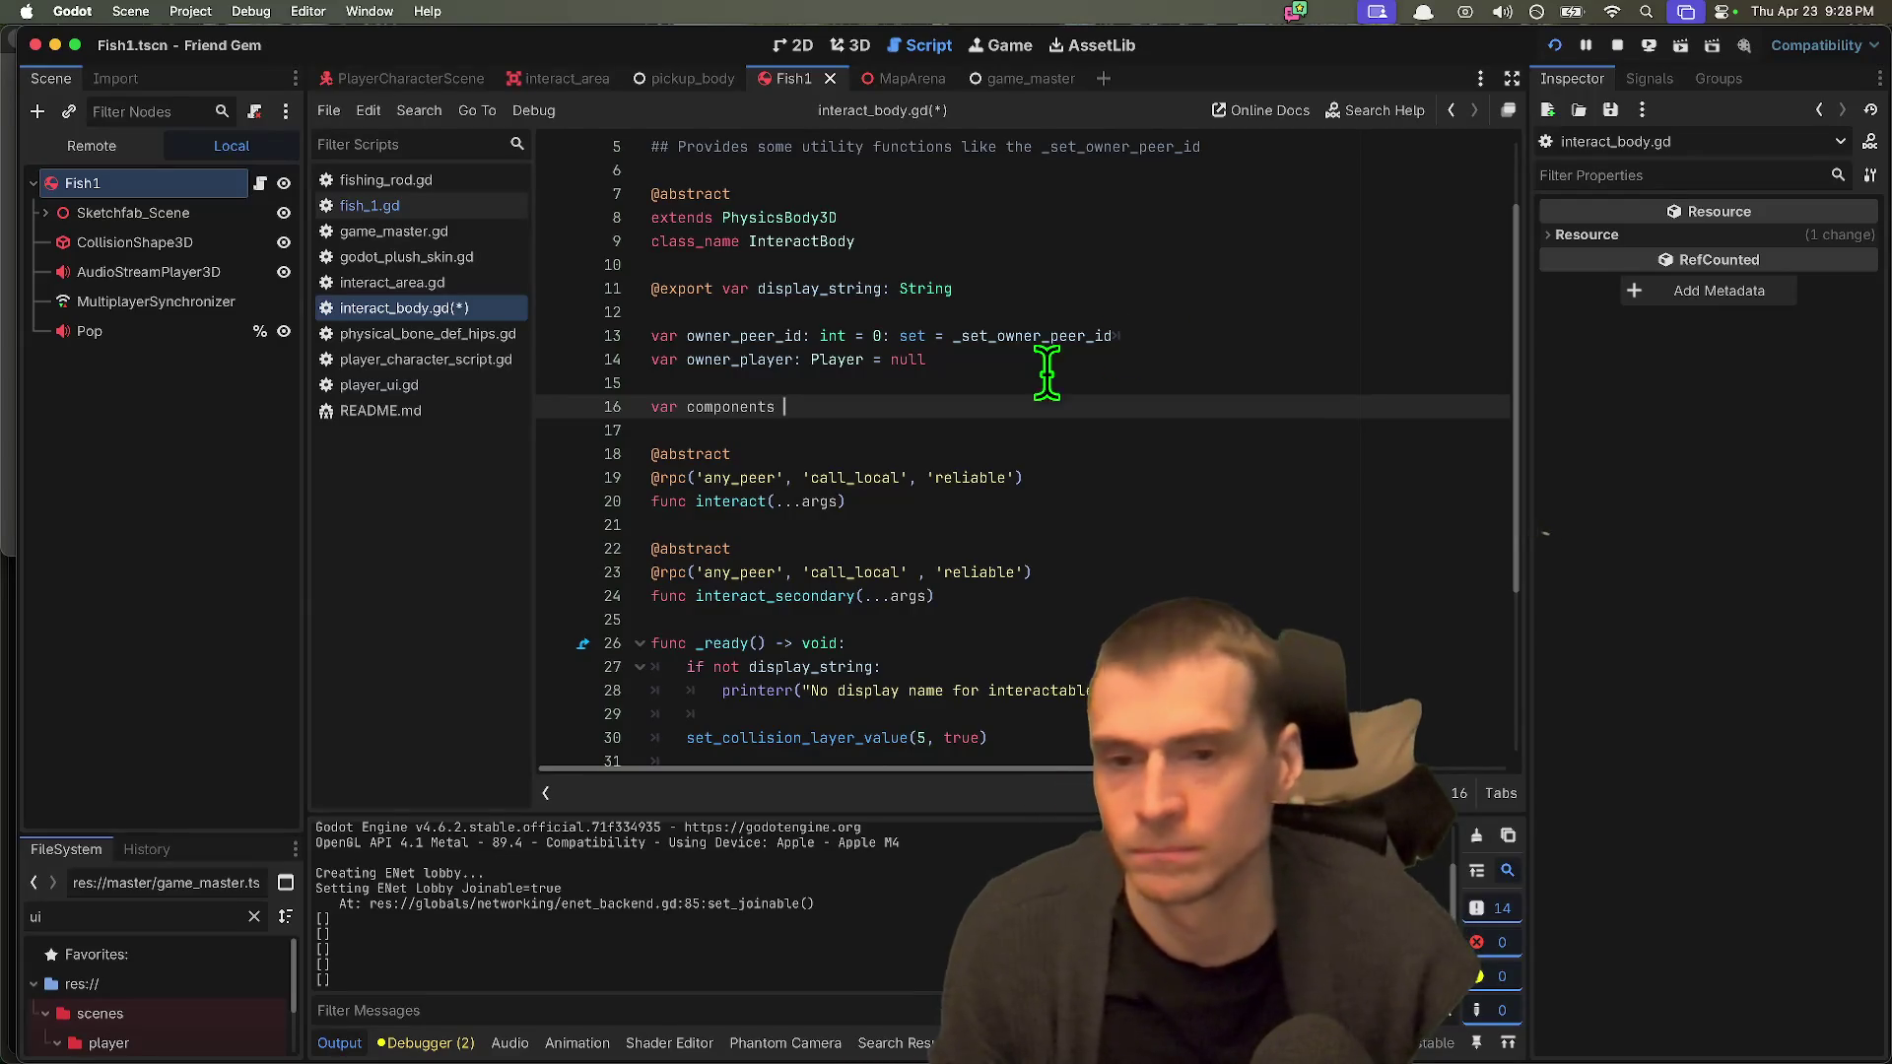
Step: Save interact_body.gd with the new 'var components = []' declaration
scroll(1064, 443, "down", 3)
scroll(1081, 603, "down", 1)
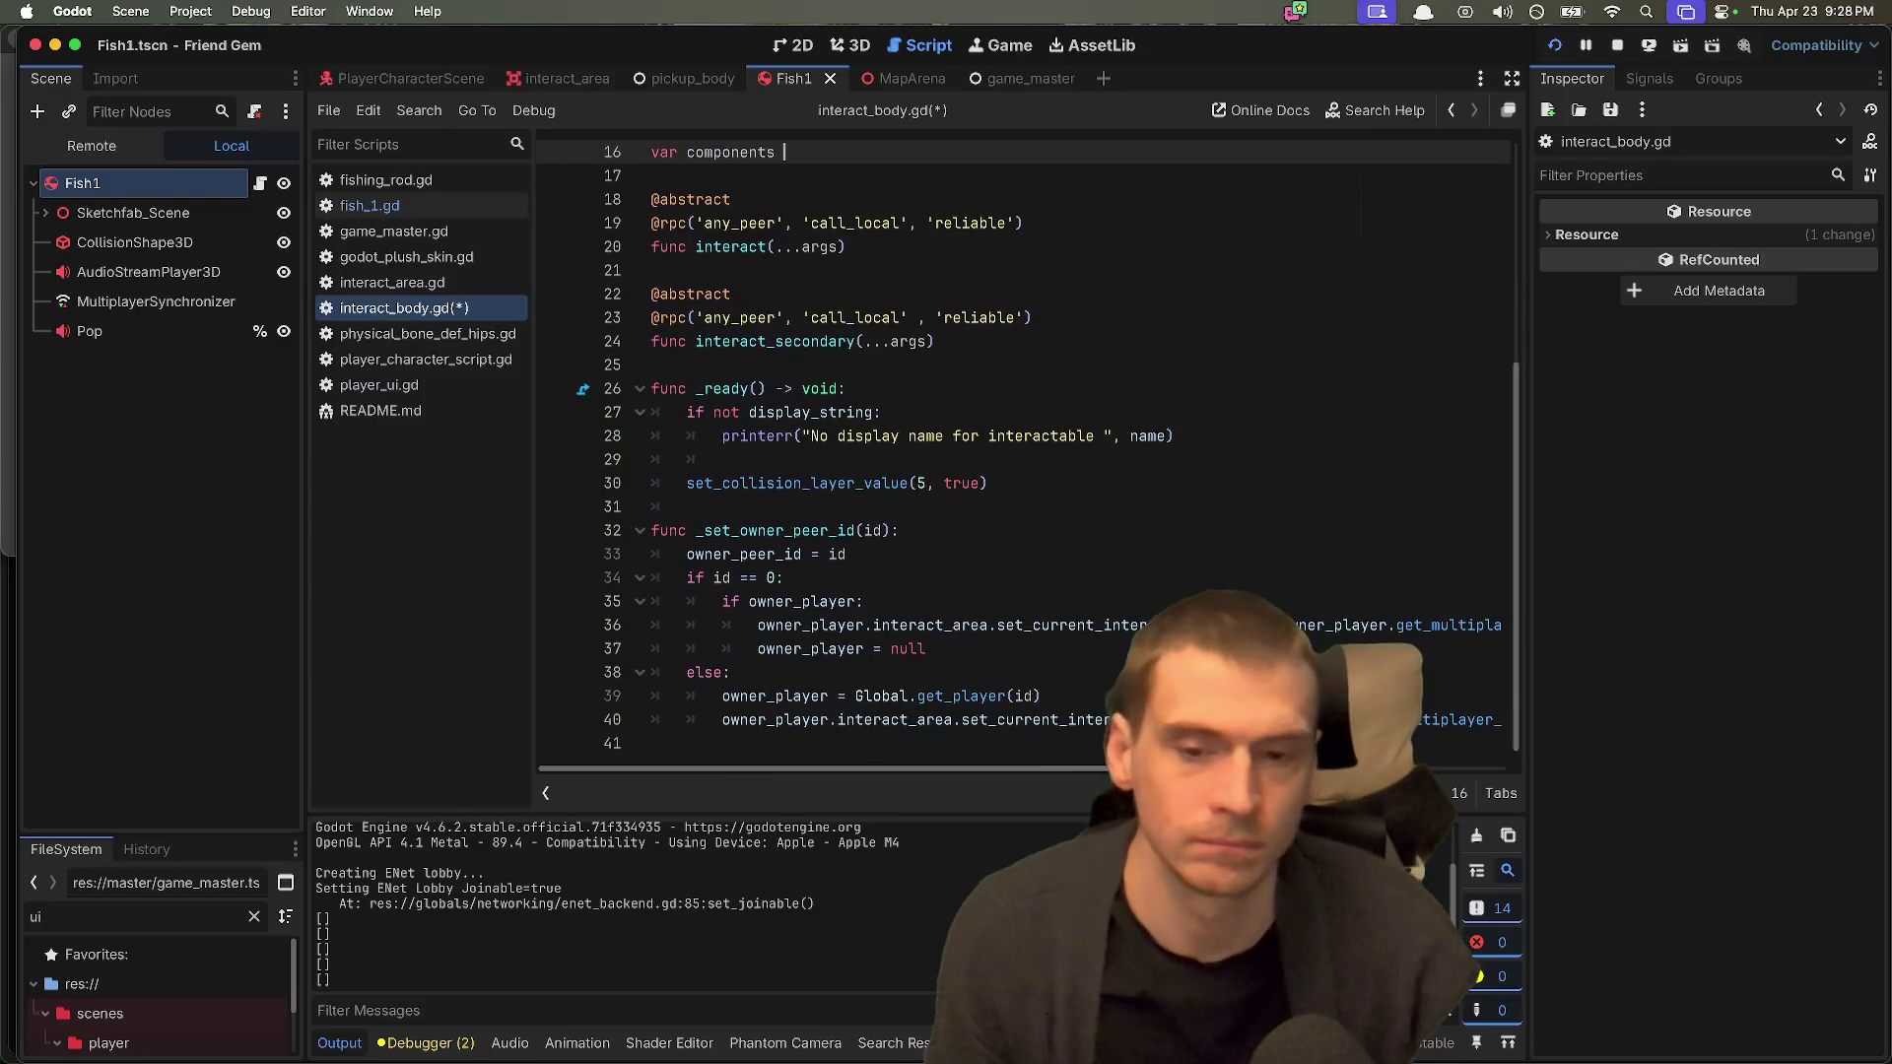
scroll(1081, 603, "up", 5)
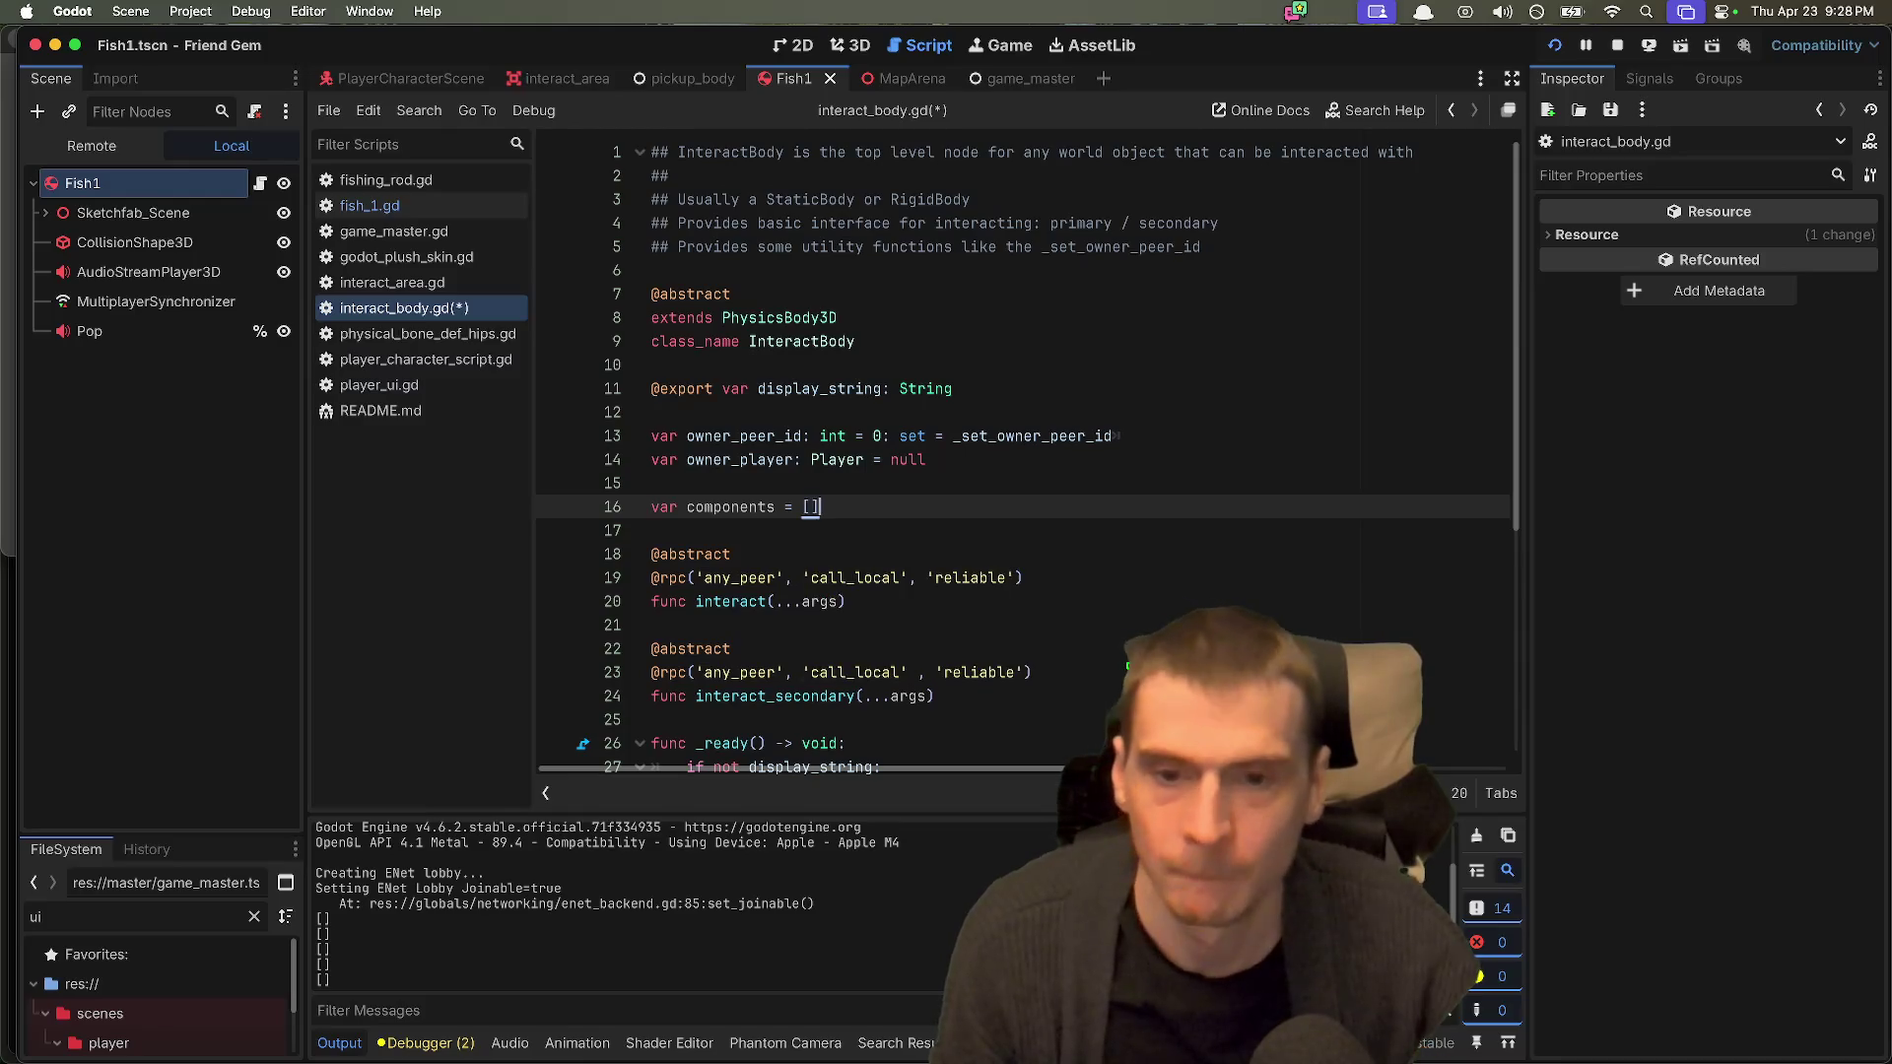
key("super+s")
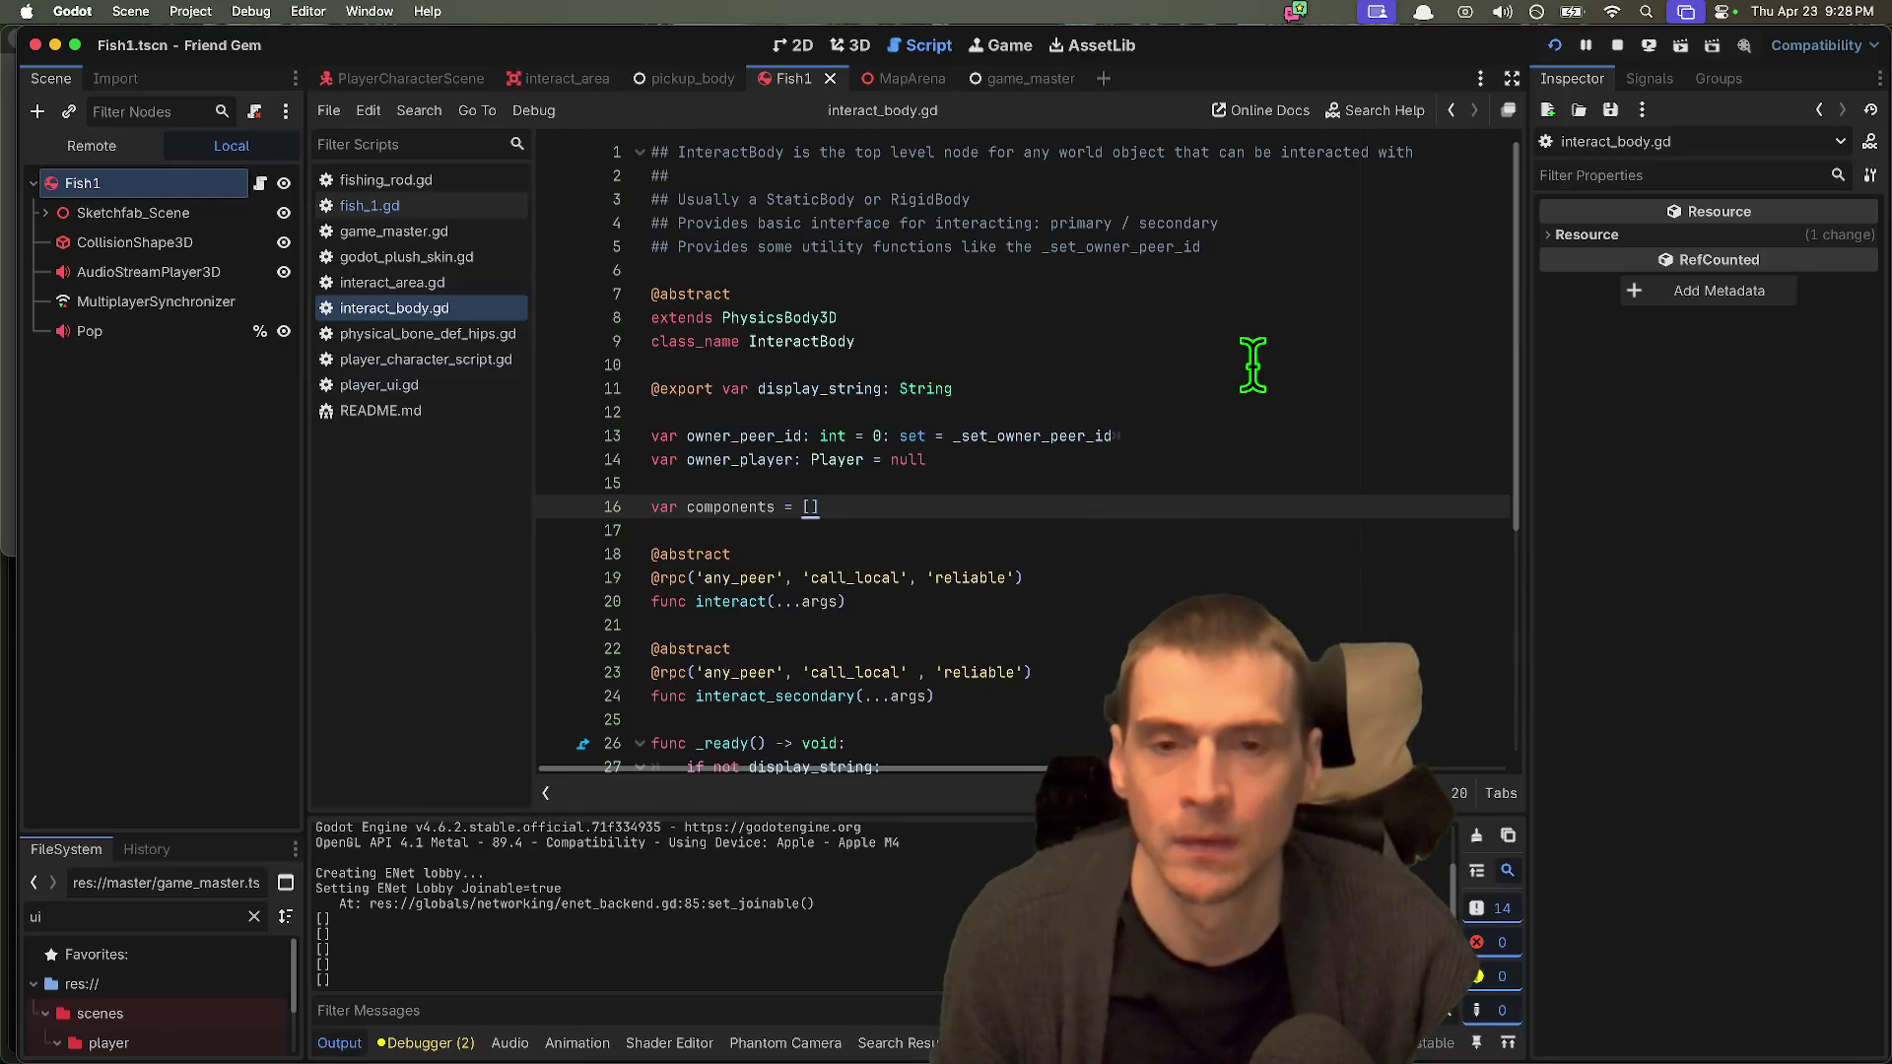
Step: Expand and collapse Sketchfab_Scene in the scene tree, then deselect the Fish1 node
scroll(1140, 549, "down", 2)
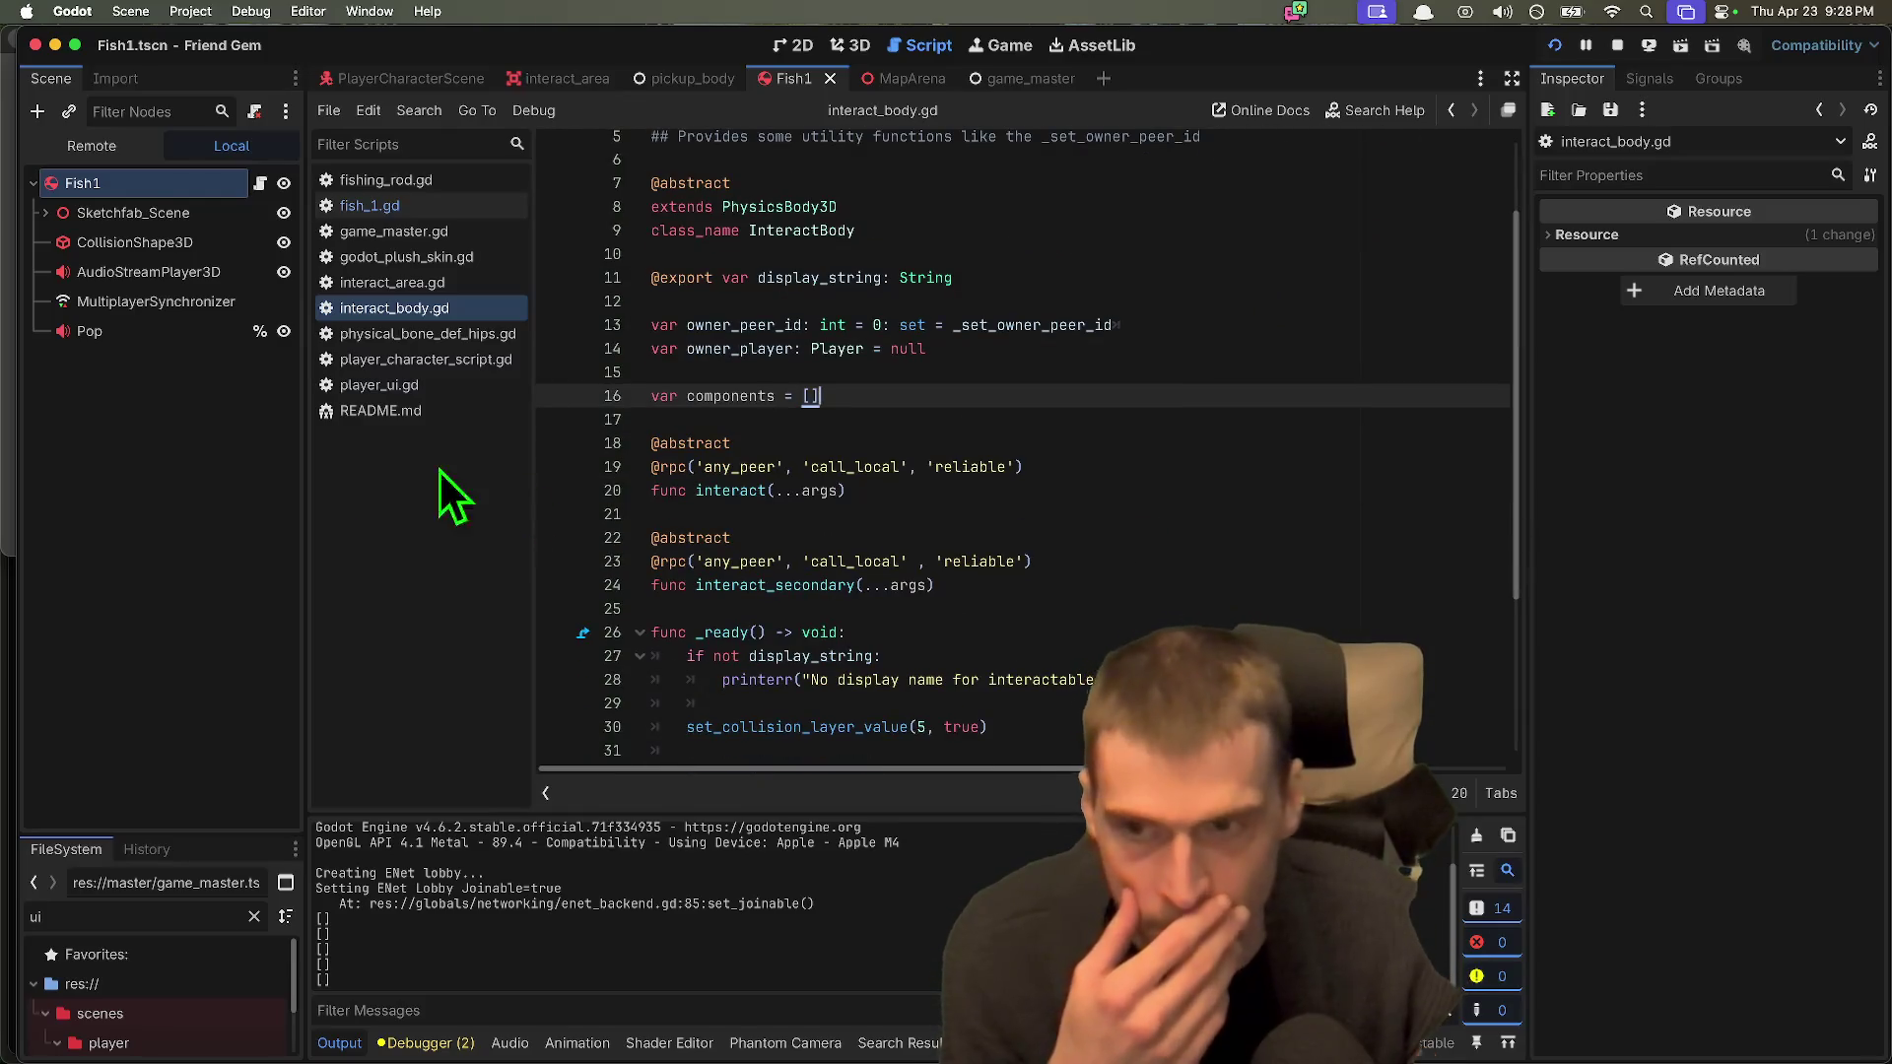
left_click_drag(528, 499, 524, 499)
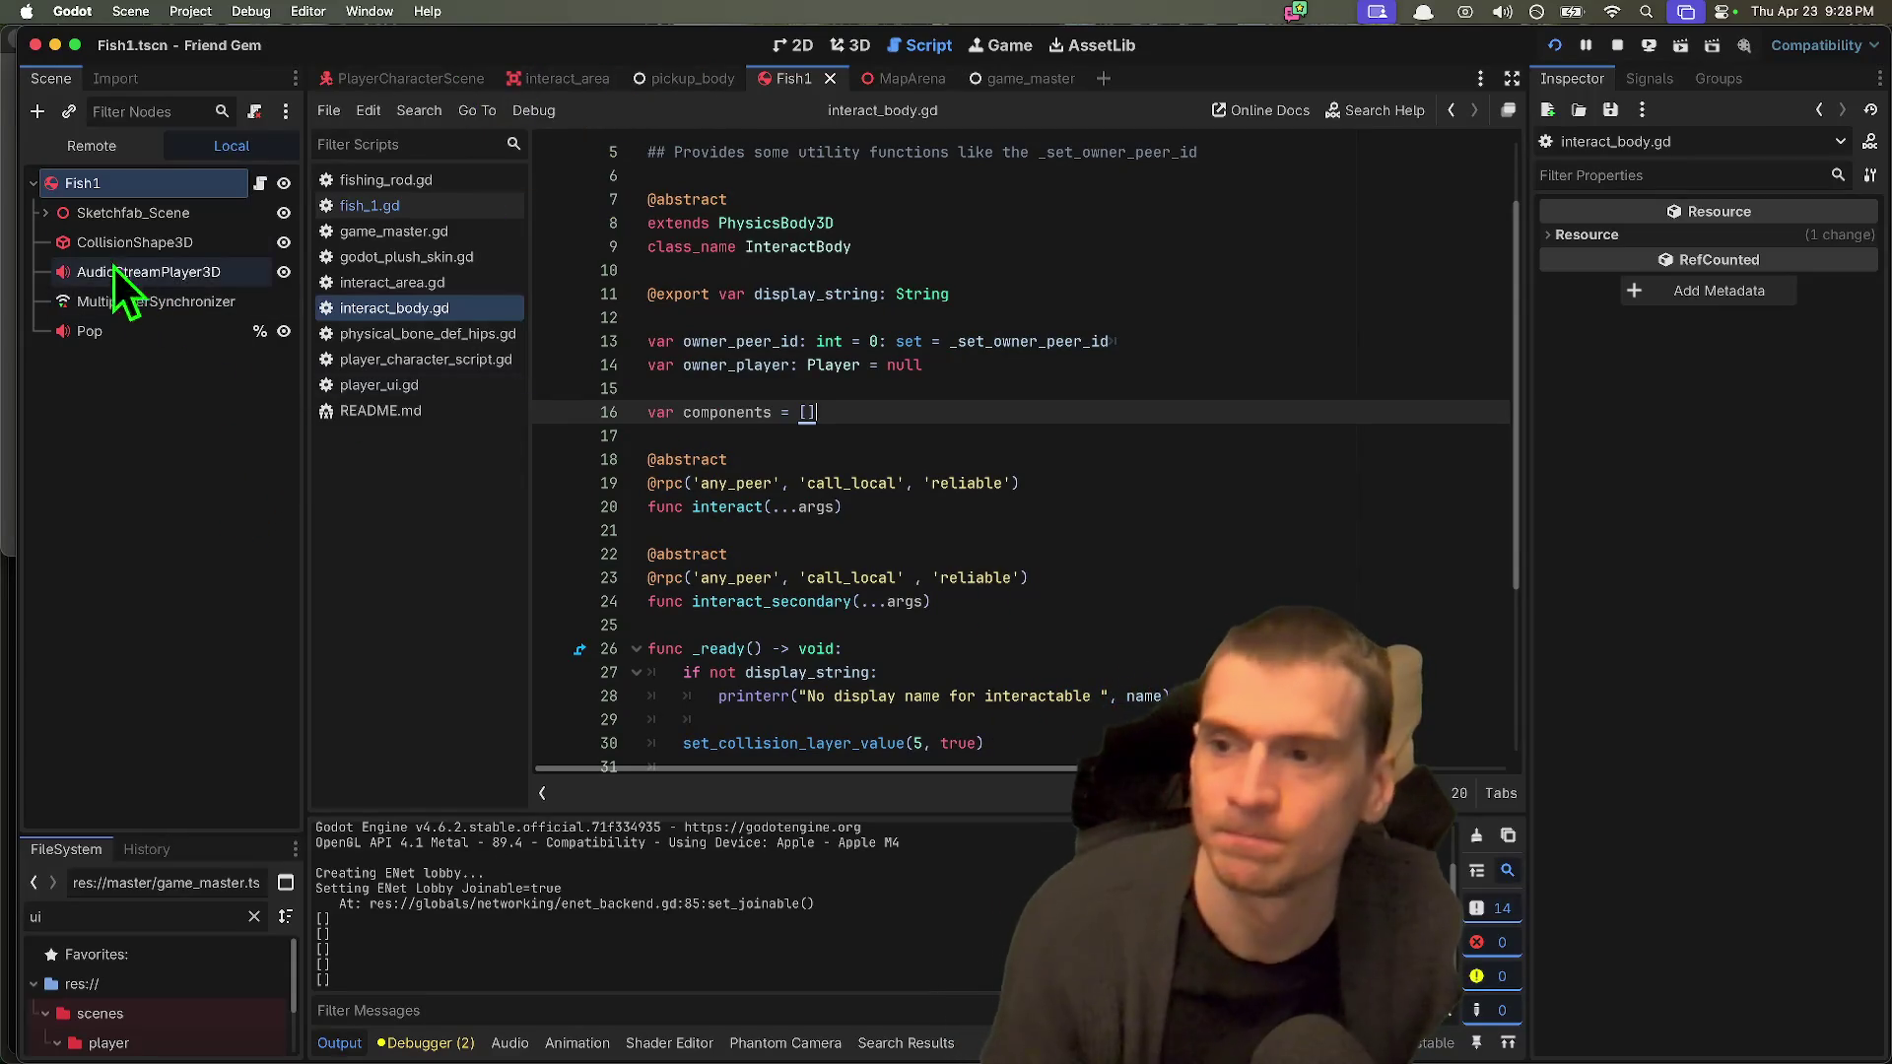
left_click(46, 213)
left_click(45, 212)
left_click(89, 435)
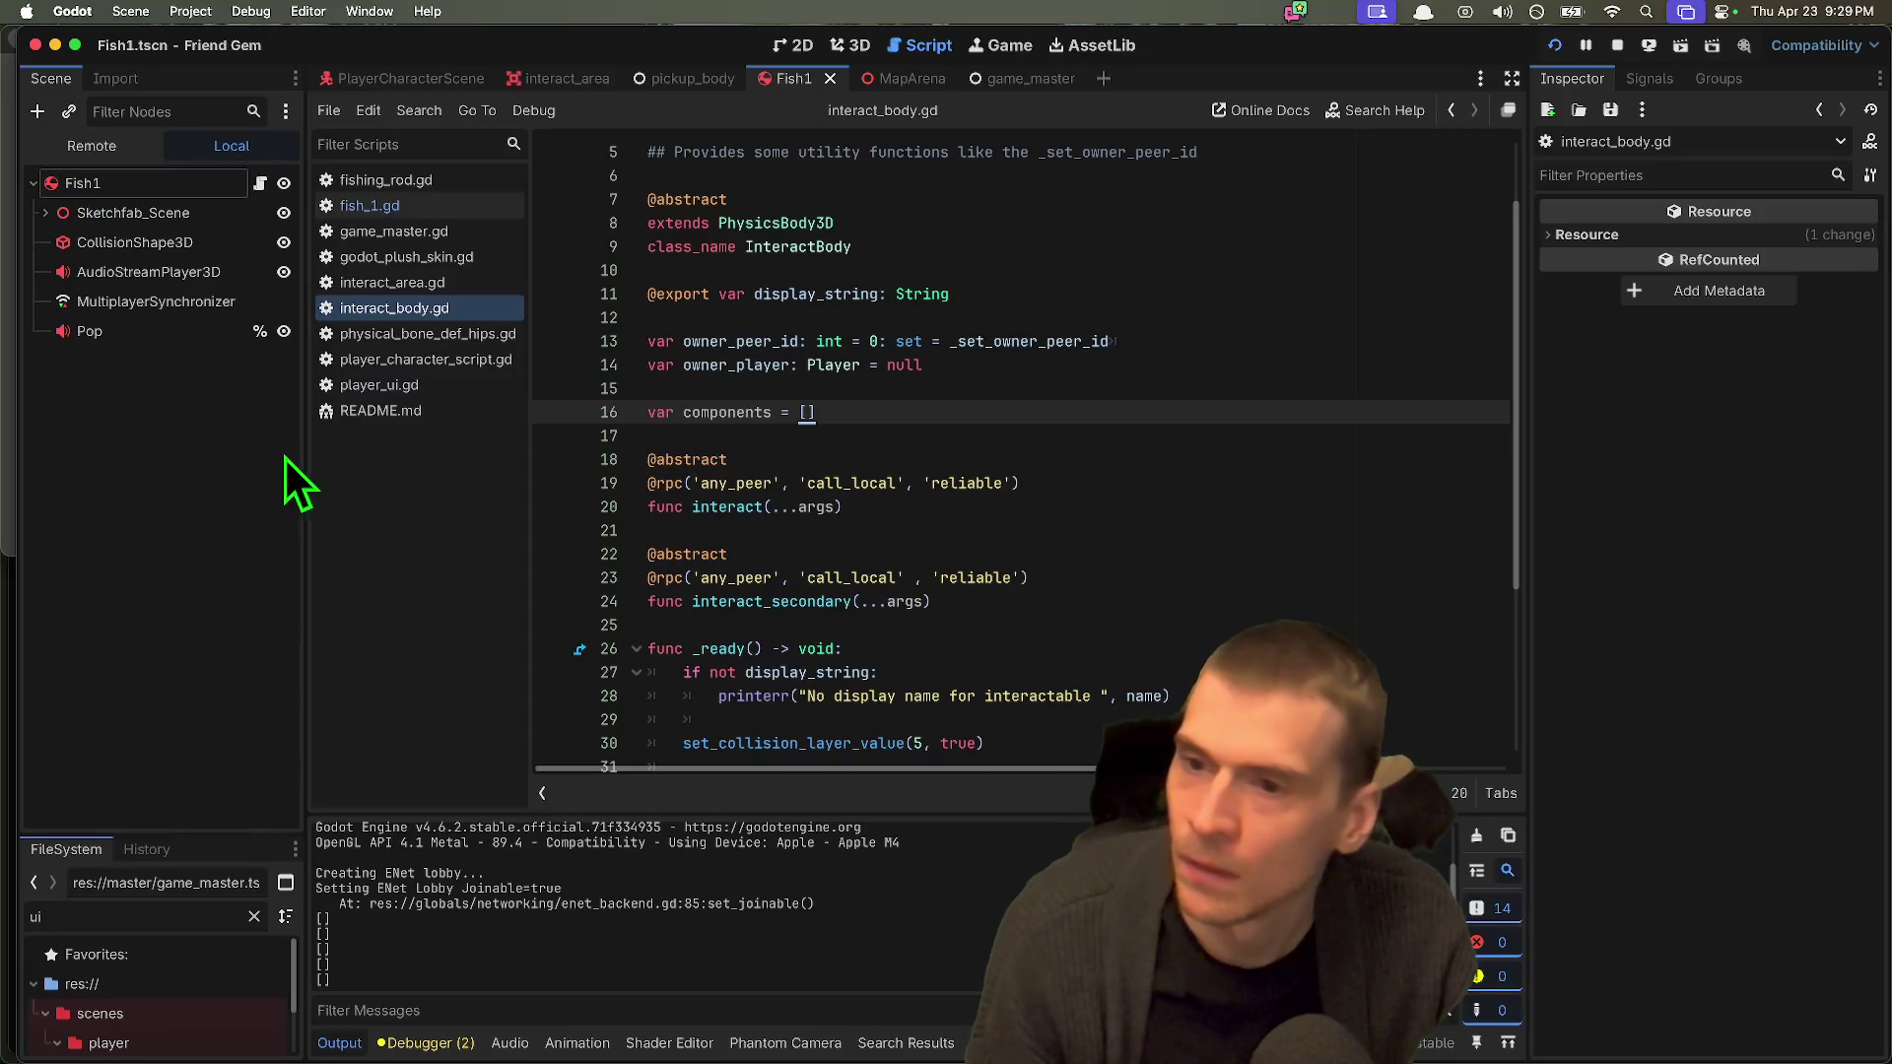
Step: Widen the Scene dock, enlarge FileSystem, clear the 'ui' filter and select the components folder
left_click_drag(307, 440, 344, 443)
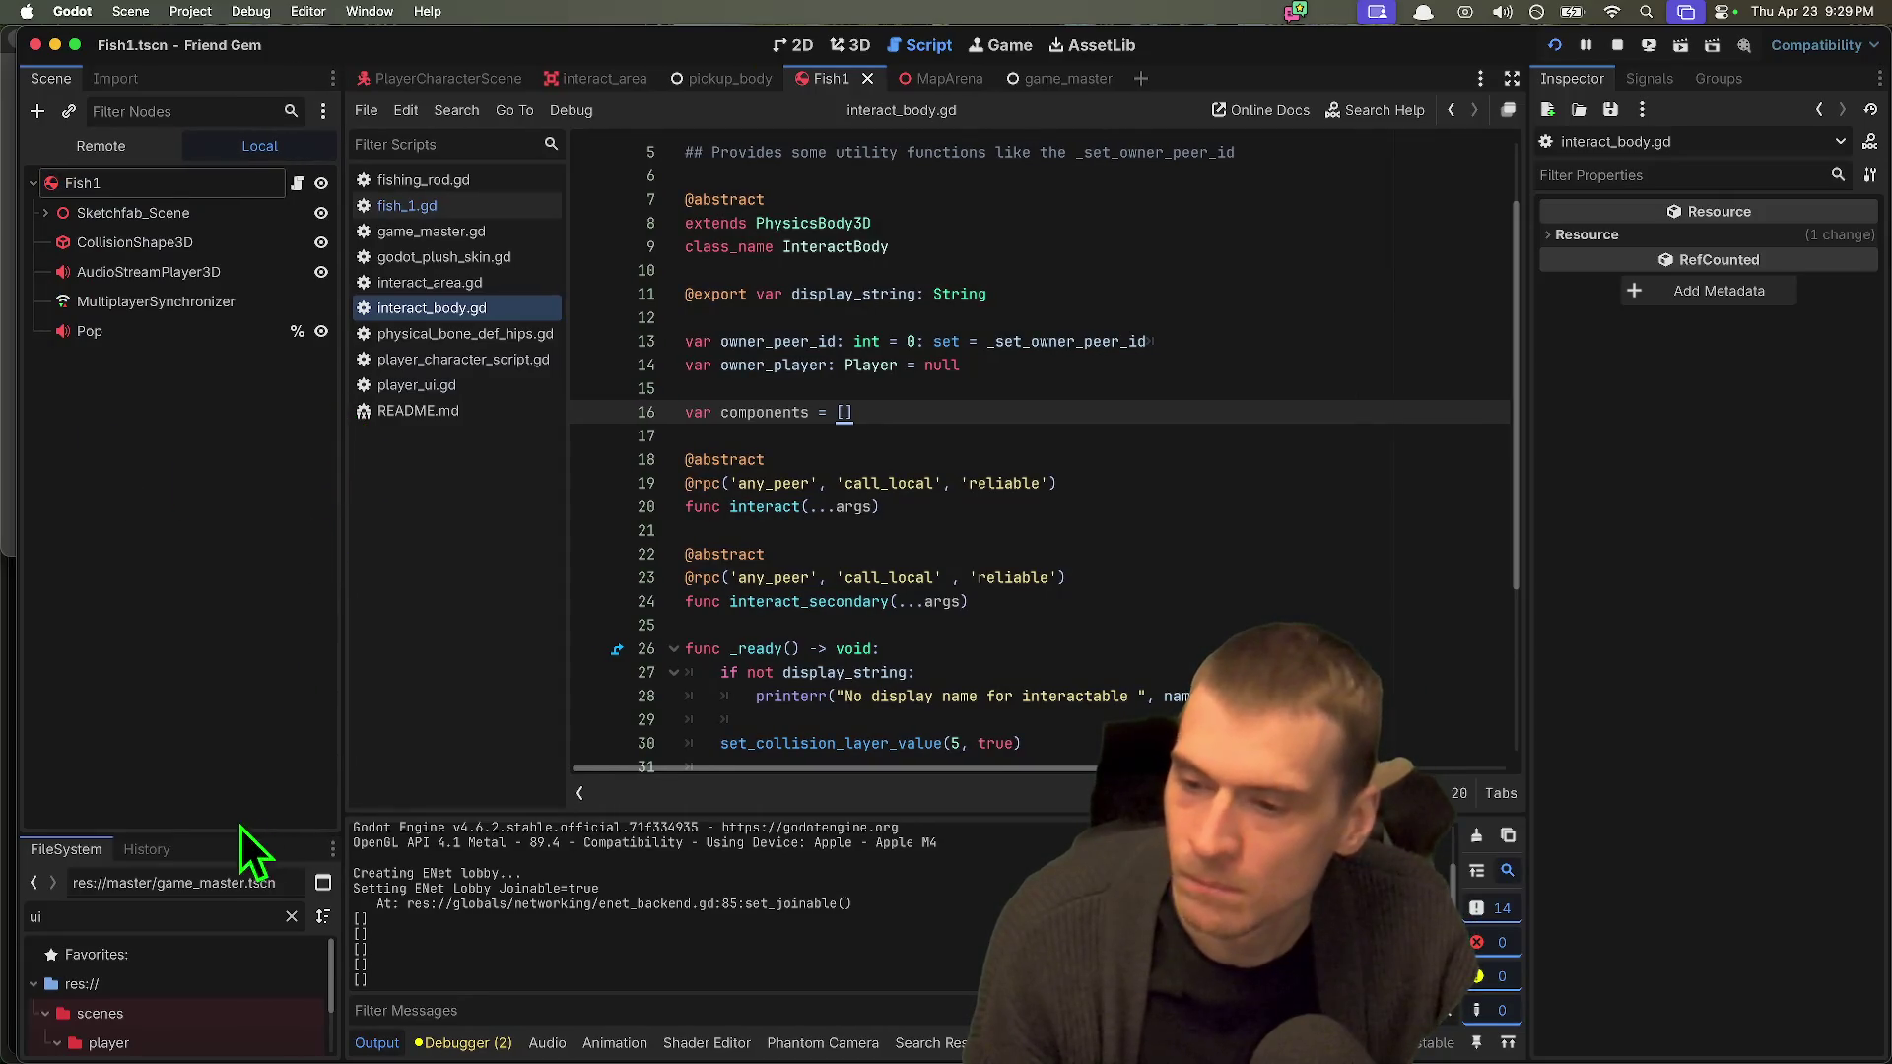
left_click_drag(239, 837, 227, 541)
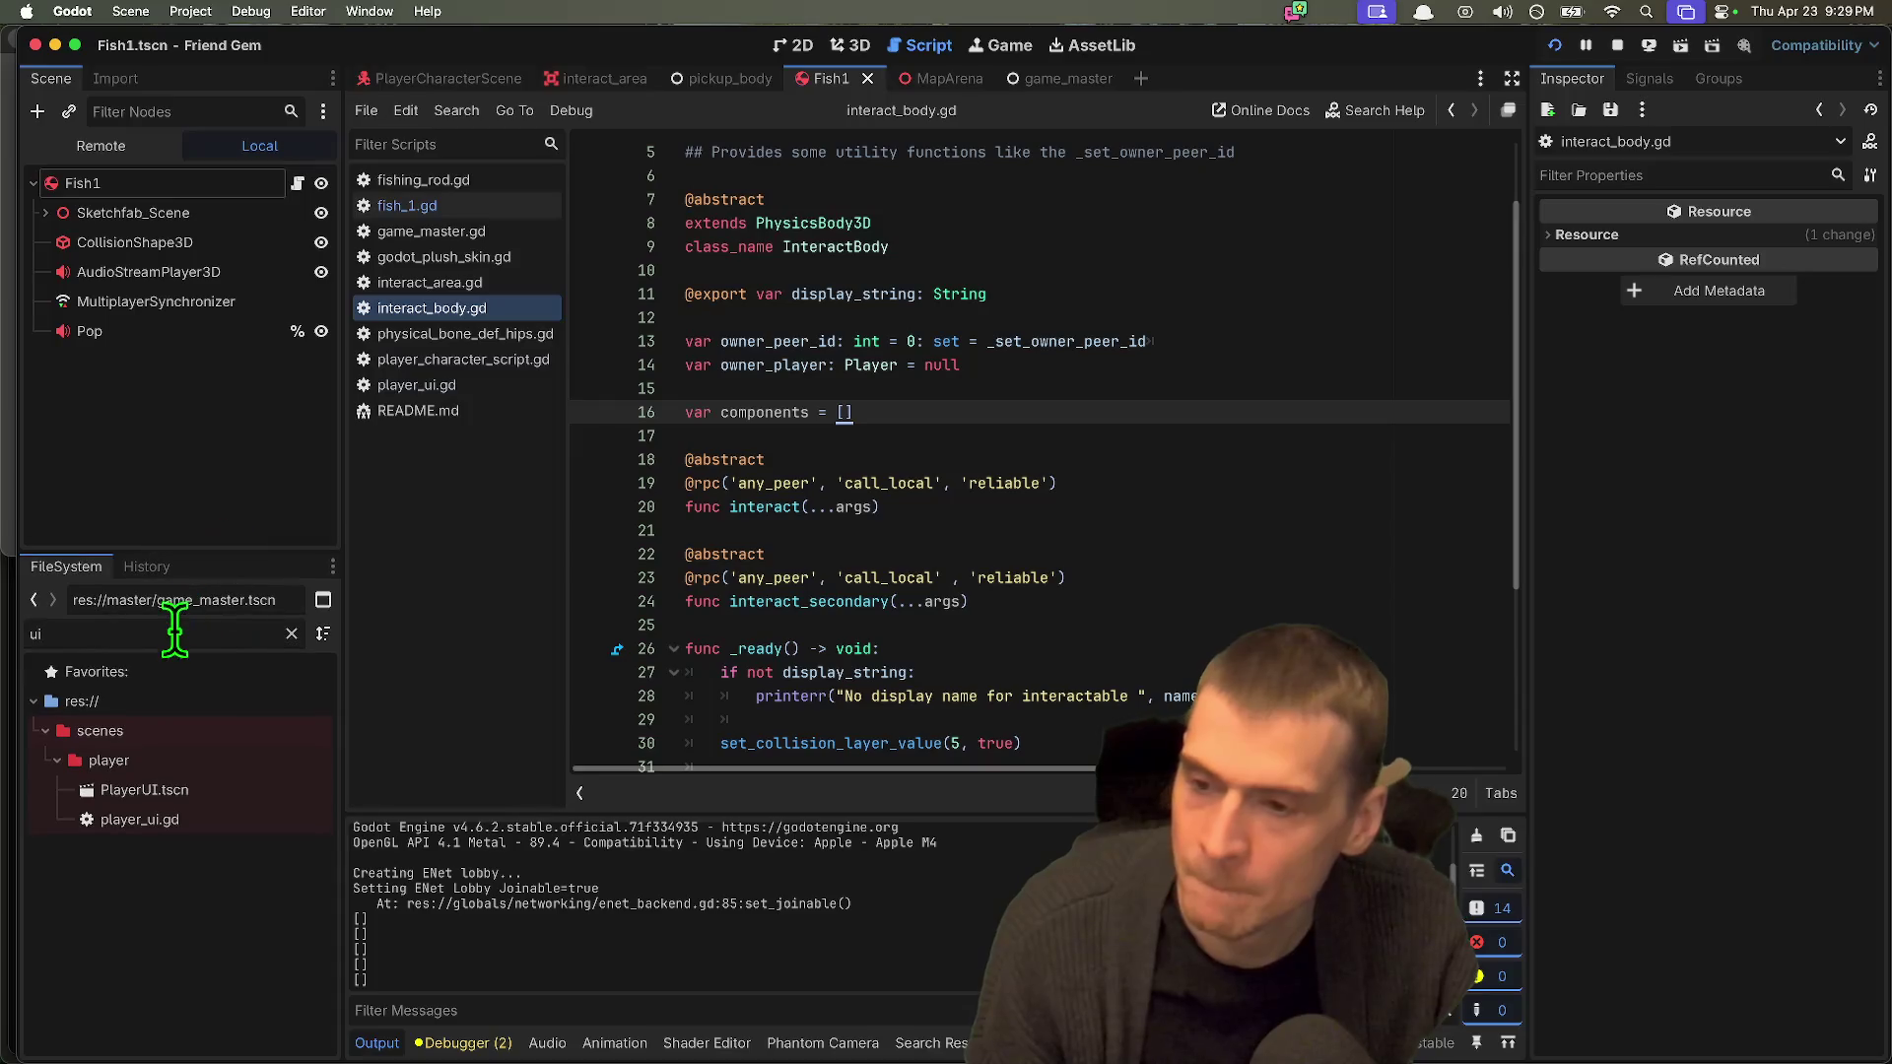
double_click(218, 642)
key("BackSpace")
scroll(198, 722, "up", 1)
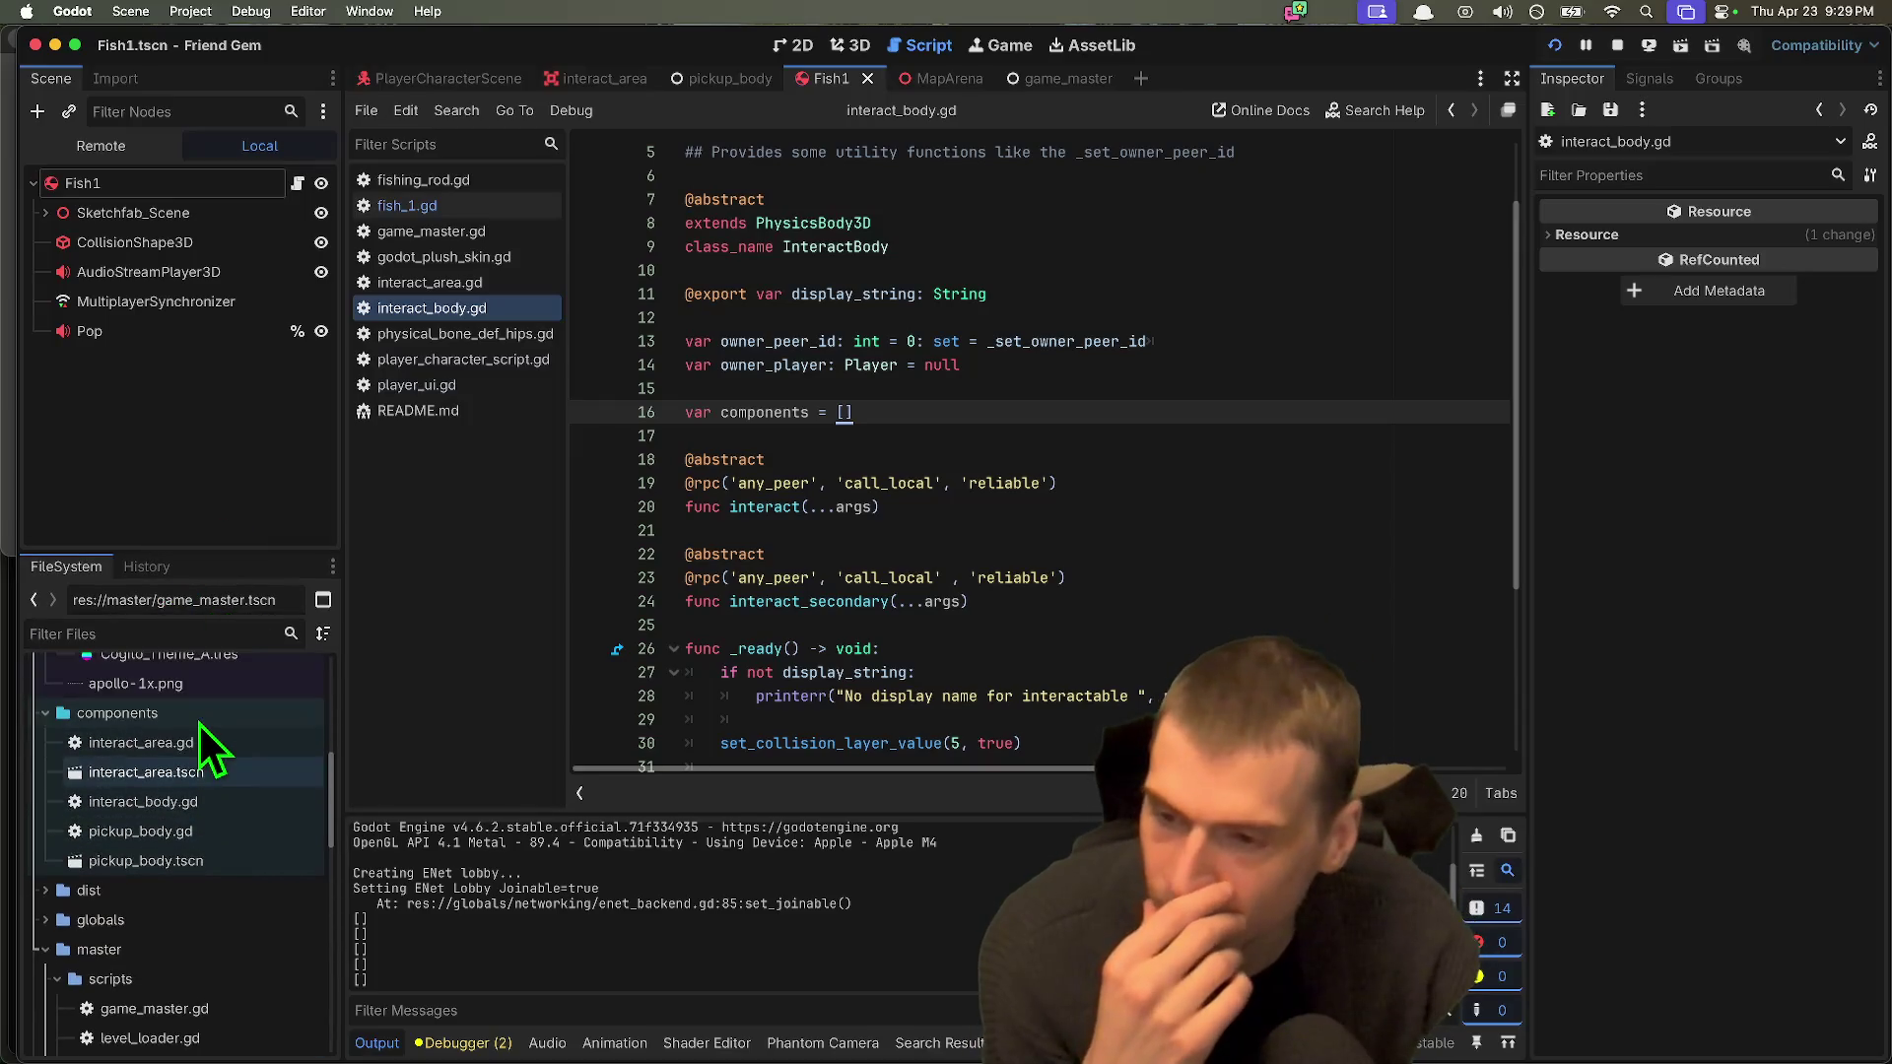
left_click(201, 716)
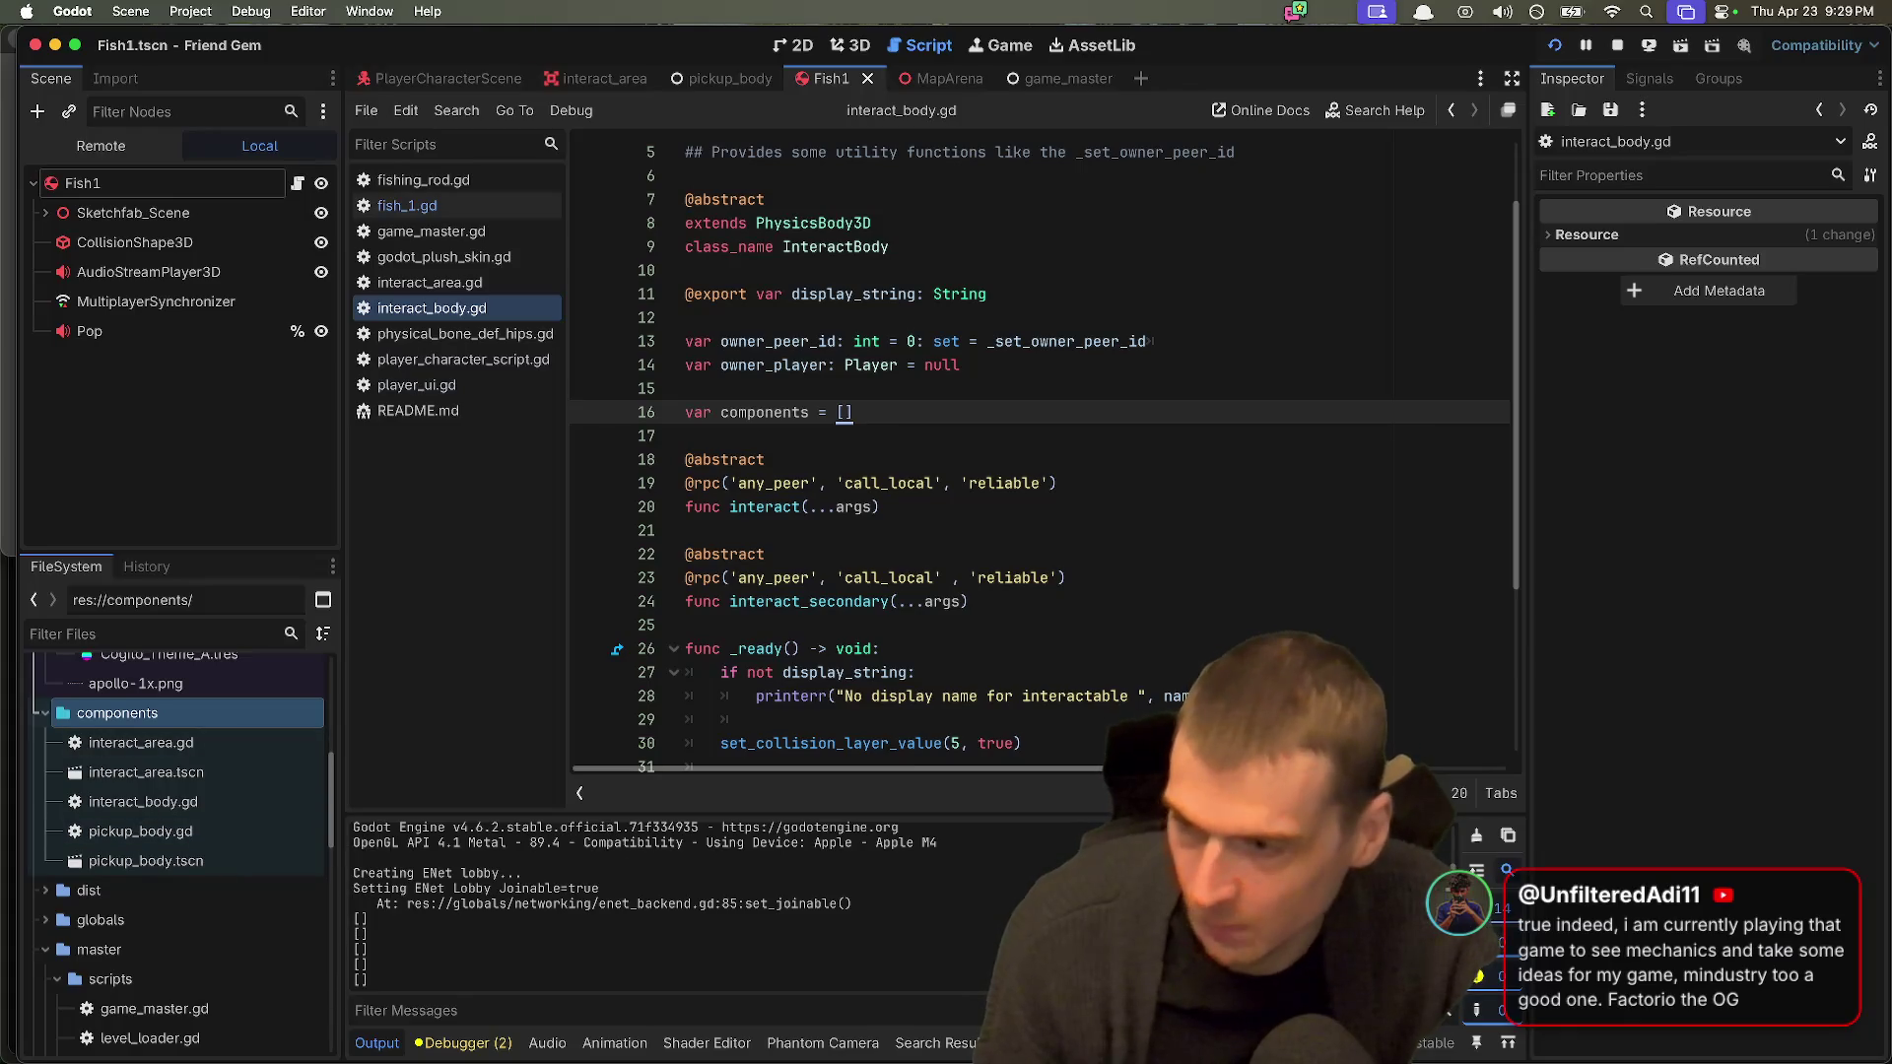
key("super+Tab")
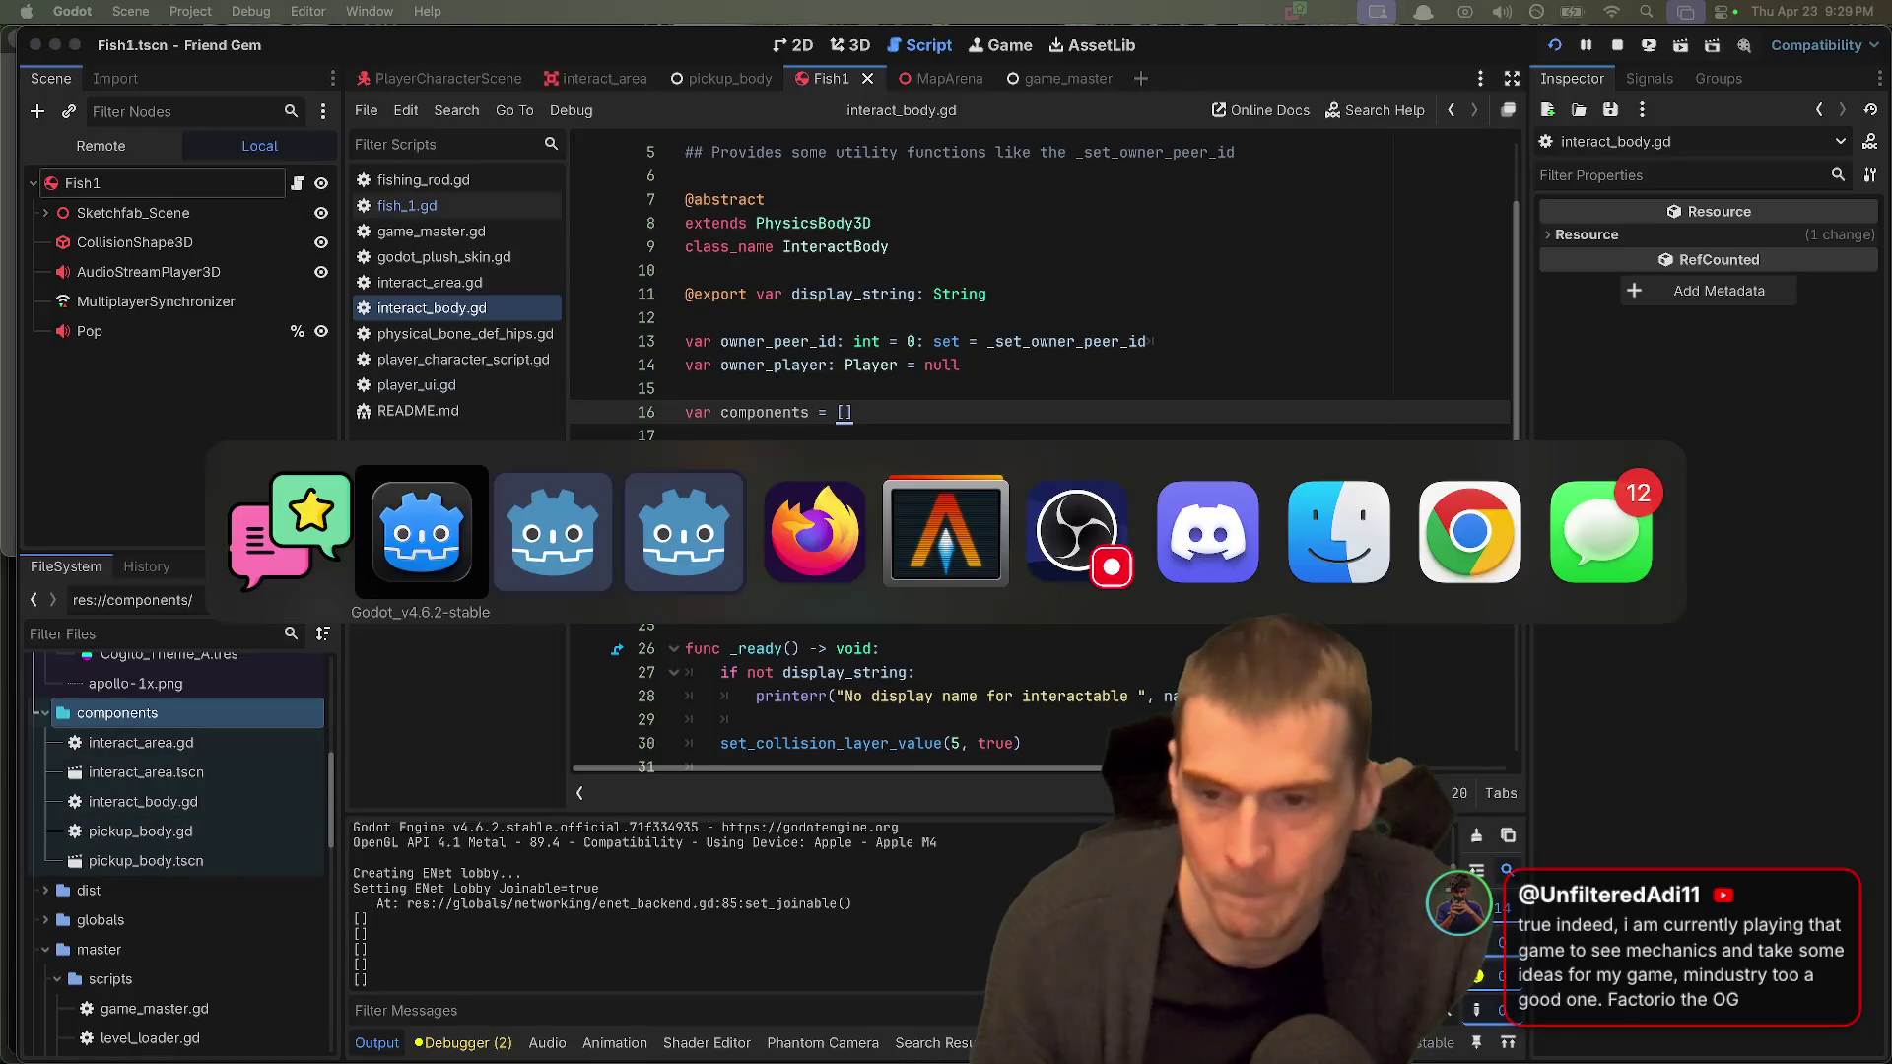
Step: Search Google for 'mindustry' in a new tab and show the image results
key("super+t")
type("mindustry")
key("Return")
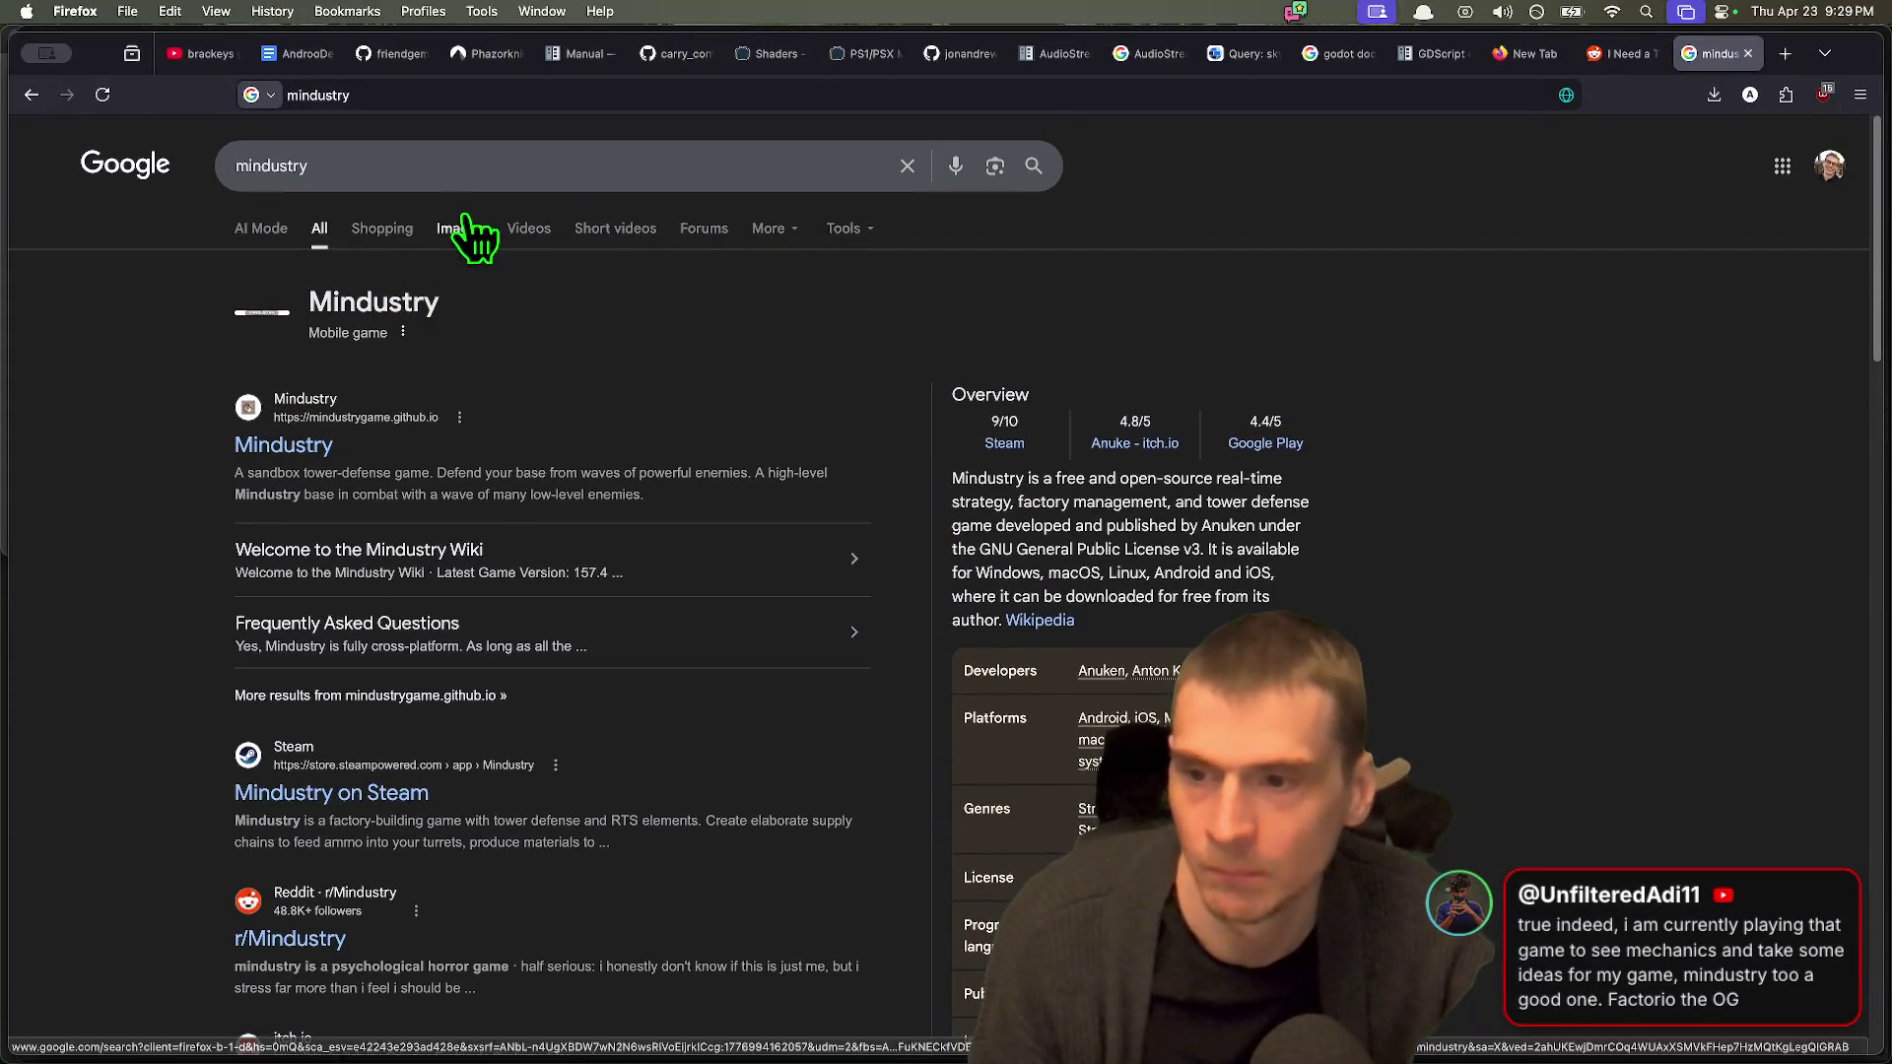
left_click(465, 232)
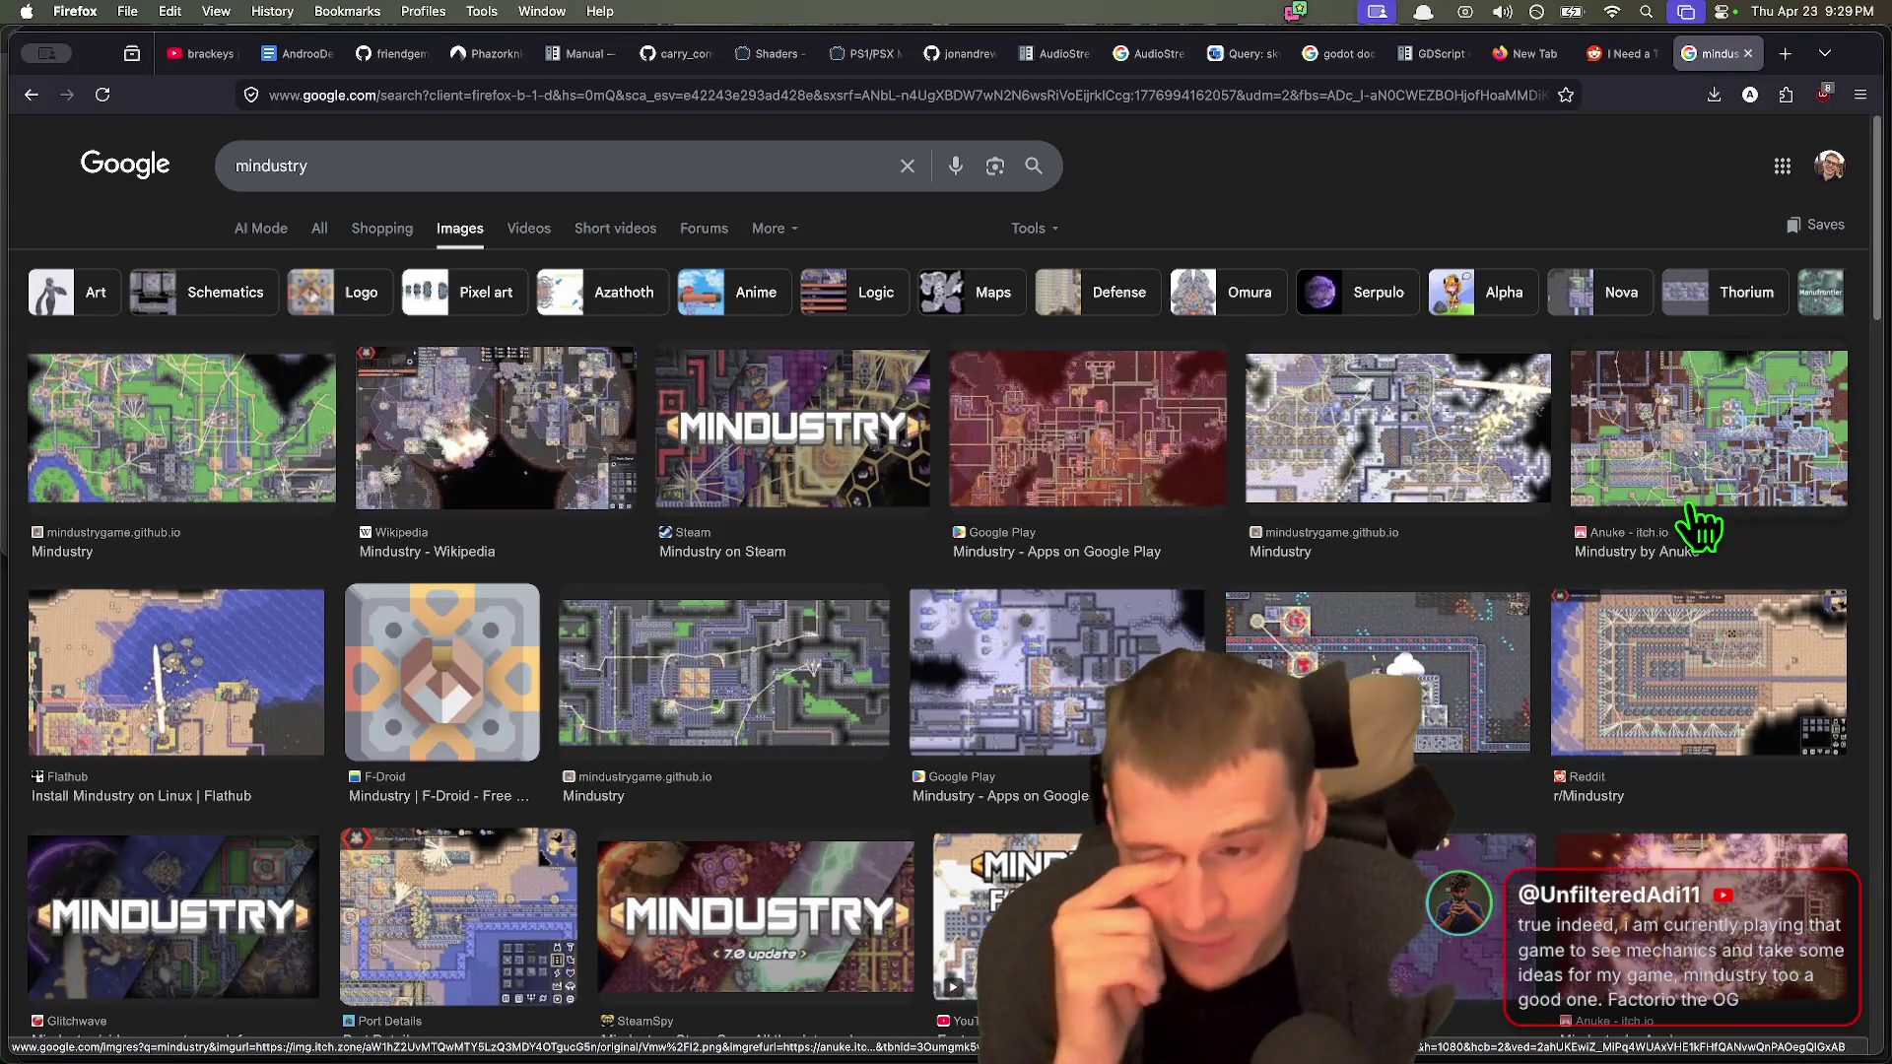
Step: Preview the first Mindustry image, browse its source site mindustrygame.github.io, and return to the results
left_click(318, 482)
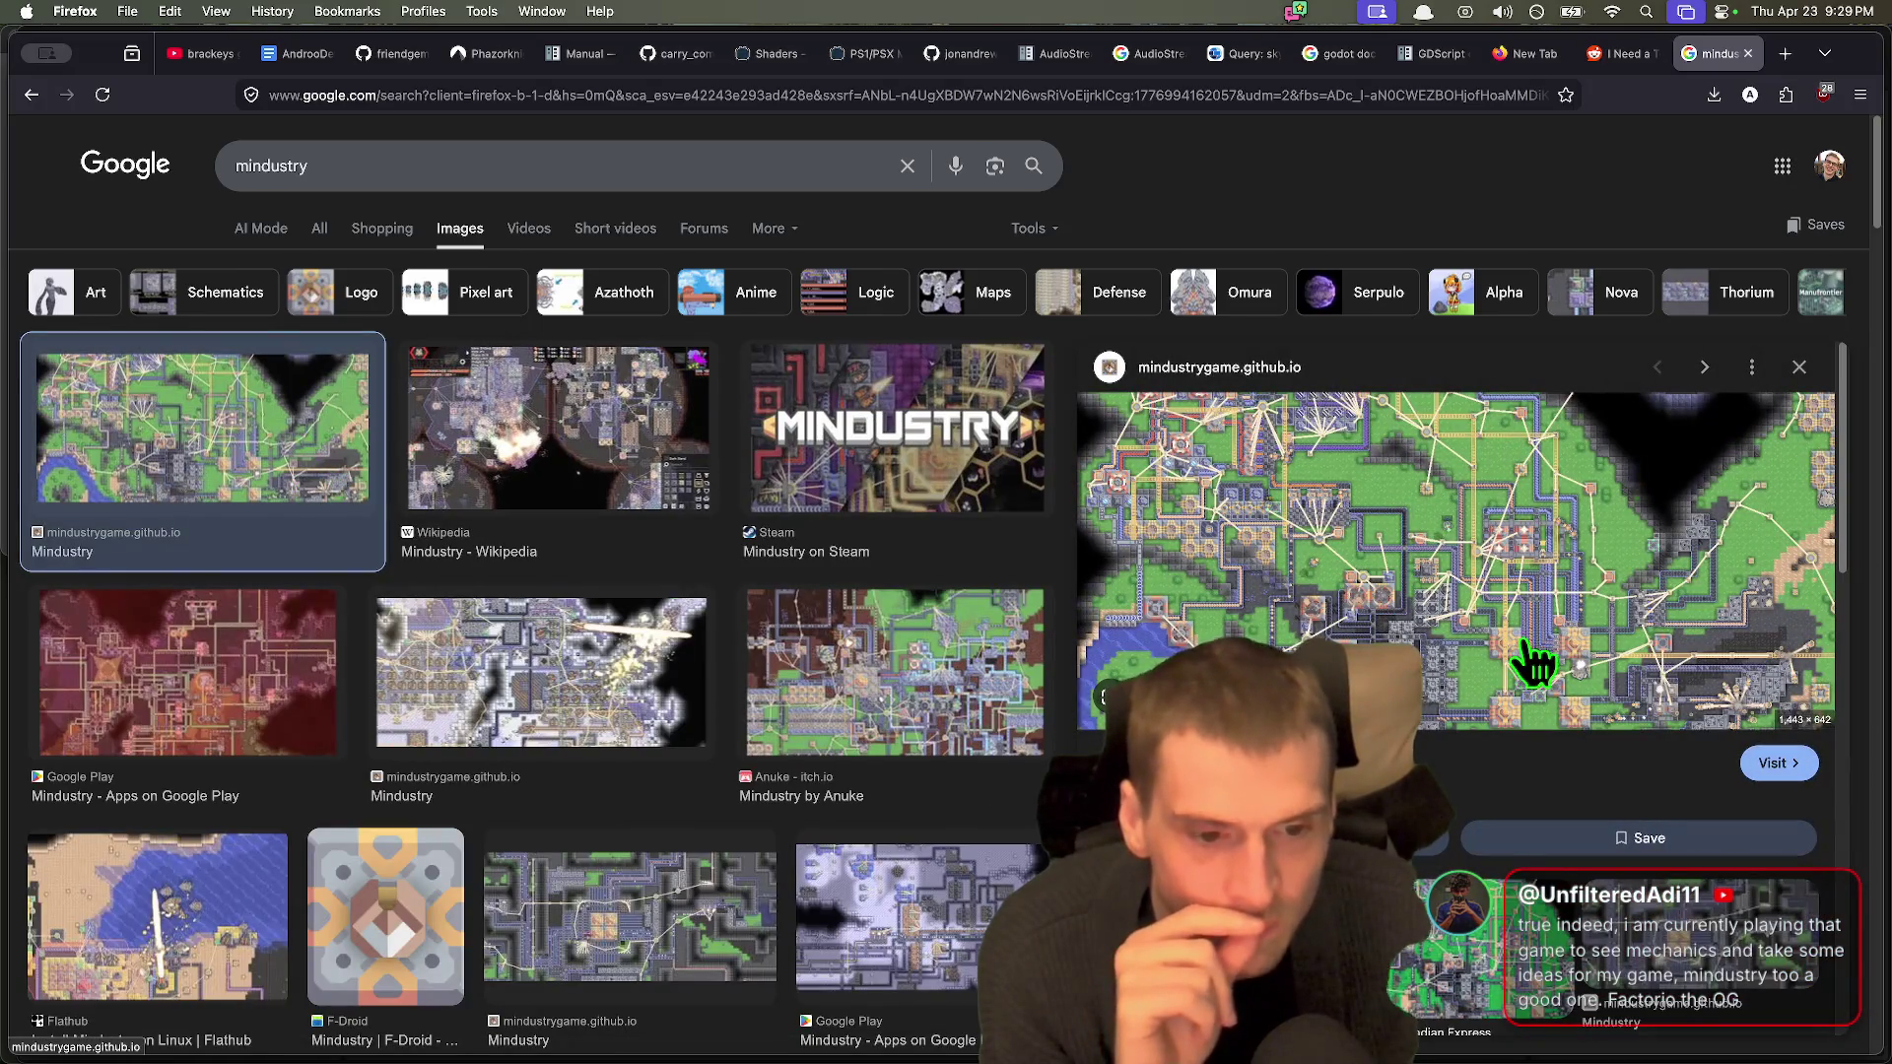
left_click(1525, 668)
scroll(1494, 655, "down", 2)
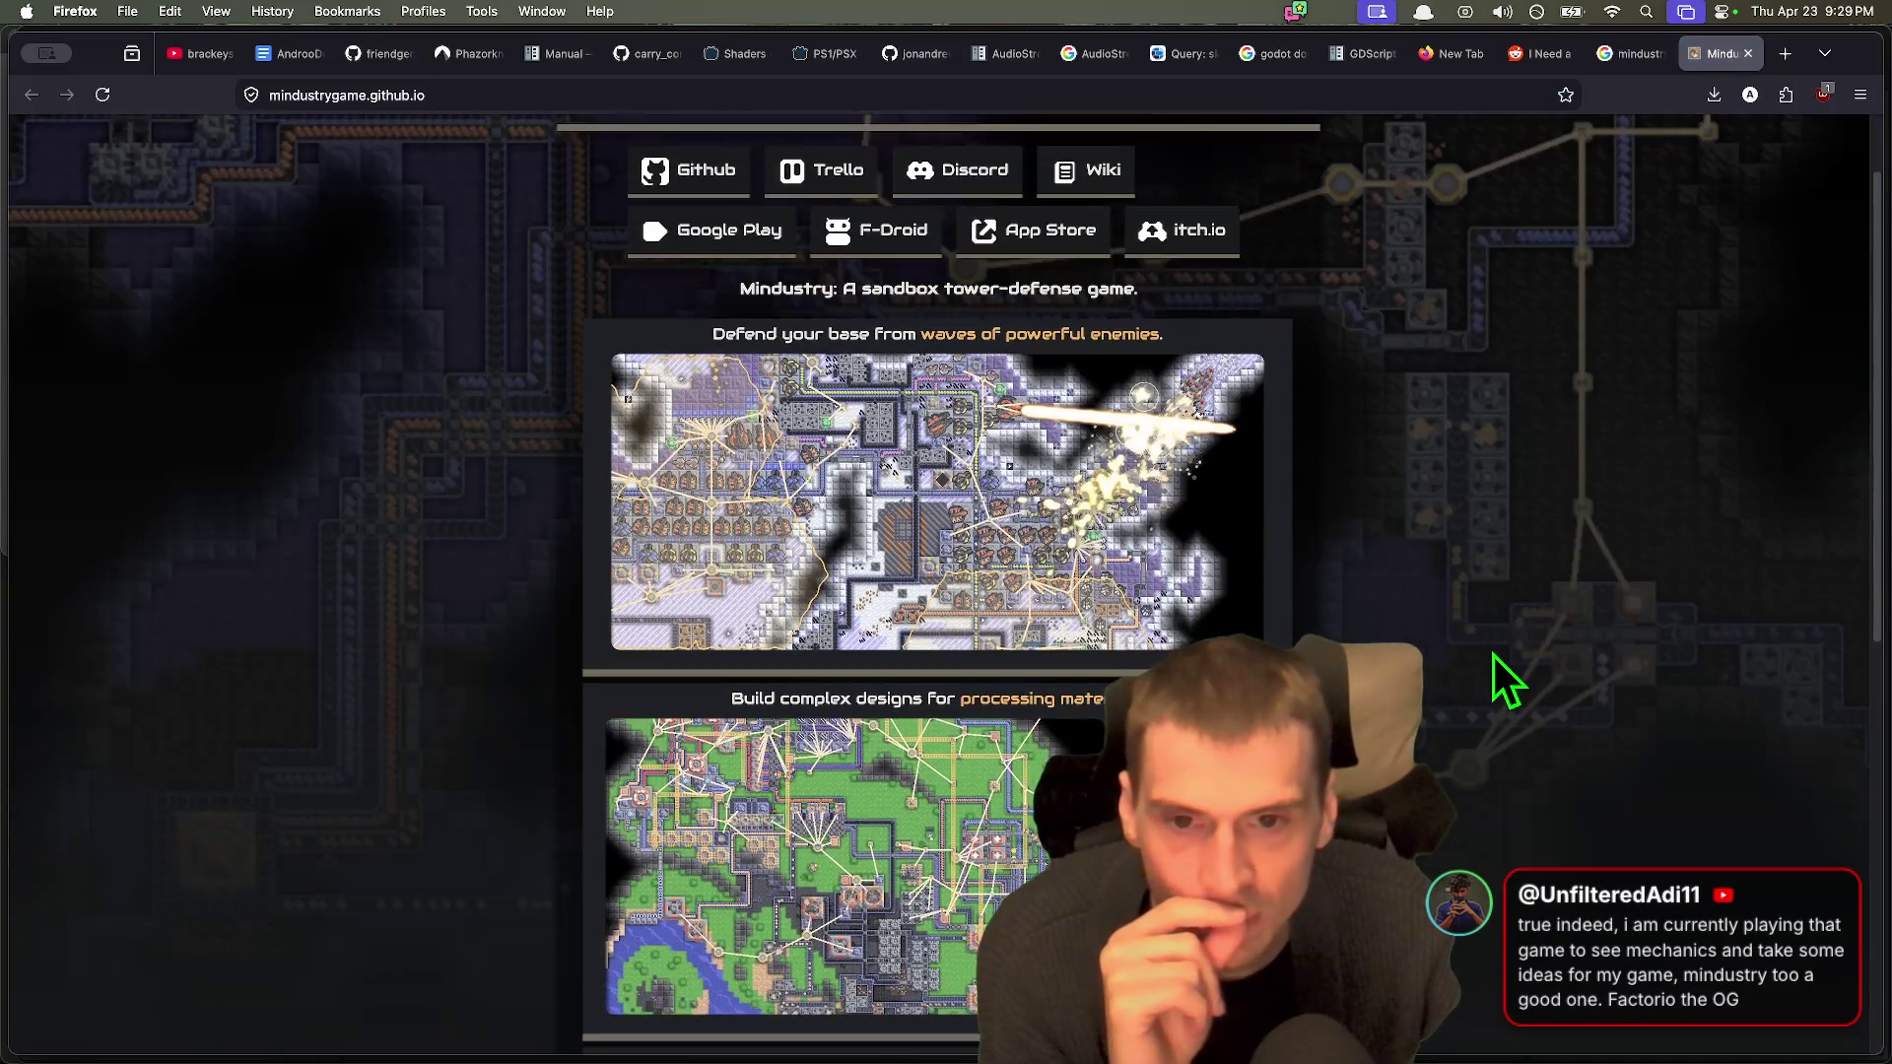
scroll(1494, 654, "down", 6)
scroll(1492, 652, "down", 5)
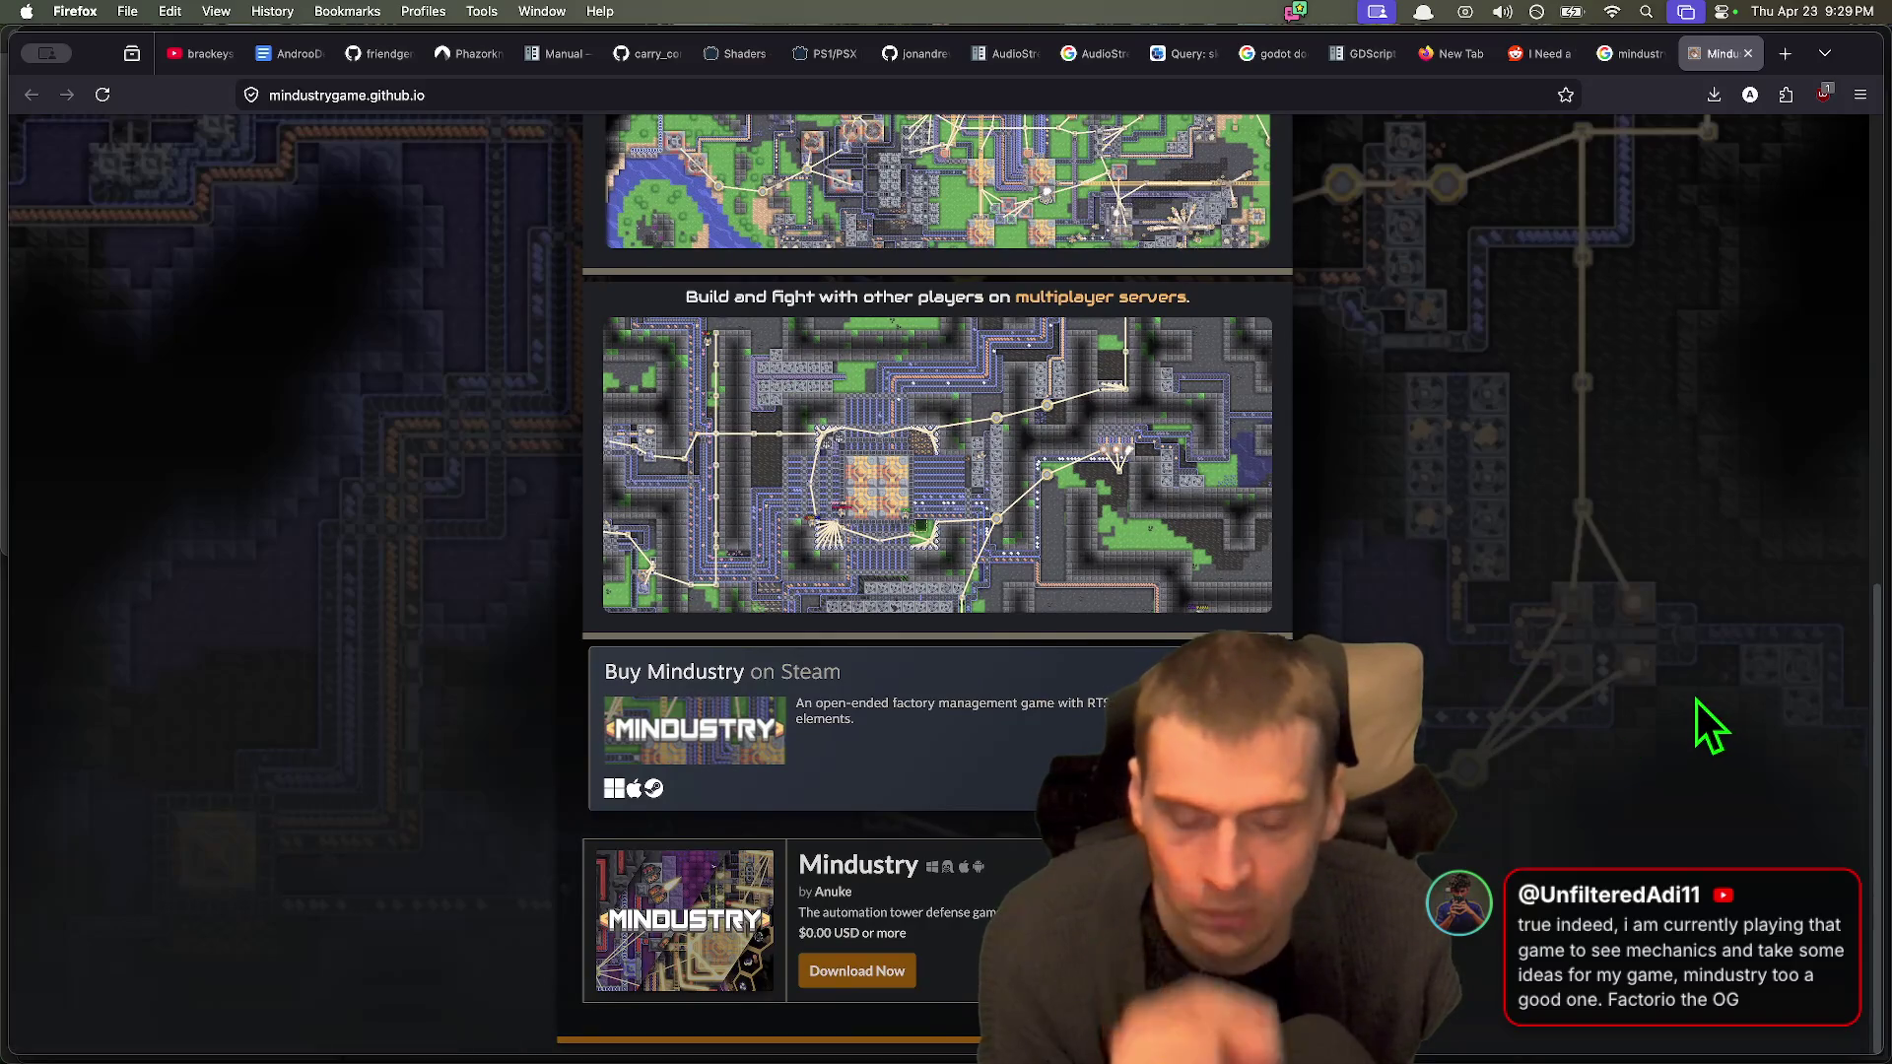
scroll(1675, 699, "up", 1)
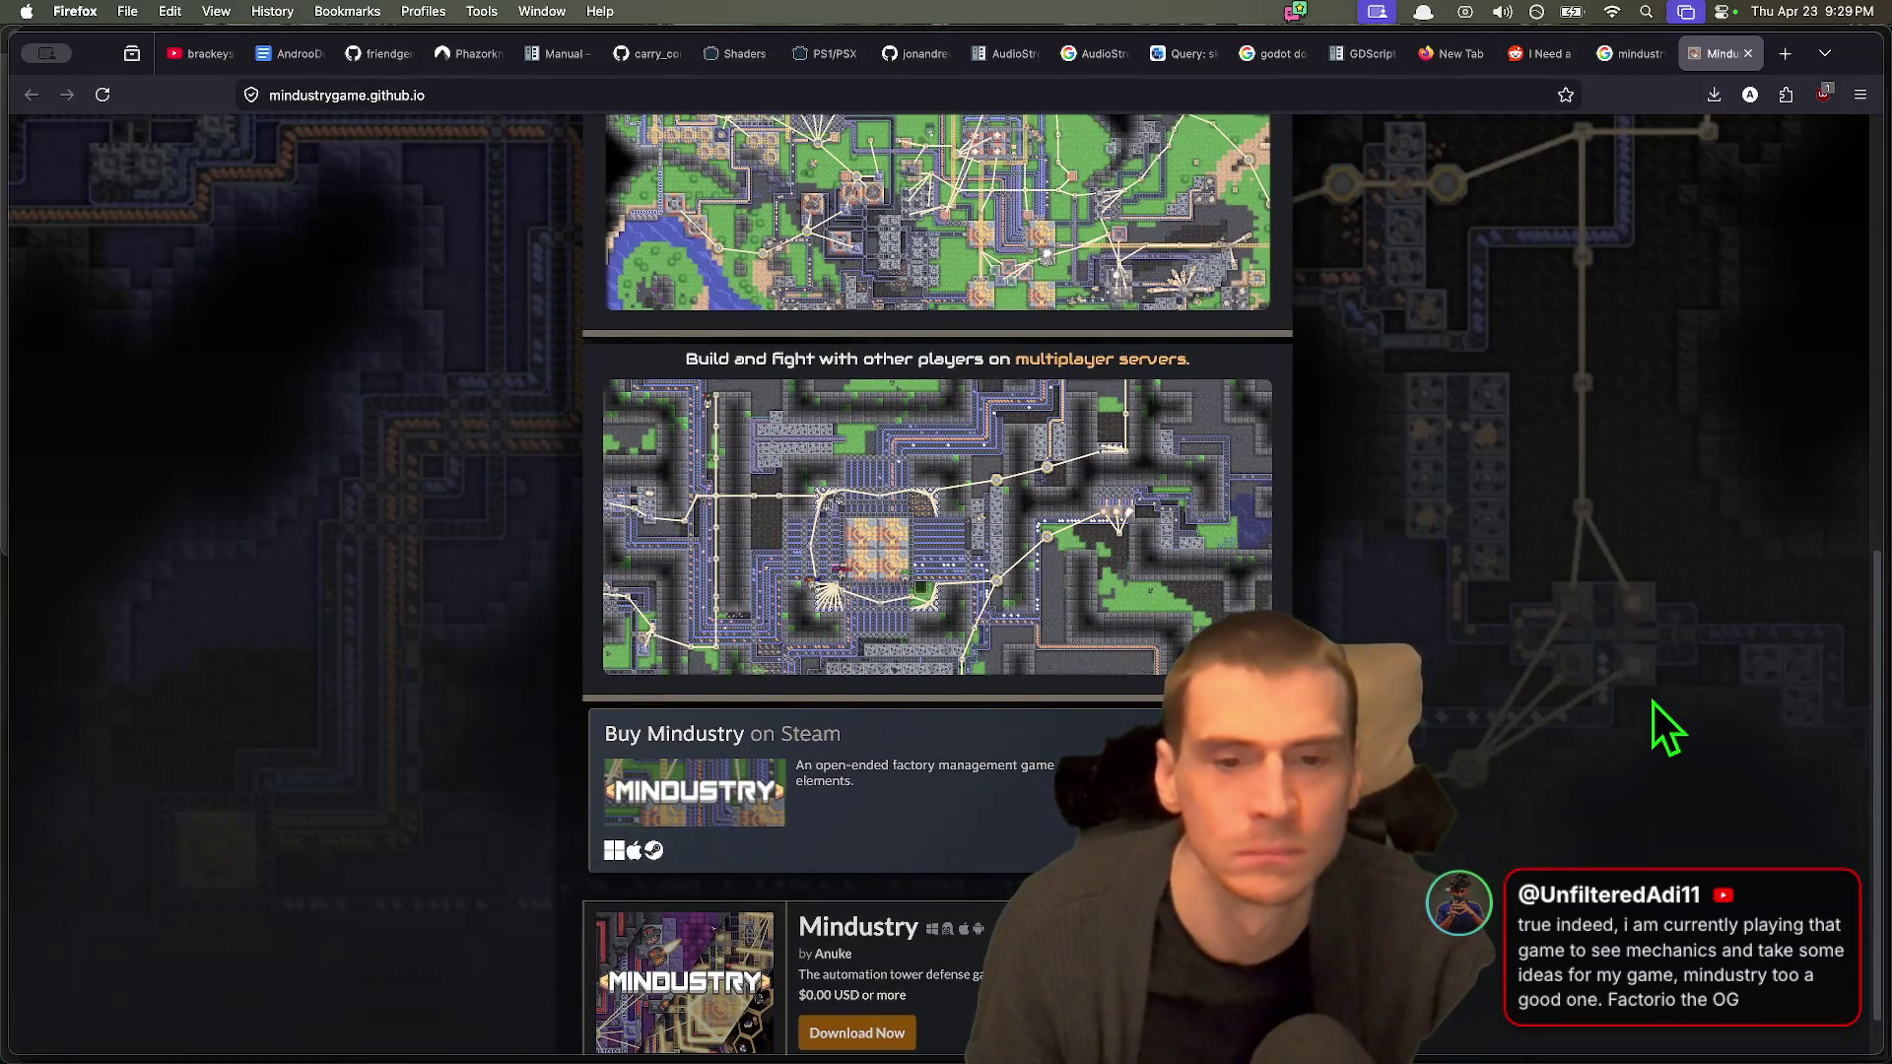
scroll(1653, 699, "up", 10)
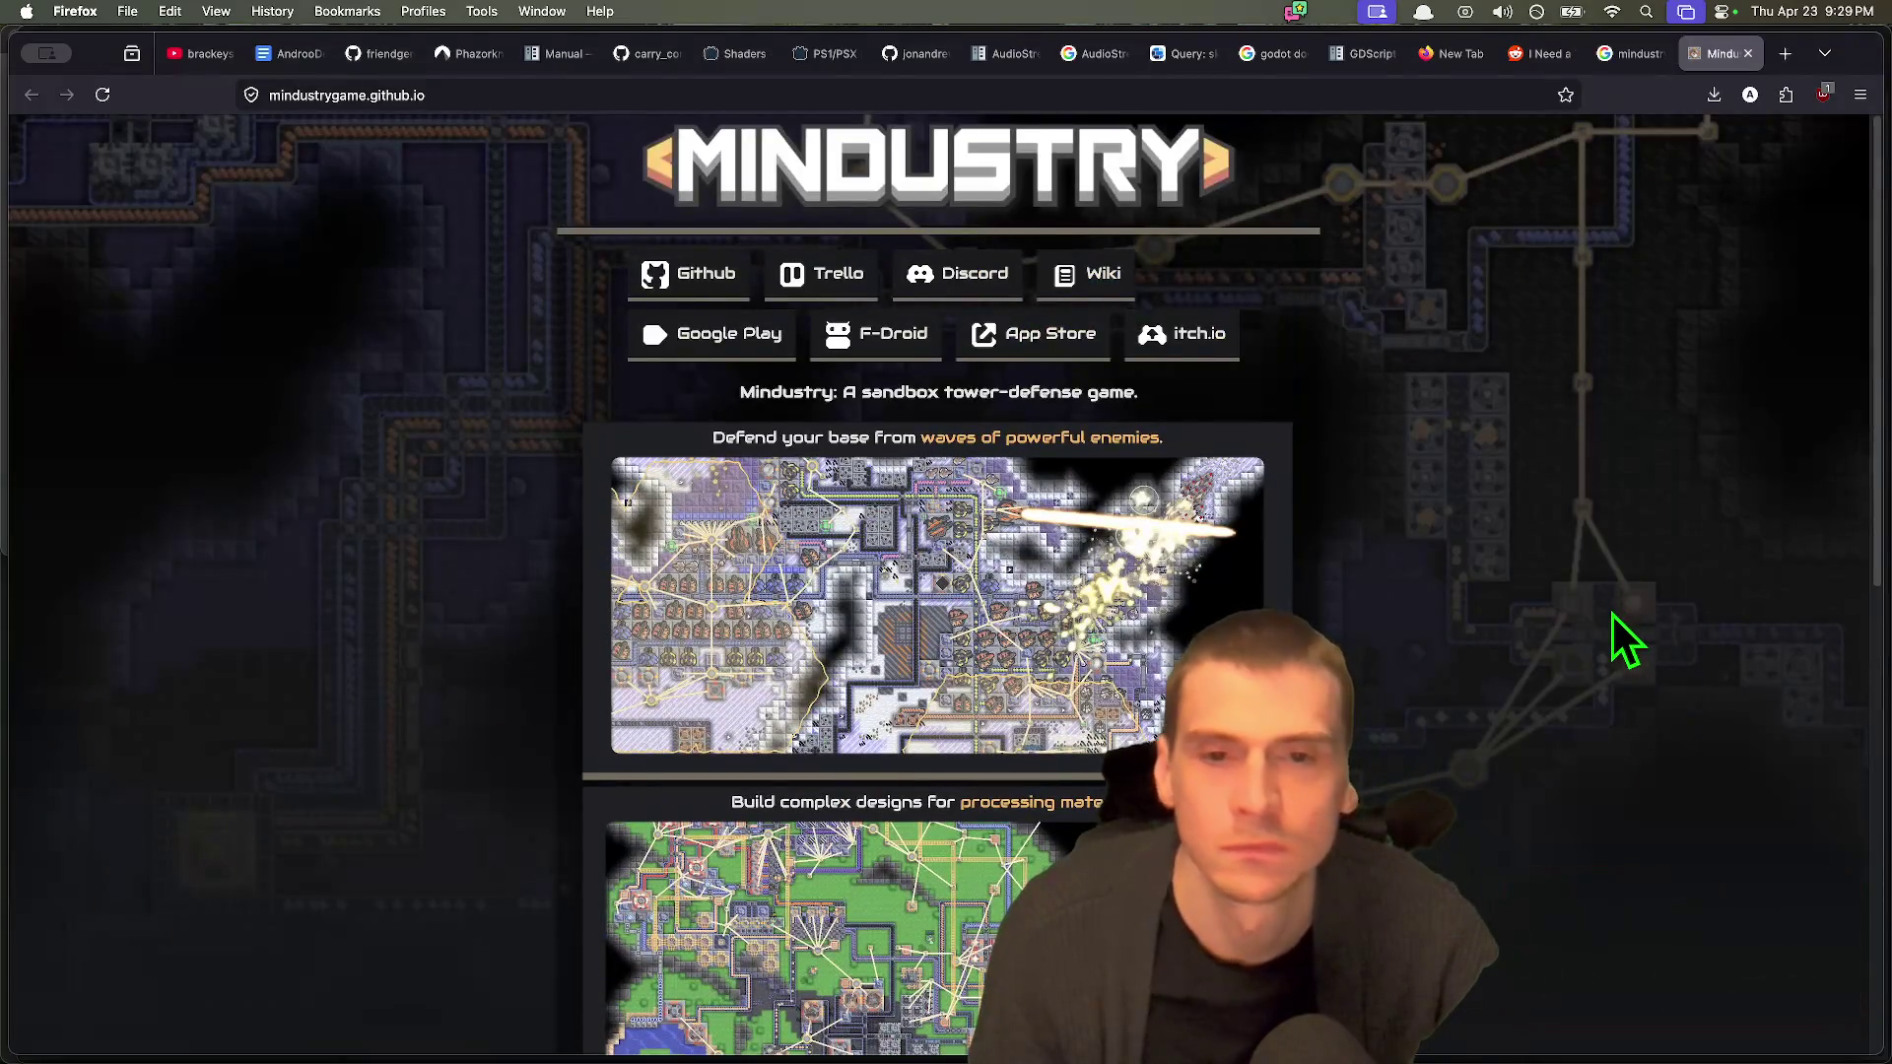
key("super+Left")
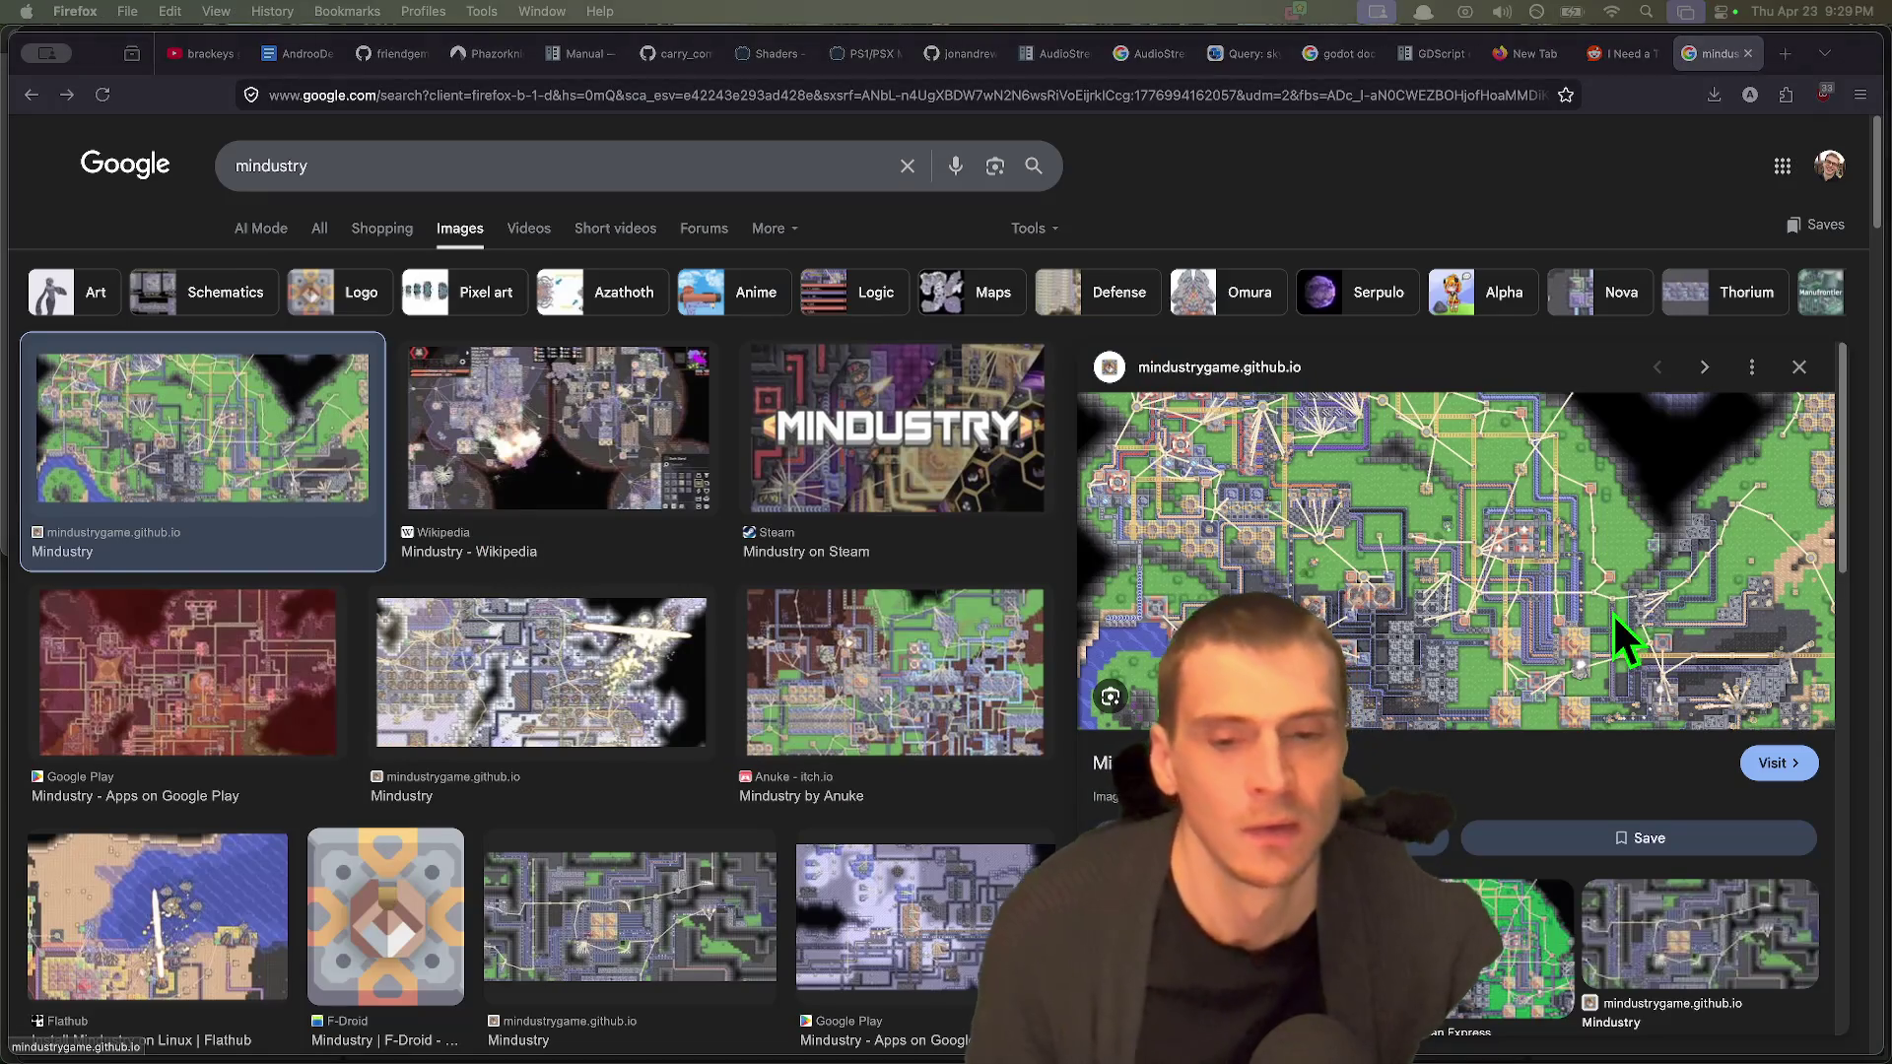
key("super+Tab")
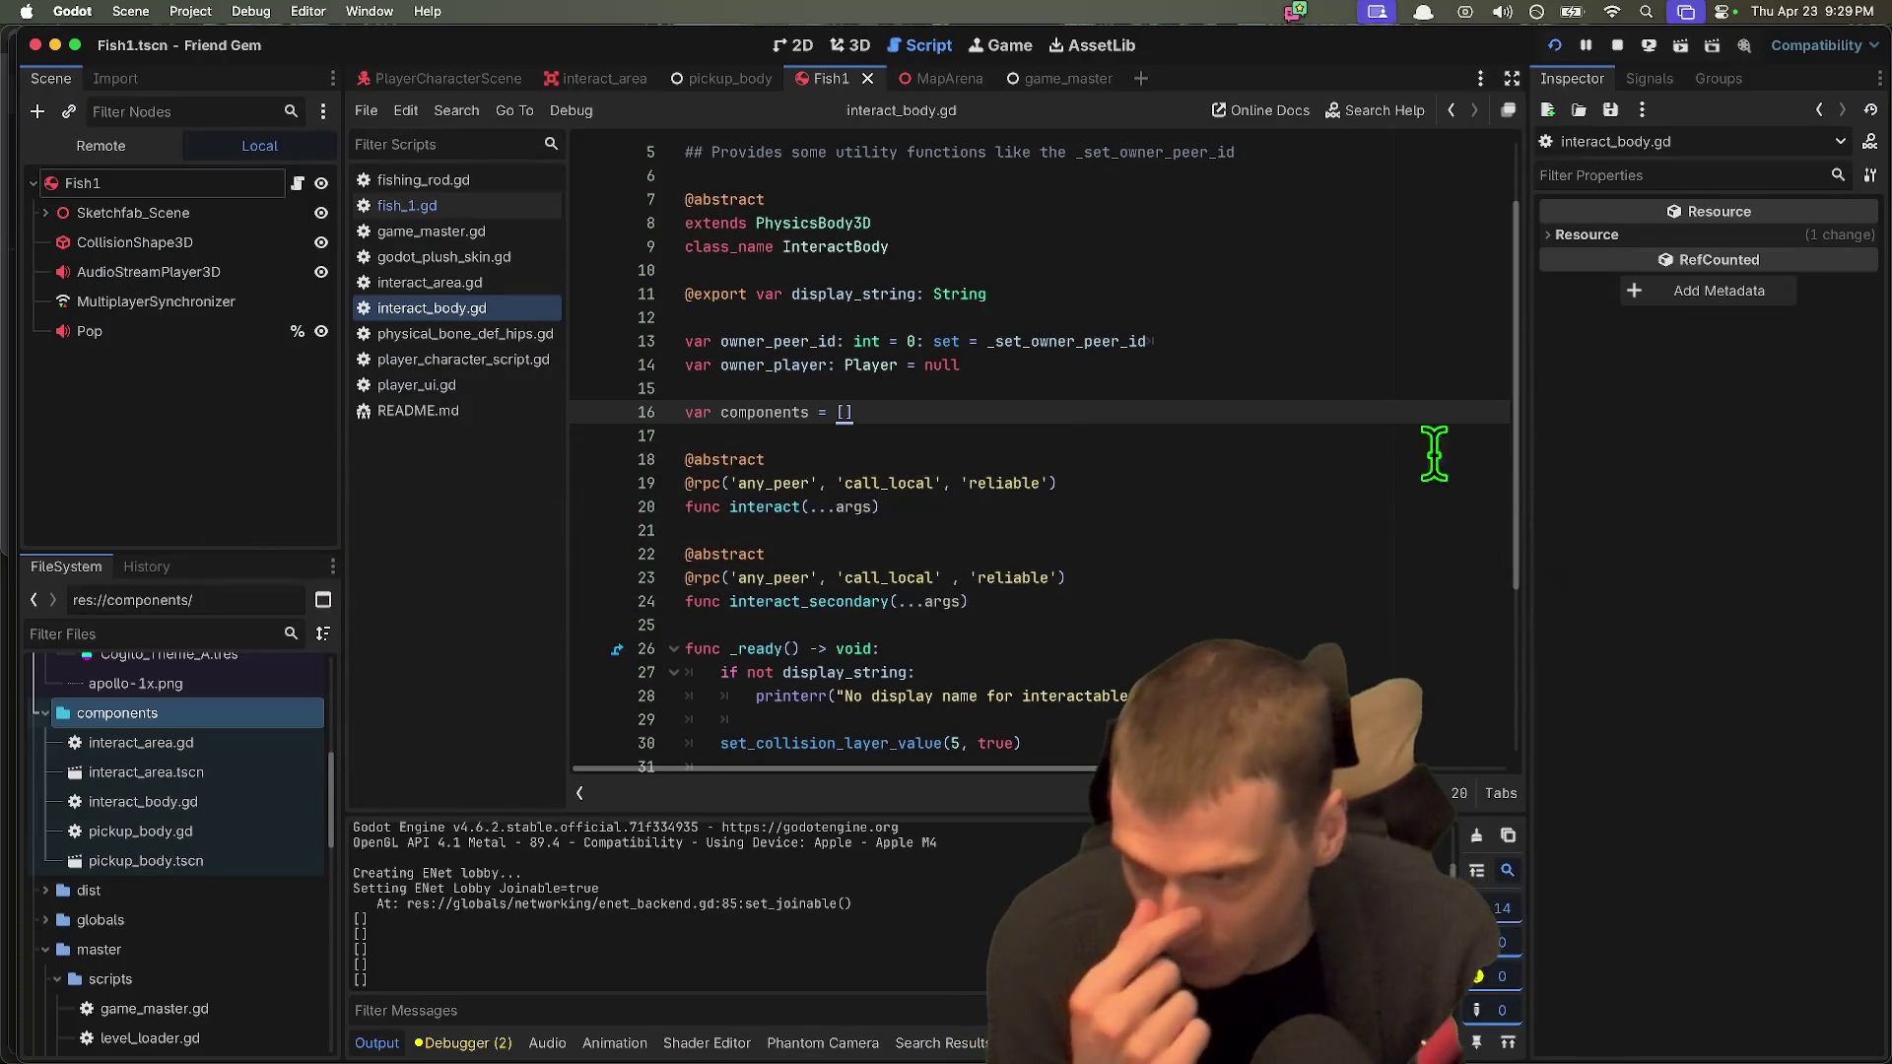
left_click(1478, 514)
scroll(1119, 335, "down", 1)
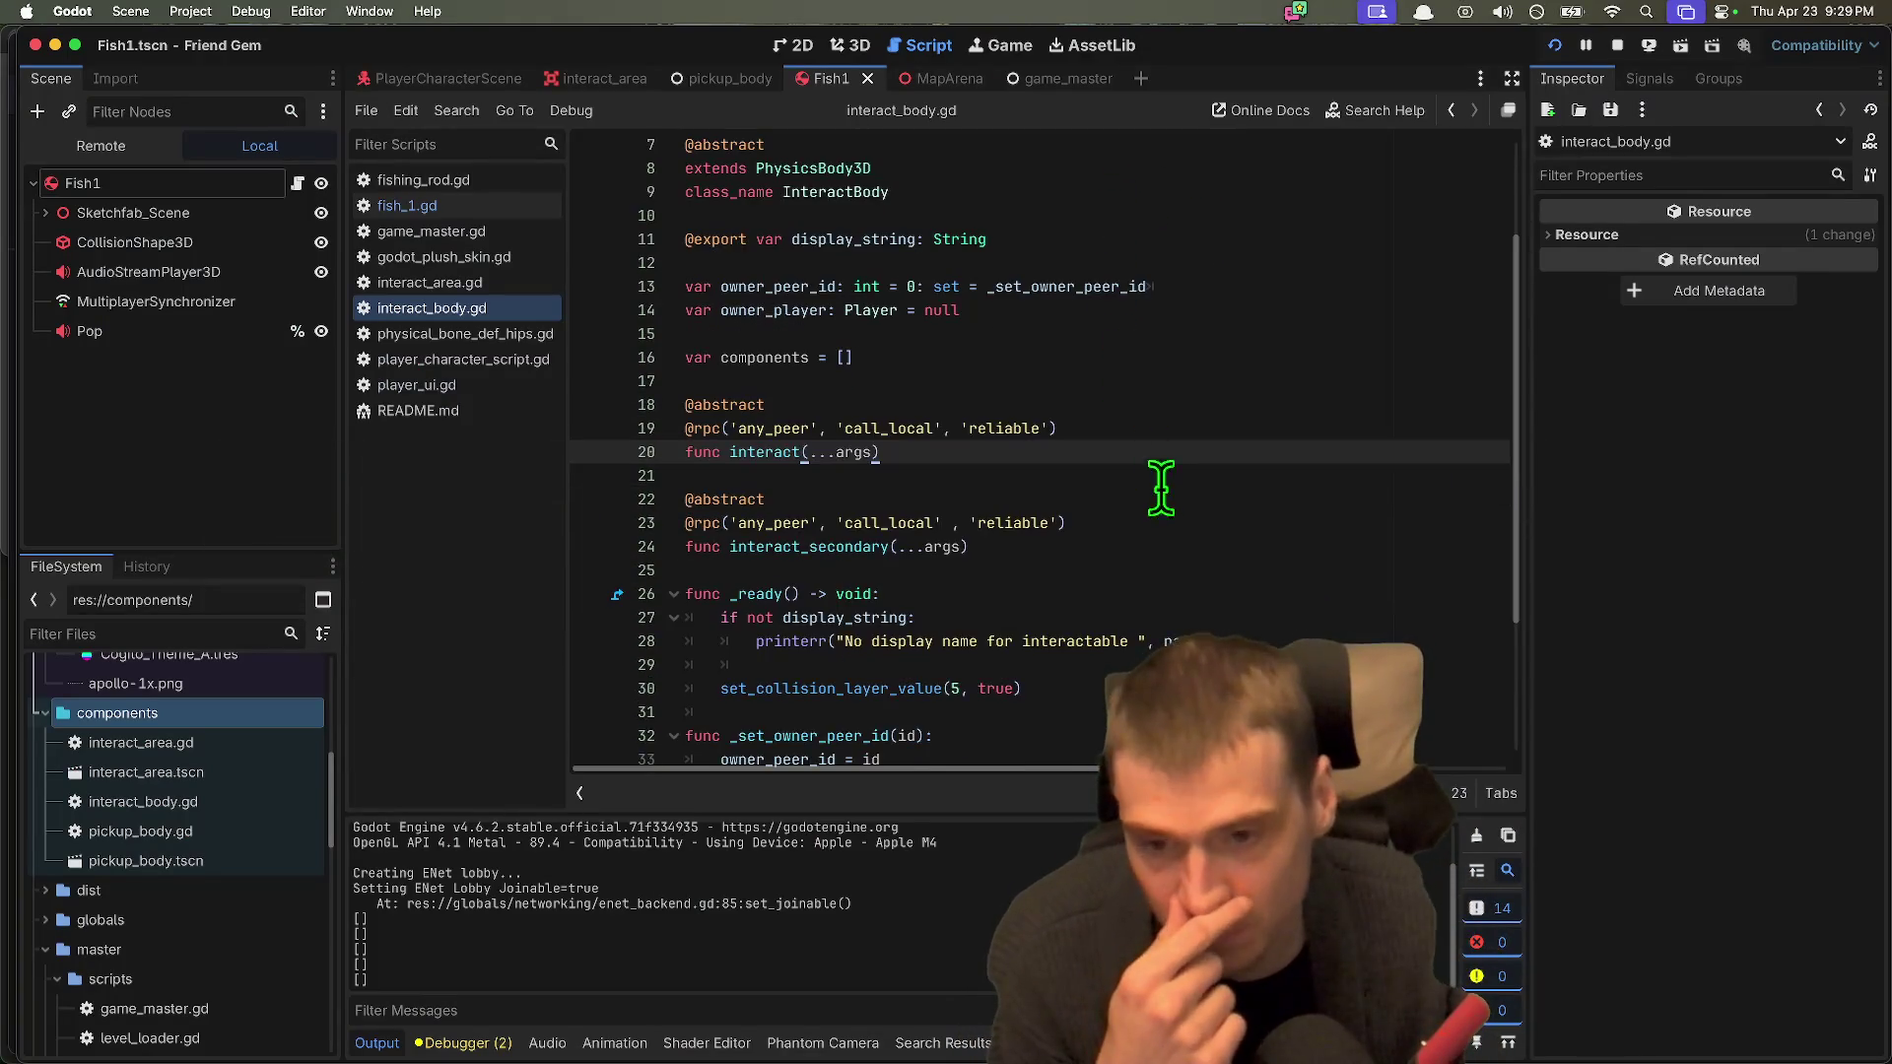
scroll(1015, 444, "down", 5)
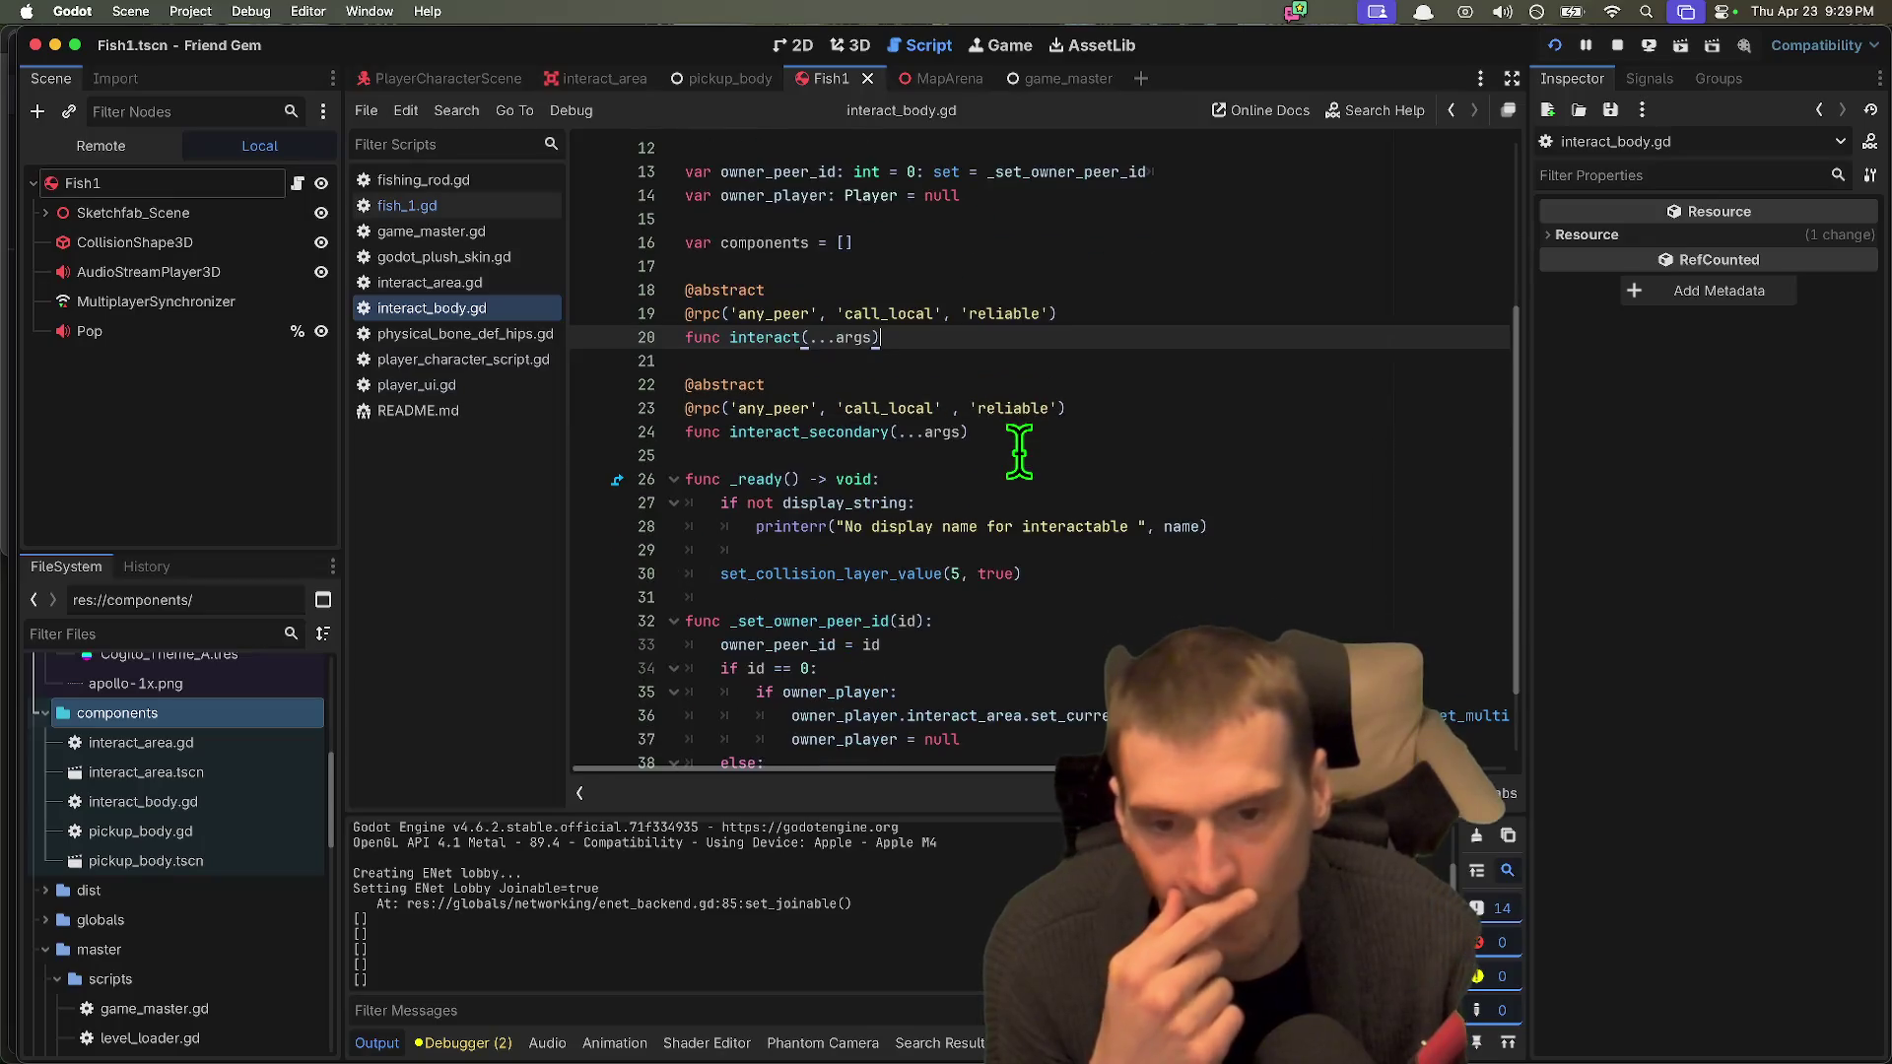
scroll(1018, 452, "down", 2)
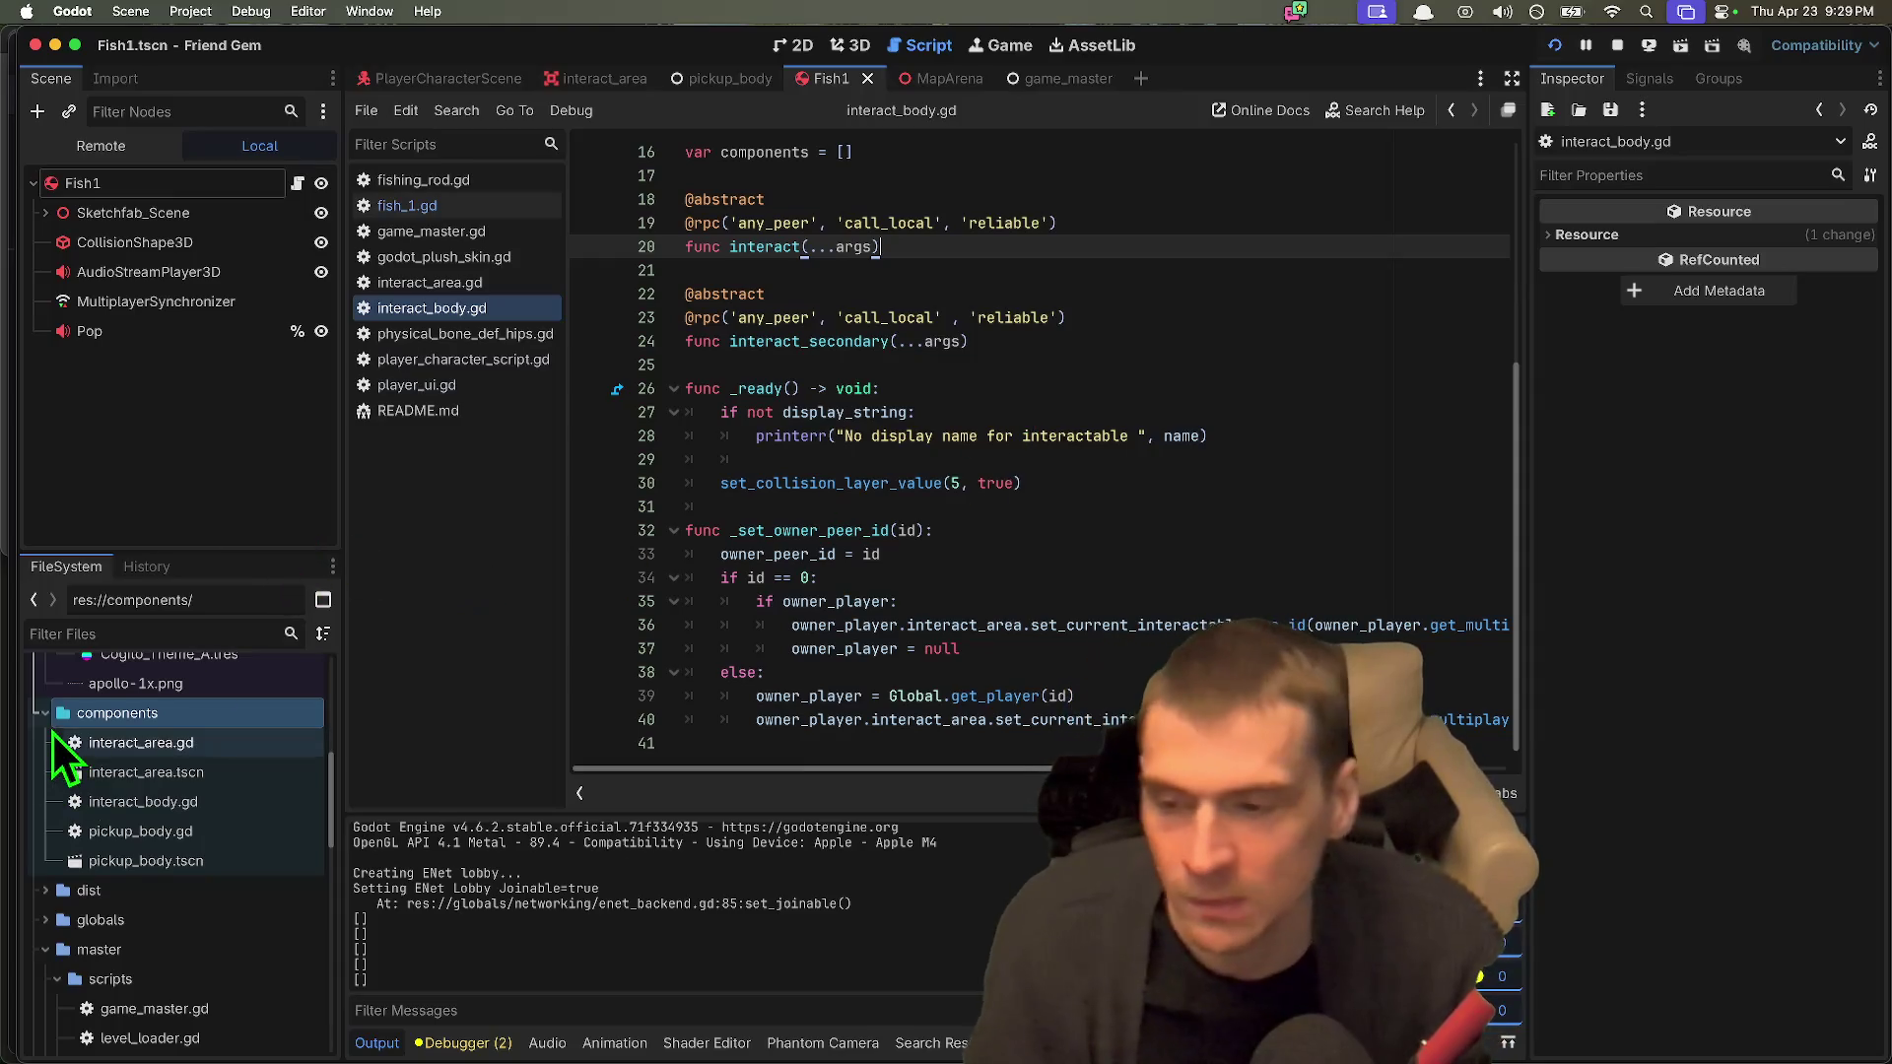
left_click(146, 833)
Step: Rename the pickup_body.gd script to pickup_component.gd
right_click(144, 838)
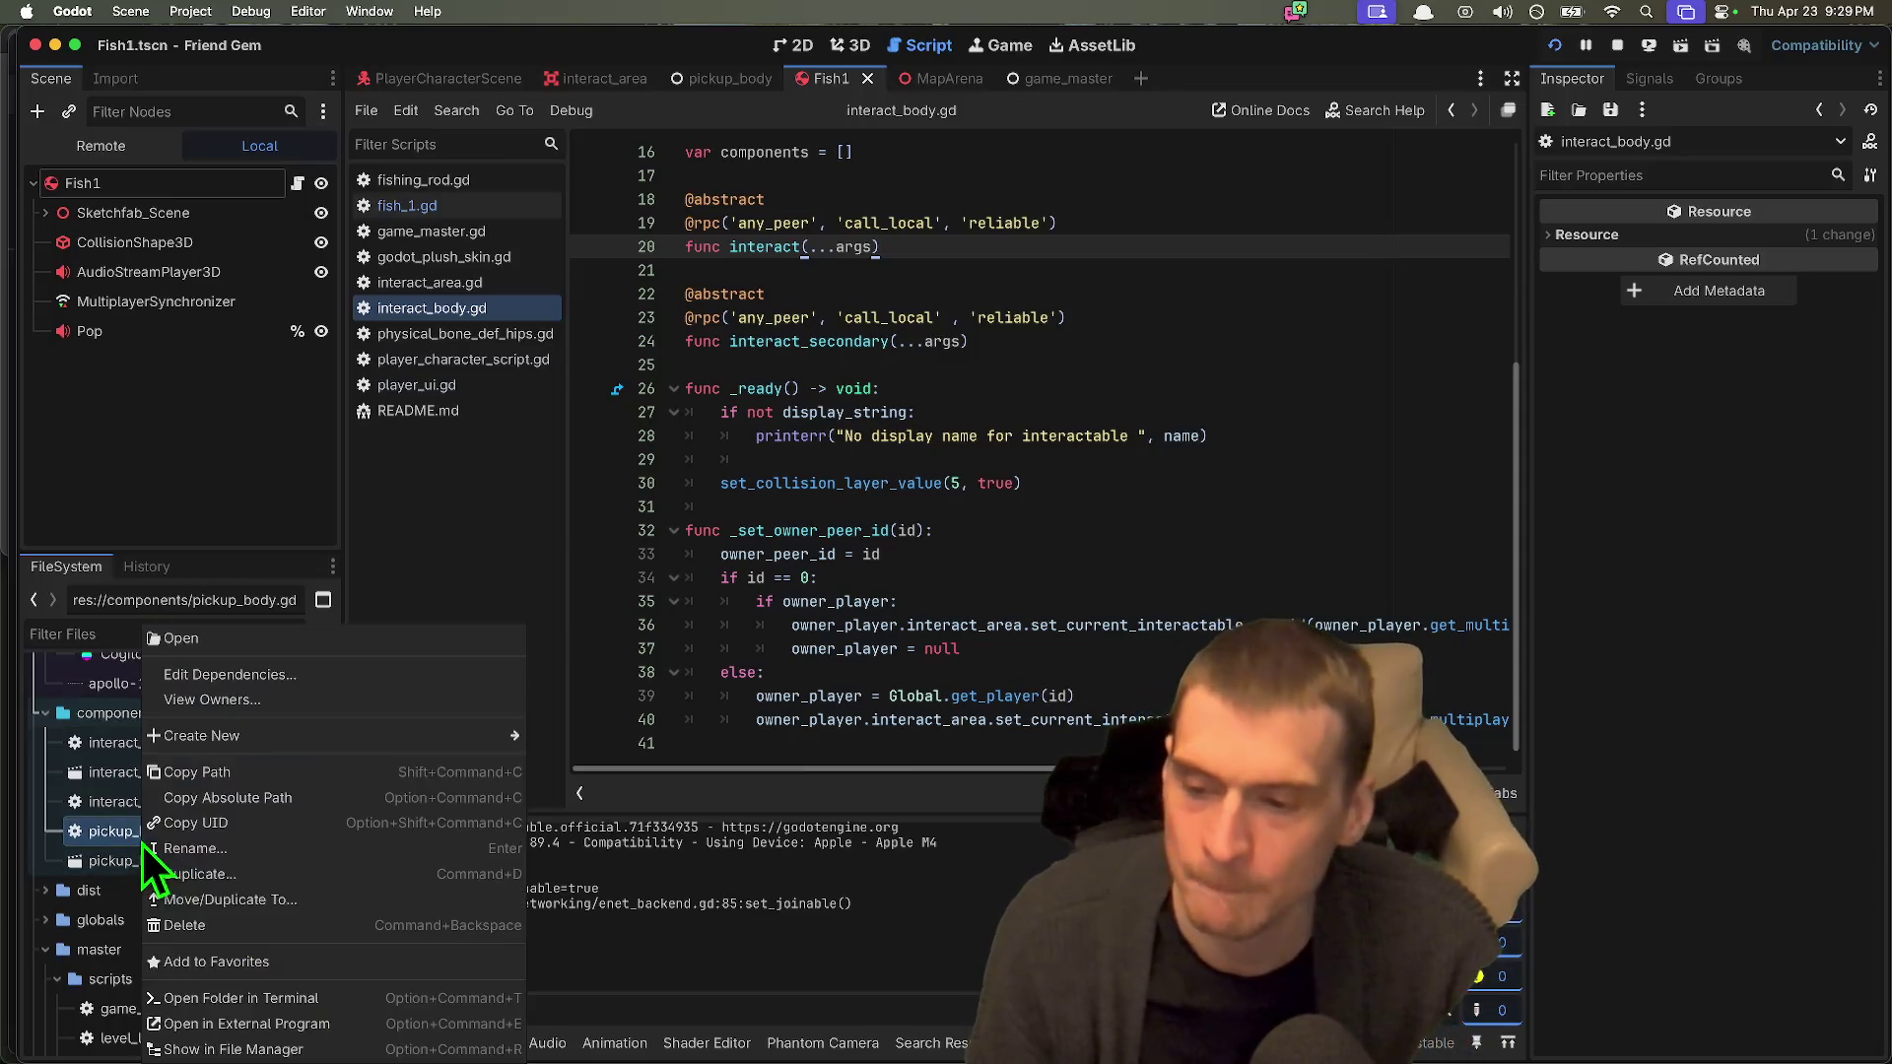
left_click(187, 848)
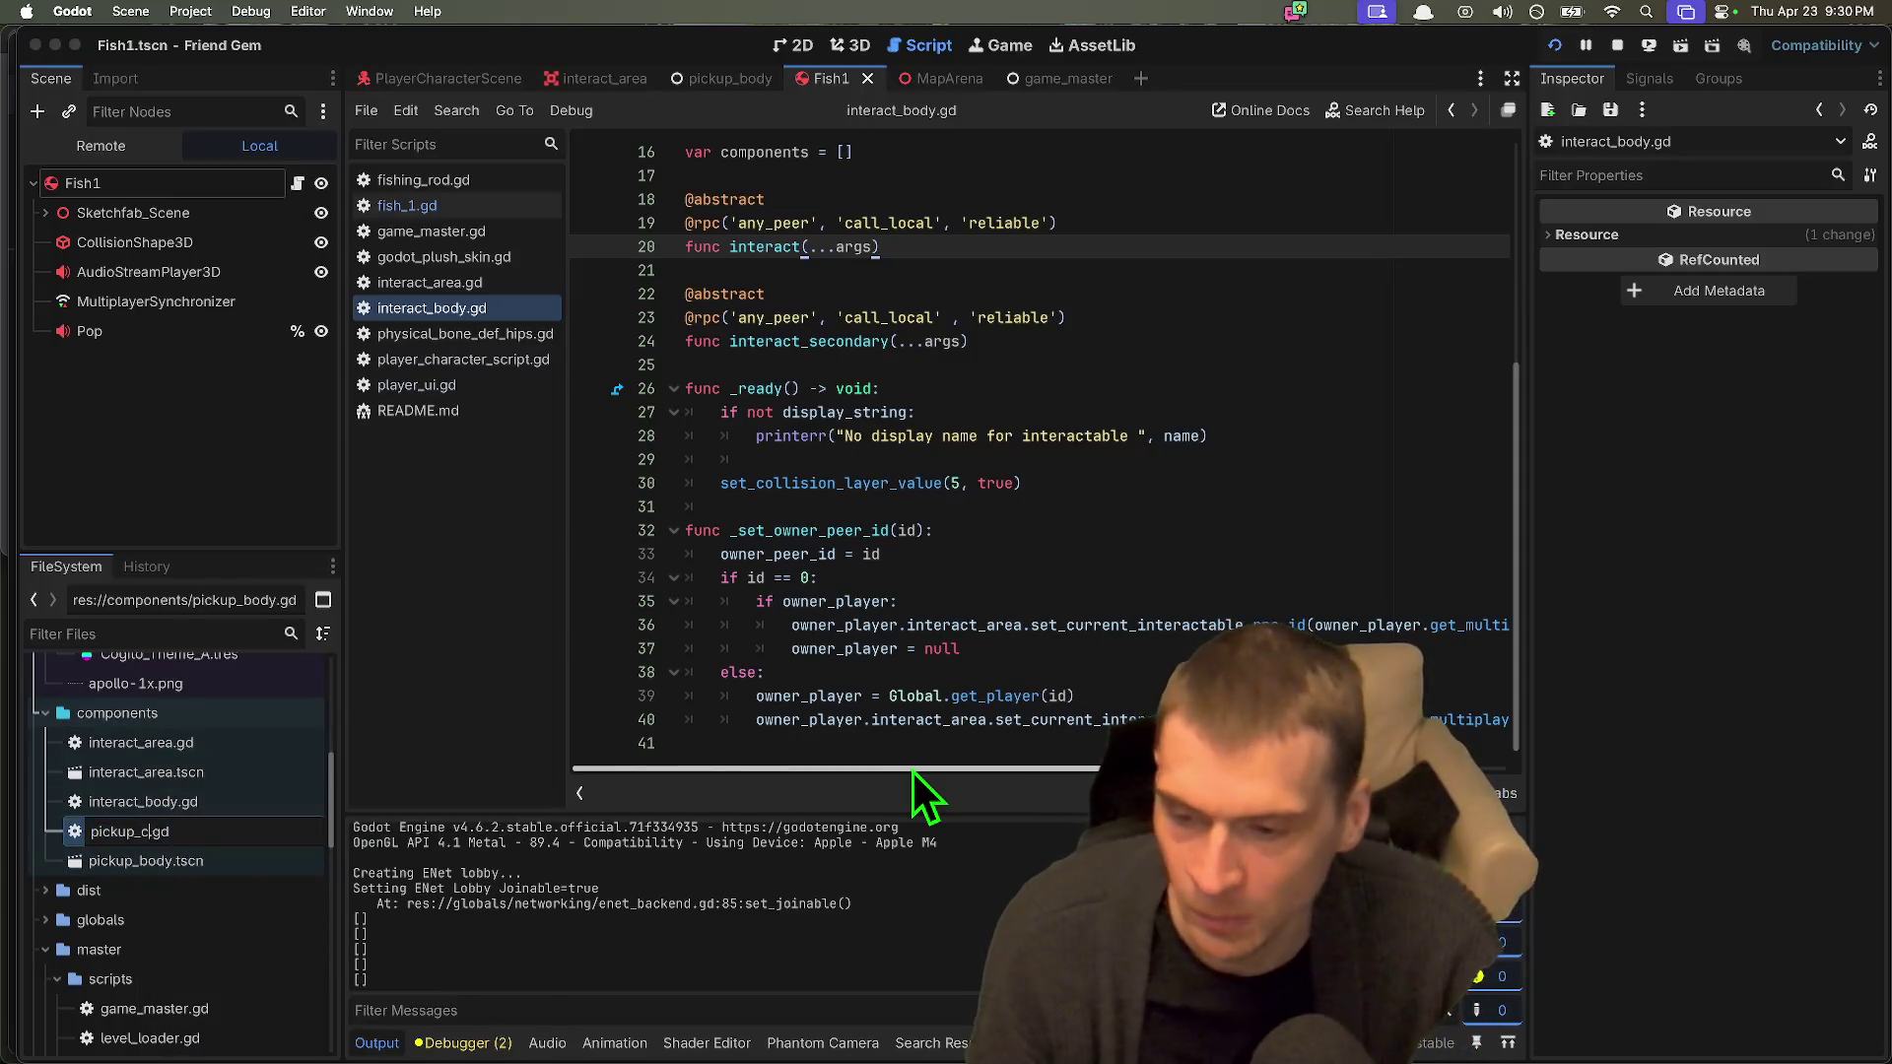
type("omponent")
key("Return")
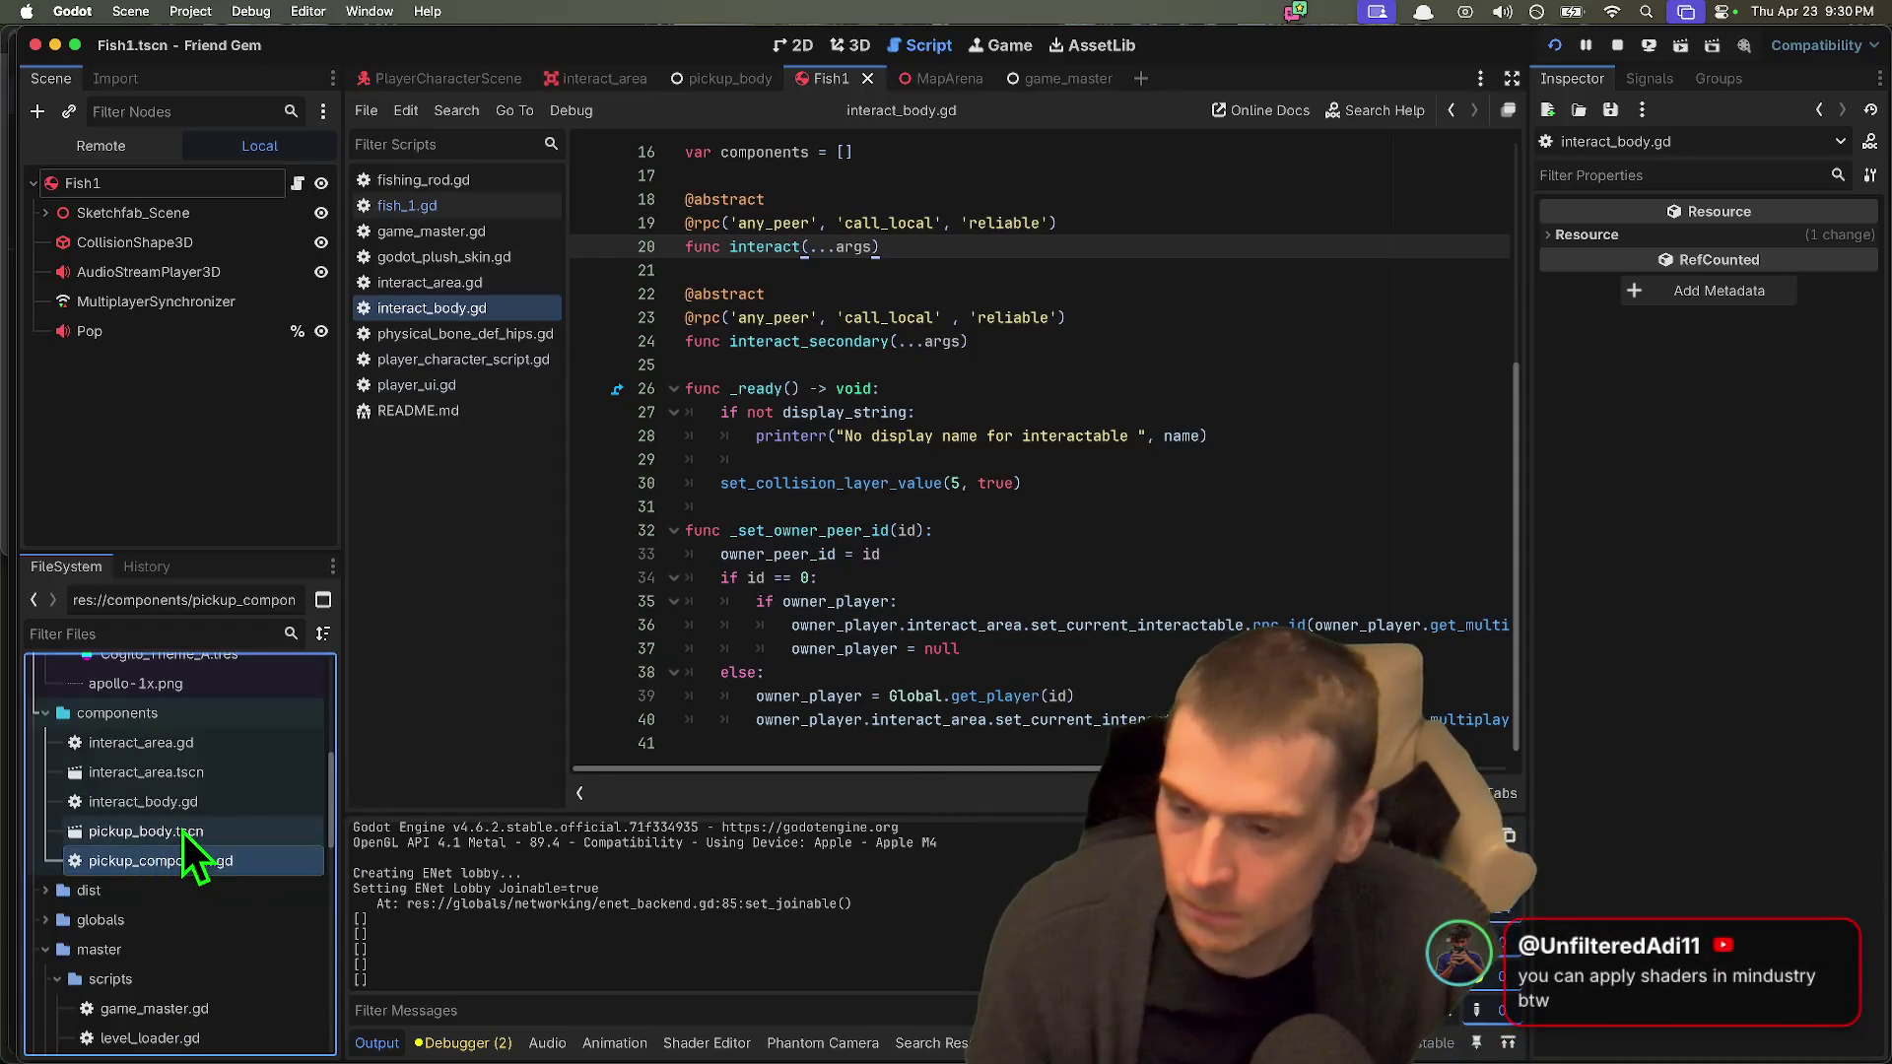
Step: Open the pickup_body.tscn scene and begin renaming its file
double_click(181, 829)
double_click(179, 862)
right_click(121, 831)
left_click(229, 856)
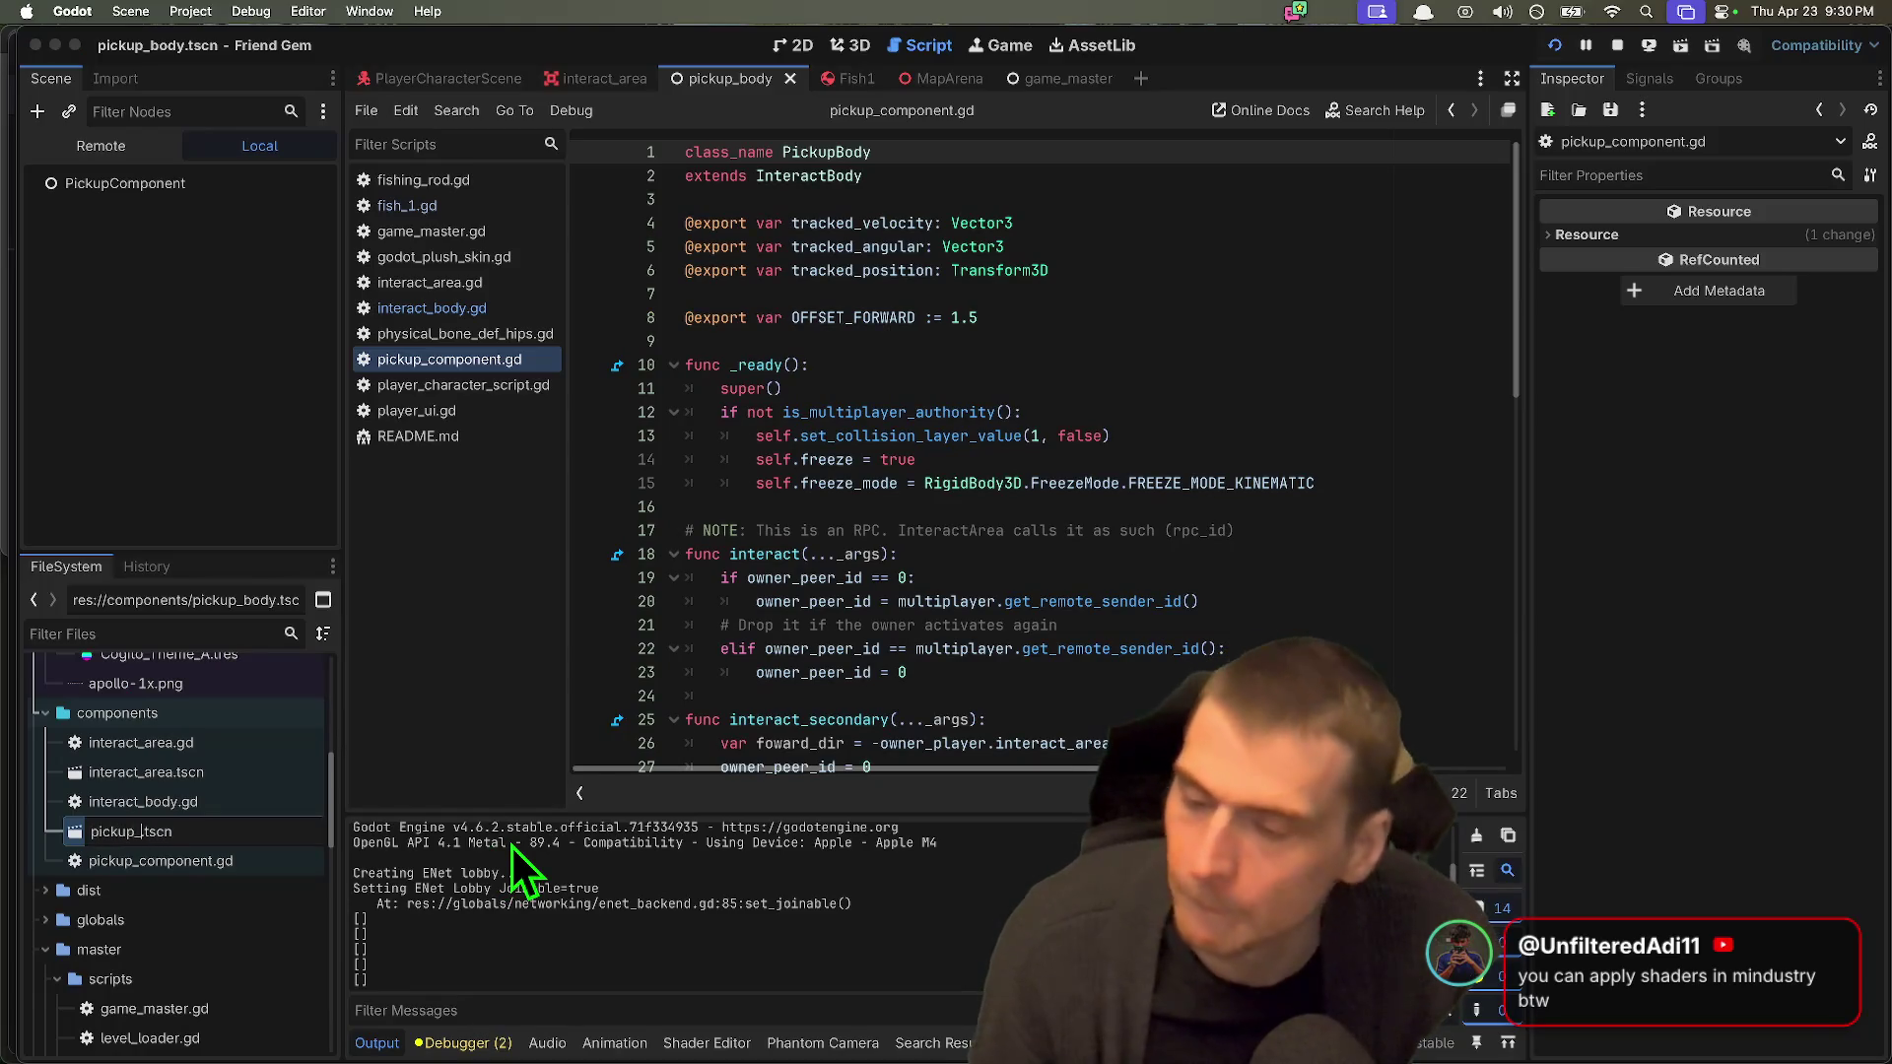
Step: Rename the scene to pickup_component.tscn and open it along with the related component files
type("component")
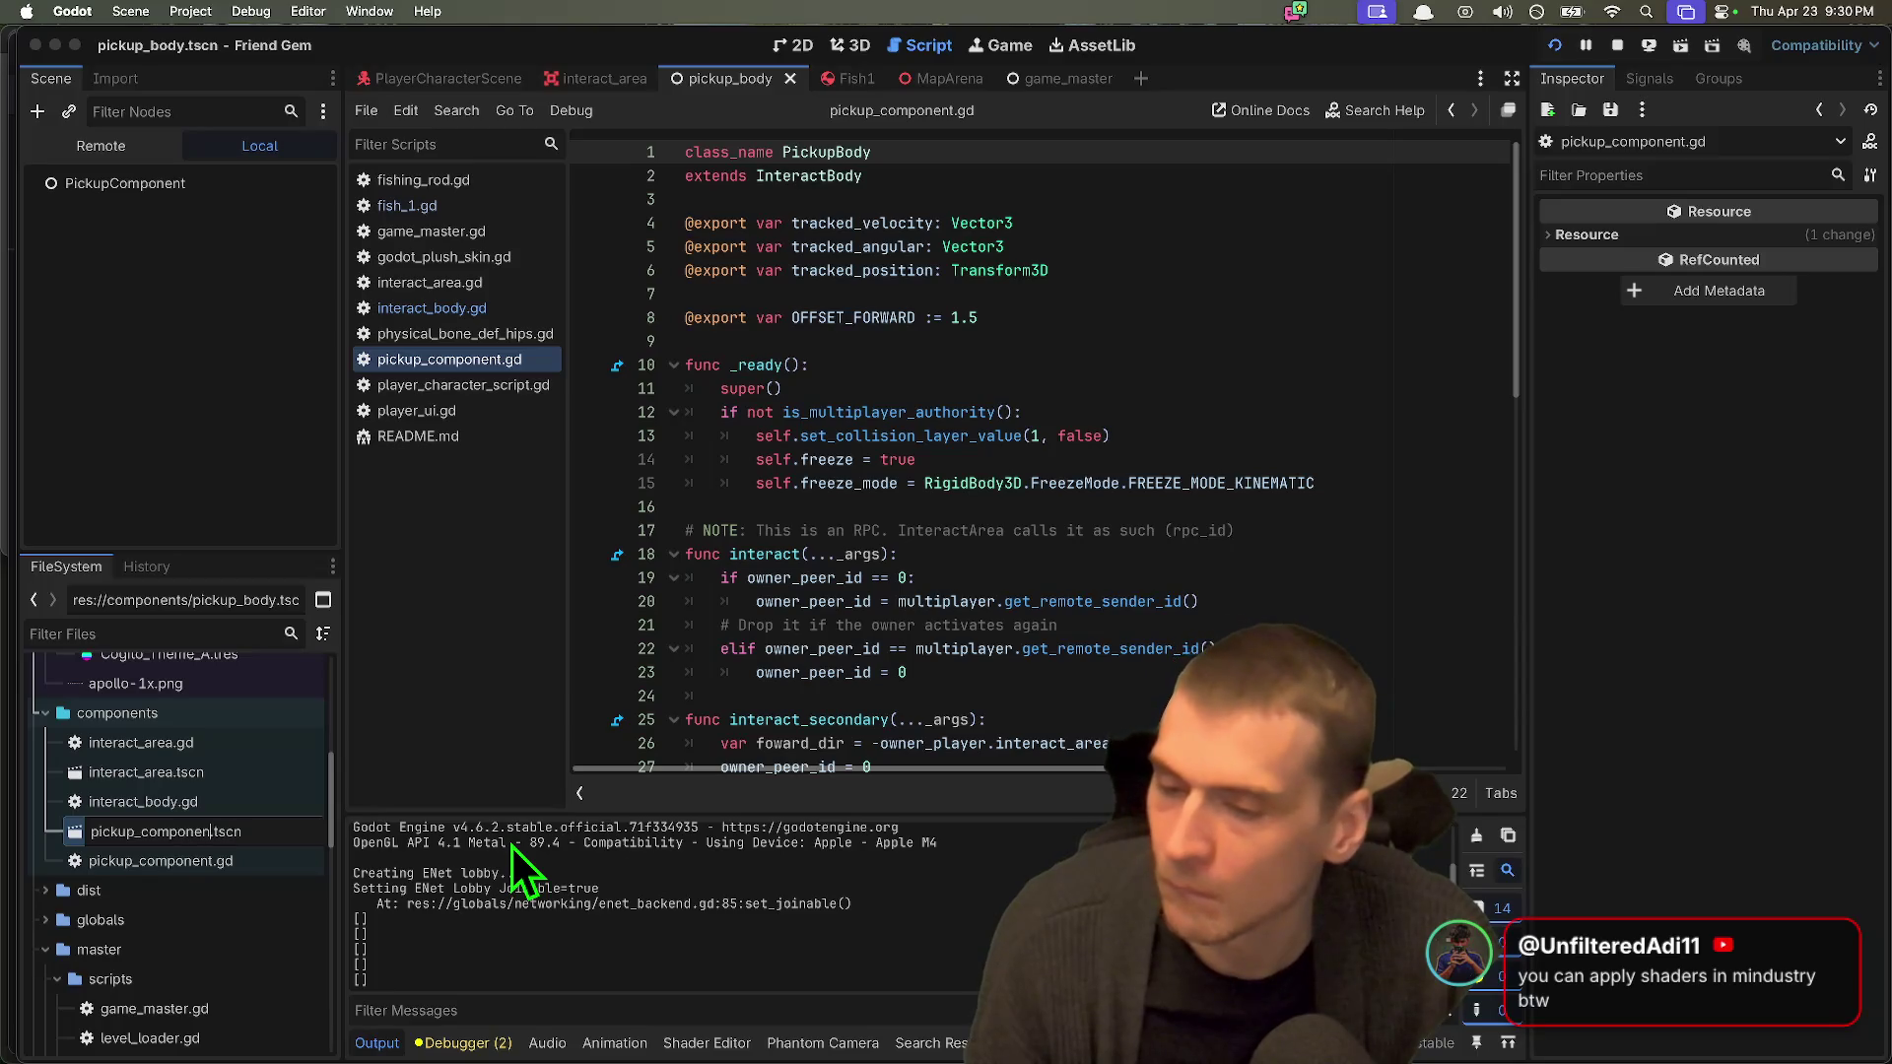
key("Return")
double_click(217, 773)
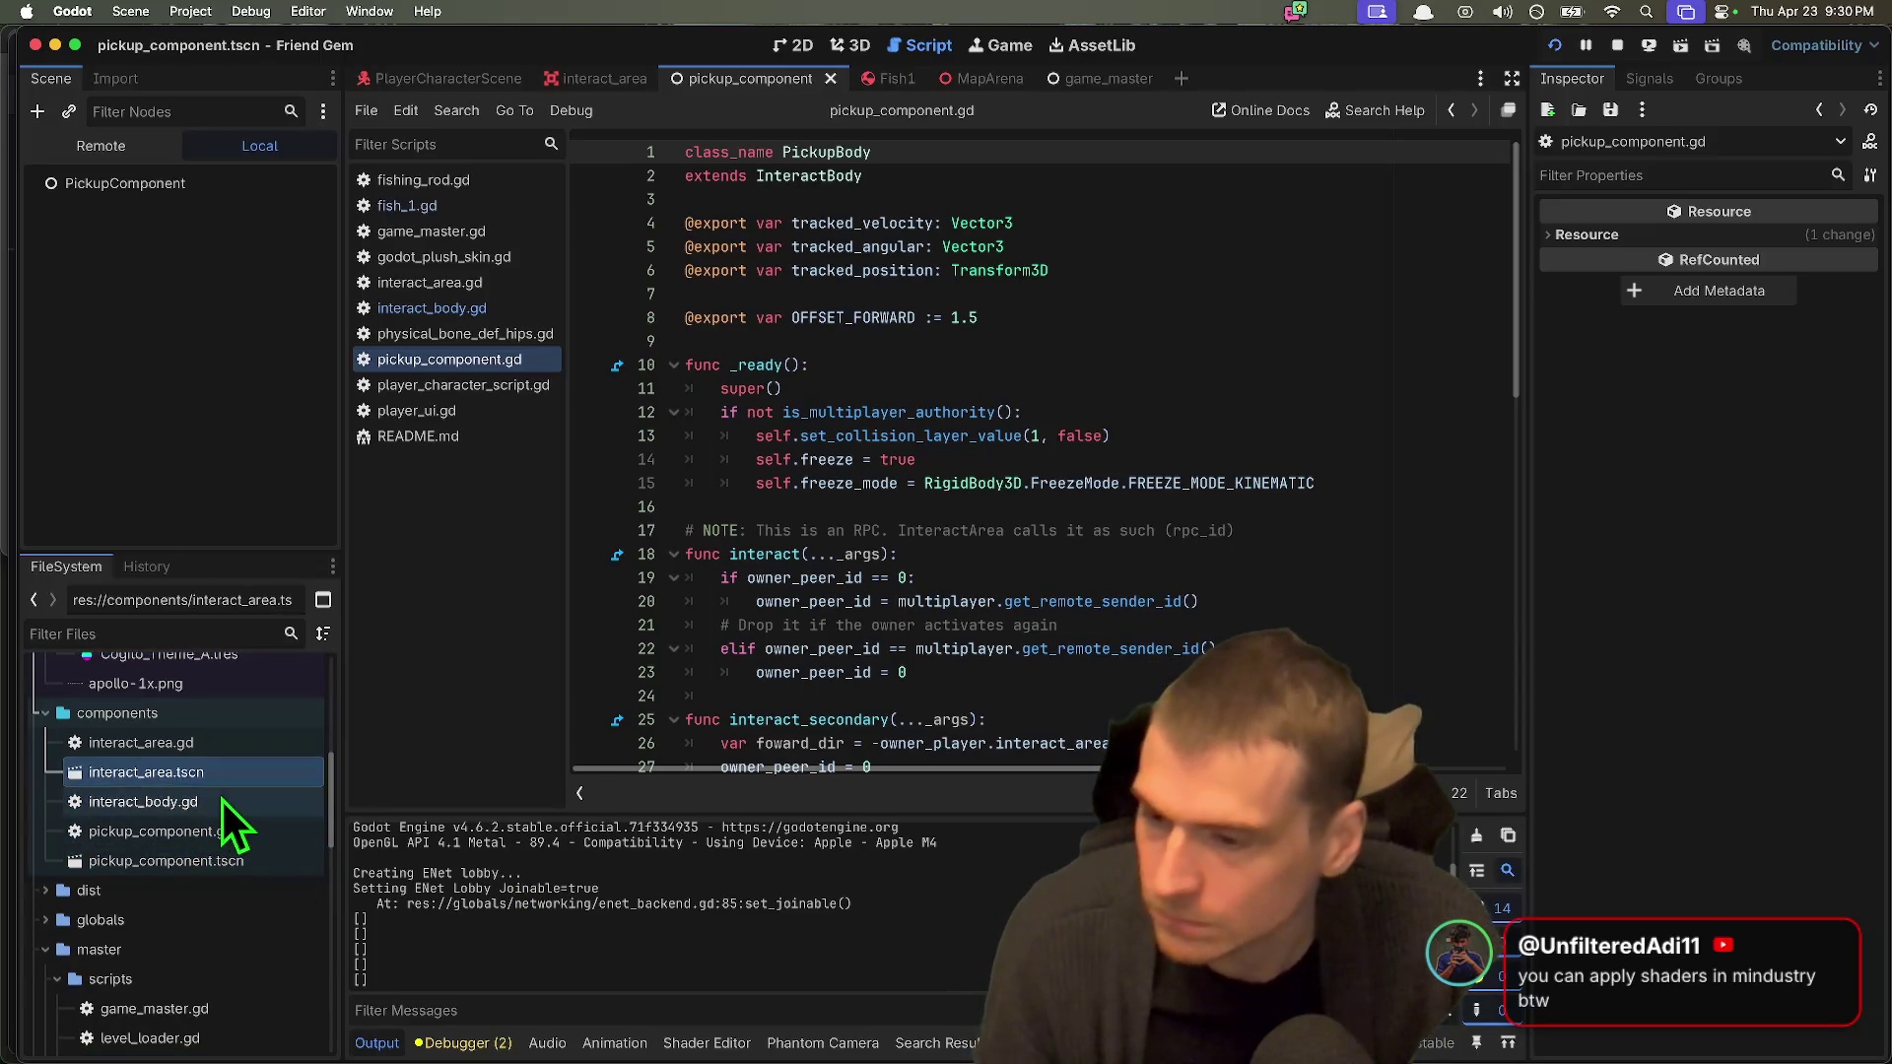
double_click(232, 800)
double_click(227, 830)
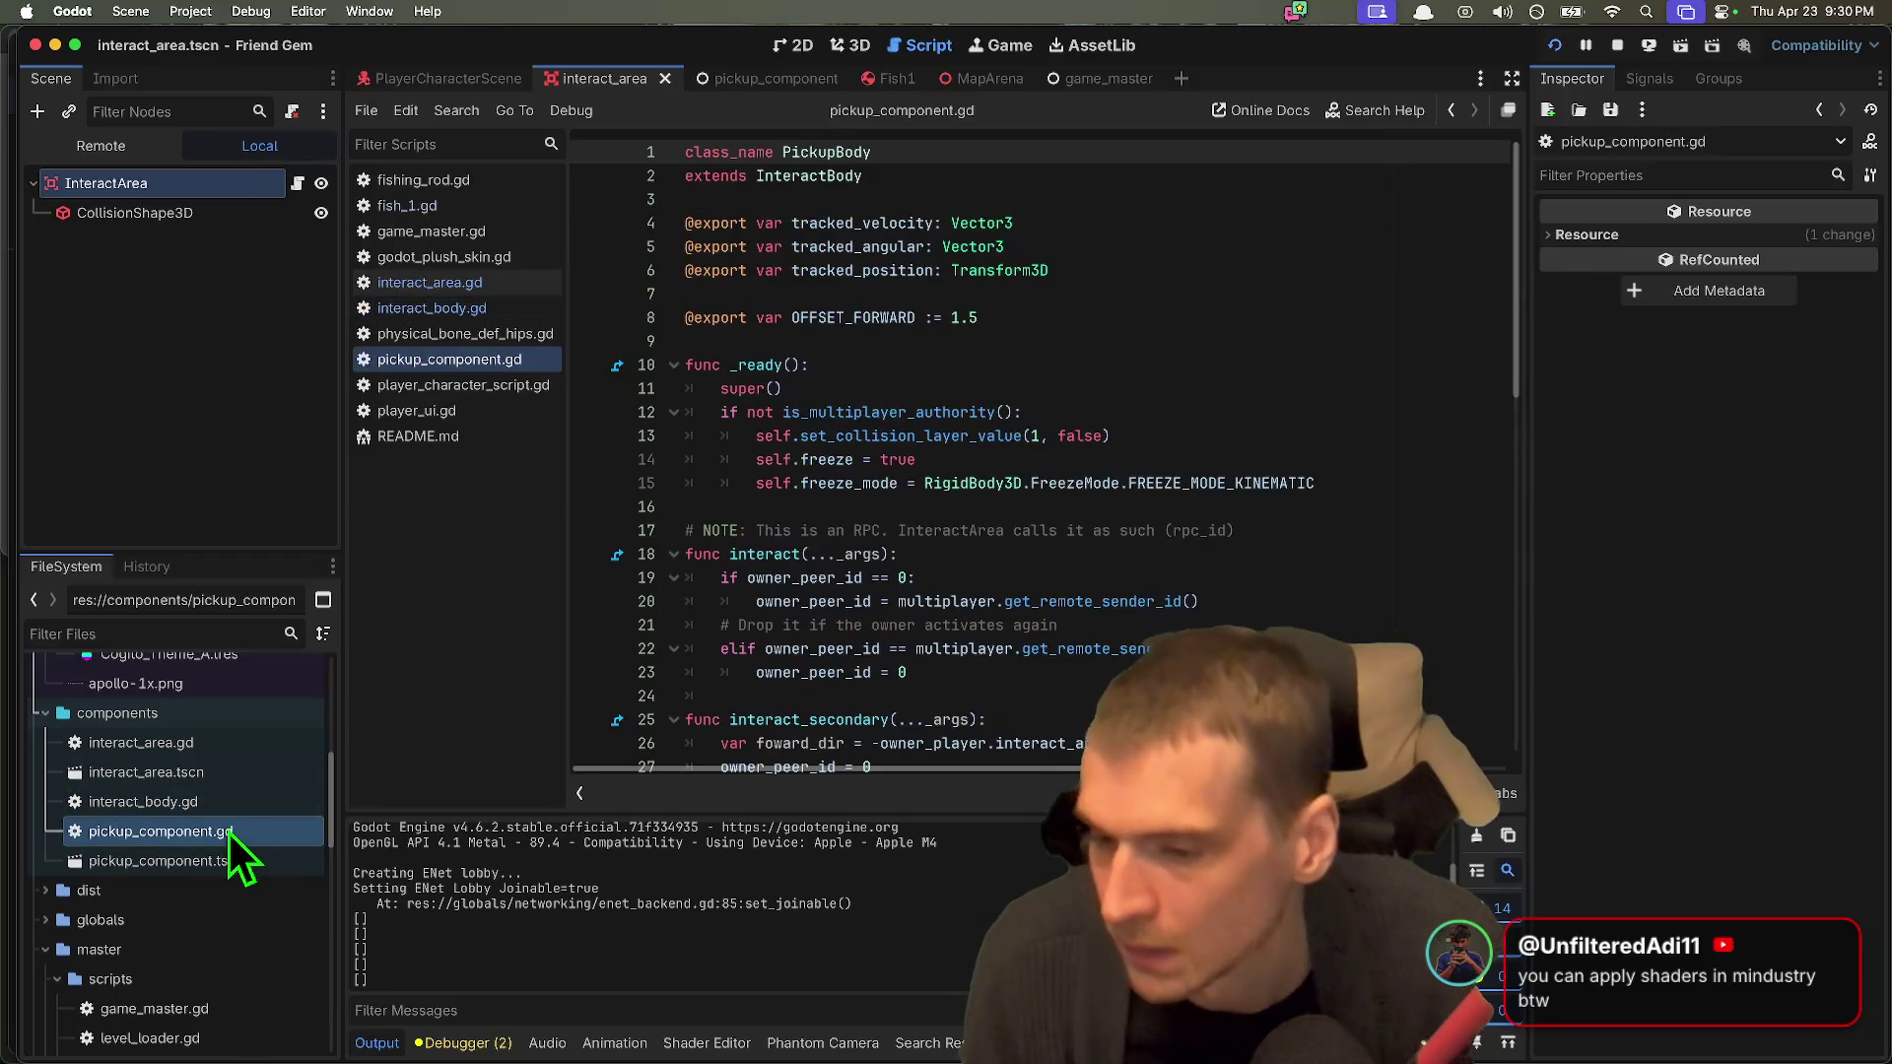
double_click(228, 853)
Step: Attach the existing pickup_component.gd script to the PickupComponent root node
left_click(234, 832)
right_click(235, 185)
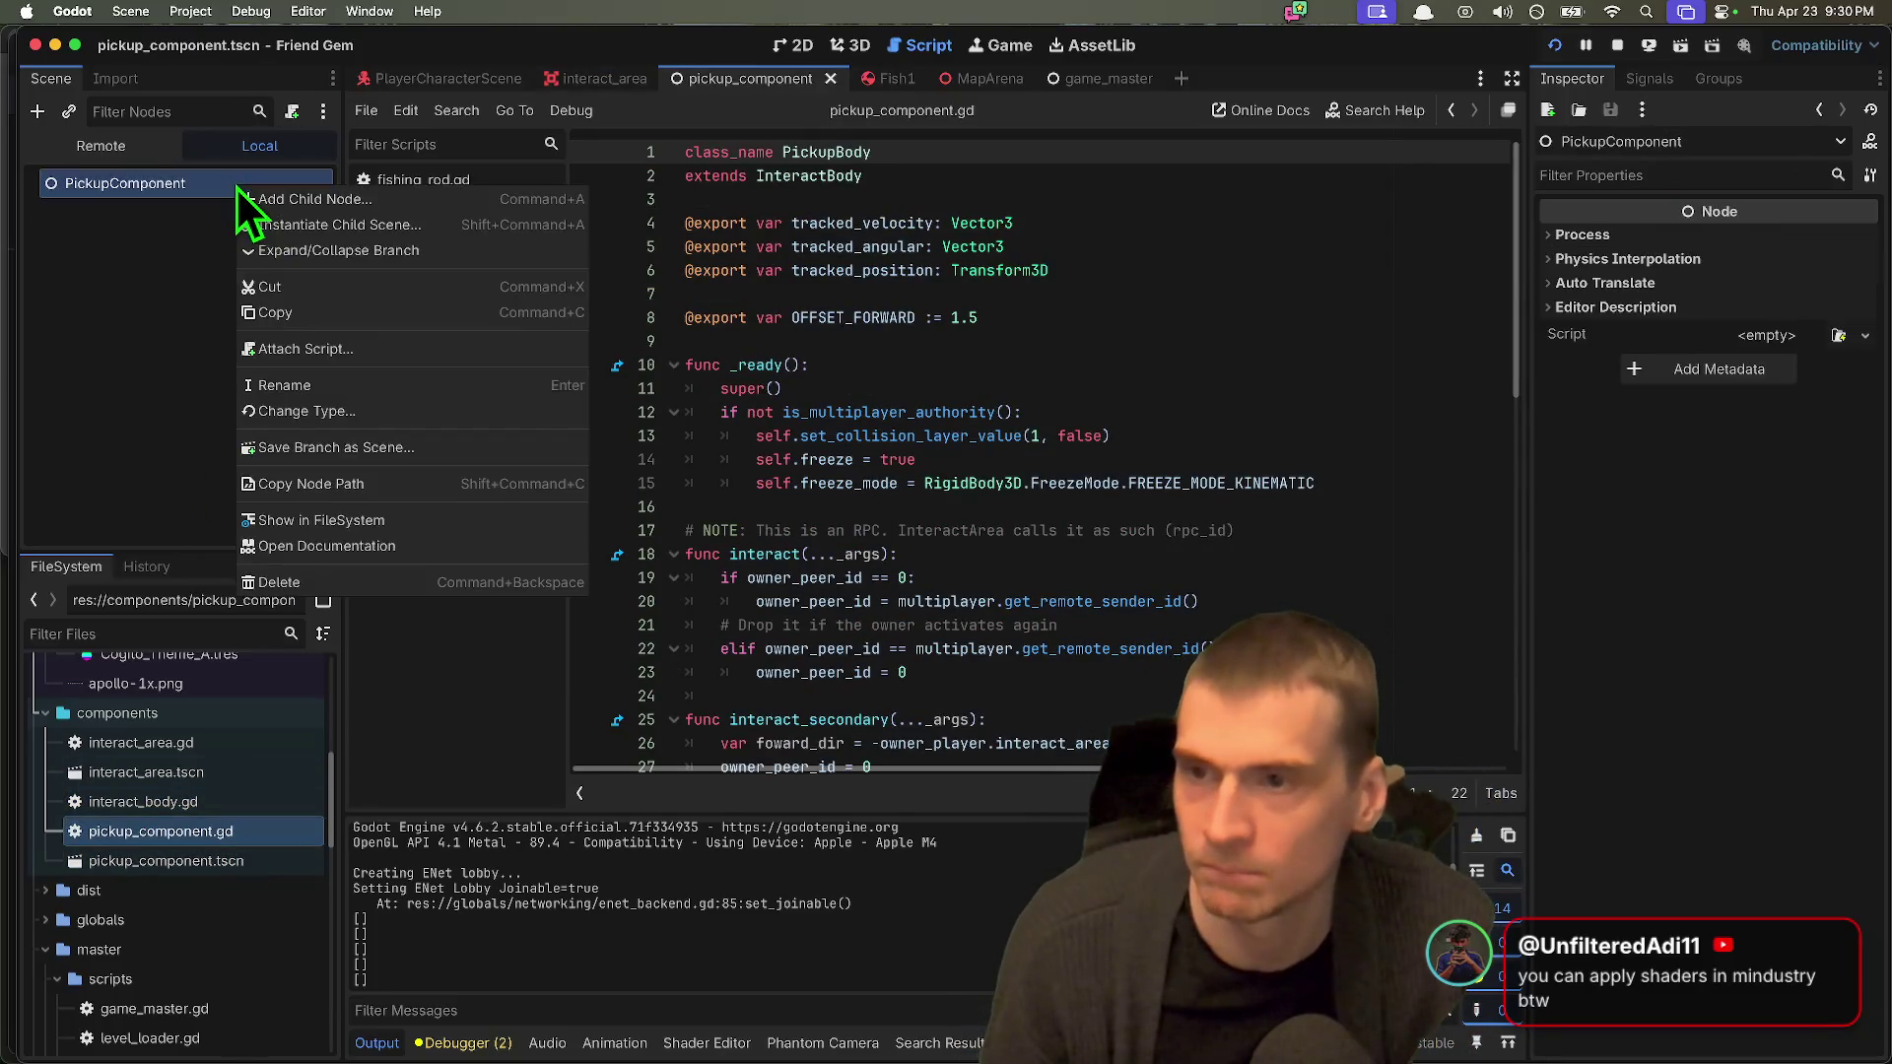
left_click(297, 124)
left_click(296, 122)
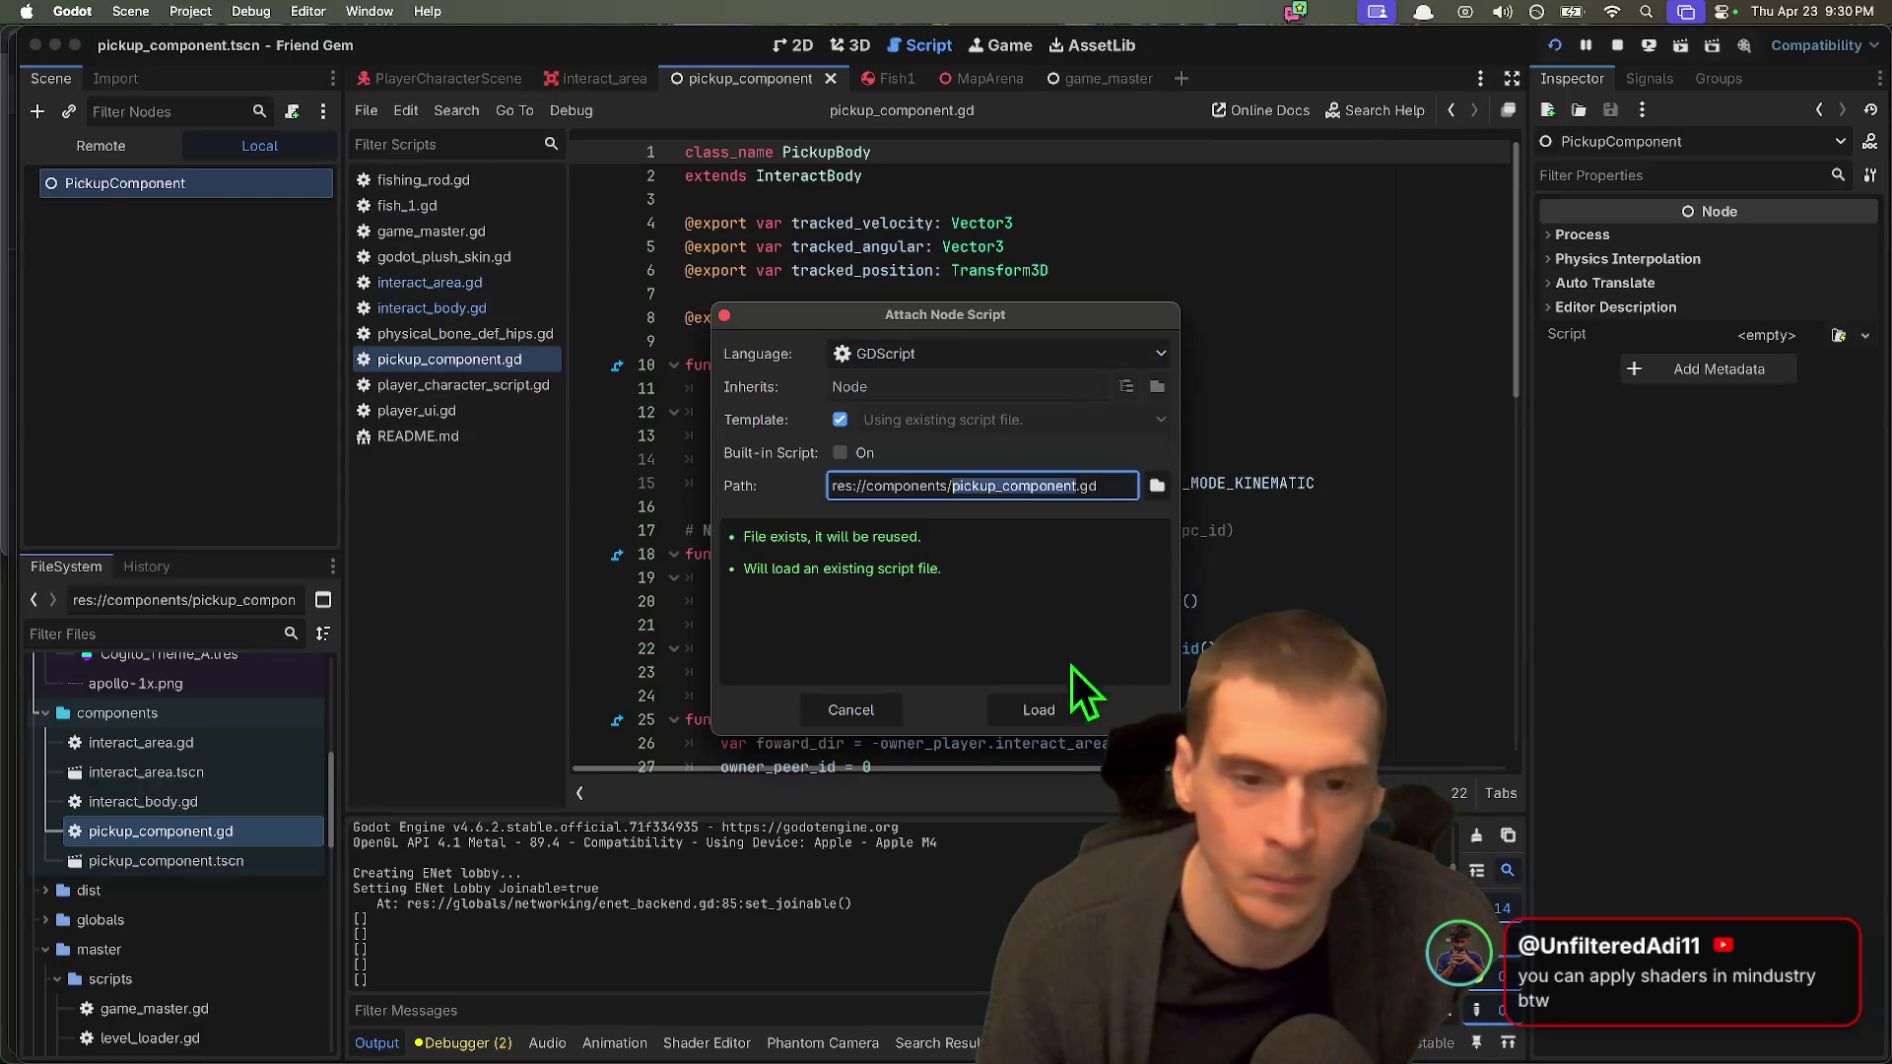
left_click(1045, 710)
left_click(1237, 483)
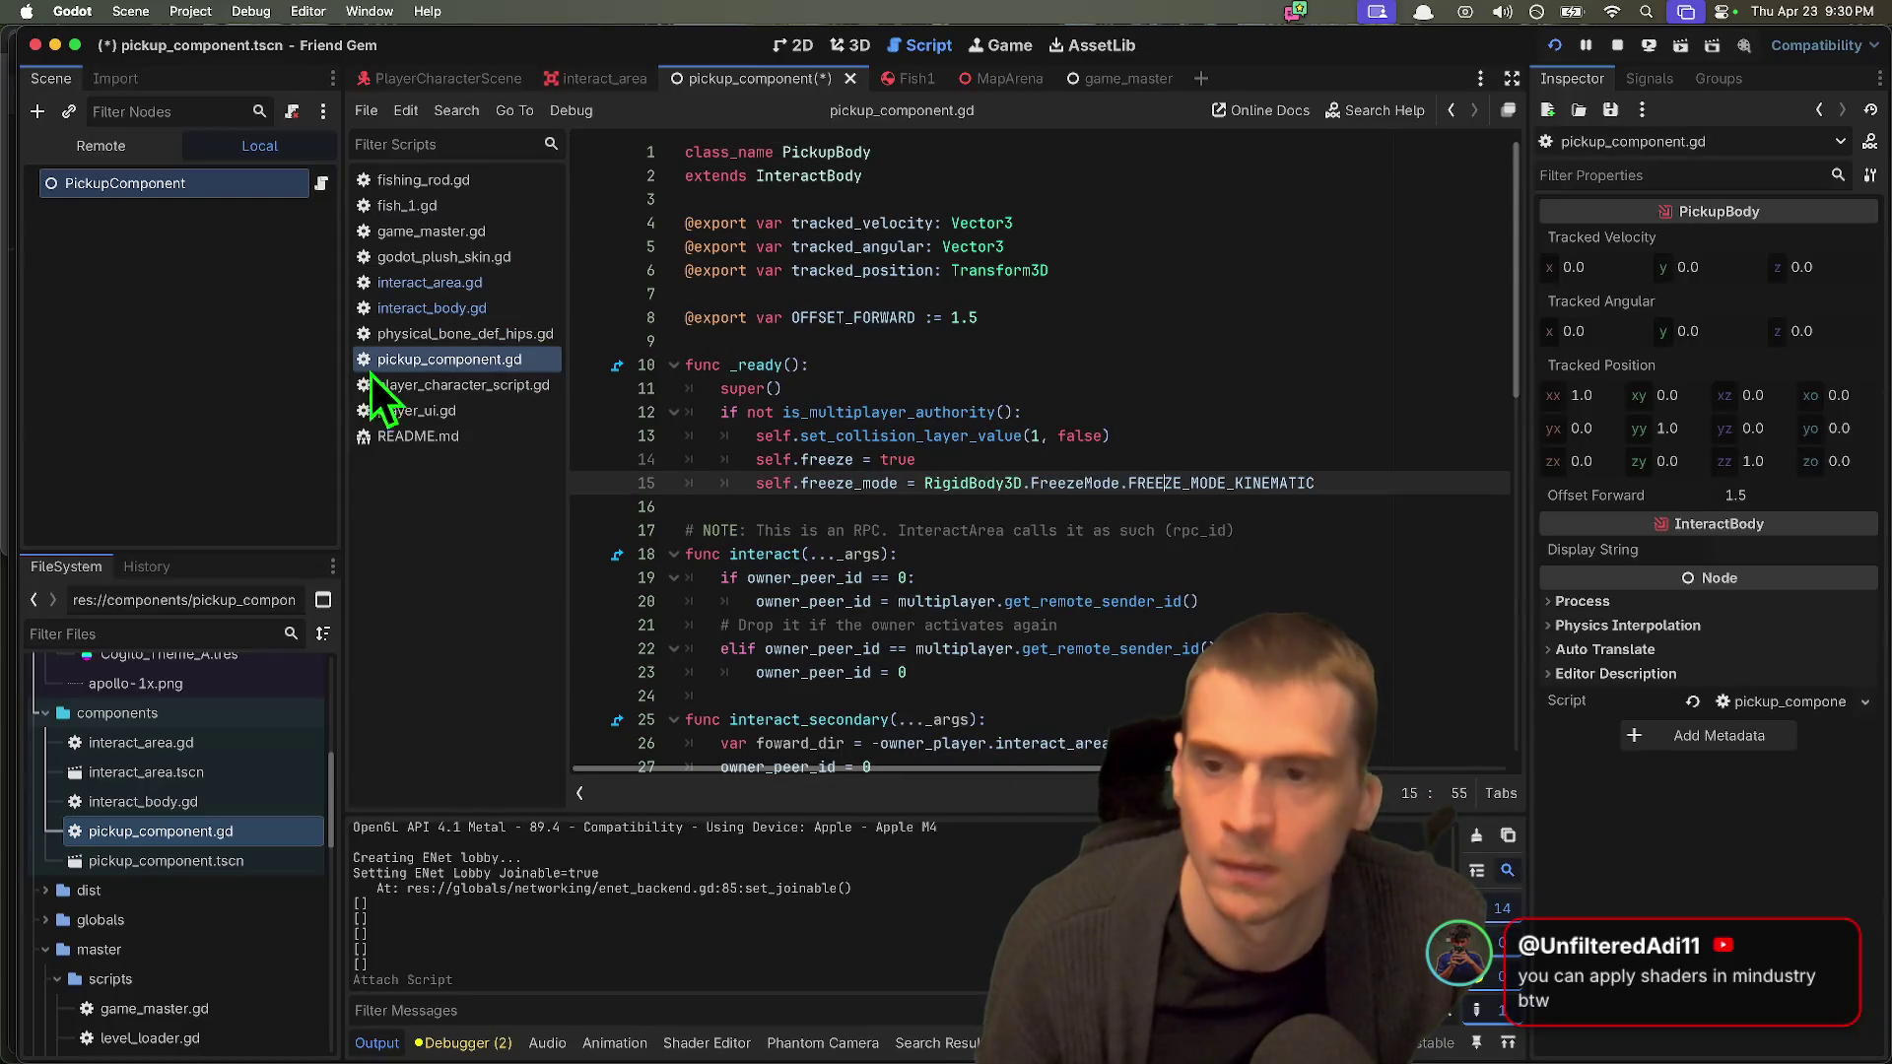
Step: Edit the header of pickup_component.gd, removing the extends InteractBody line
left_click(1181, 341)
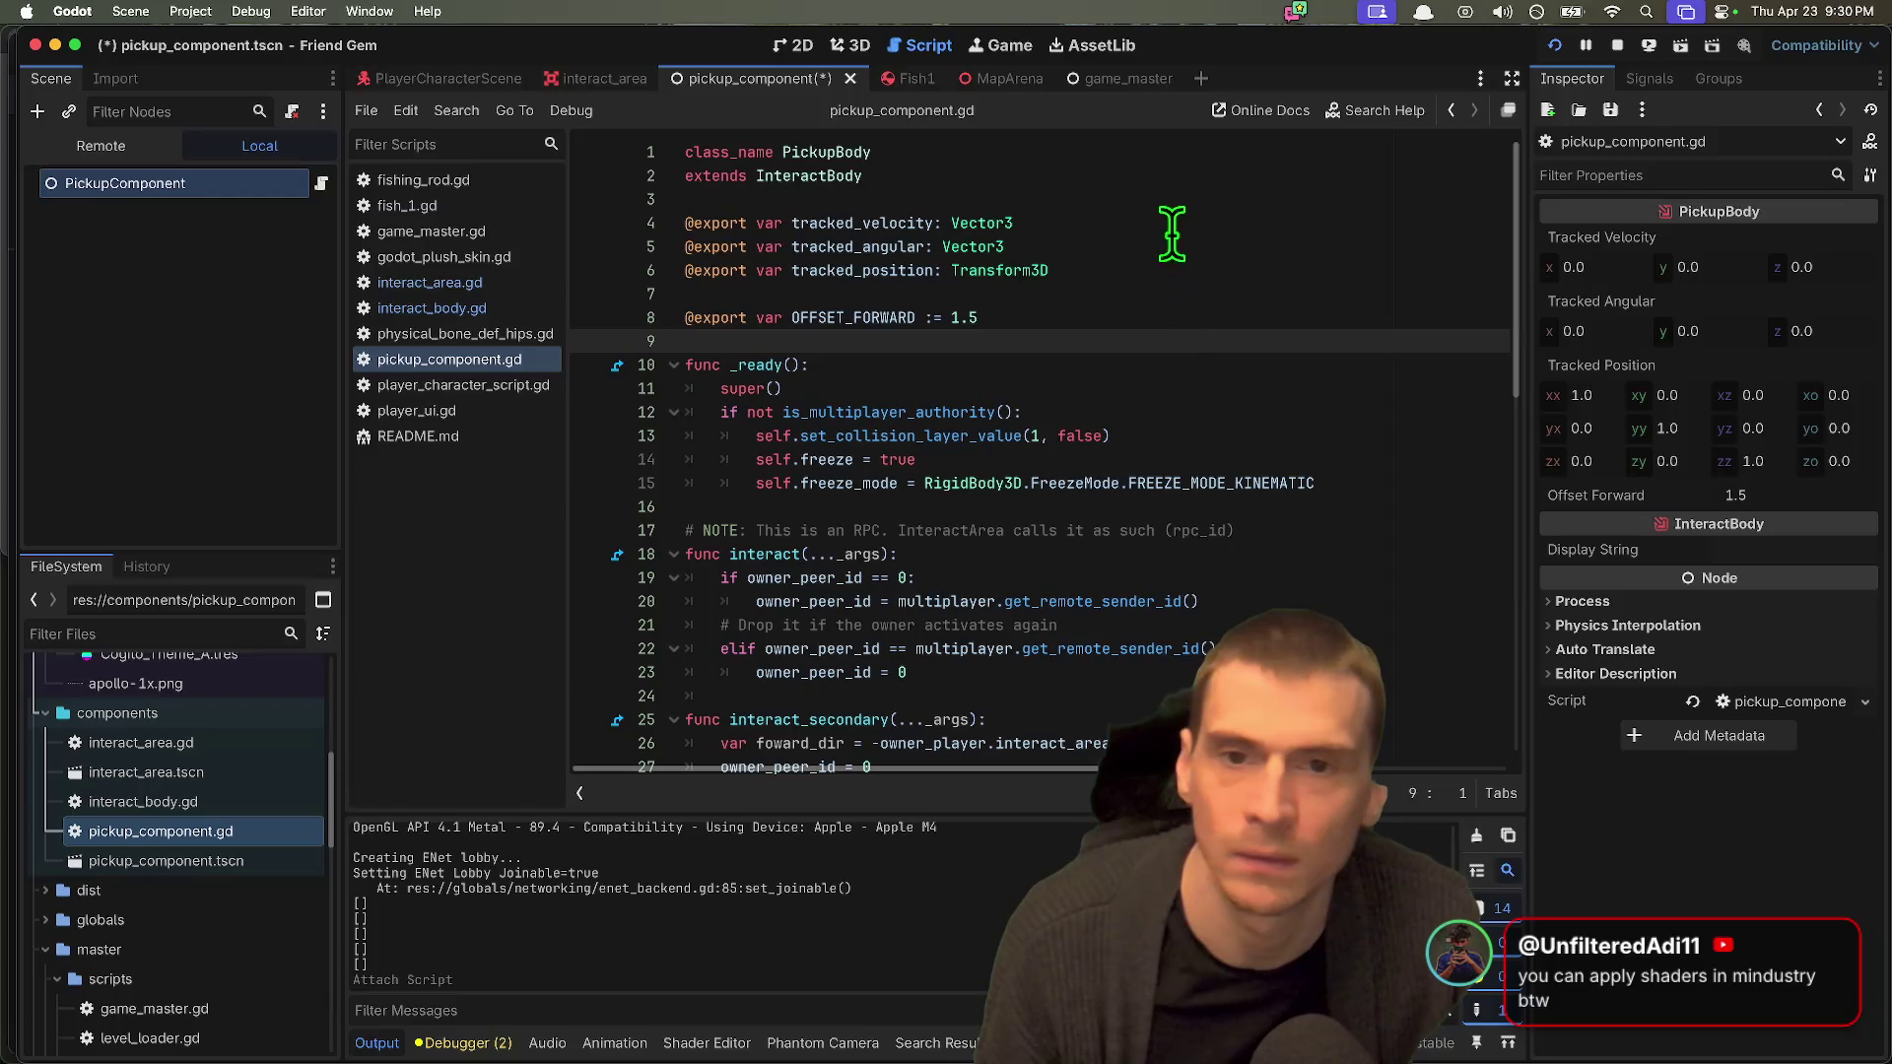
left_click(1198, 183)
left_click(1187, 150)
key("BackSpace")
key("BackSpace")
key("BackSpace")
key("ctrl+z")
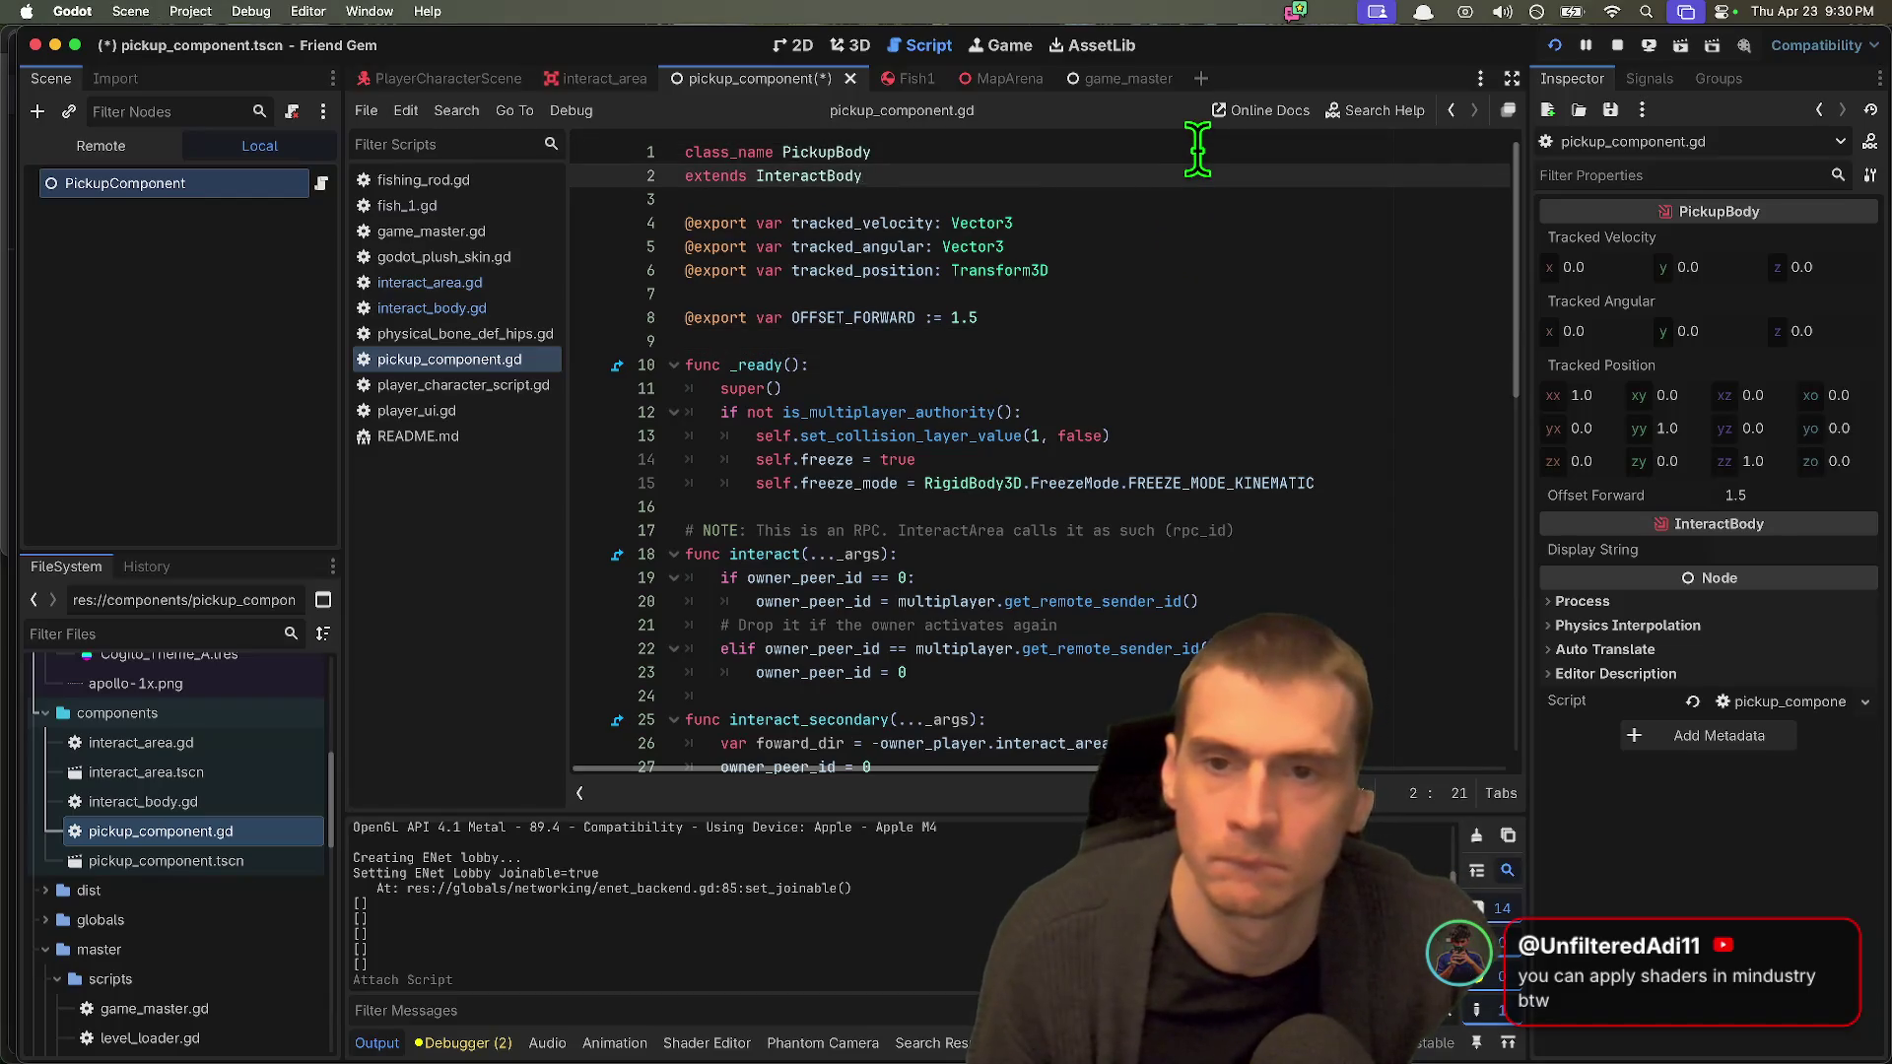
key("ctrl+z")
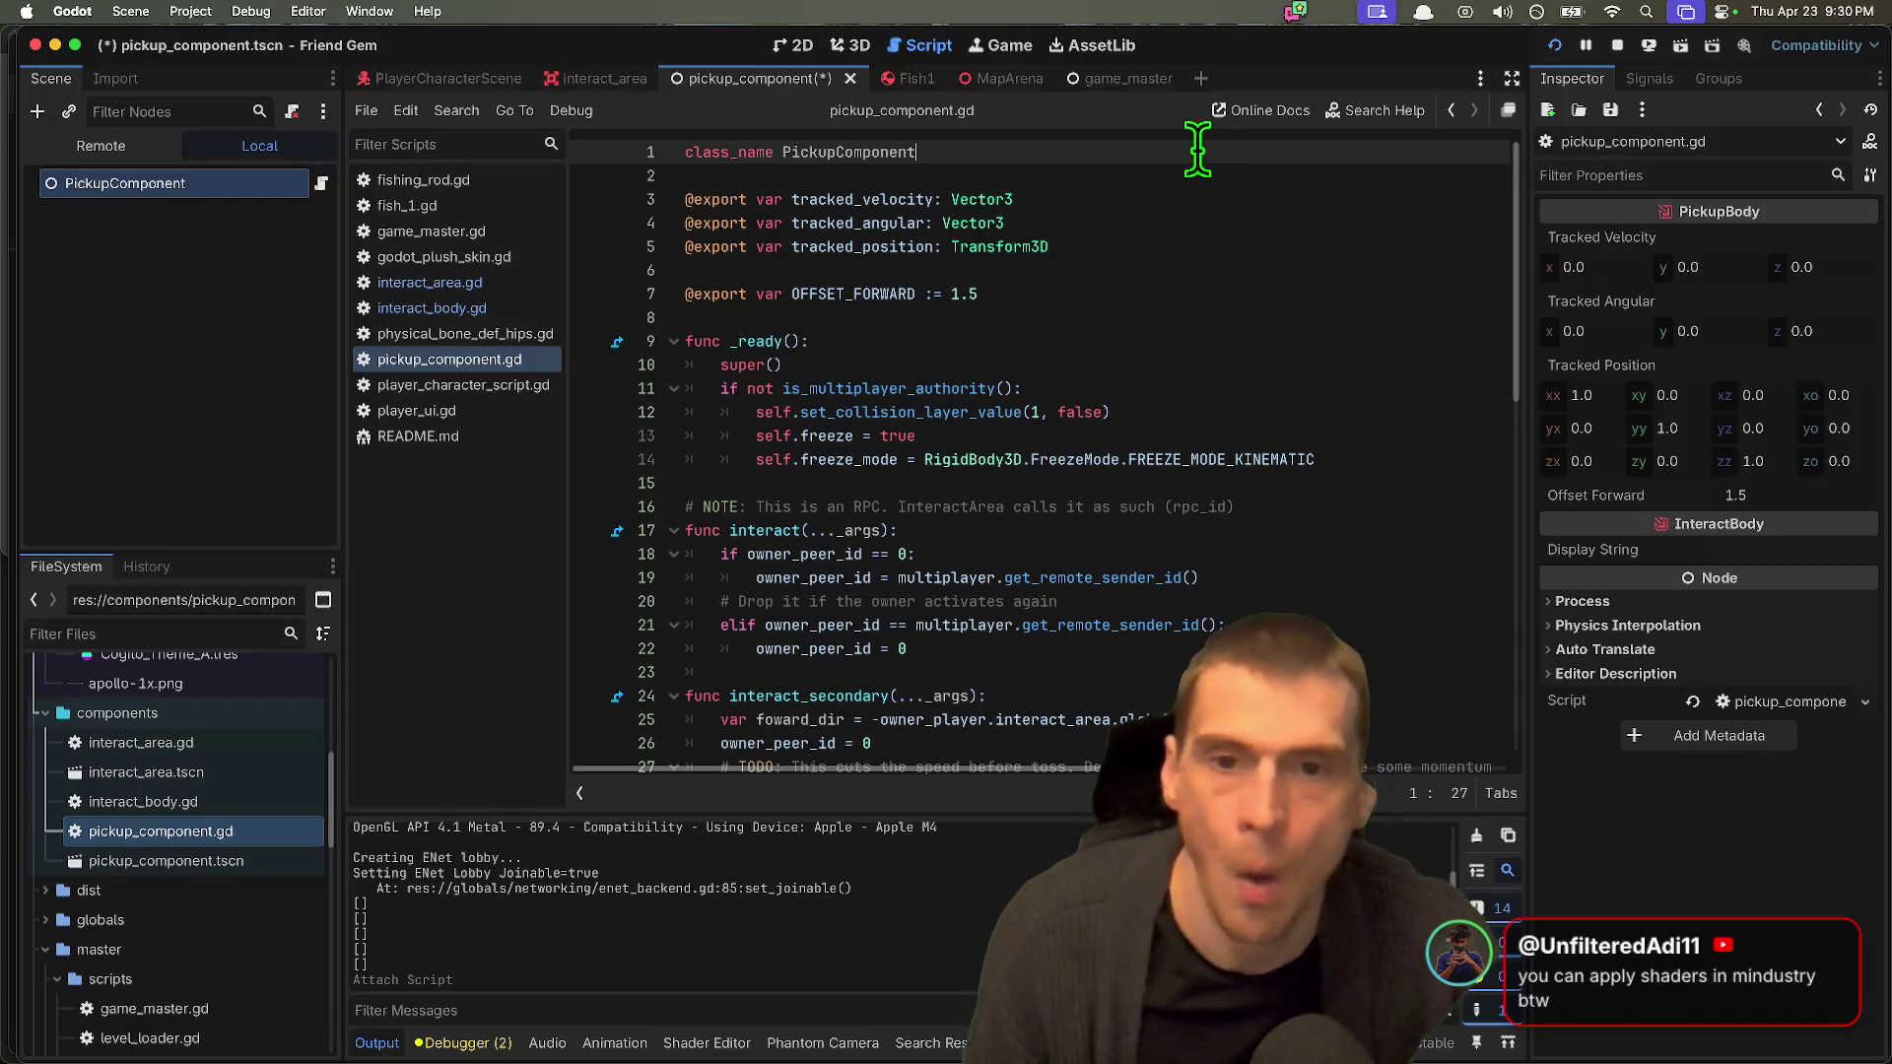
Step: Delete the three tracked_* export variables and select the interact_area code below
triple_click(877, 199)
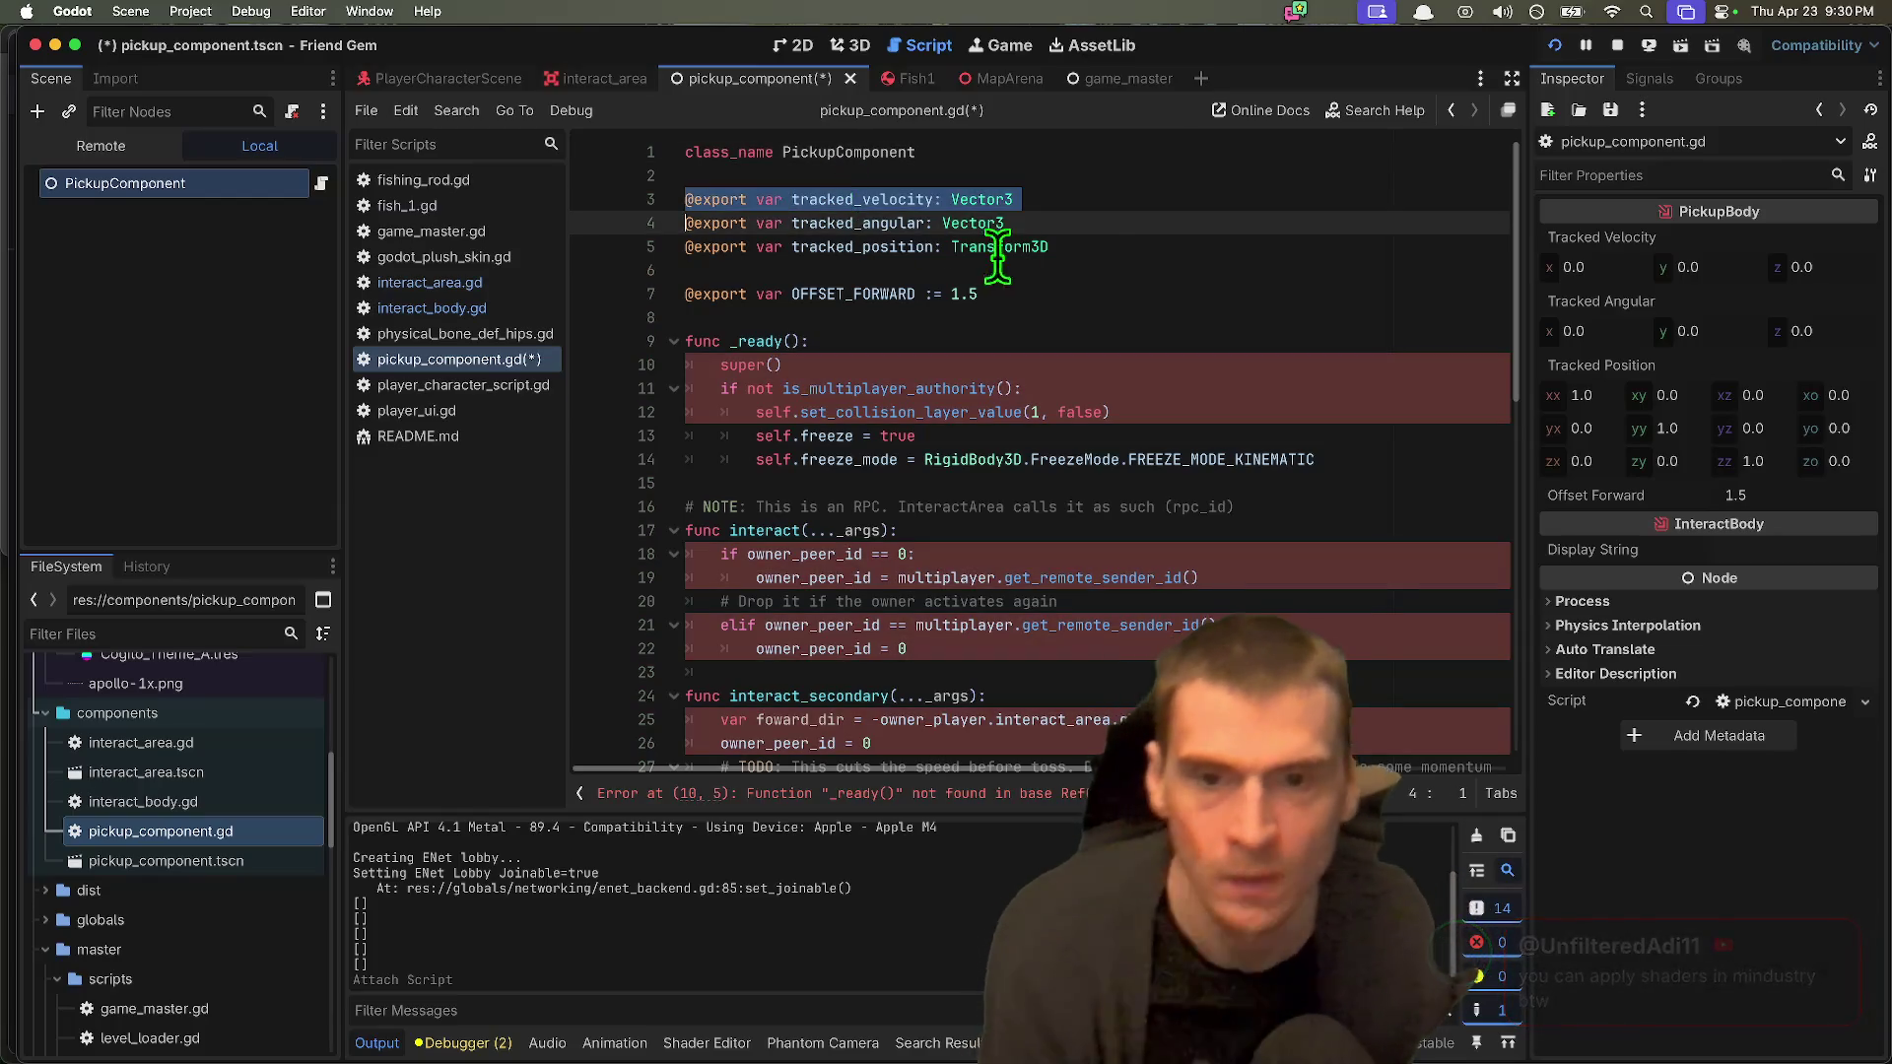
left_click_drag(947, 270, 287, 169)
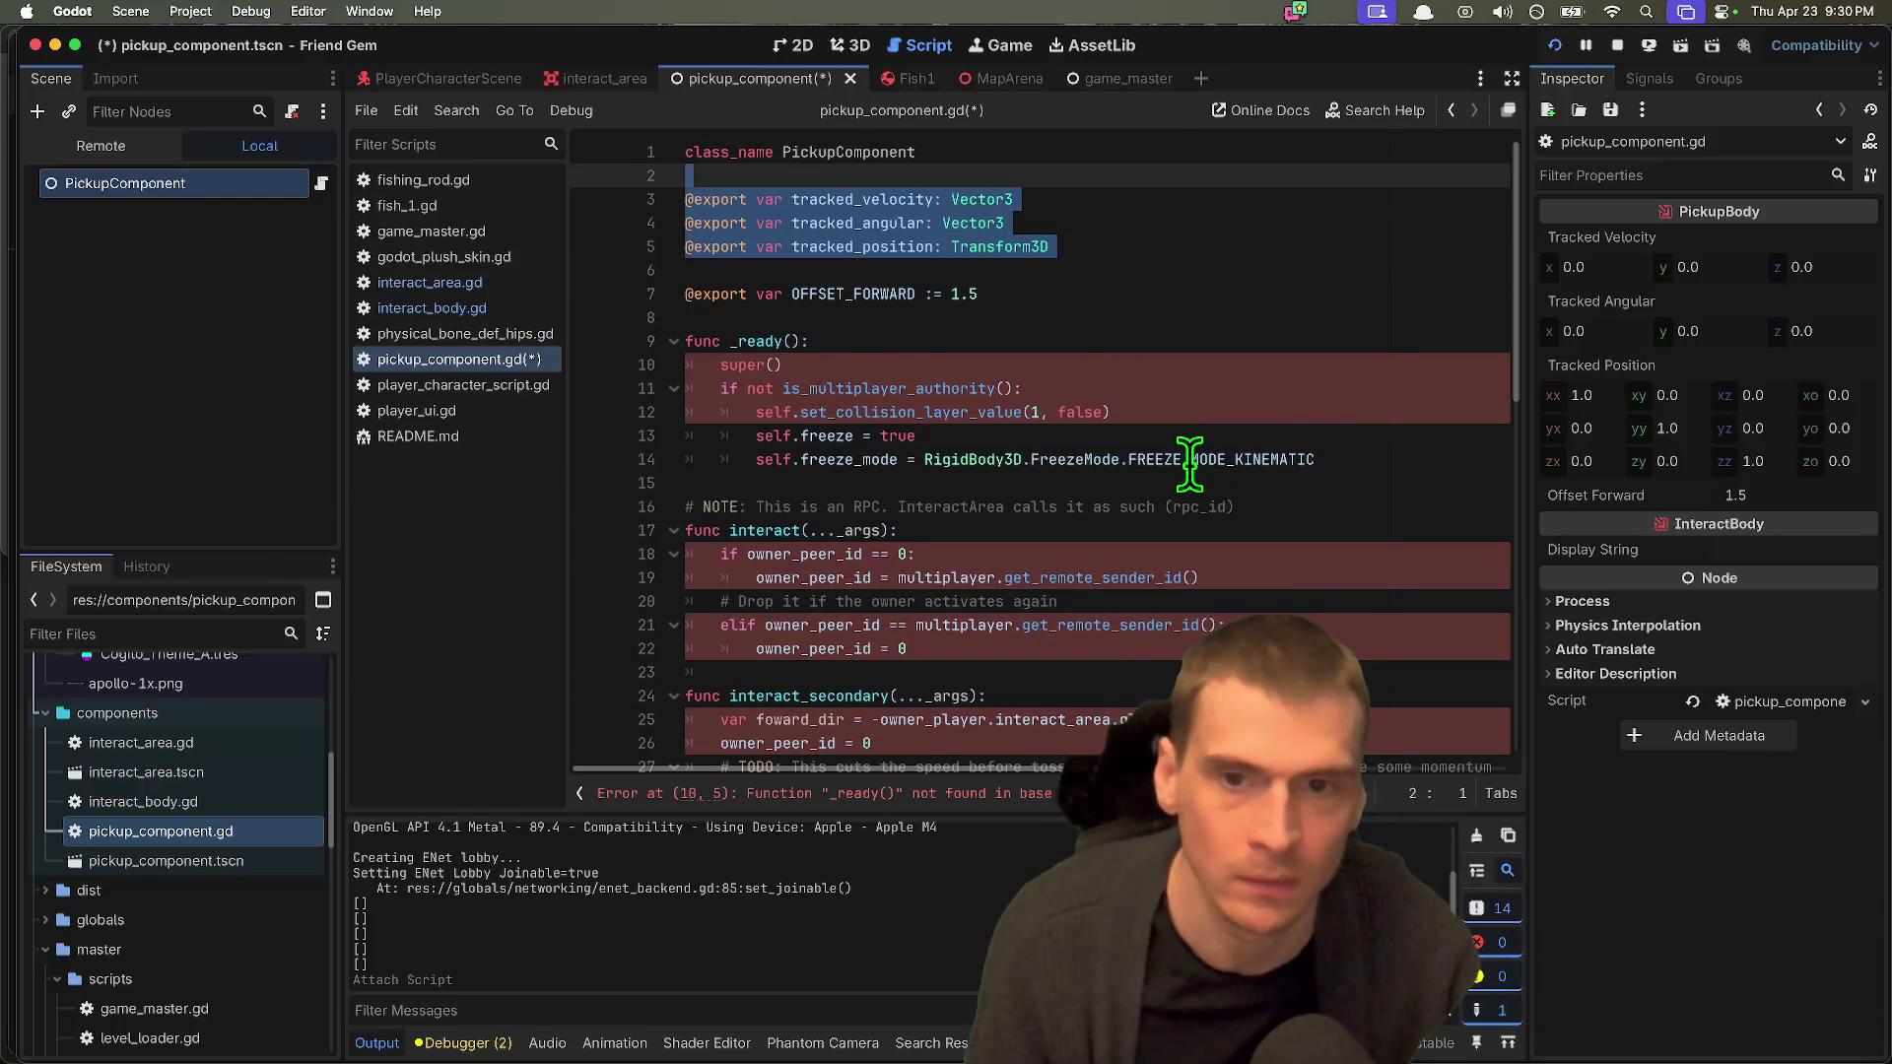
key("BackSpace")
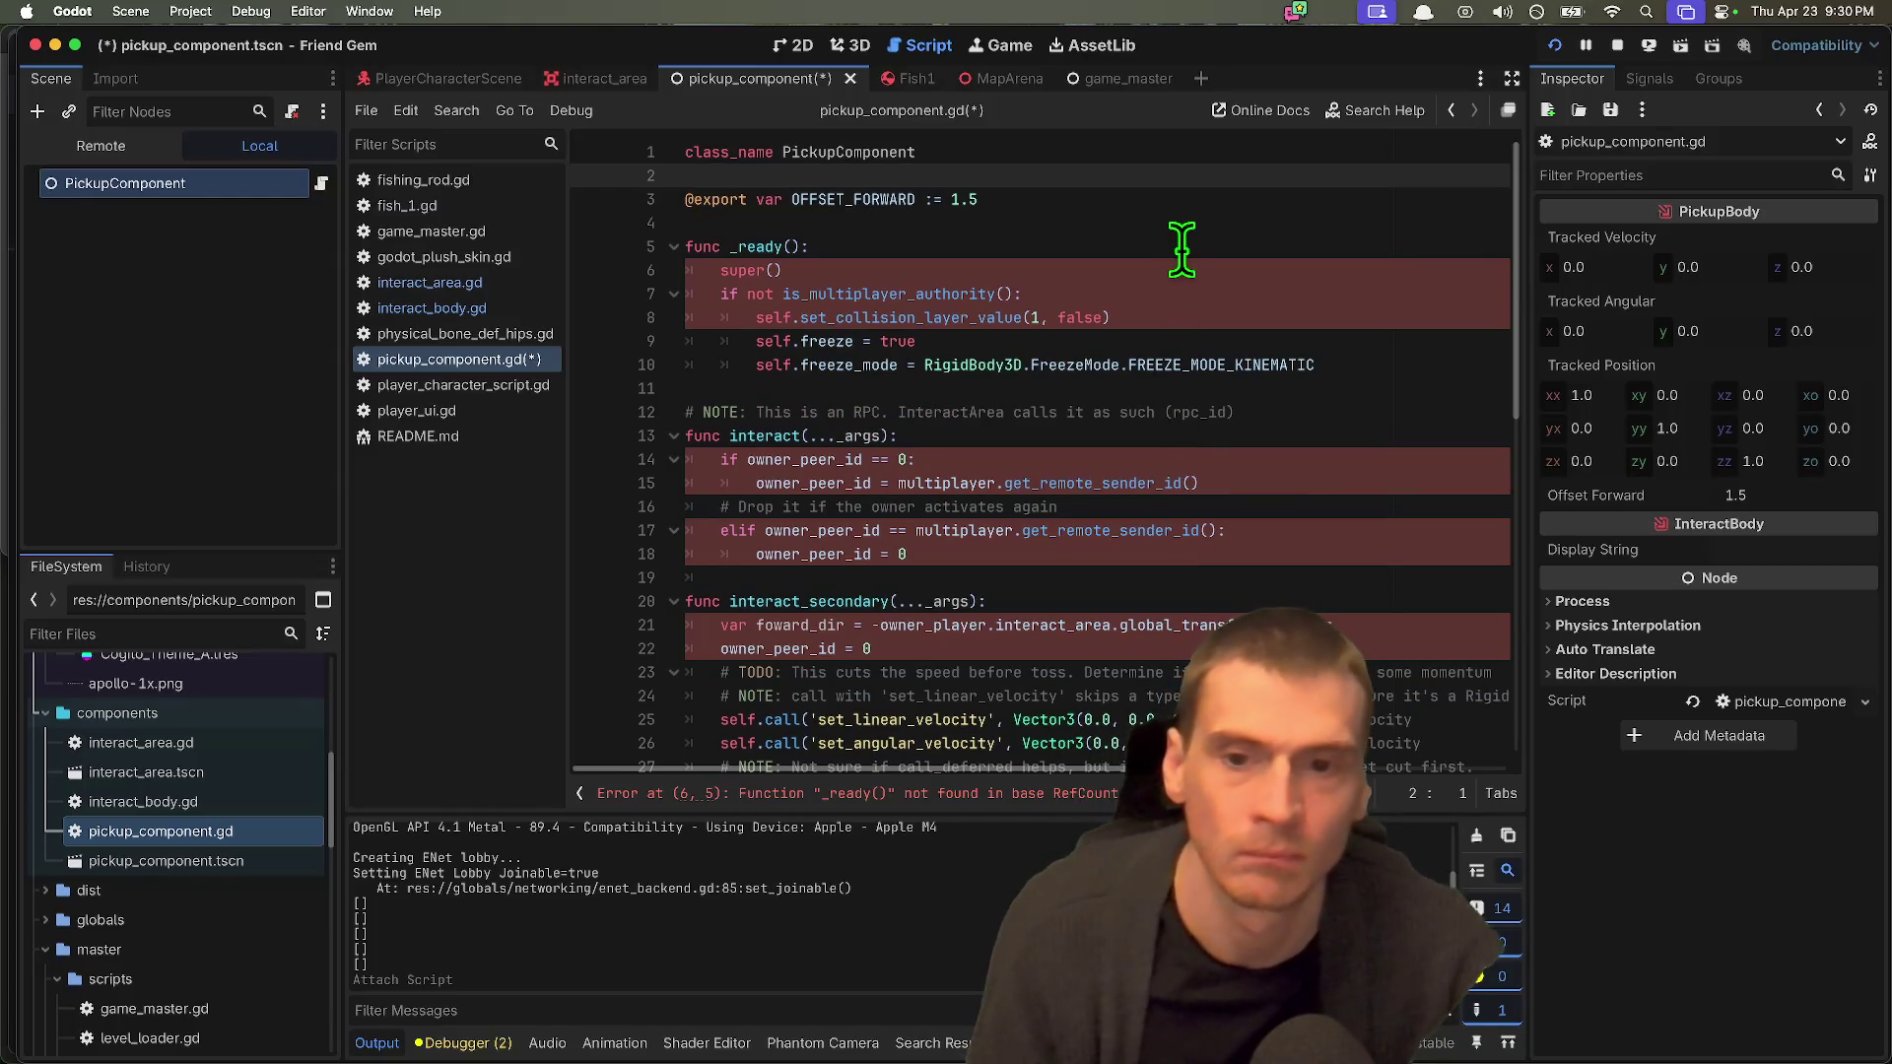
scroll(1181, 251, "down", 2)
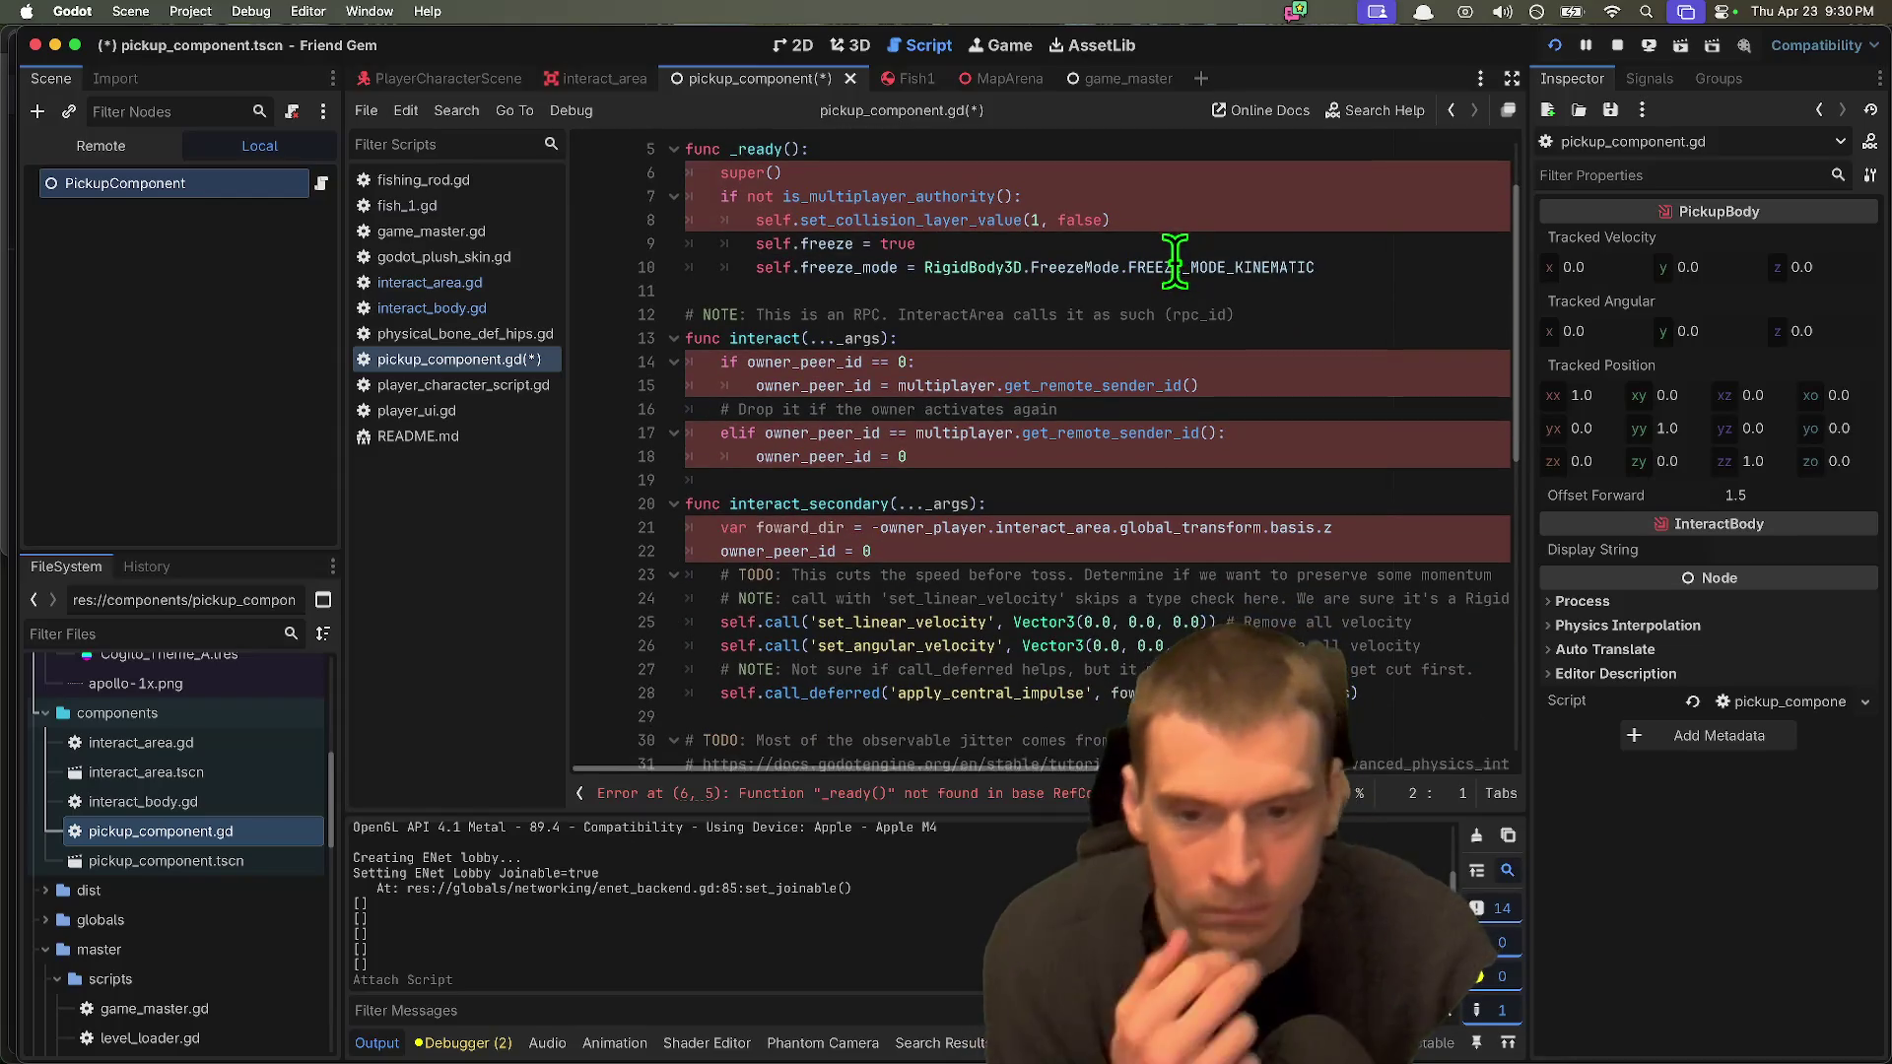
scroll(1174, 261, "down", 2)
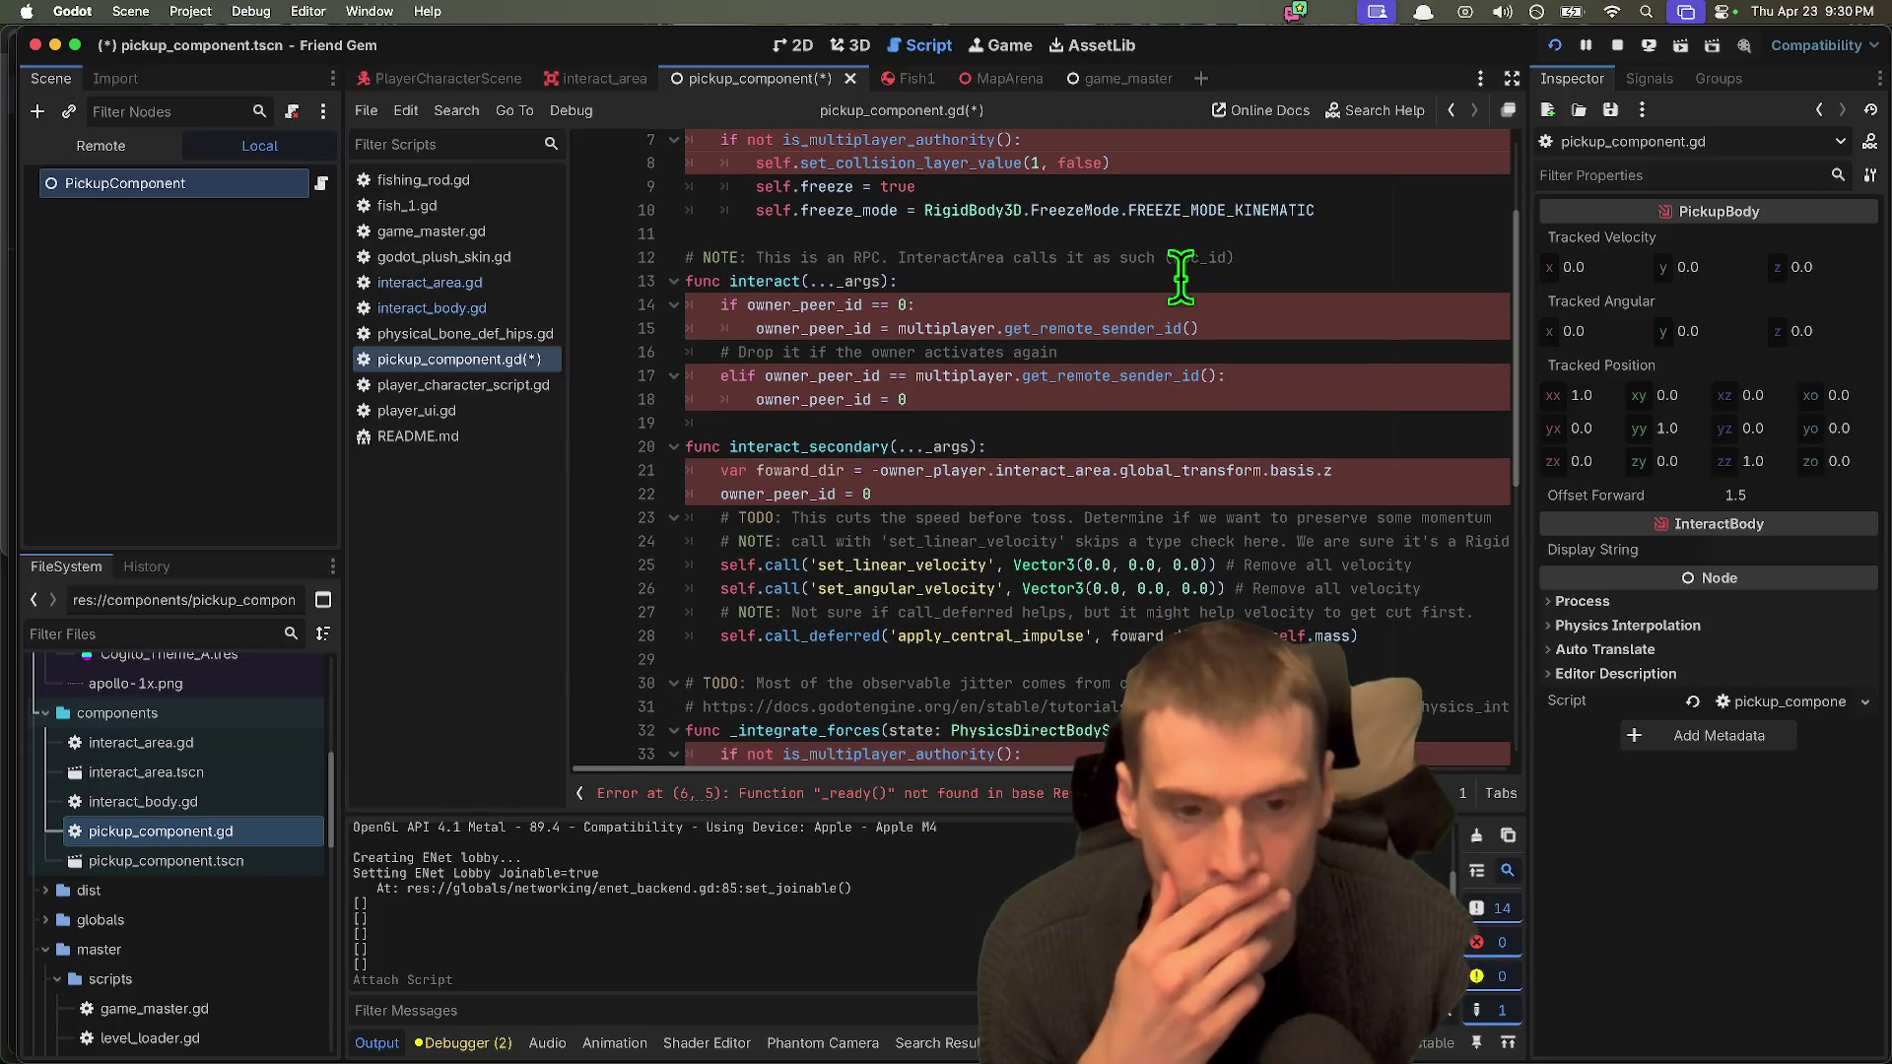
left_click_drag(997, 470, 1352, 481)
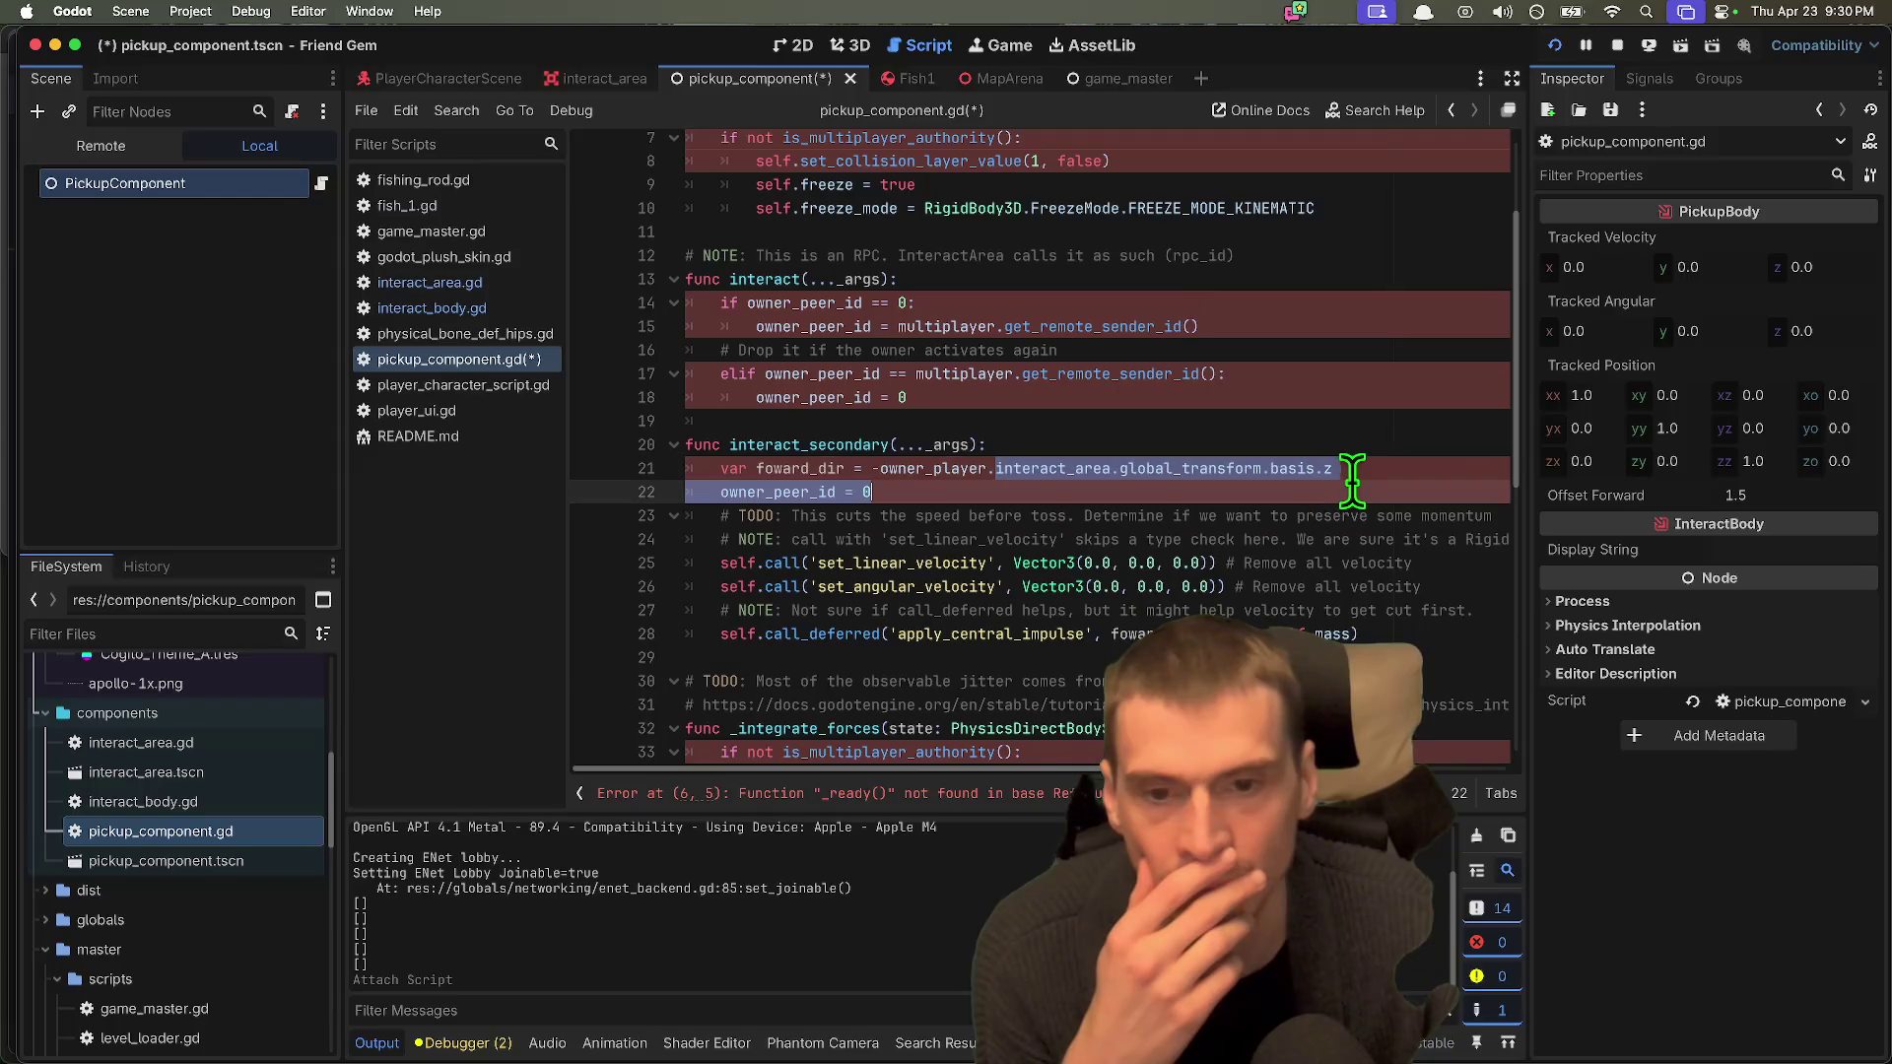
left_click(1438, 510)
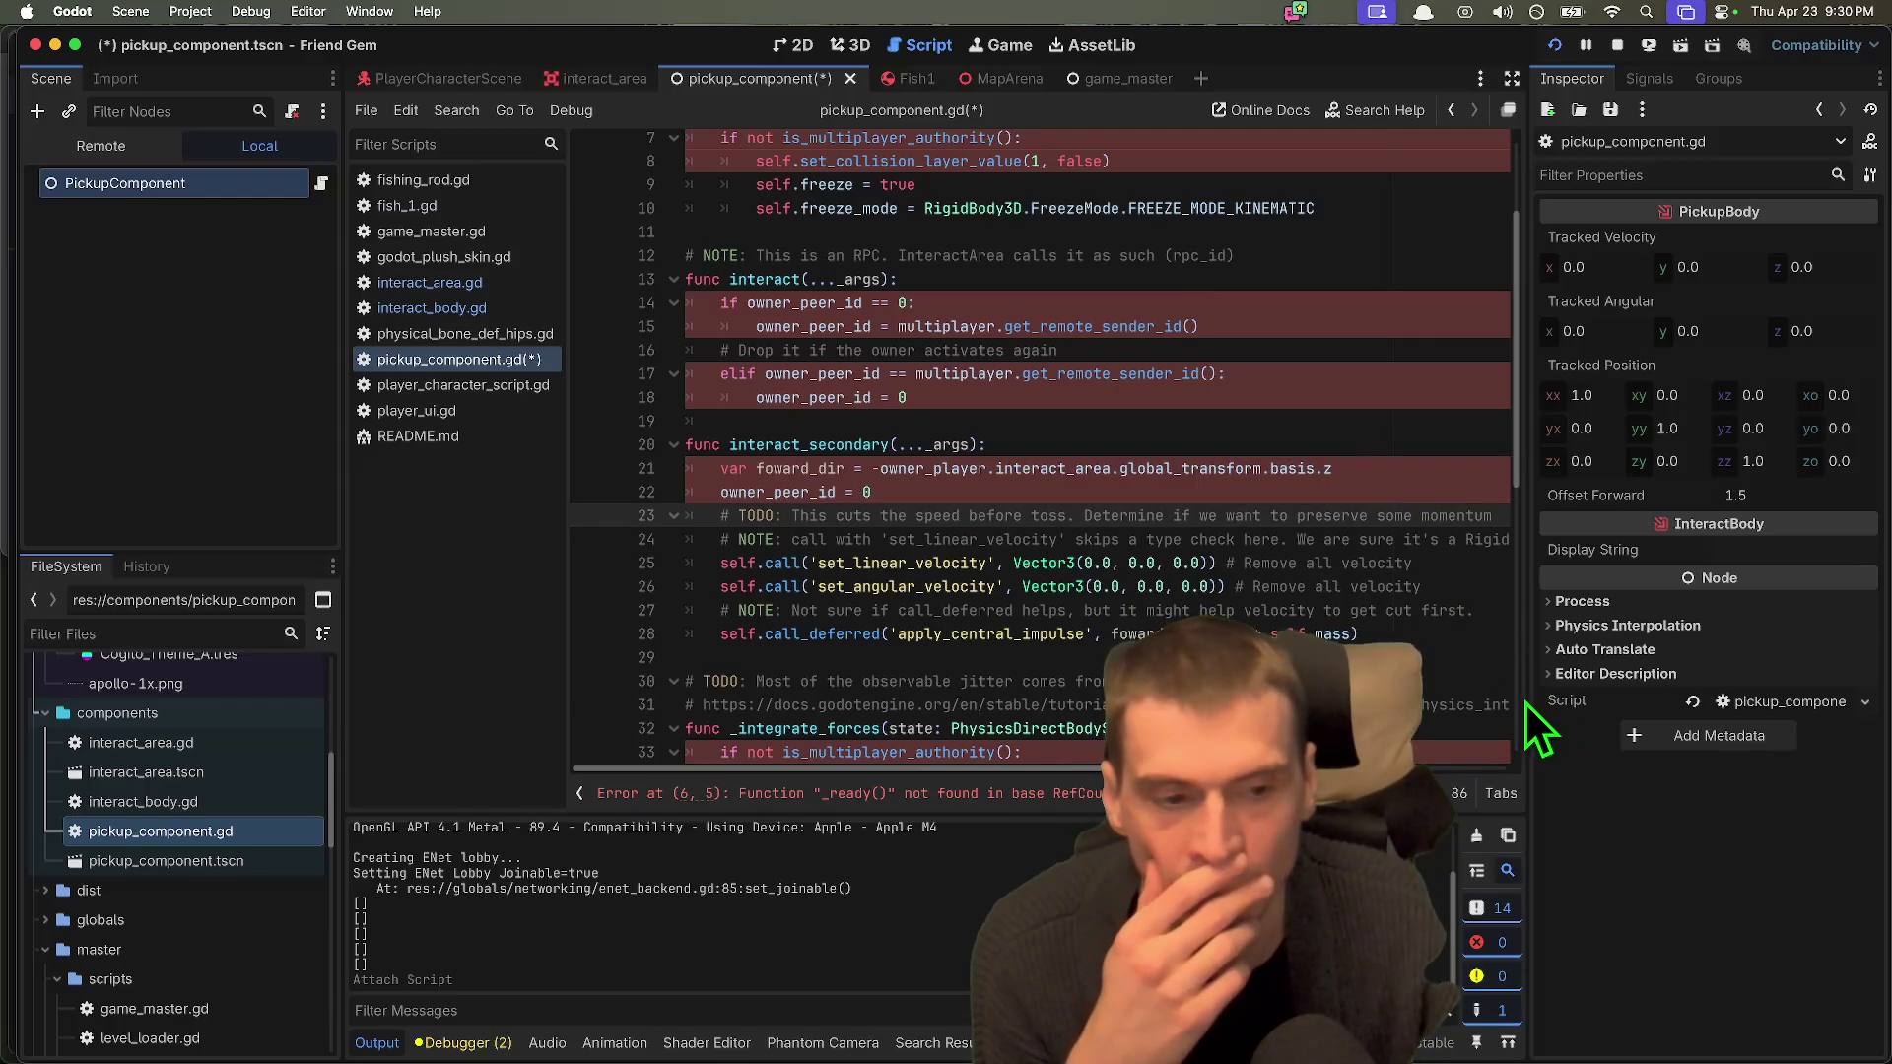
Step: Review the rest of the script, then undo edits to bring back the tracked exports
left_click_drag(1525, 695, 1677, 680)
scroll(1024, 710, "down", 1)
scroll(1025, 709, "down", 4)
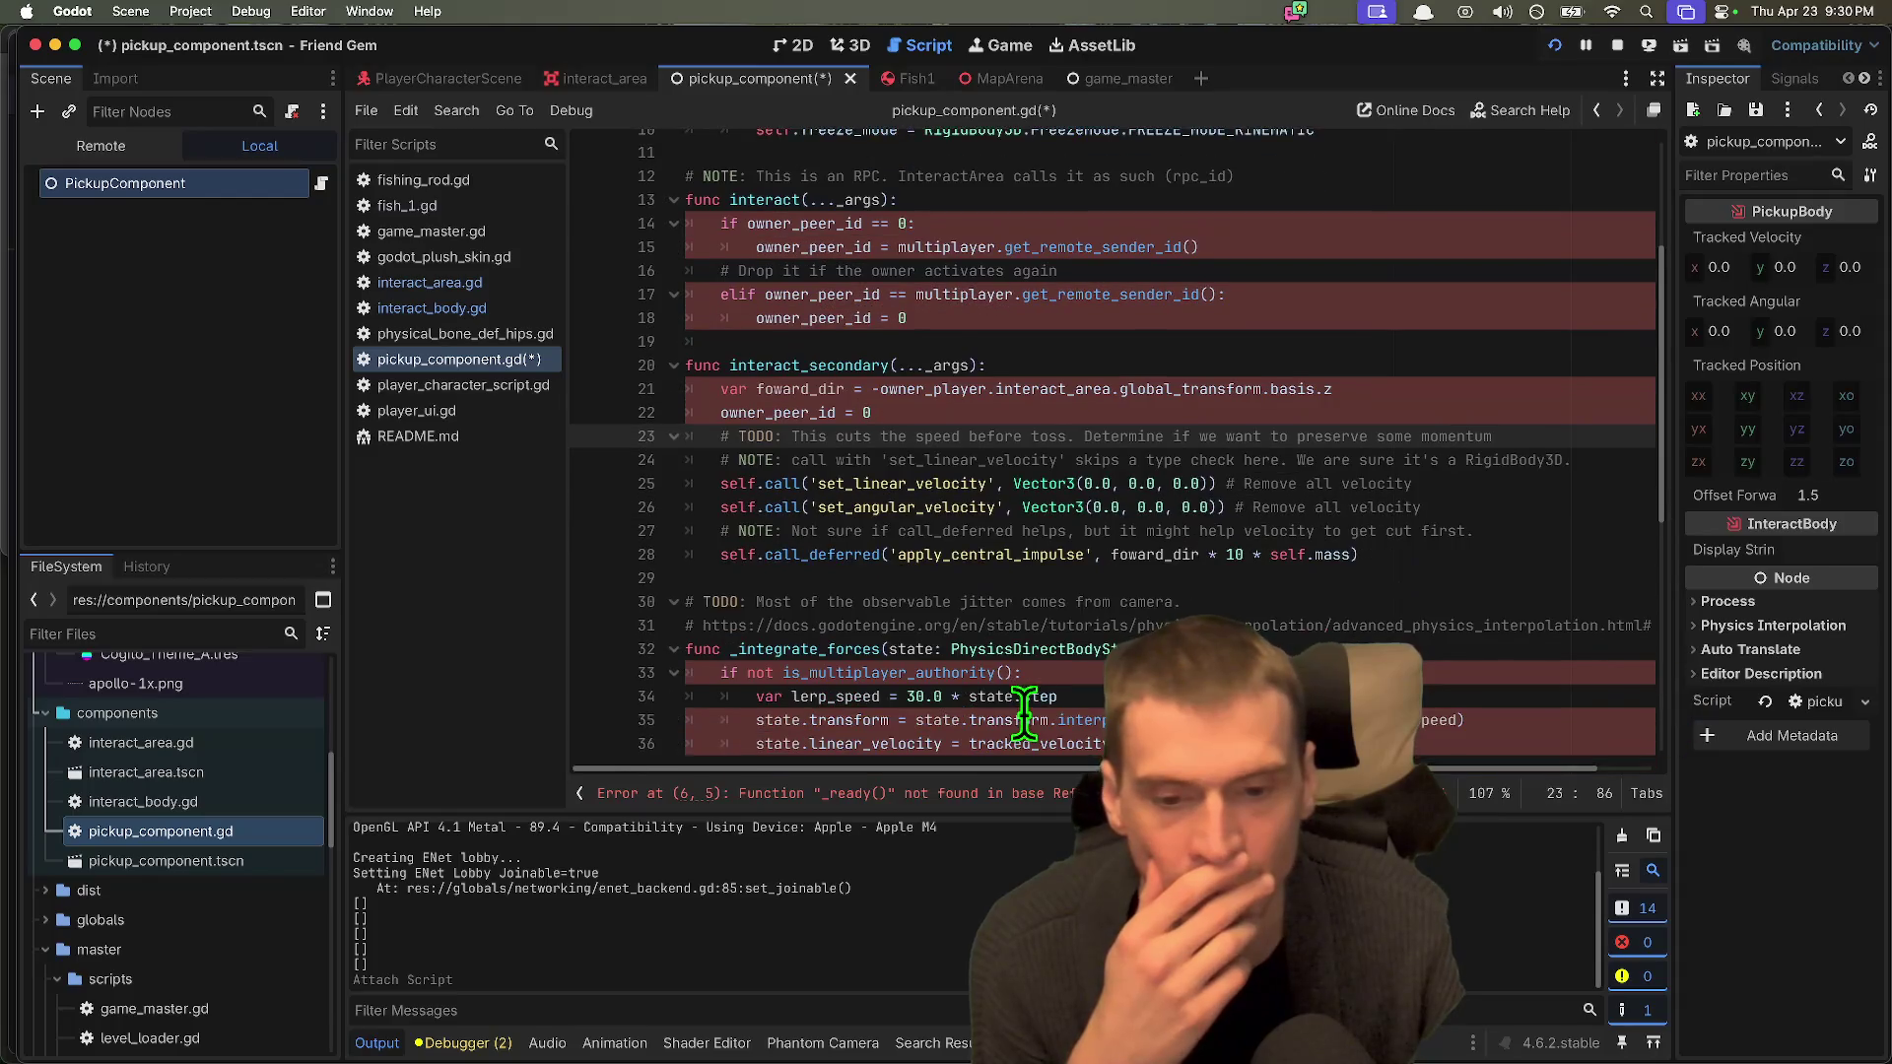
scroll(1024, 709, "down", 3)
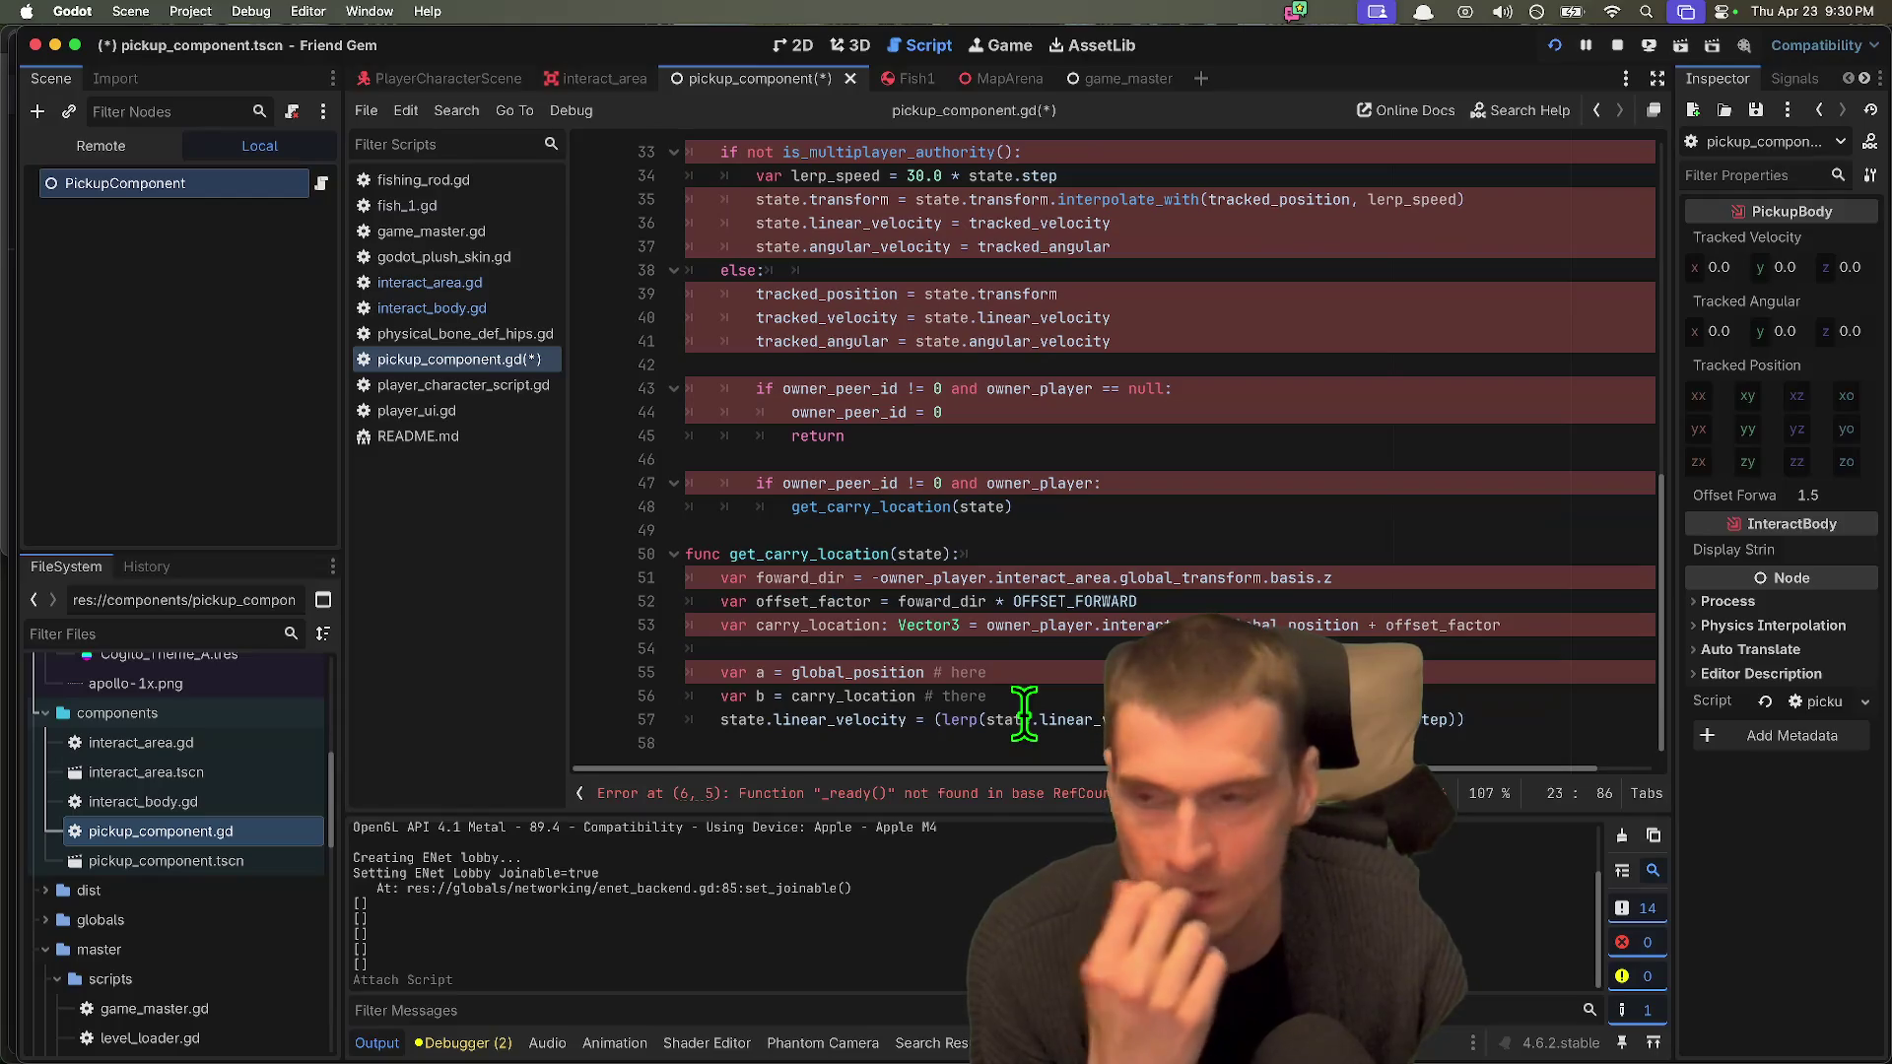
scroll(1025, 709, "up", 2)
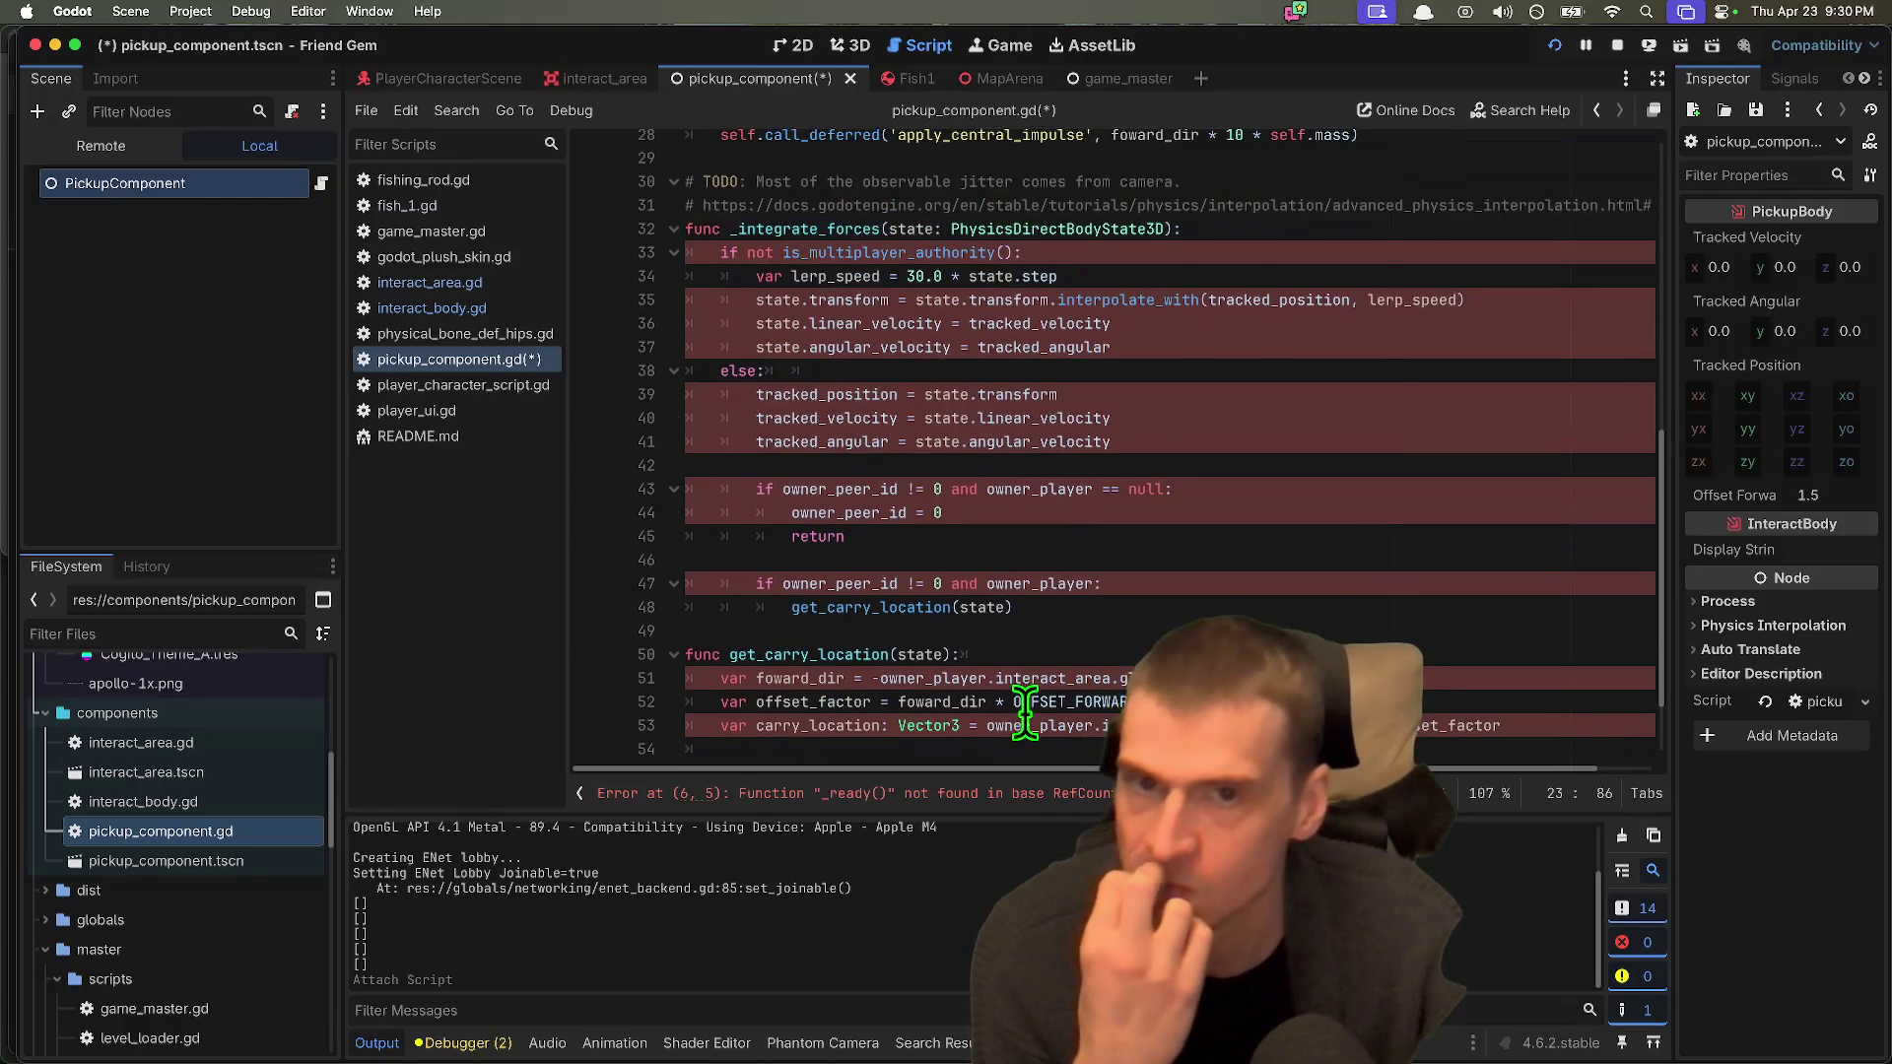
scroll(1025, 710, "up", 9)
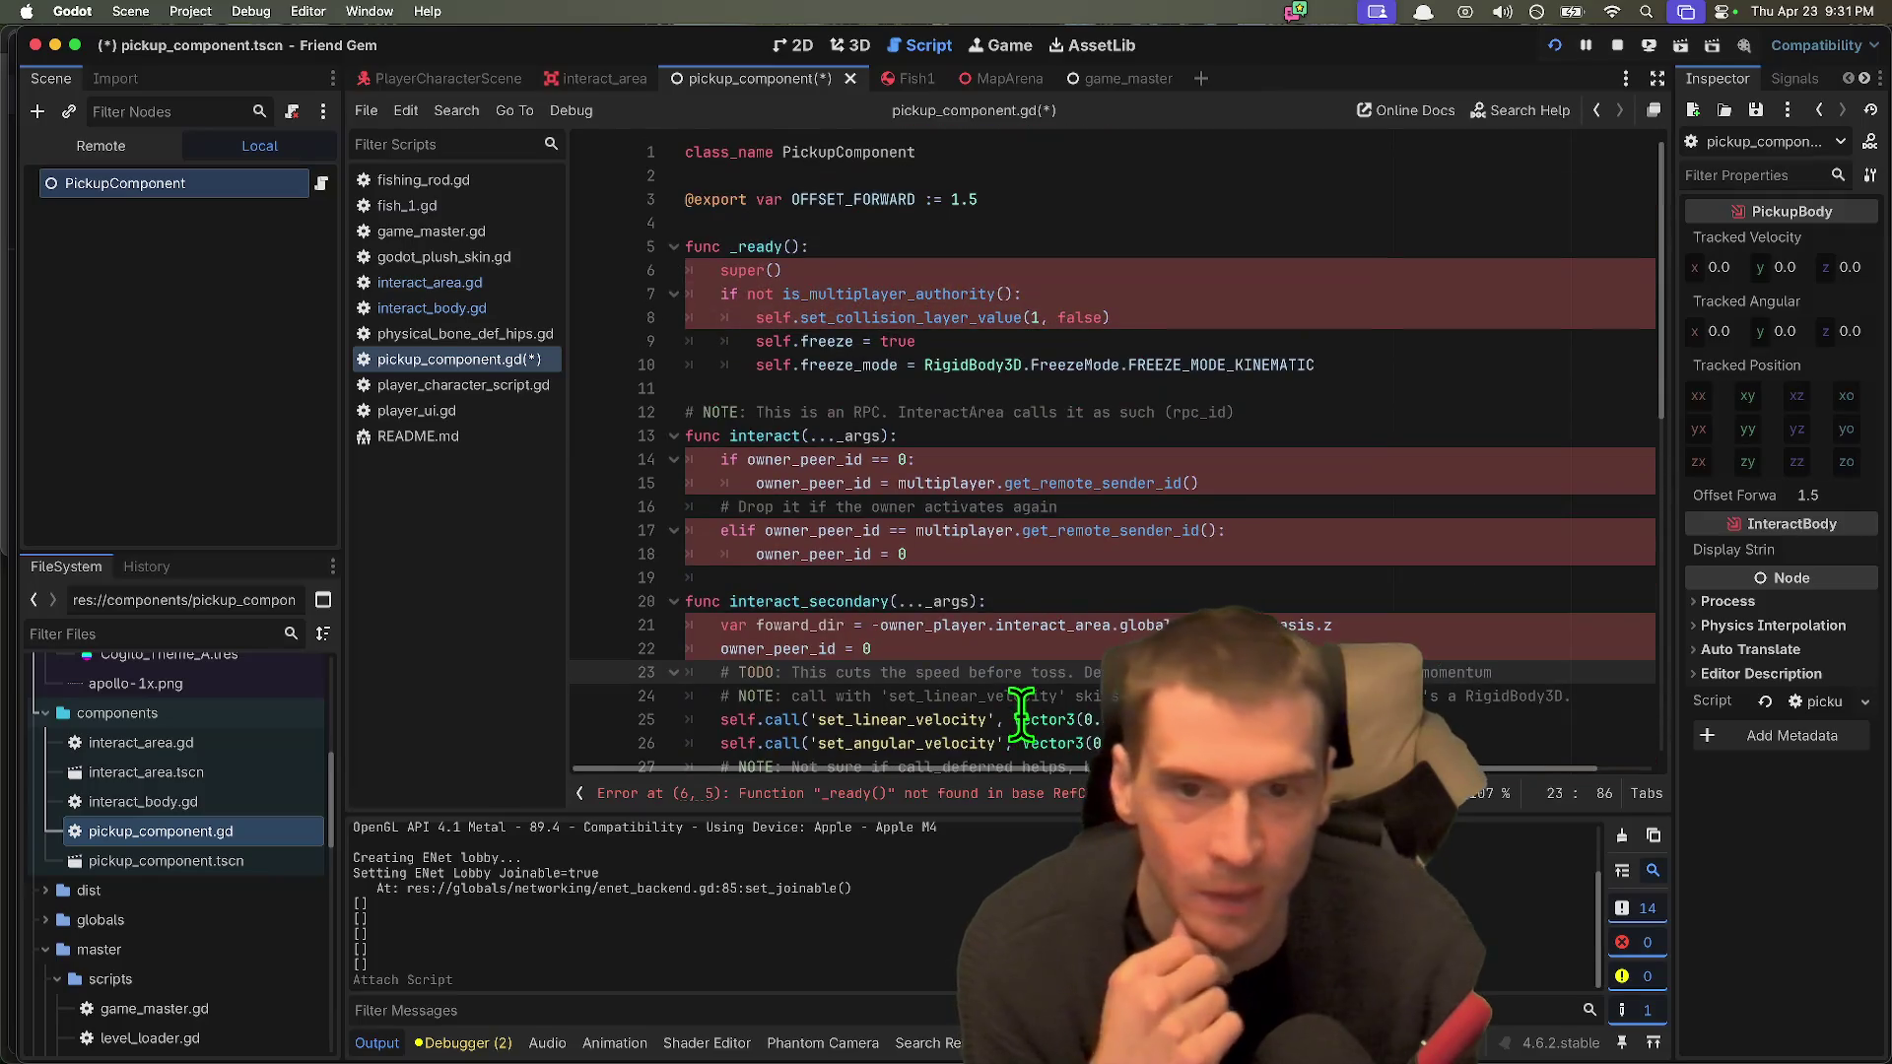
scroll(983, 699, "down", 1)
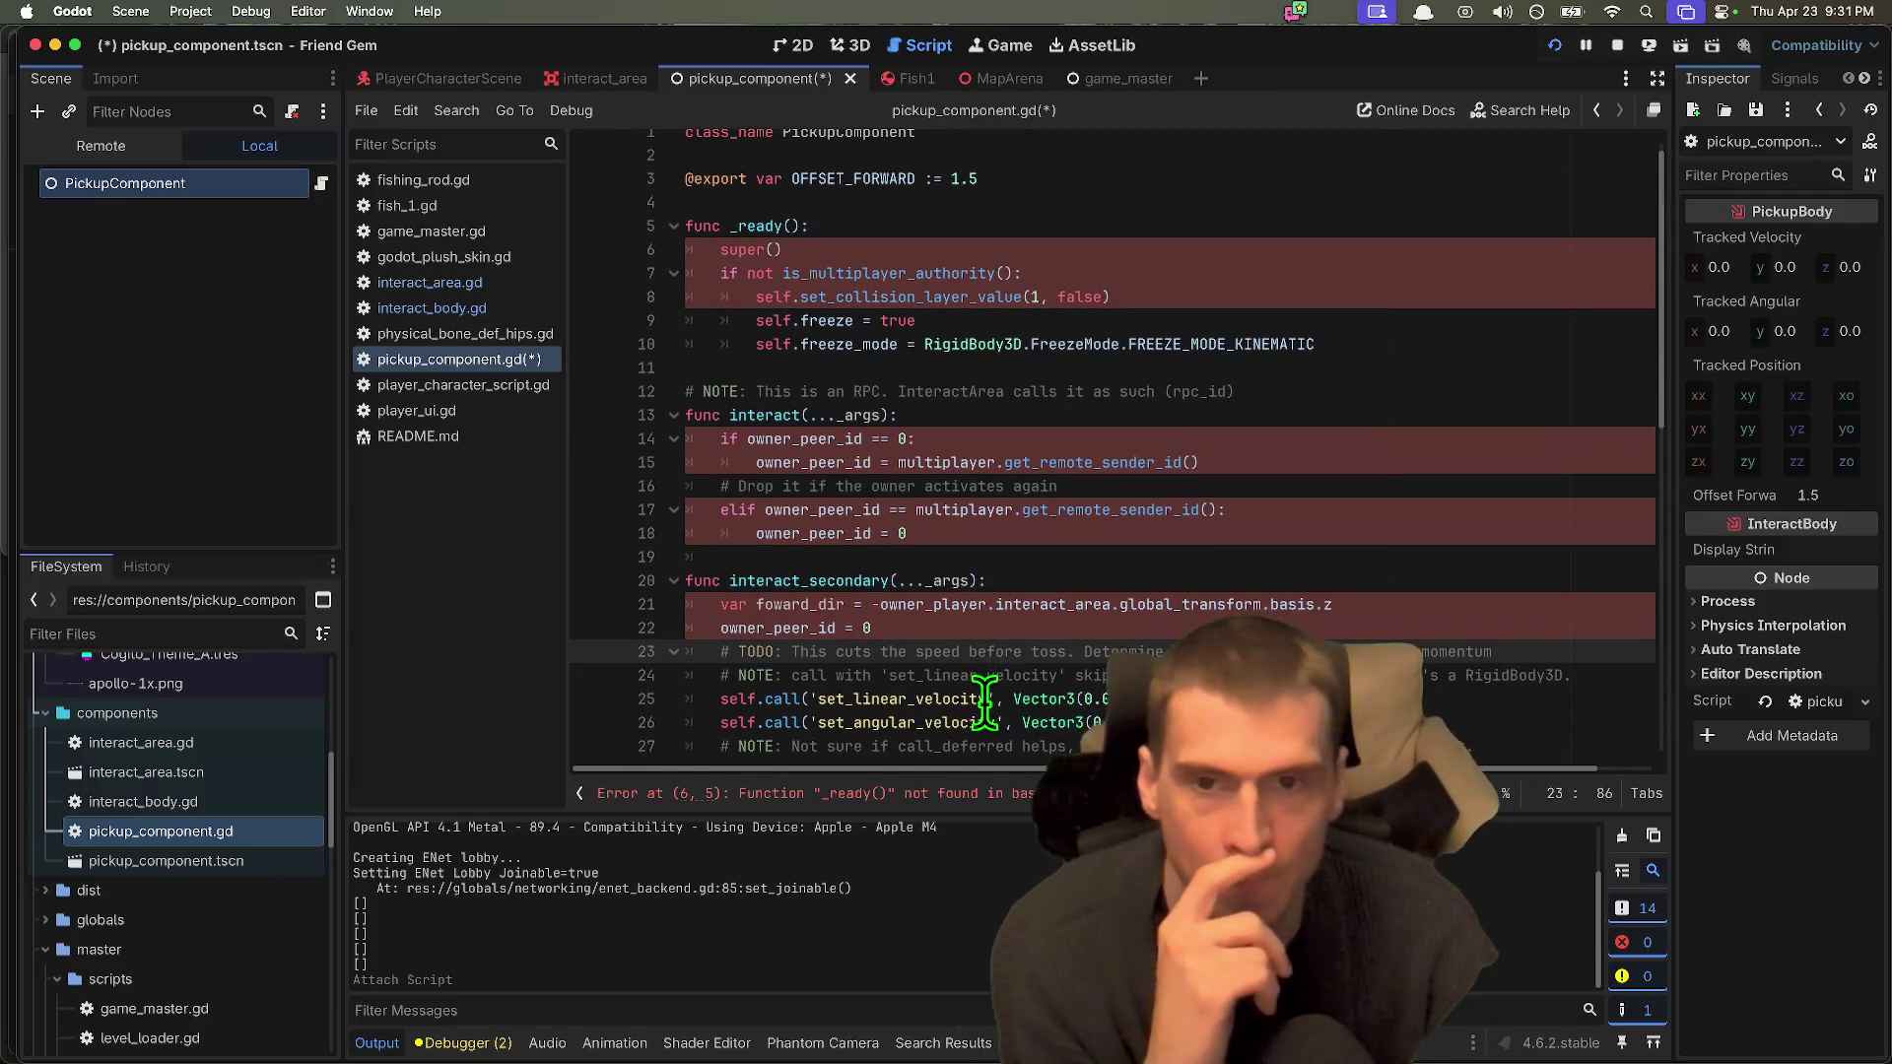
scroll(1005, 591, "down", 2)
scroll(1038, 473, "up", 2)
key("ctrl+z")
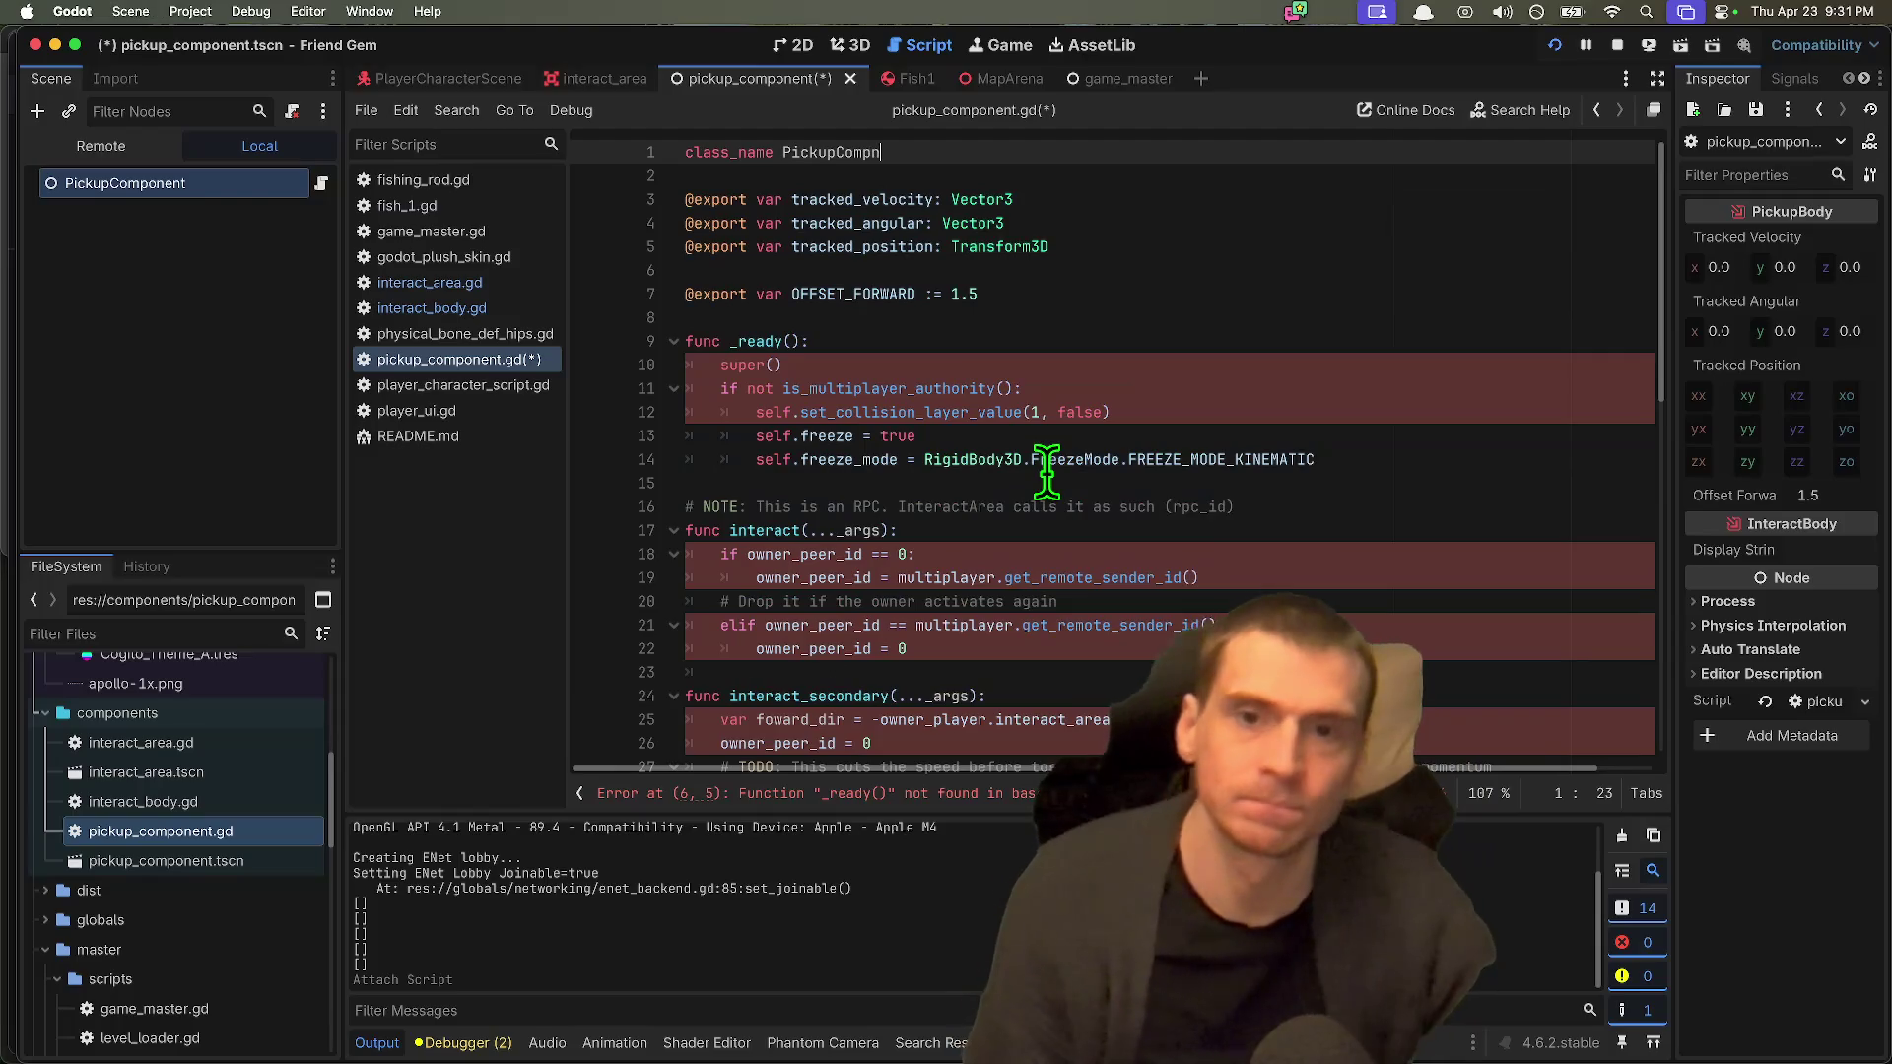
Step: Restore 'class_name PickupBody' and 'extends InteractBody', deselect PickupComponent, and bring Firefox forward
key("ctrl+z")
key("ctrl+z")
key("ctrl+z")
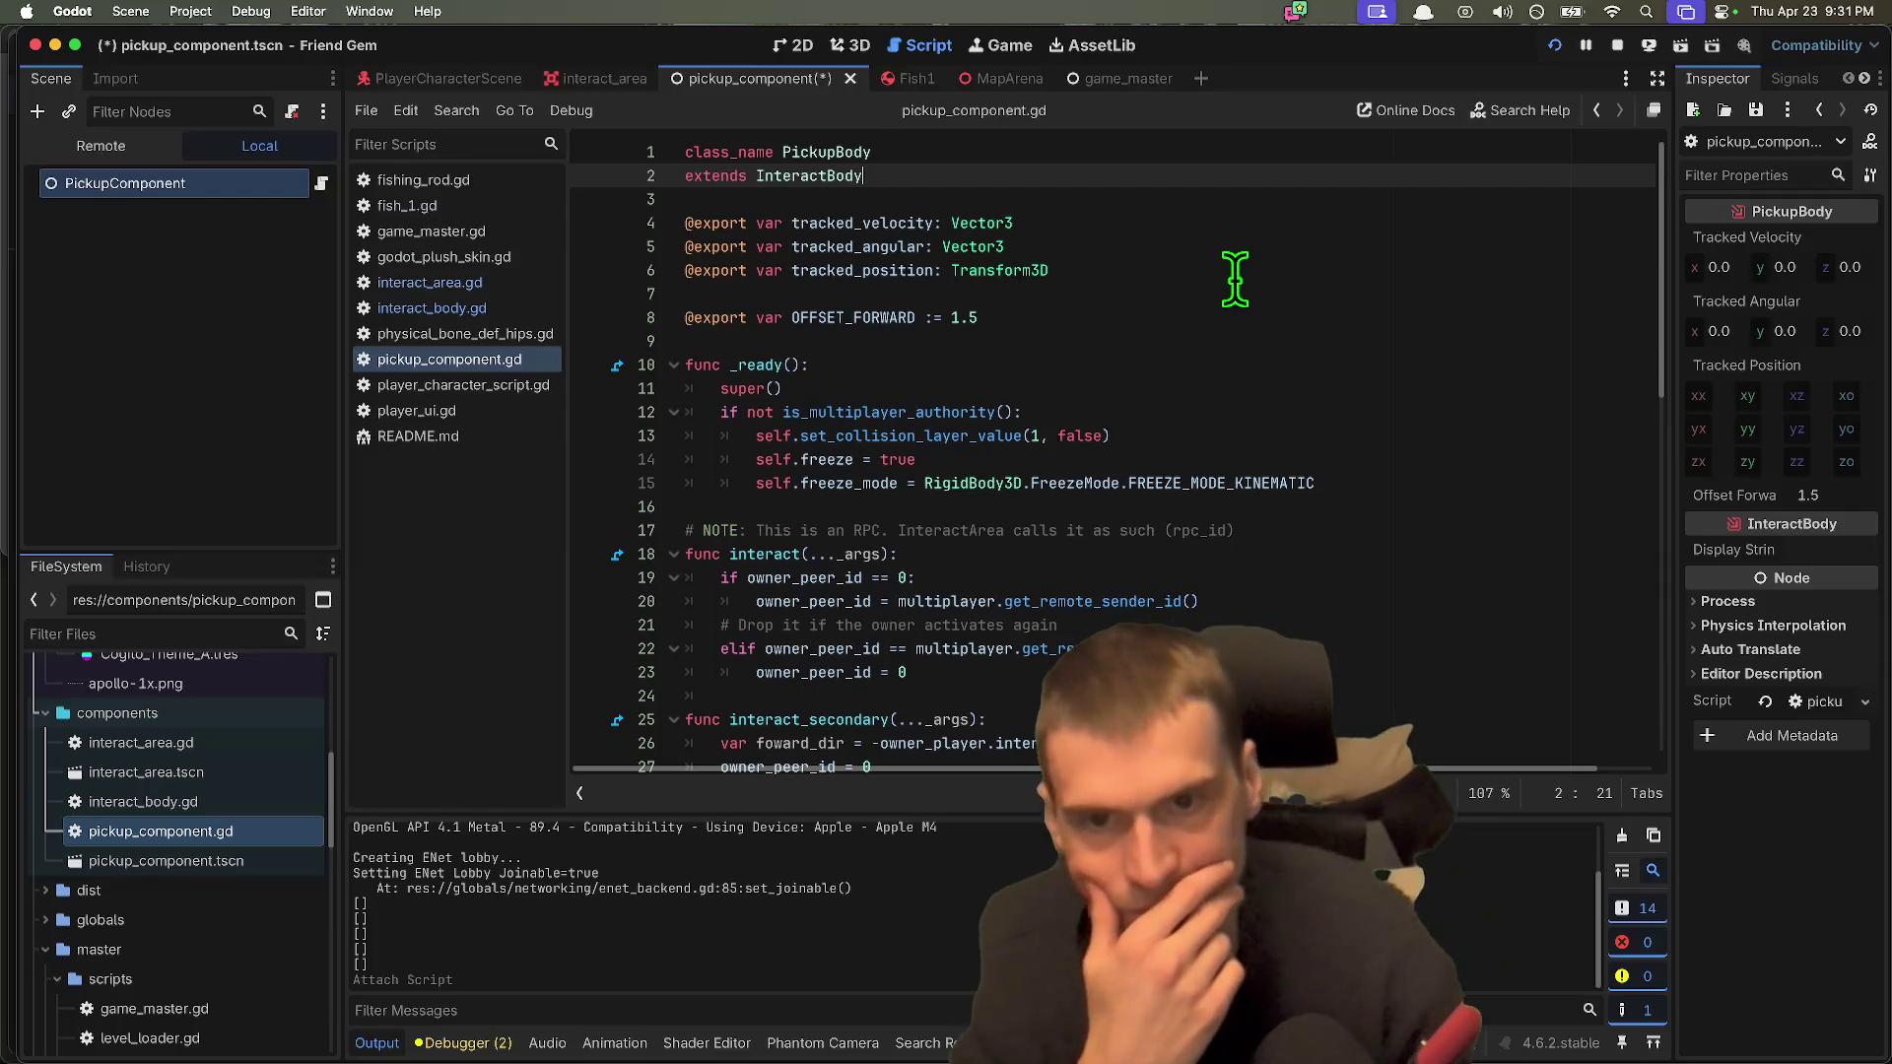
left_click(87, 263)
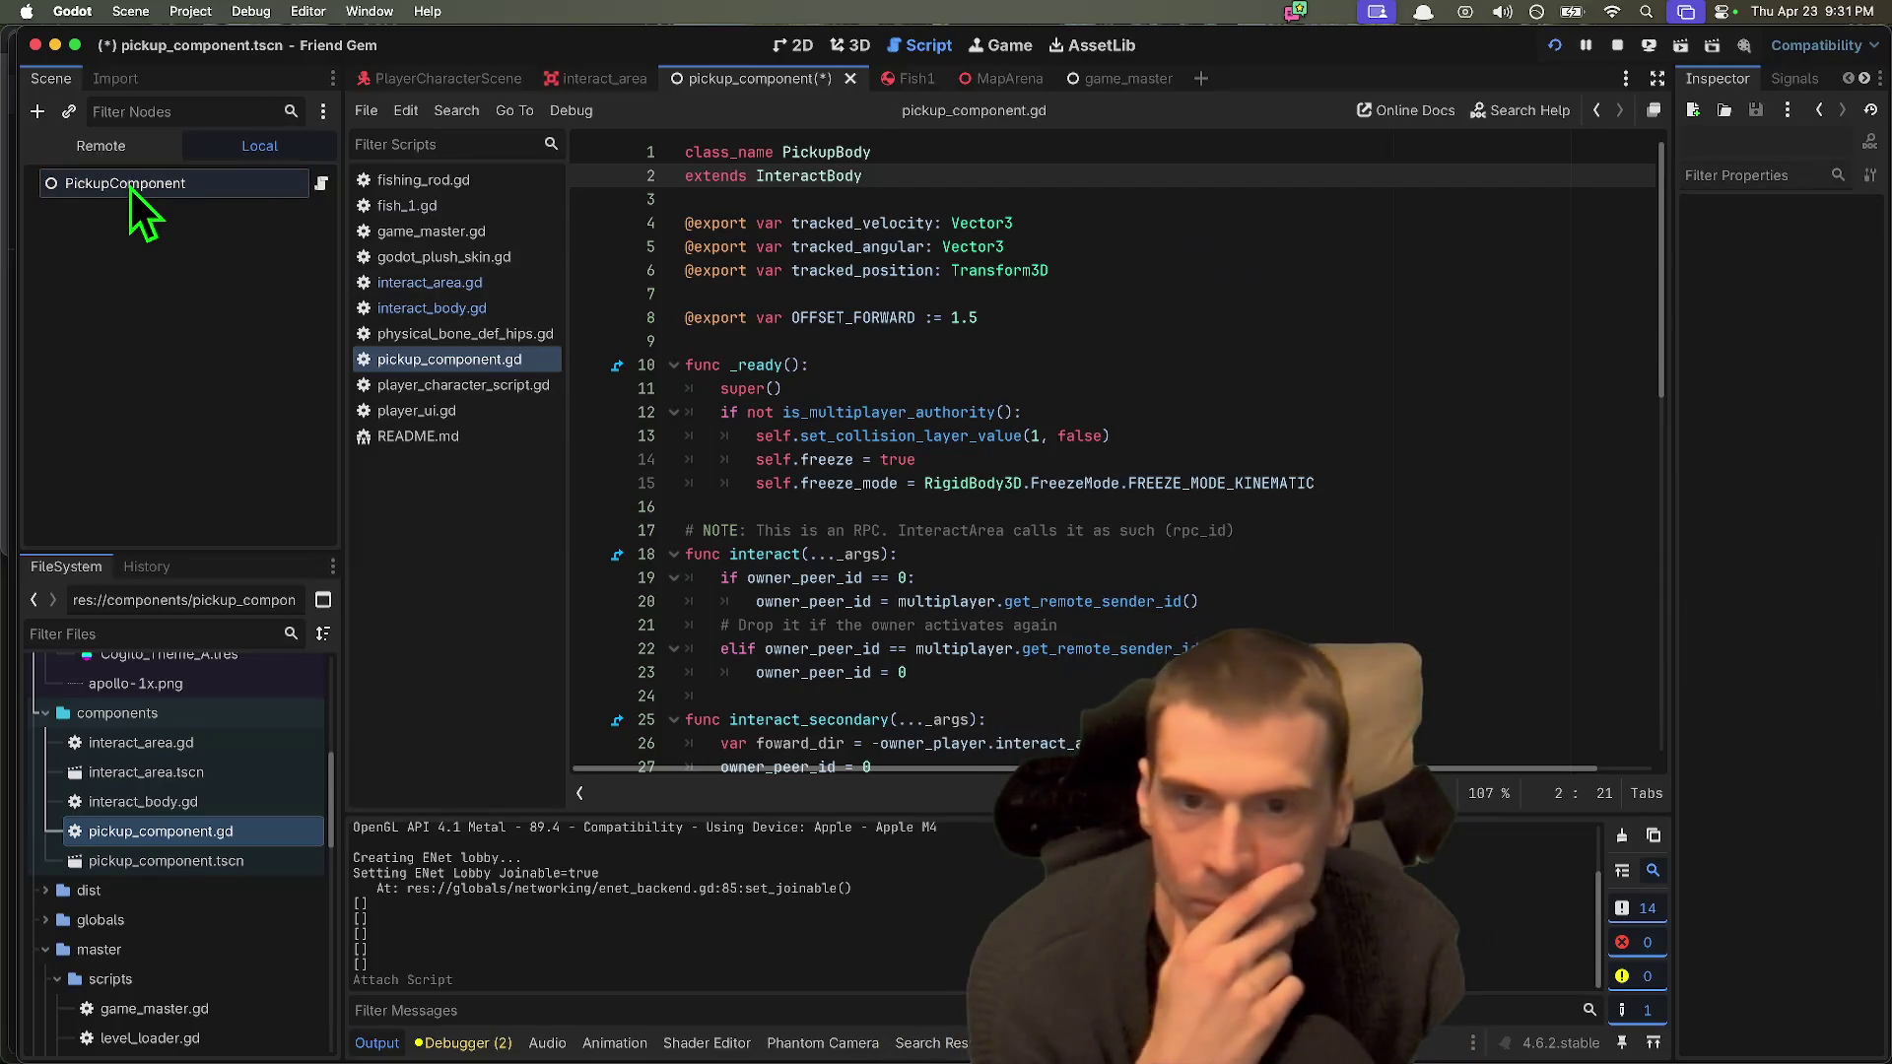
scroll(1123, 621, "down", 12)
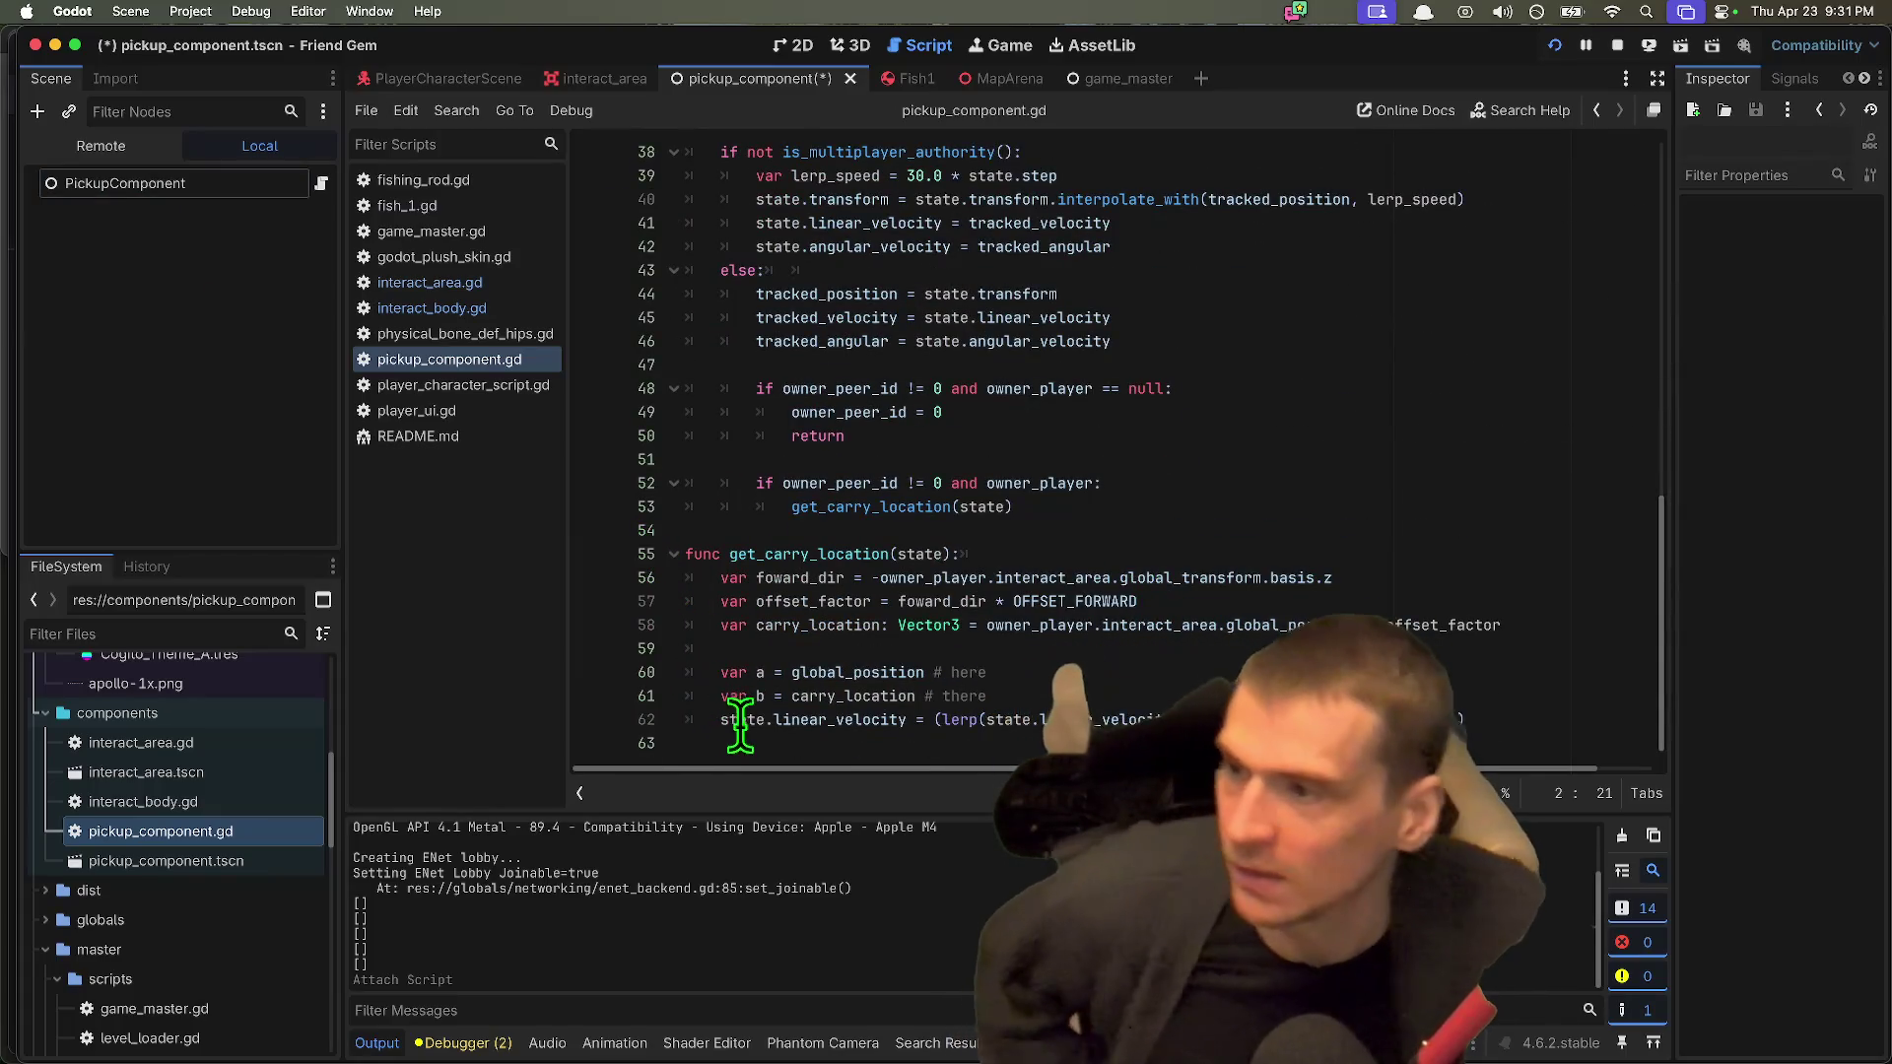
left_click(439, 1000)
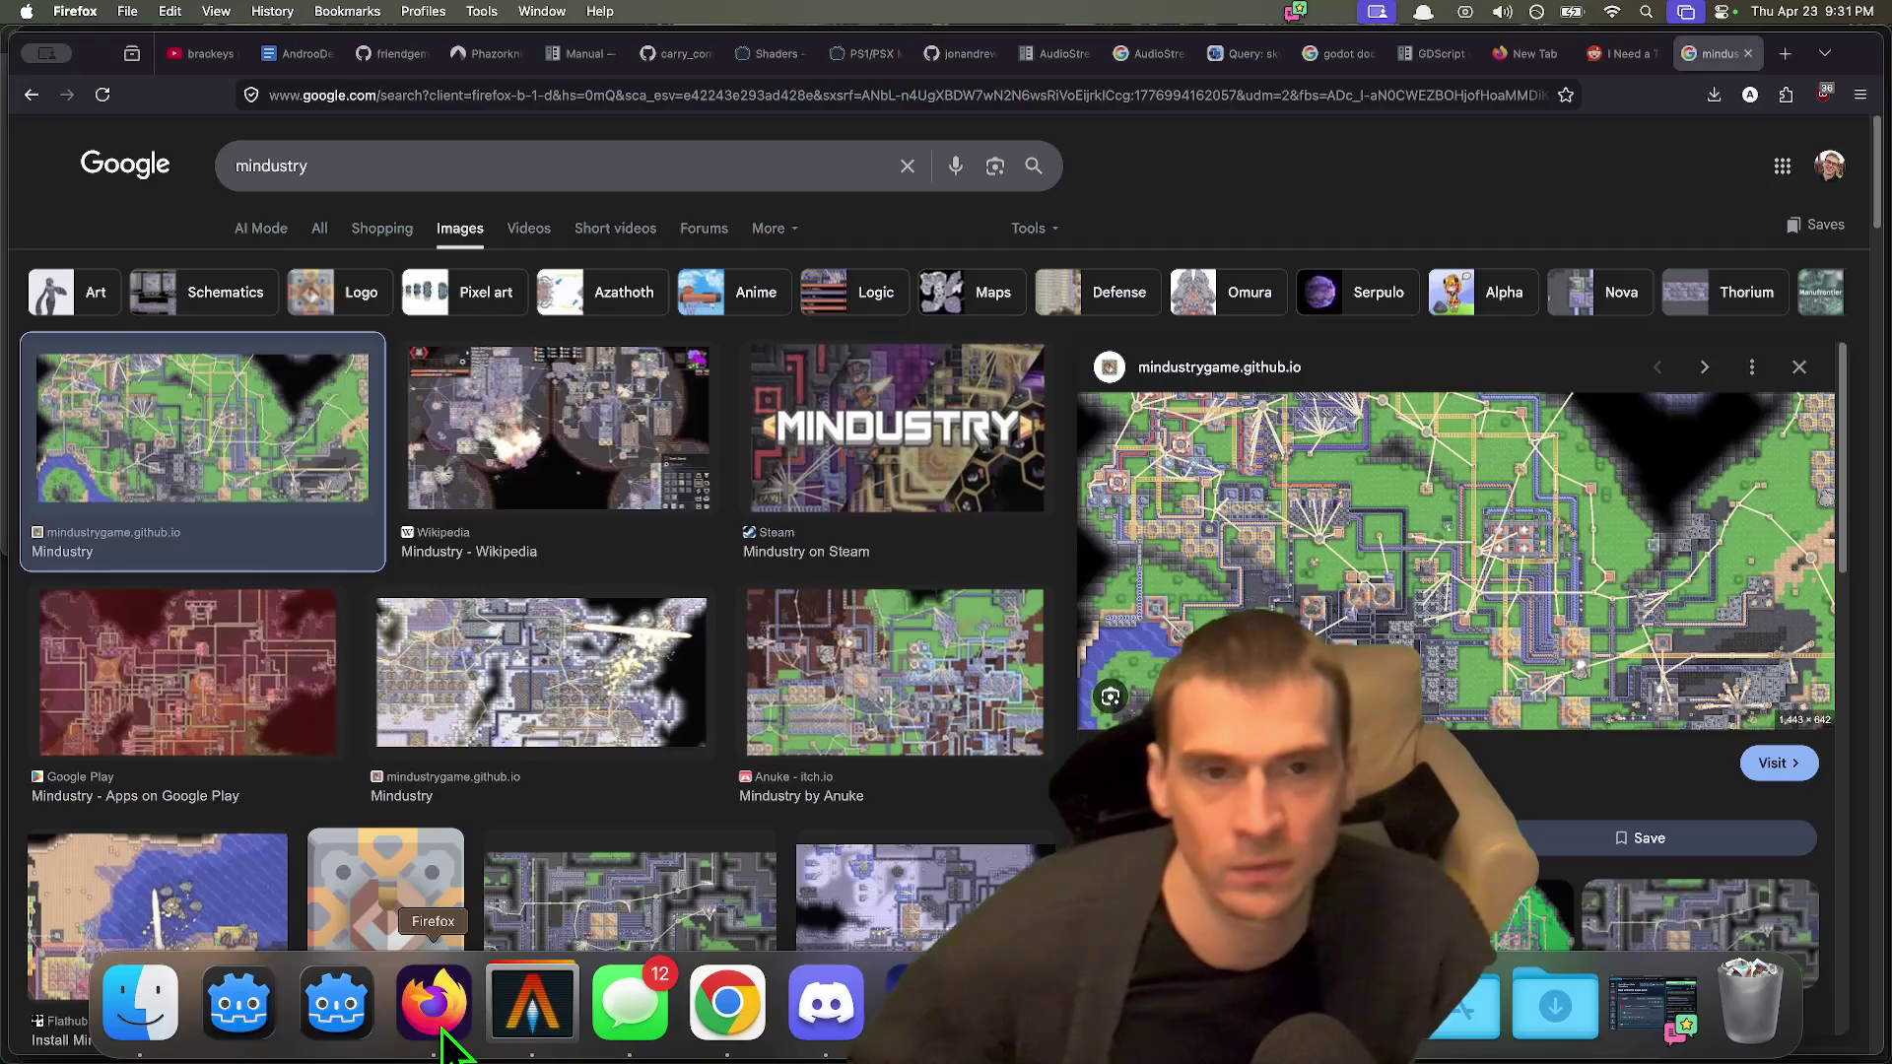
Step: Open godotshaders.com in a new browser tab
key("super+t")
type("godotshaders.com/")
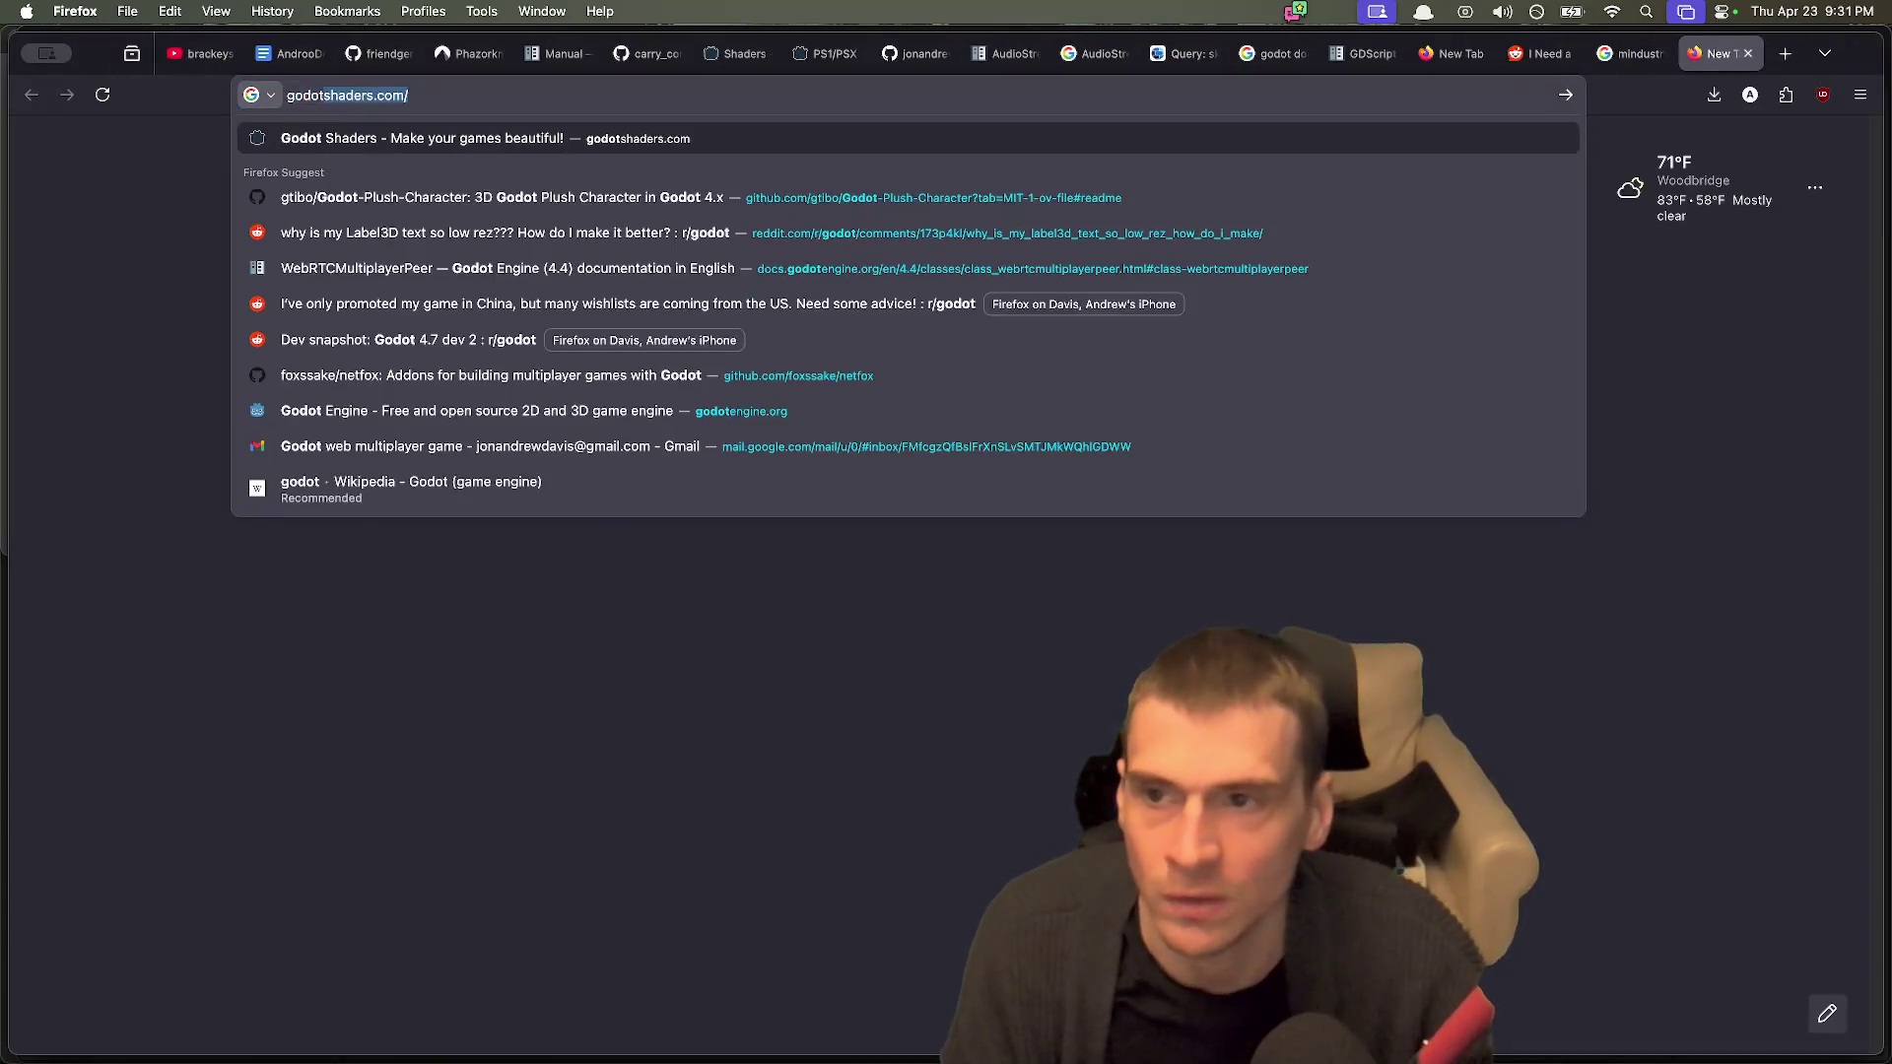
key("Return")
Step: Glance over the mindustry image results again, then return to the Godot Shaders tab
key("ctrl+shift+Tab")
scroll(1478, 748, "down", 5)
scroll(795, 794, "down", 10)
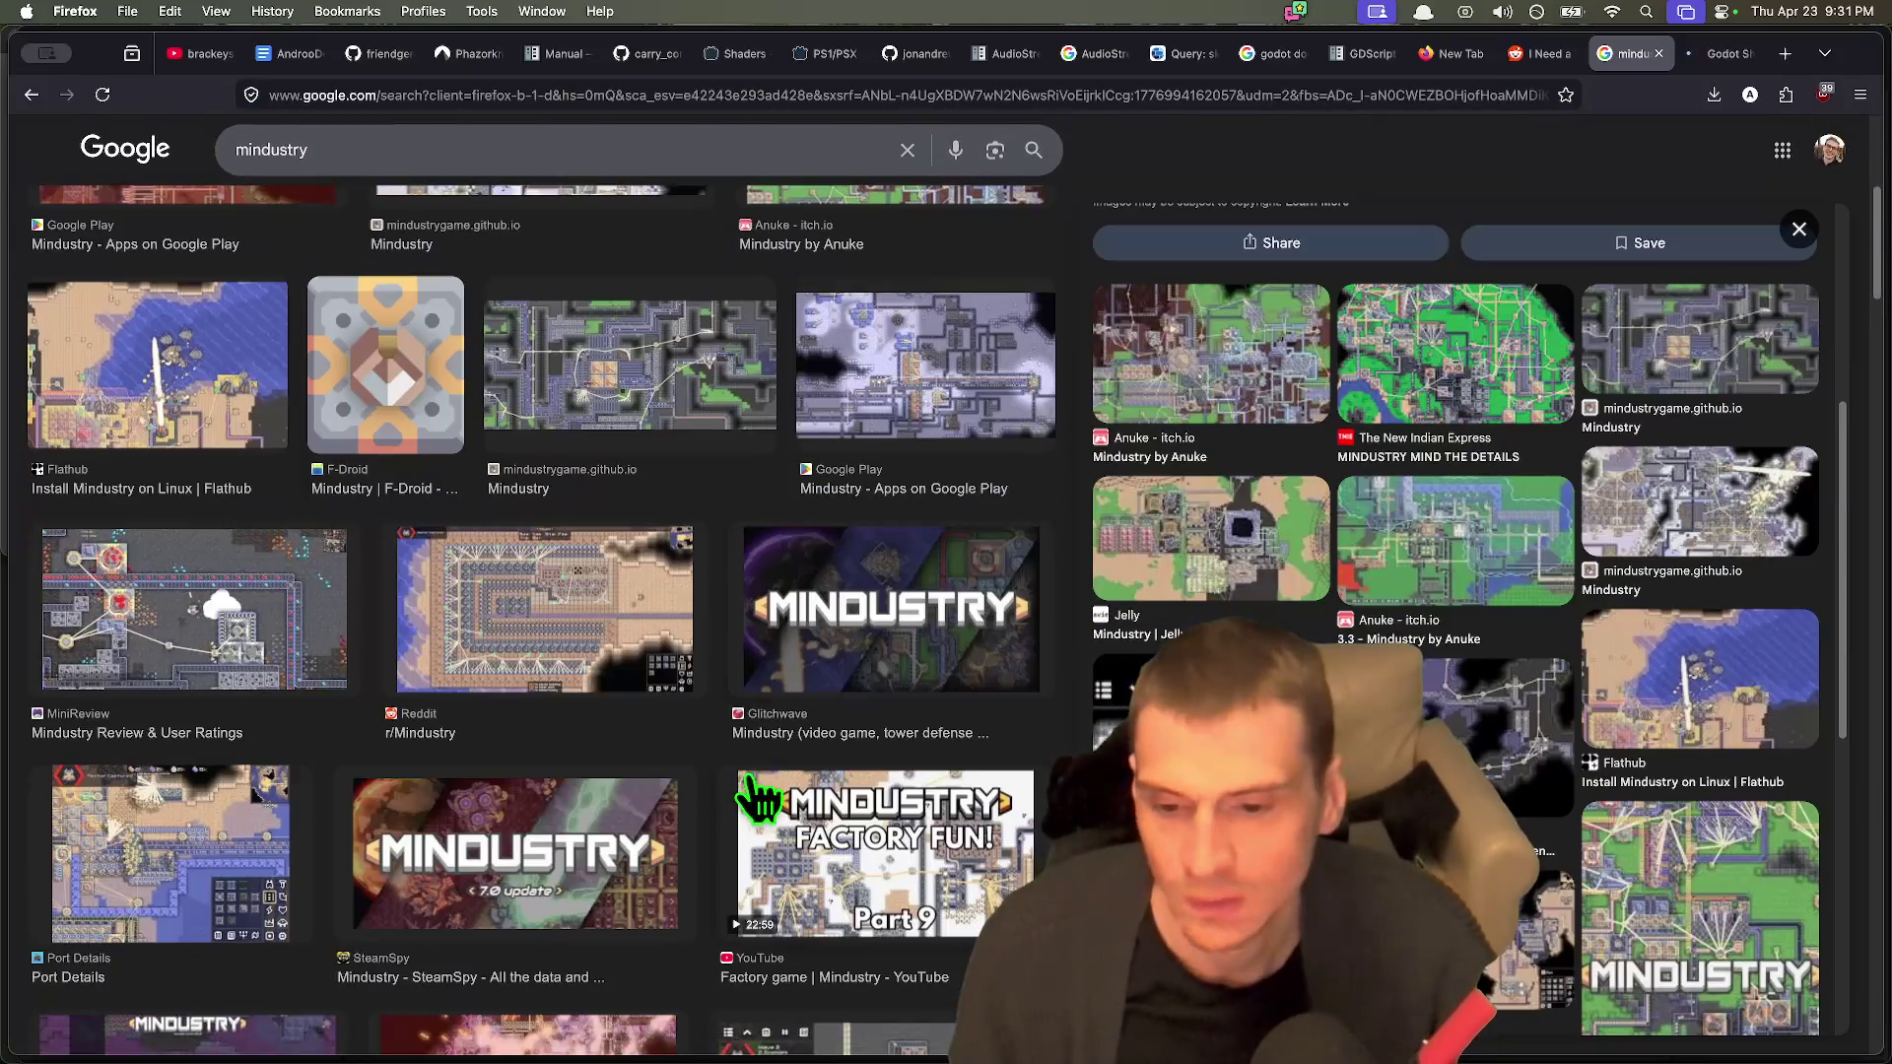
scroll(757, 803, "up", 10)
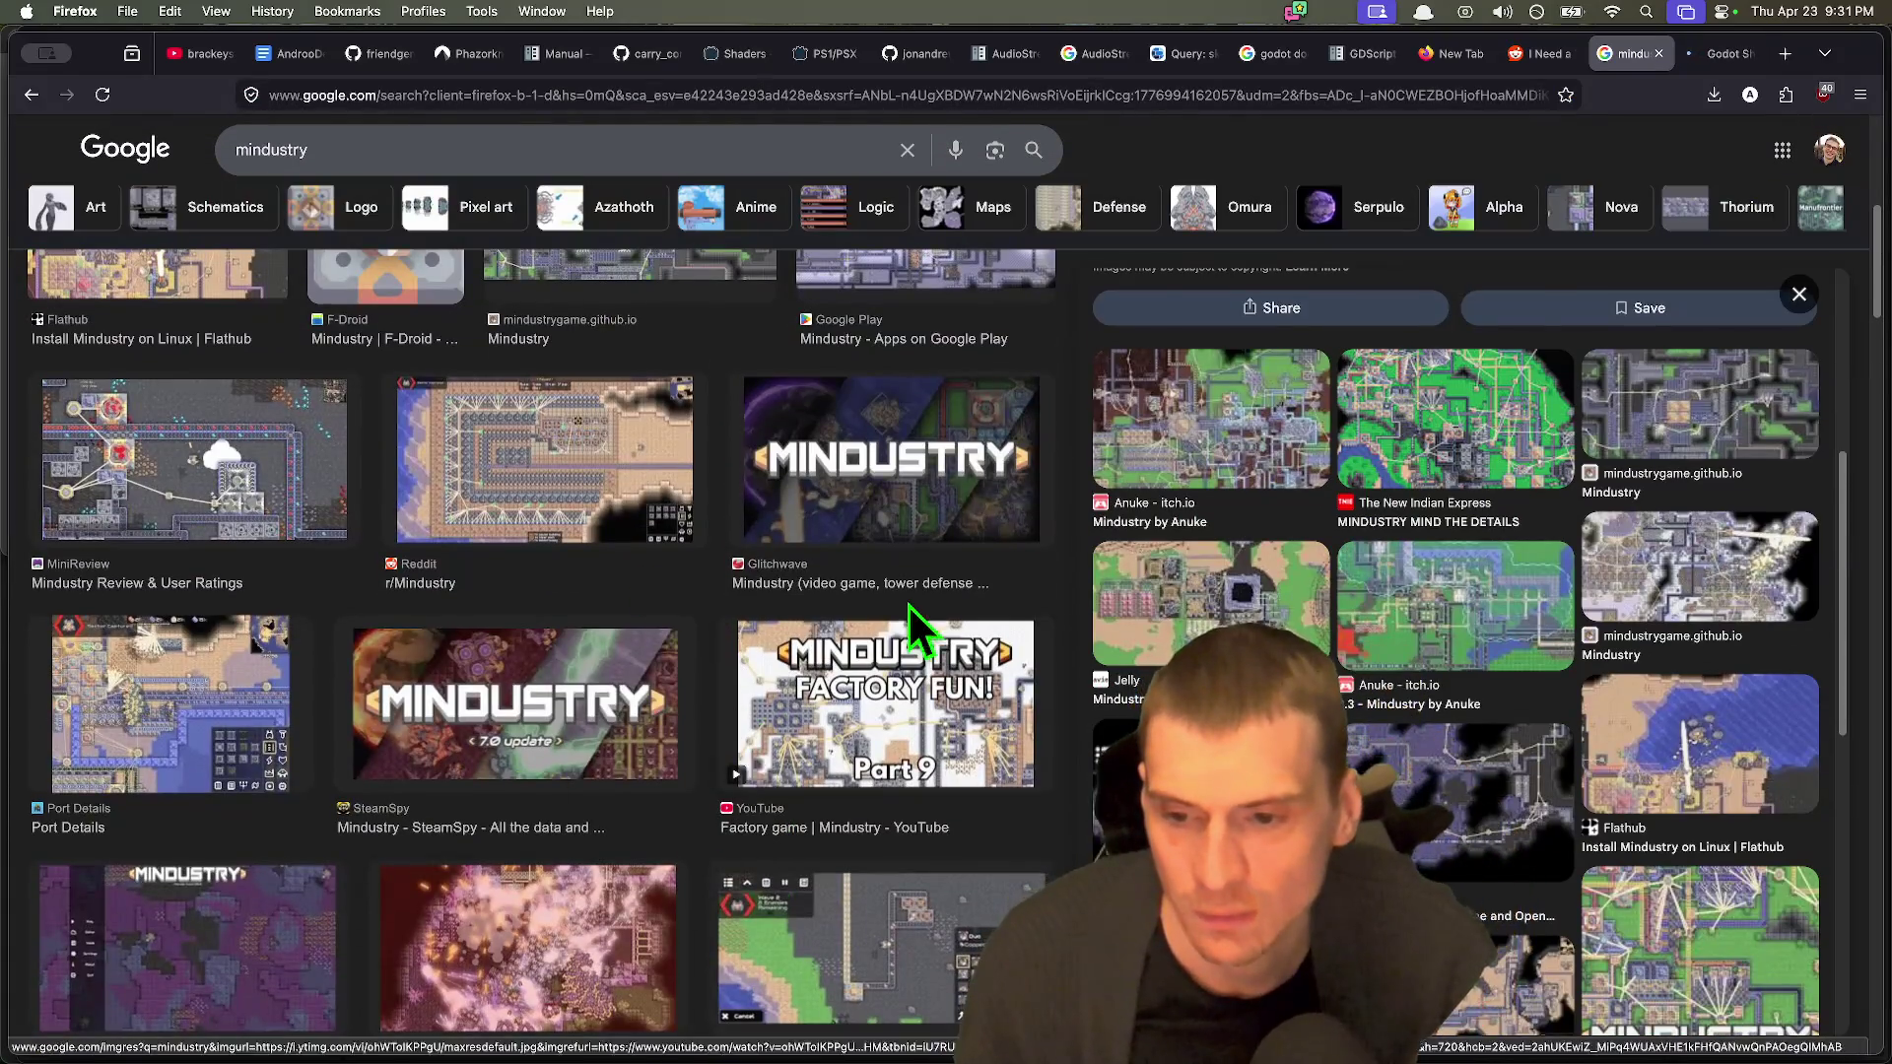
key("ctrl+Tab")
scroll(1854, 725, "down", 5)
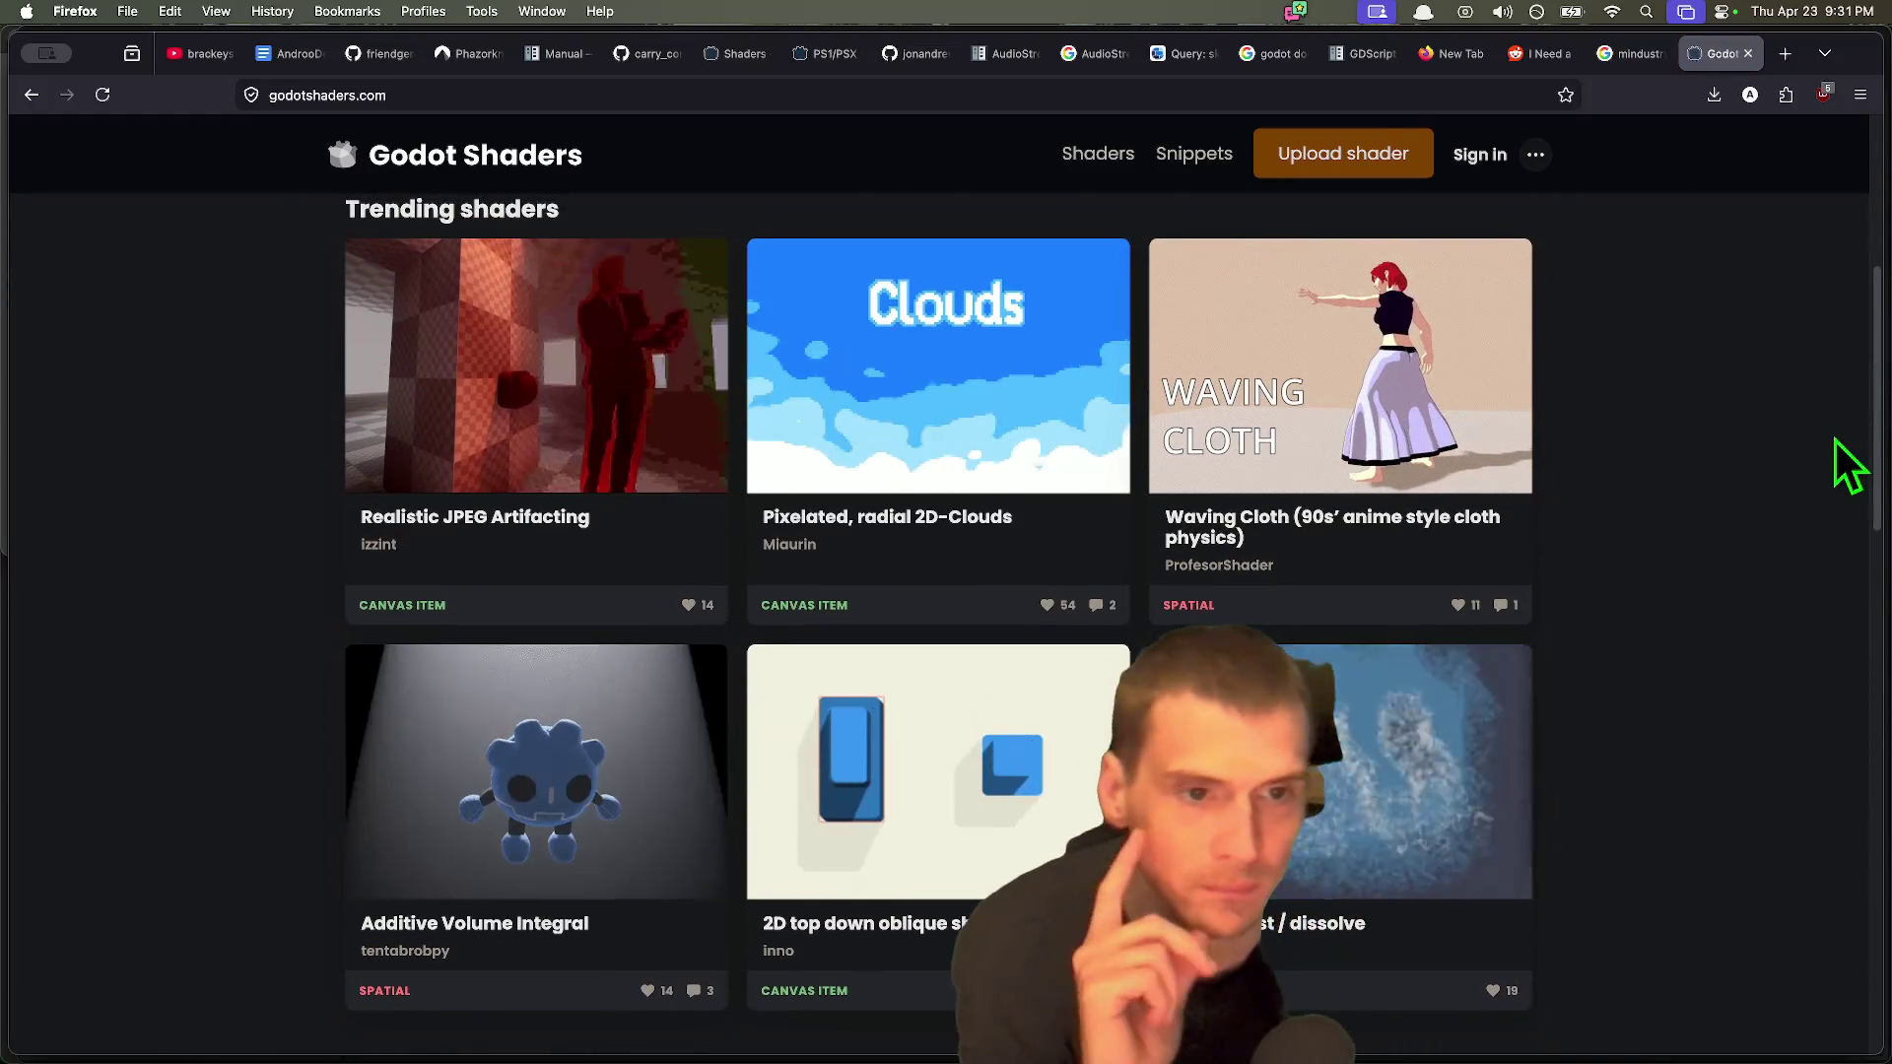
Step: Scroll through the Trending shaders on the Godot Shaders home page and back to the top
scroll(1734, 527, "down", 1)
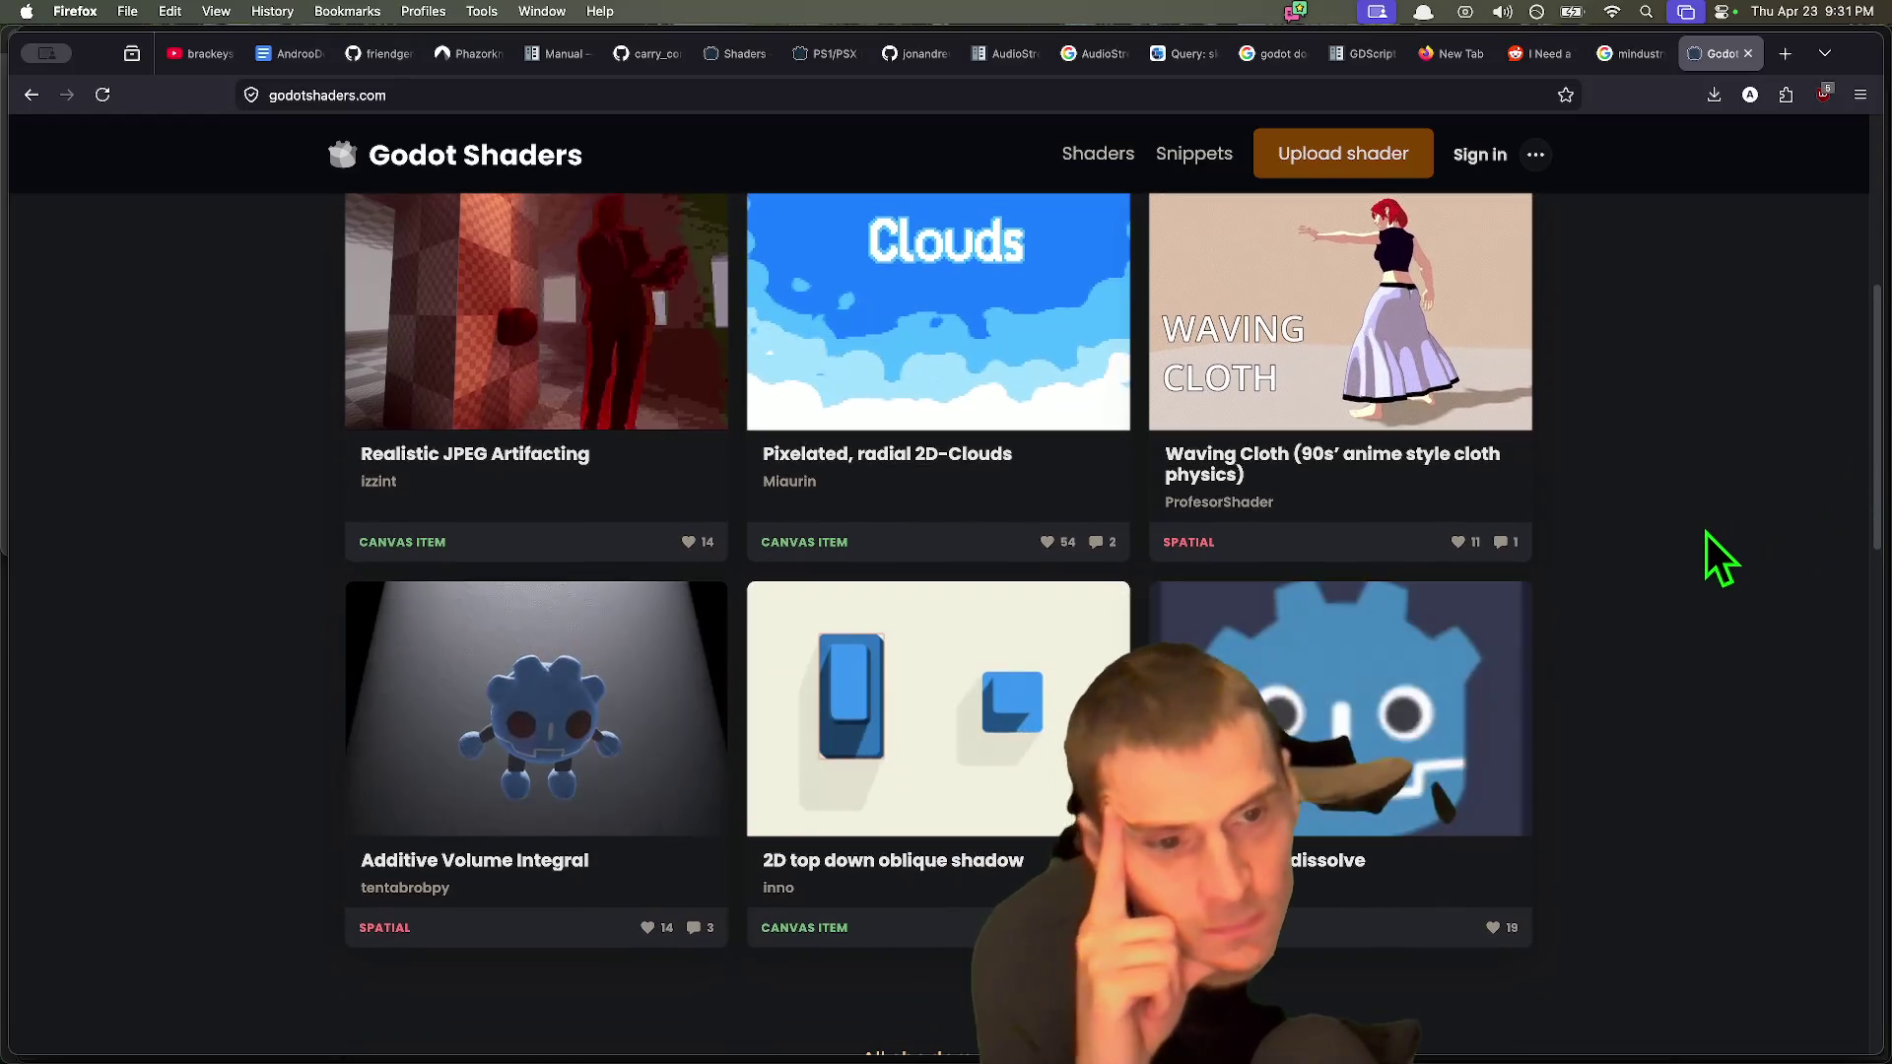
scroll(1706, 548, "down", 1)
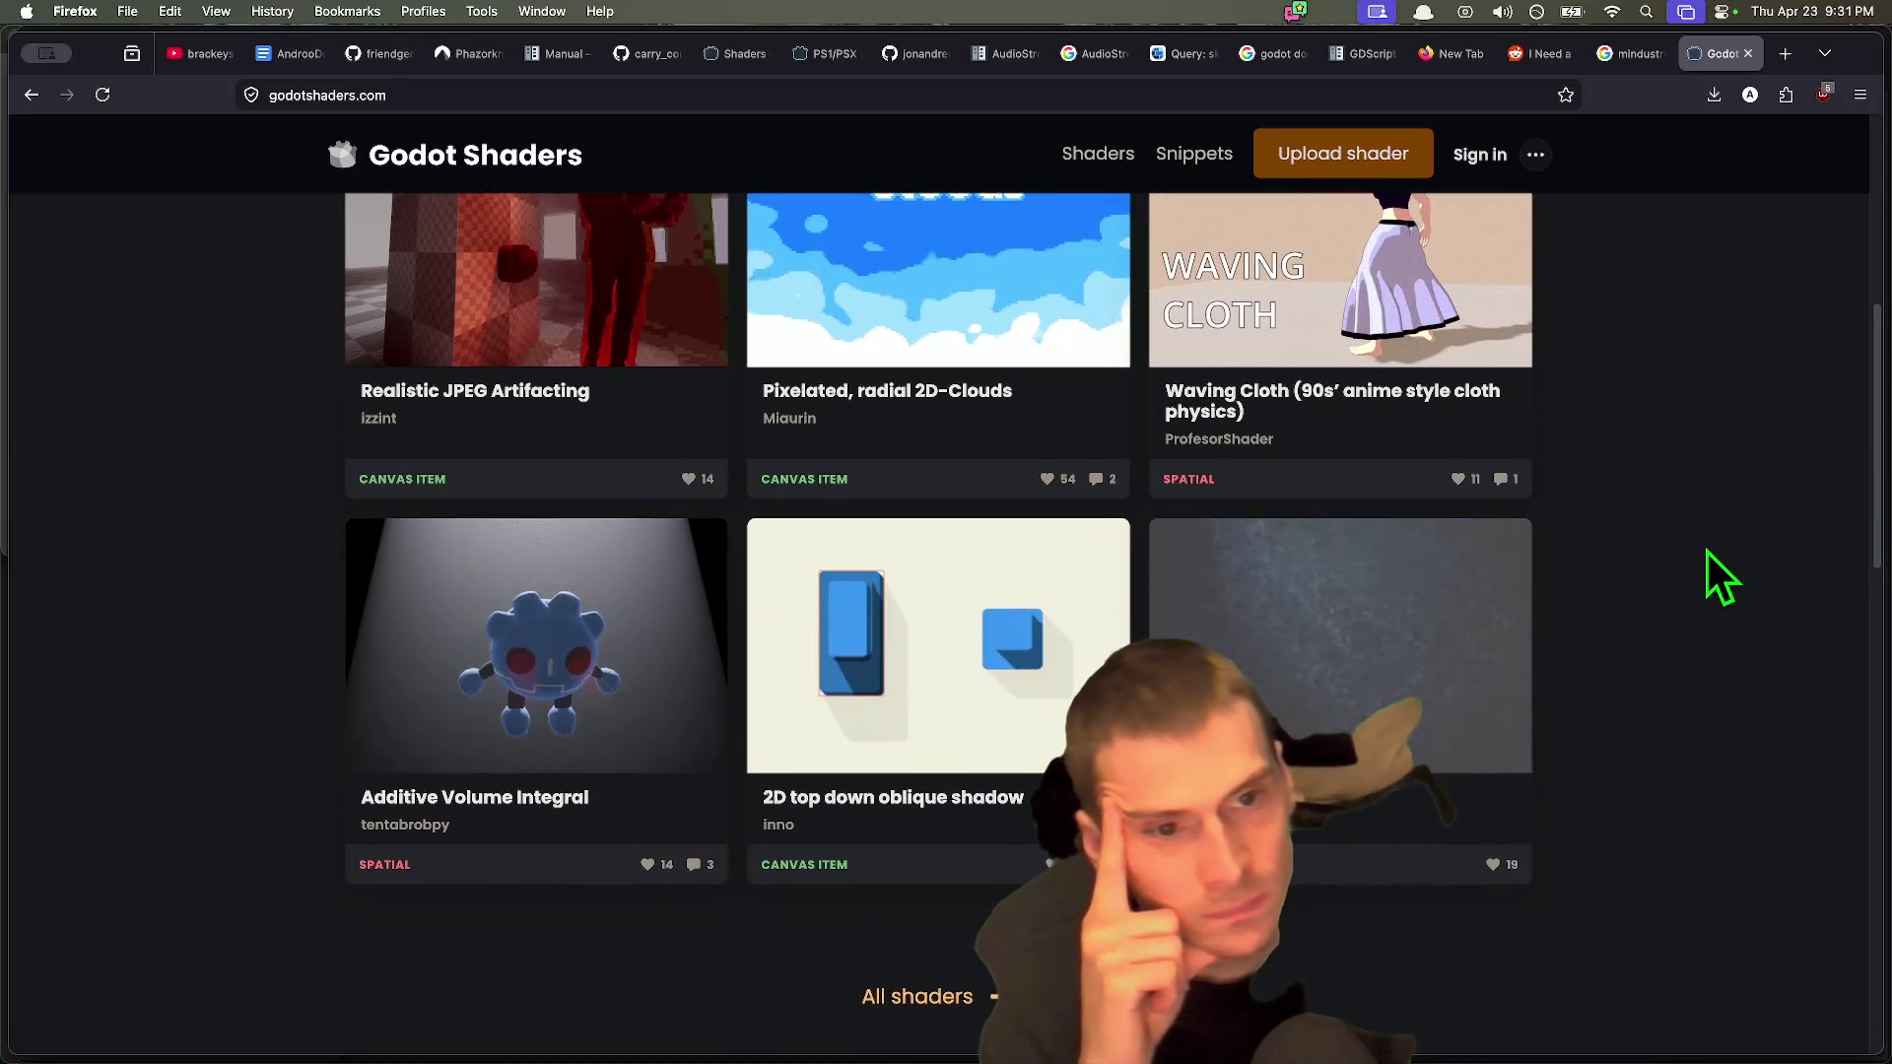
scroll(1704, 548, "up", 5)
scroll(1699, 548, "down", 10)
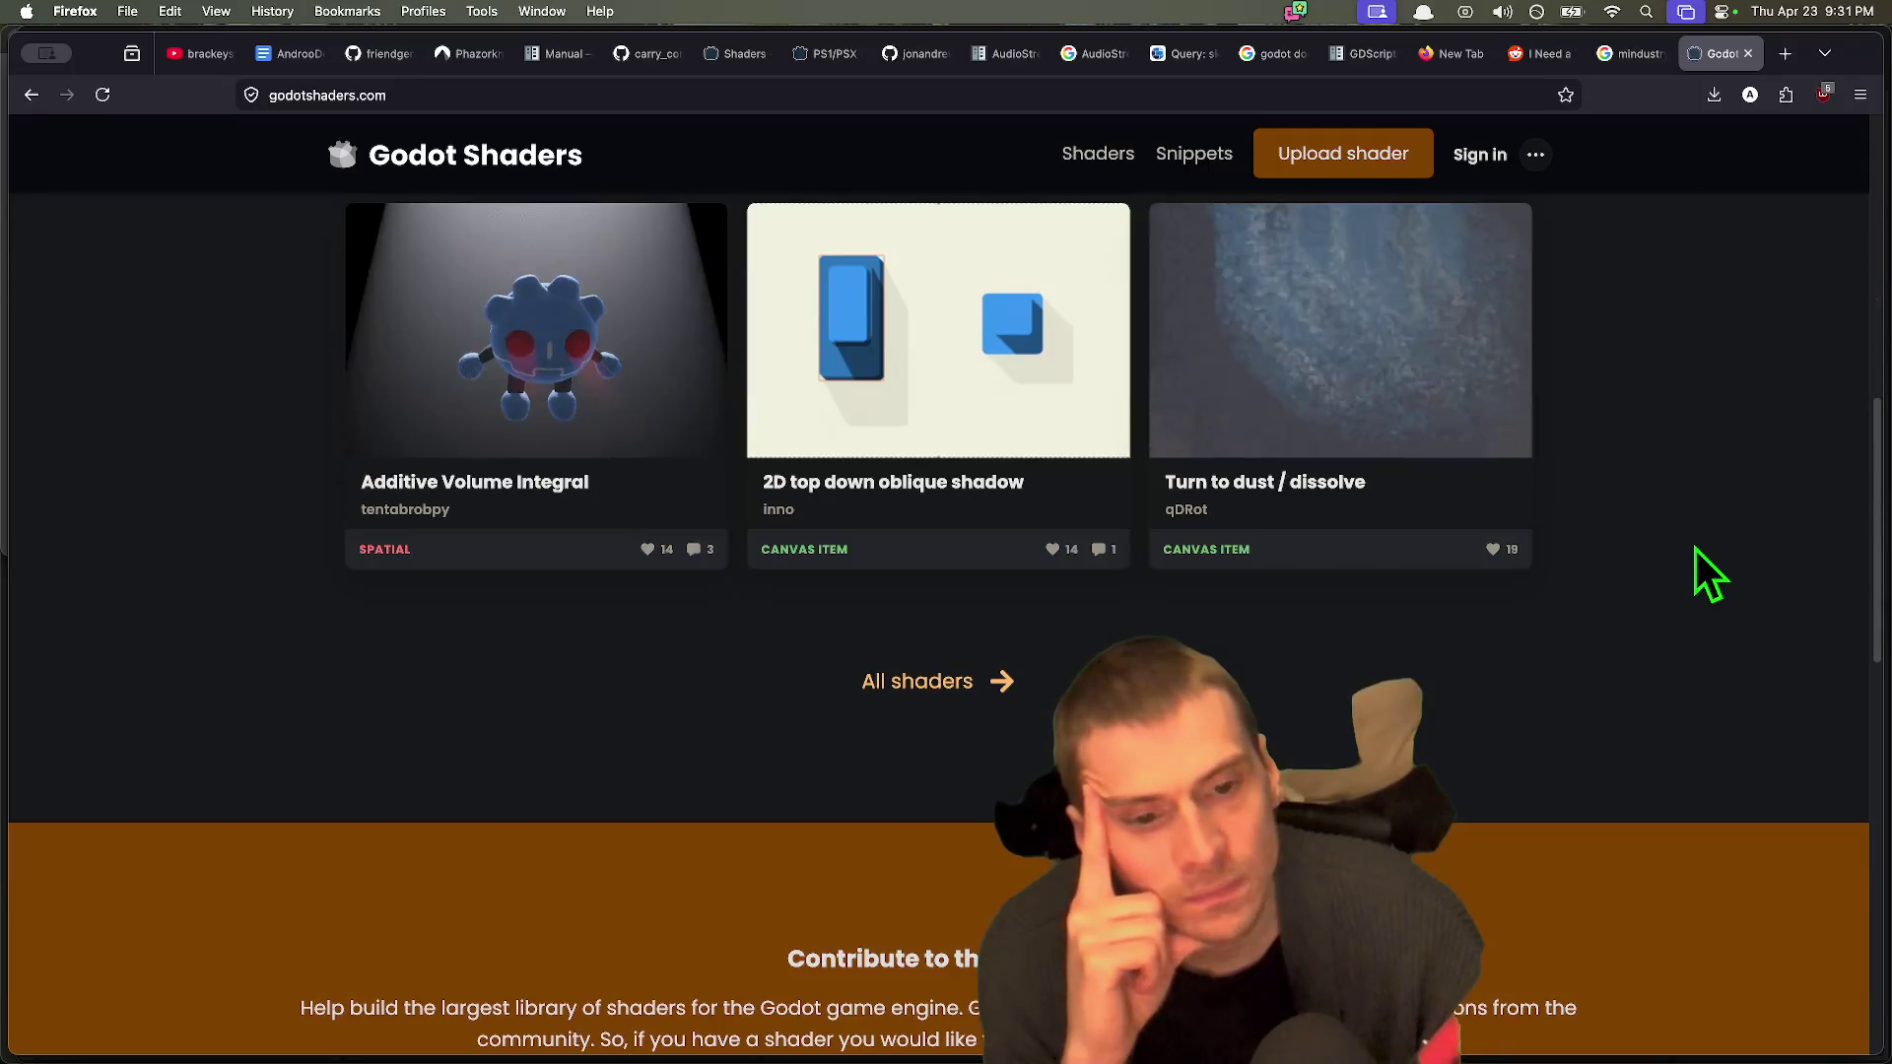
scroll(1666, 562, "up", 15)
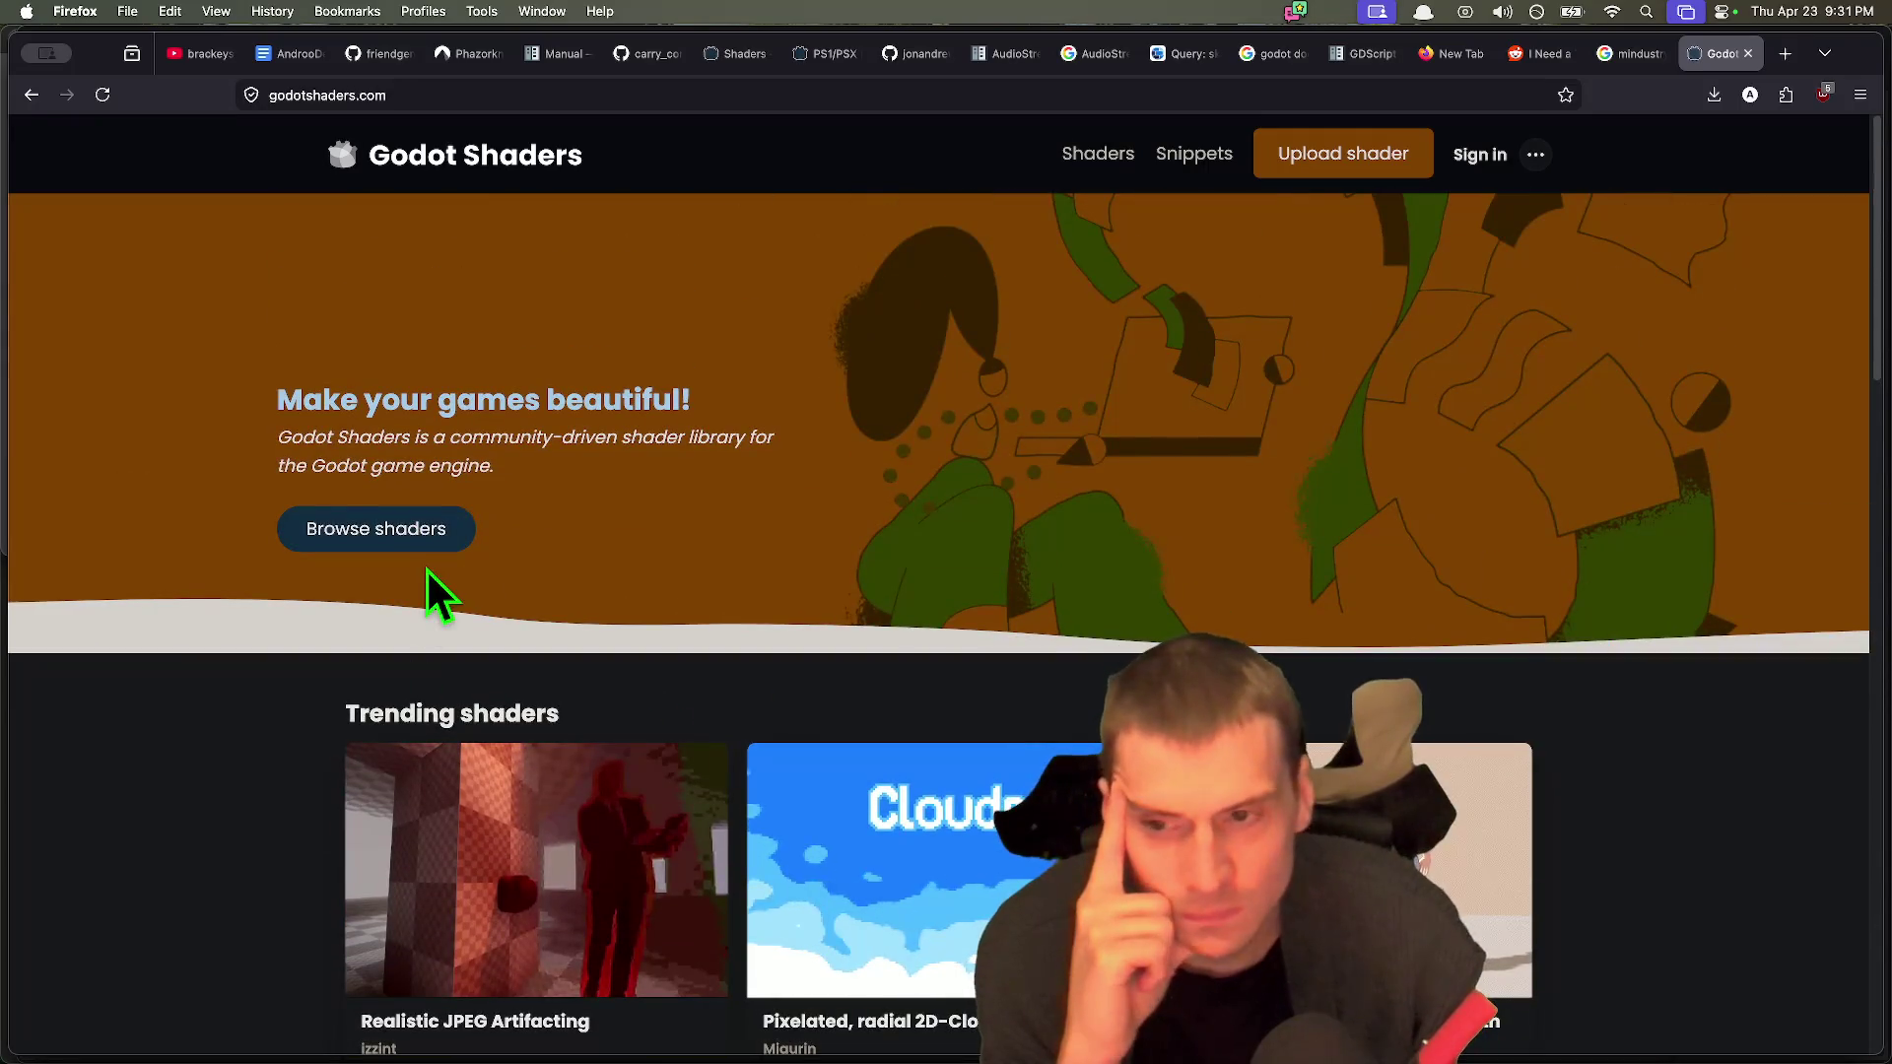
left_click(434, 533)
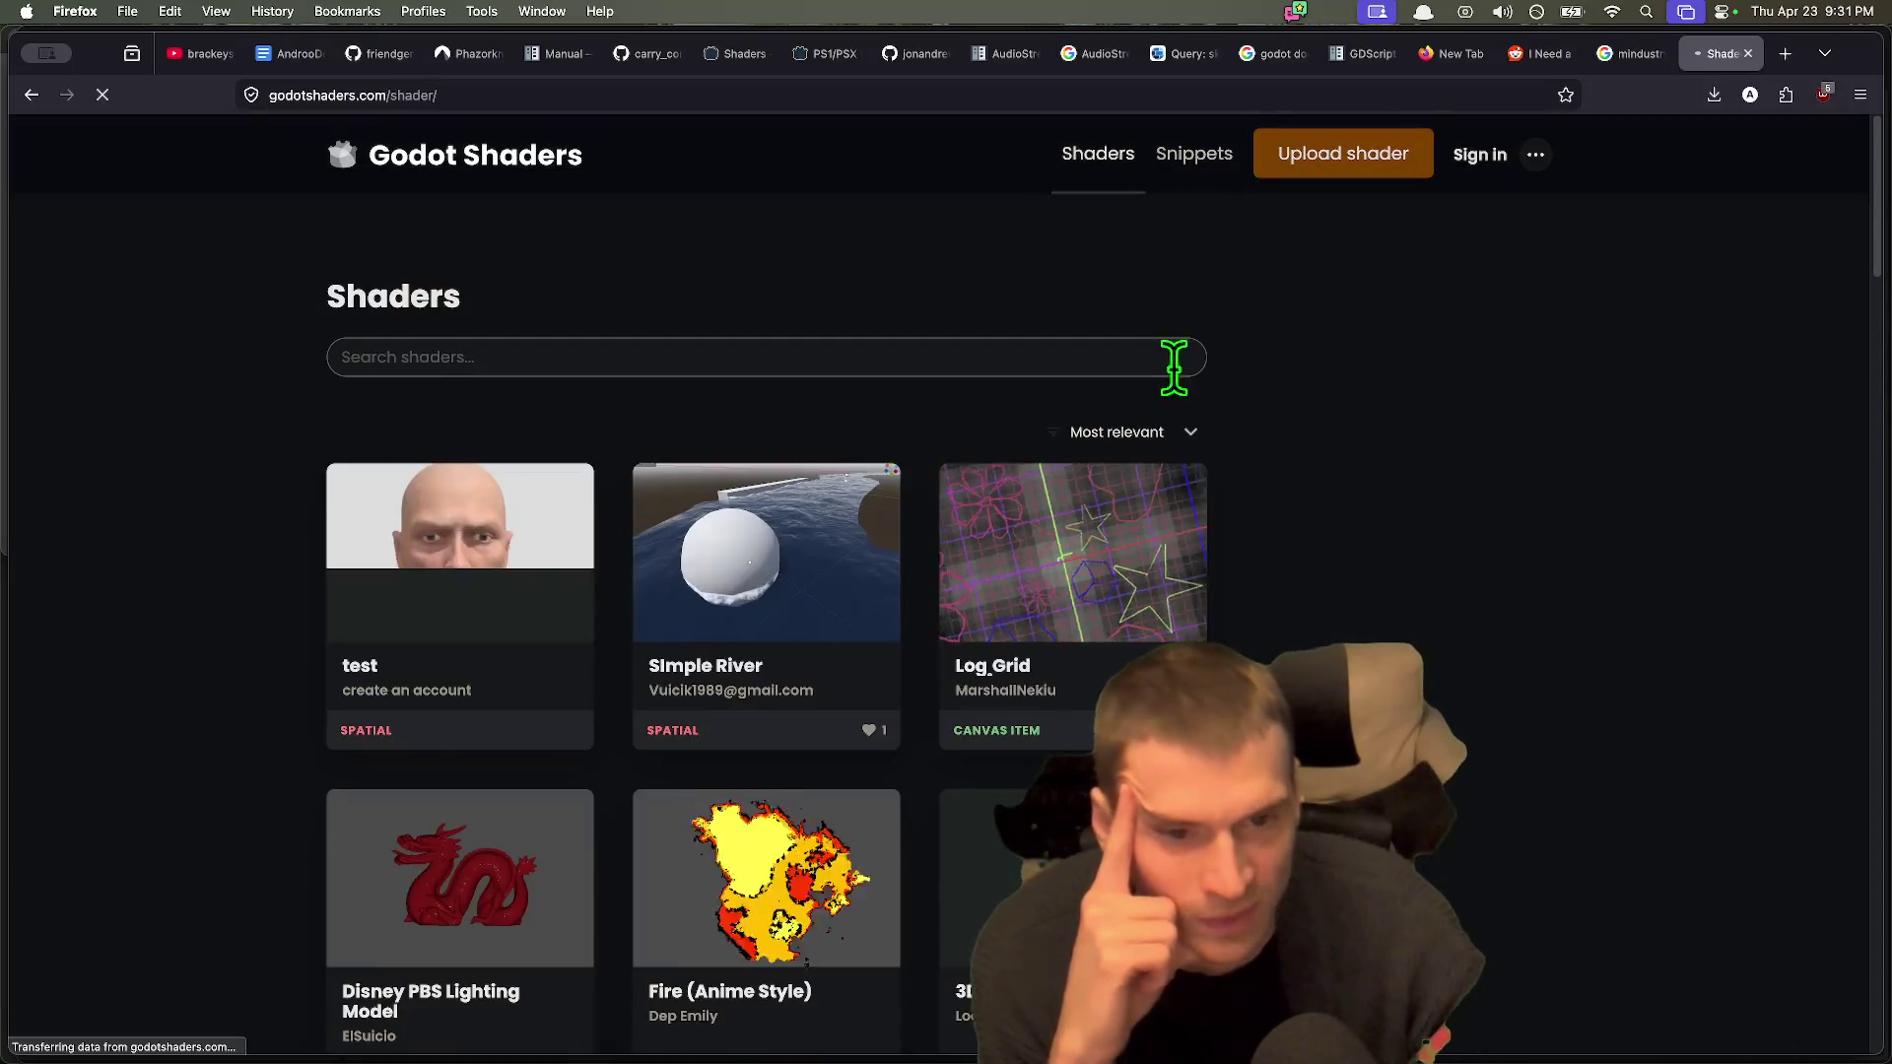
left_click(1138, 463)
left_click(1139, 483)
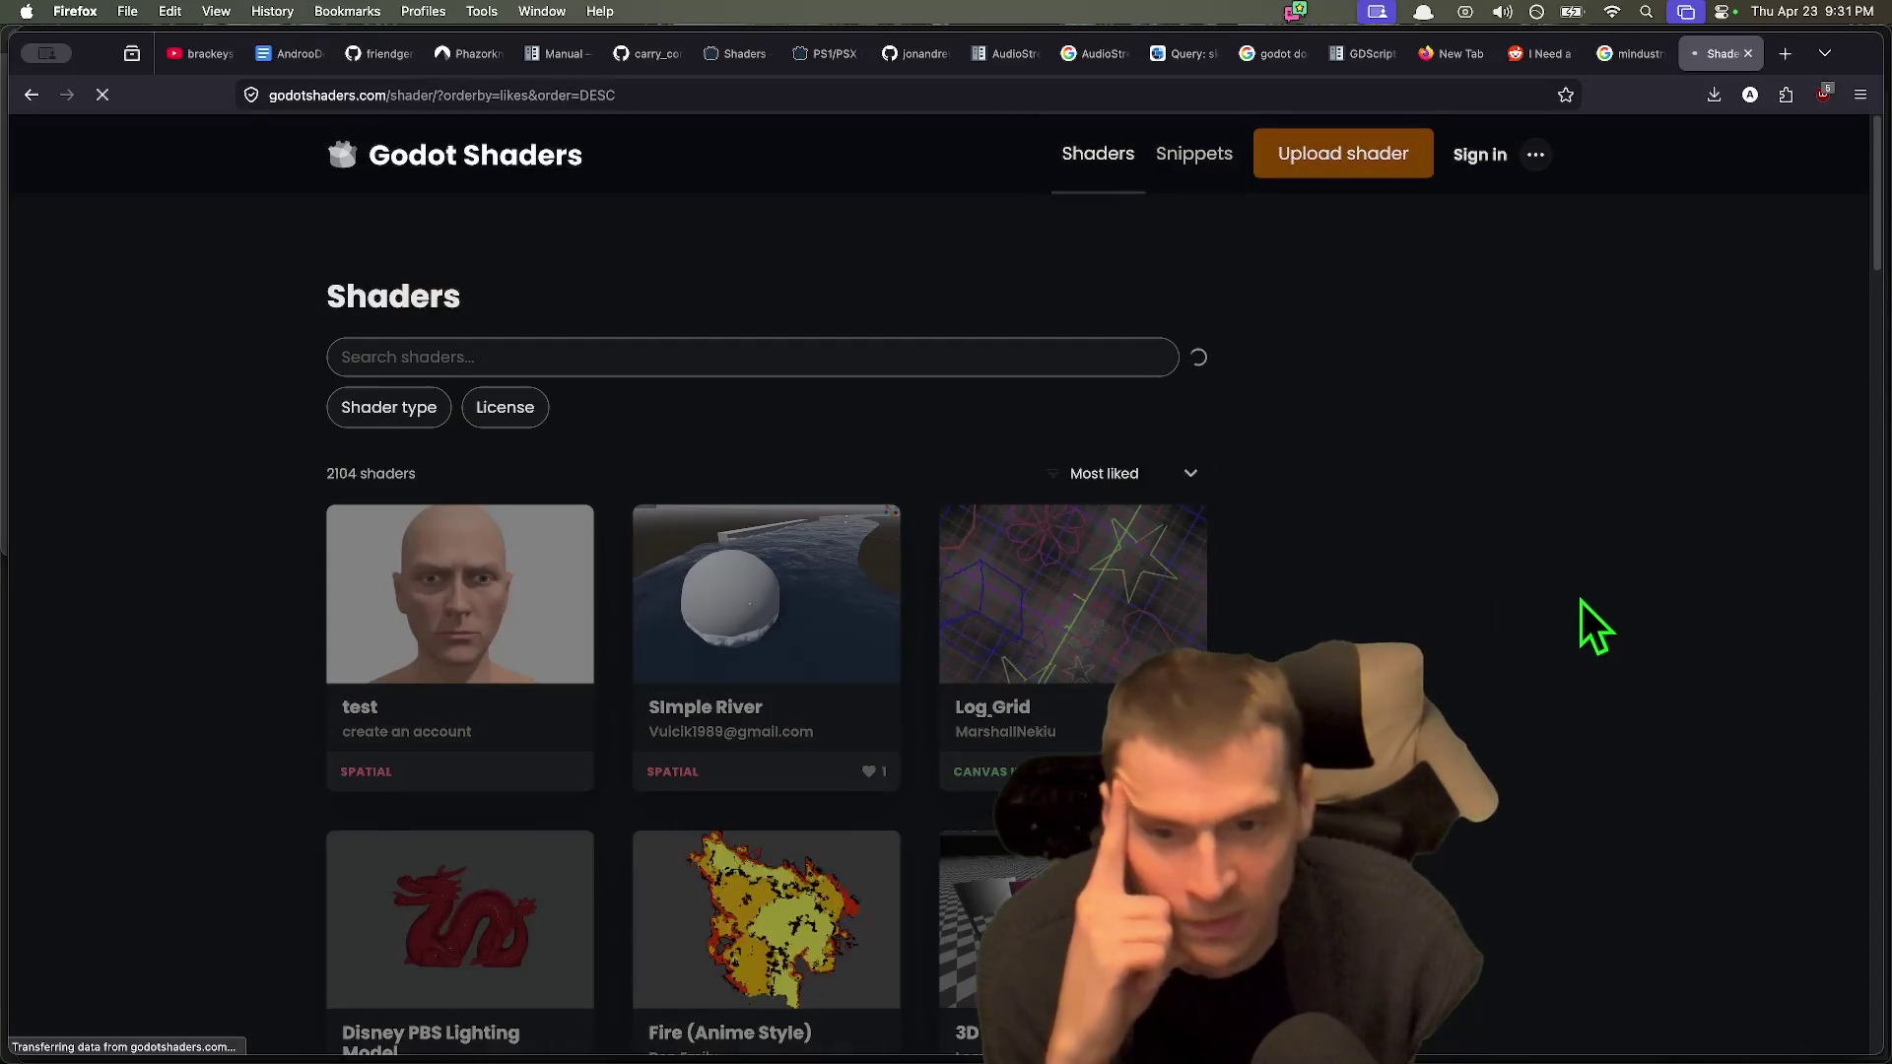
scroll(1519, 631, "down", 2)
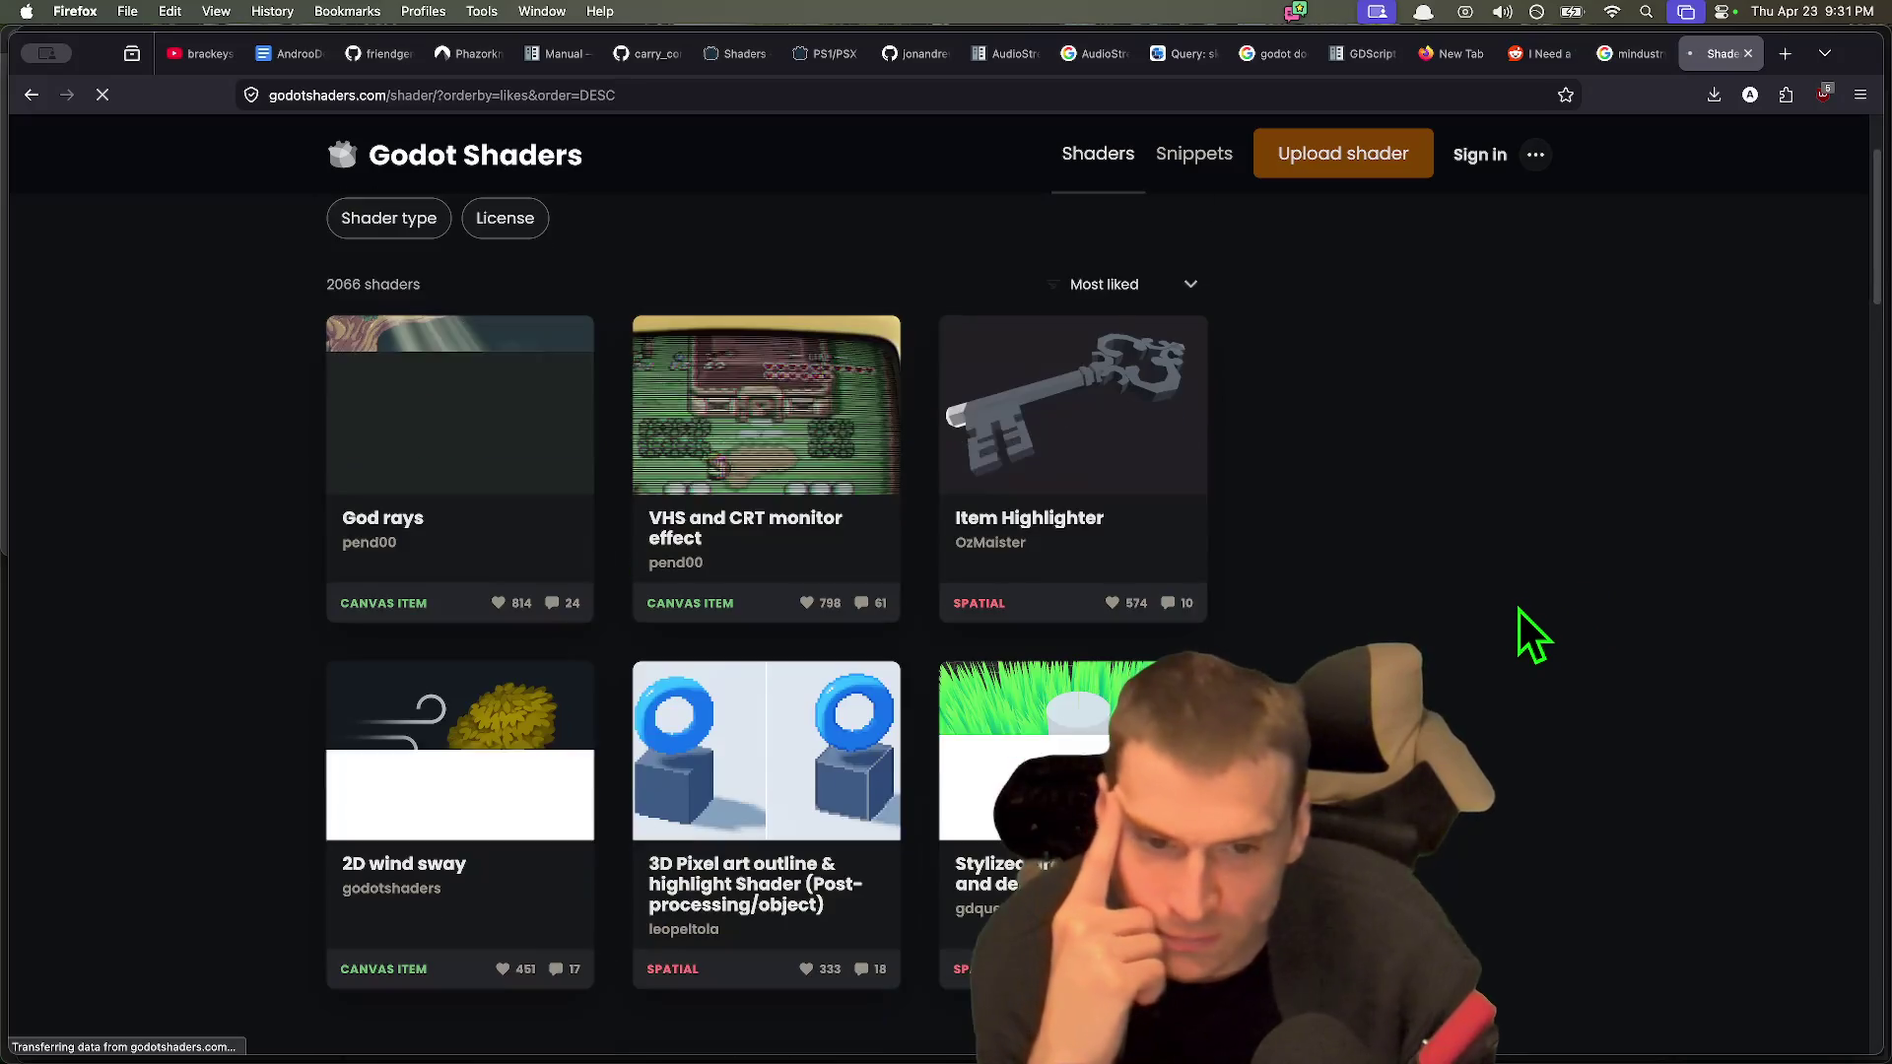
scroll(1528, 434, "down", 5)
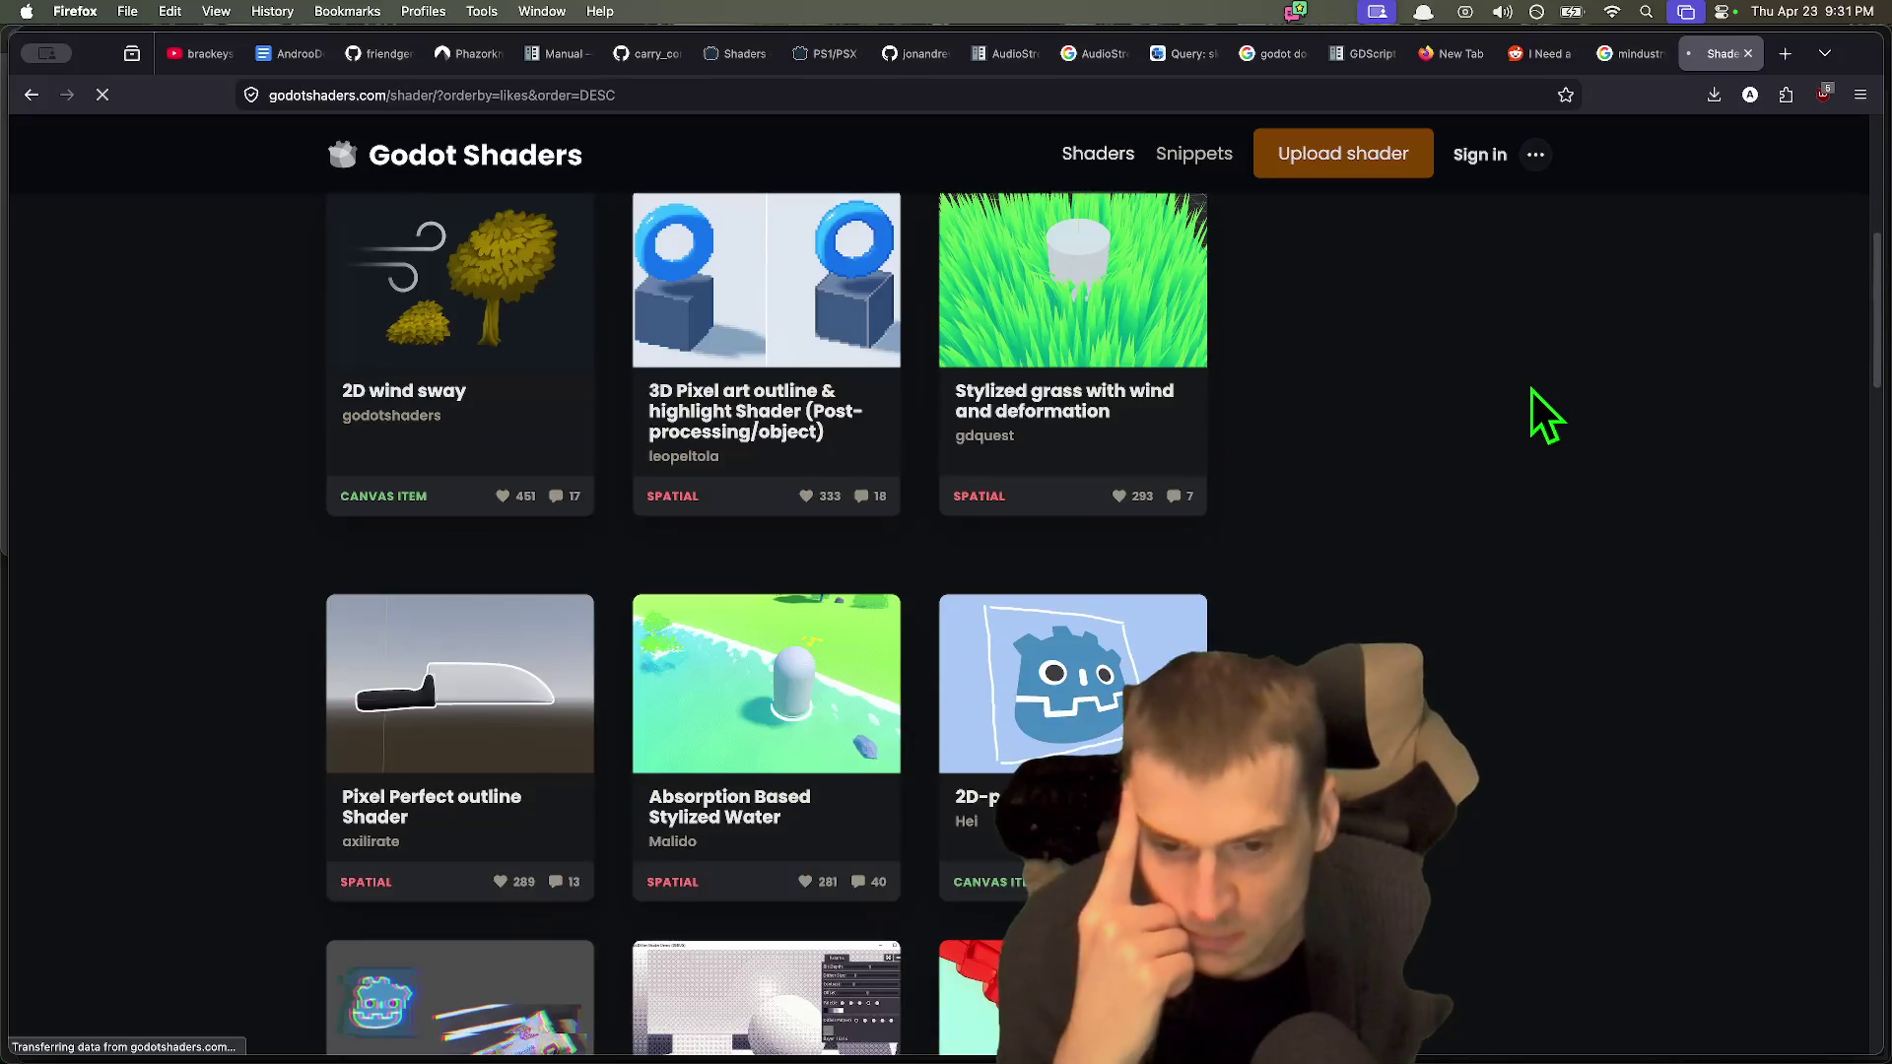
scroll(1529, 392, "down", 2)
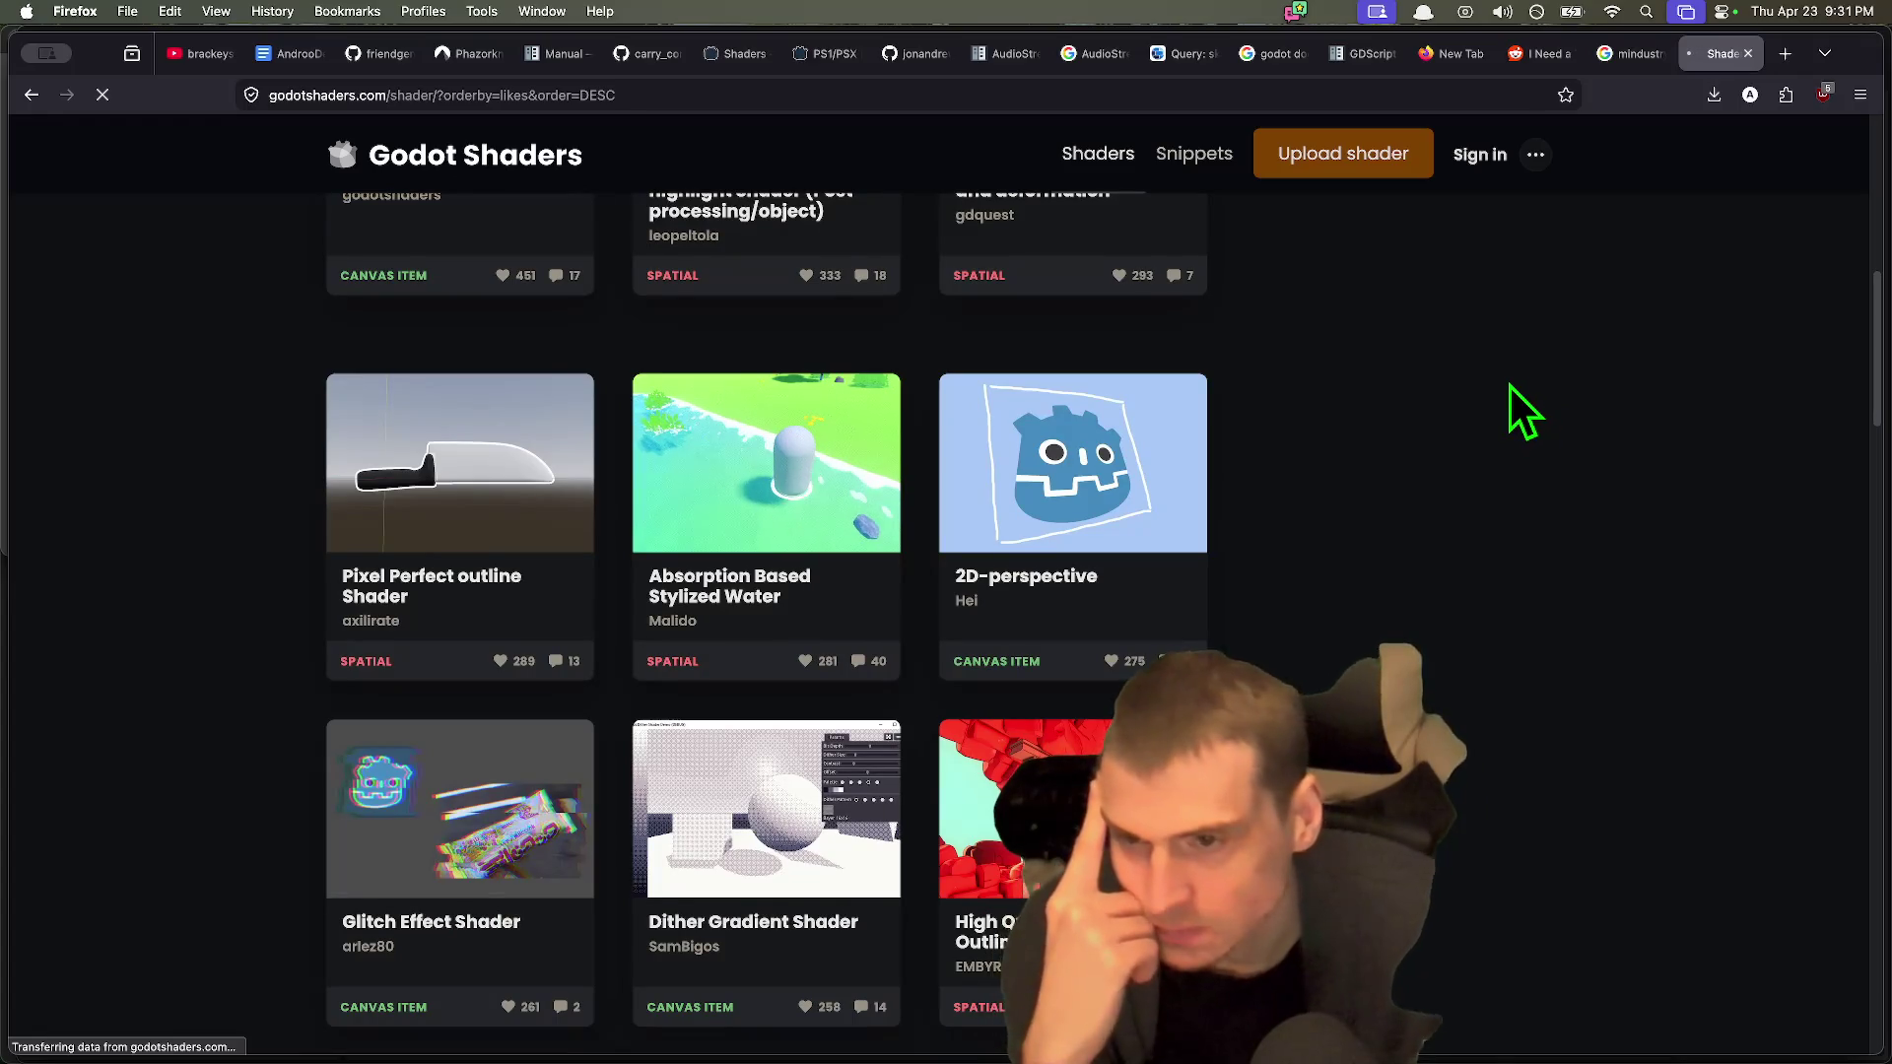
scroll(1509, 386, "down", 1)
scroll(1508, 414, "down", 3)
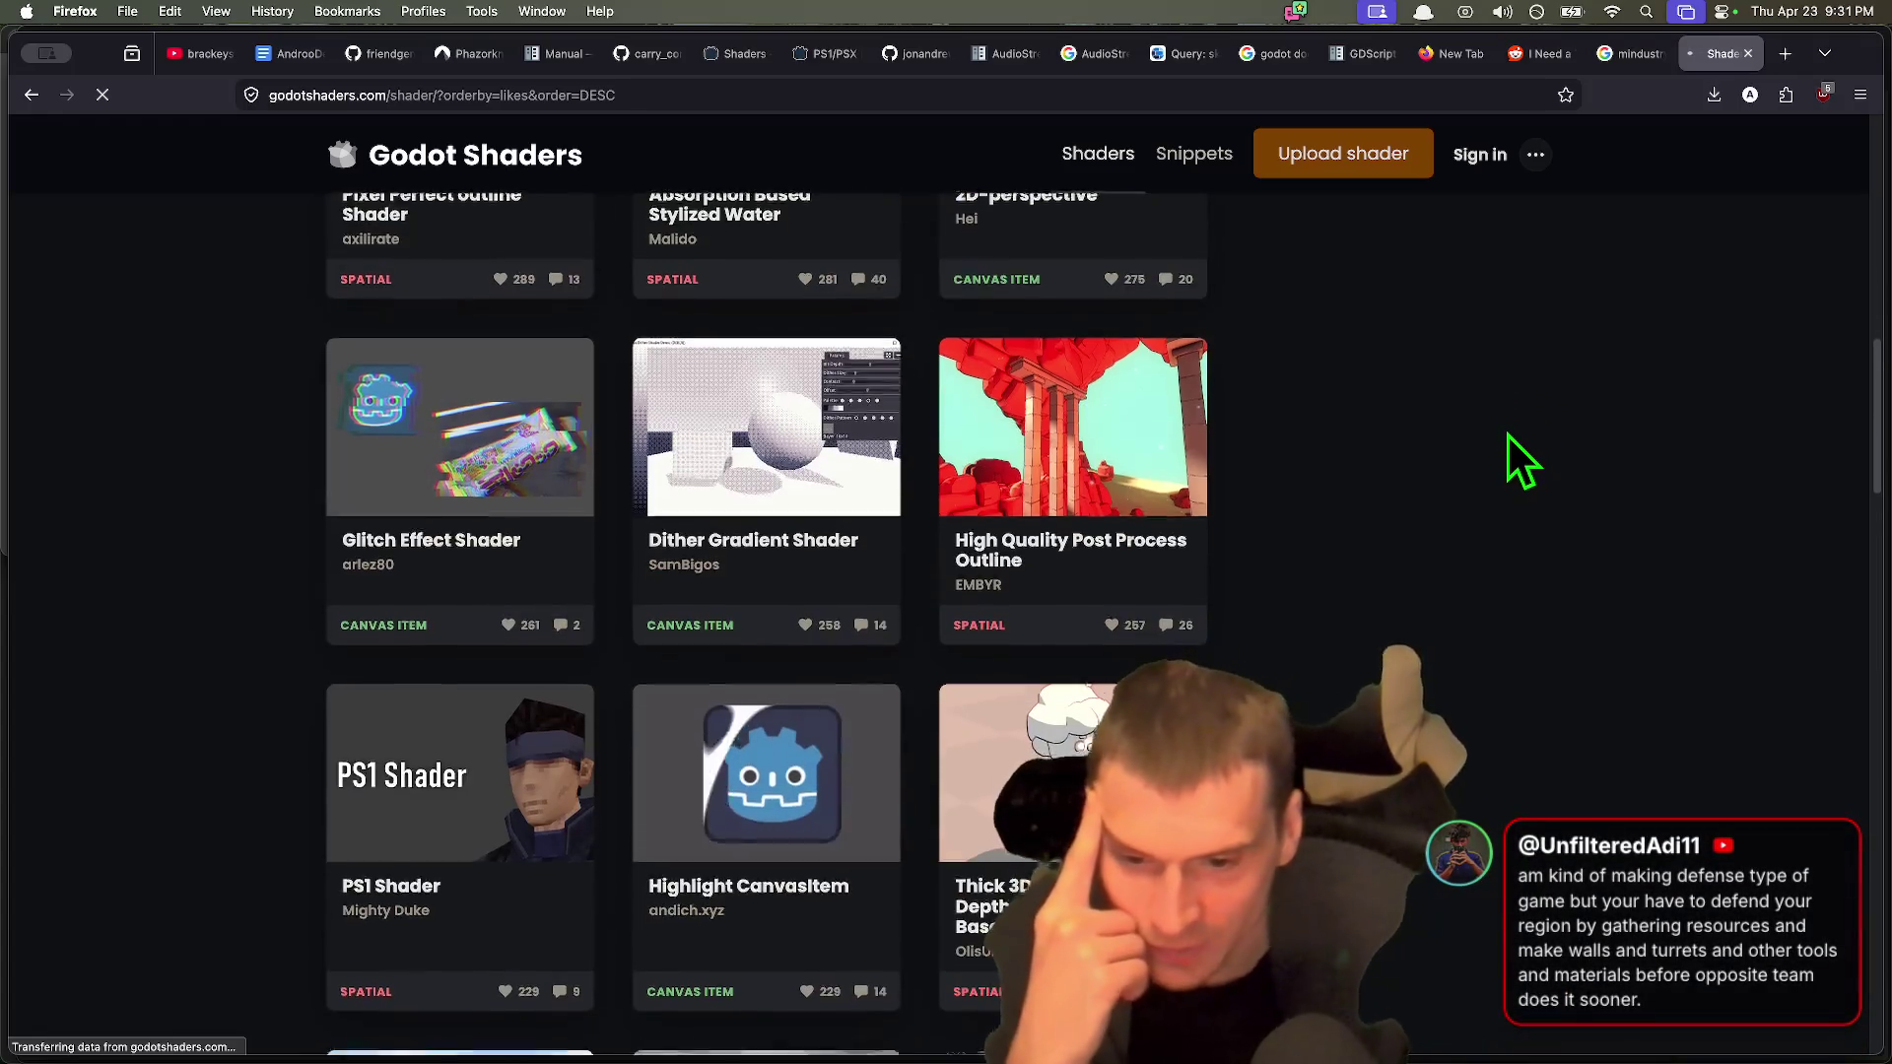
scroll(1458, 458, "down", 2)
scroll(1424, 472, "down", 2)
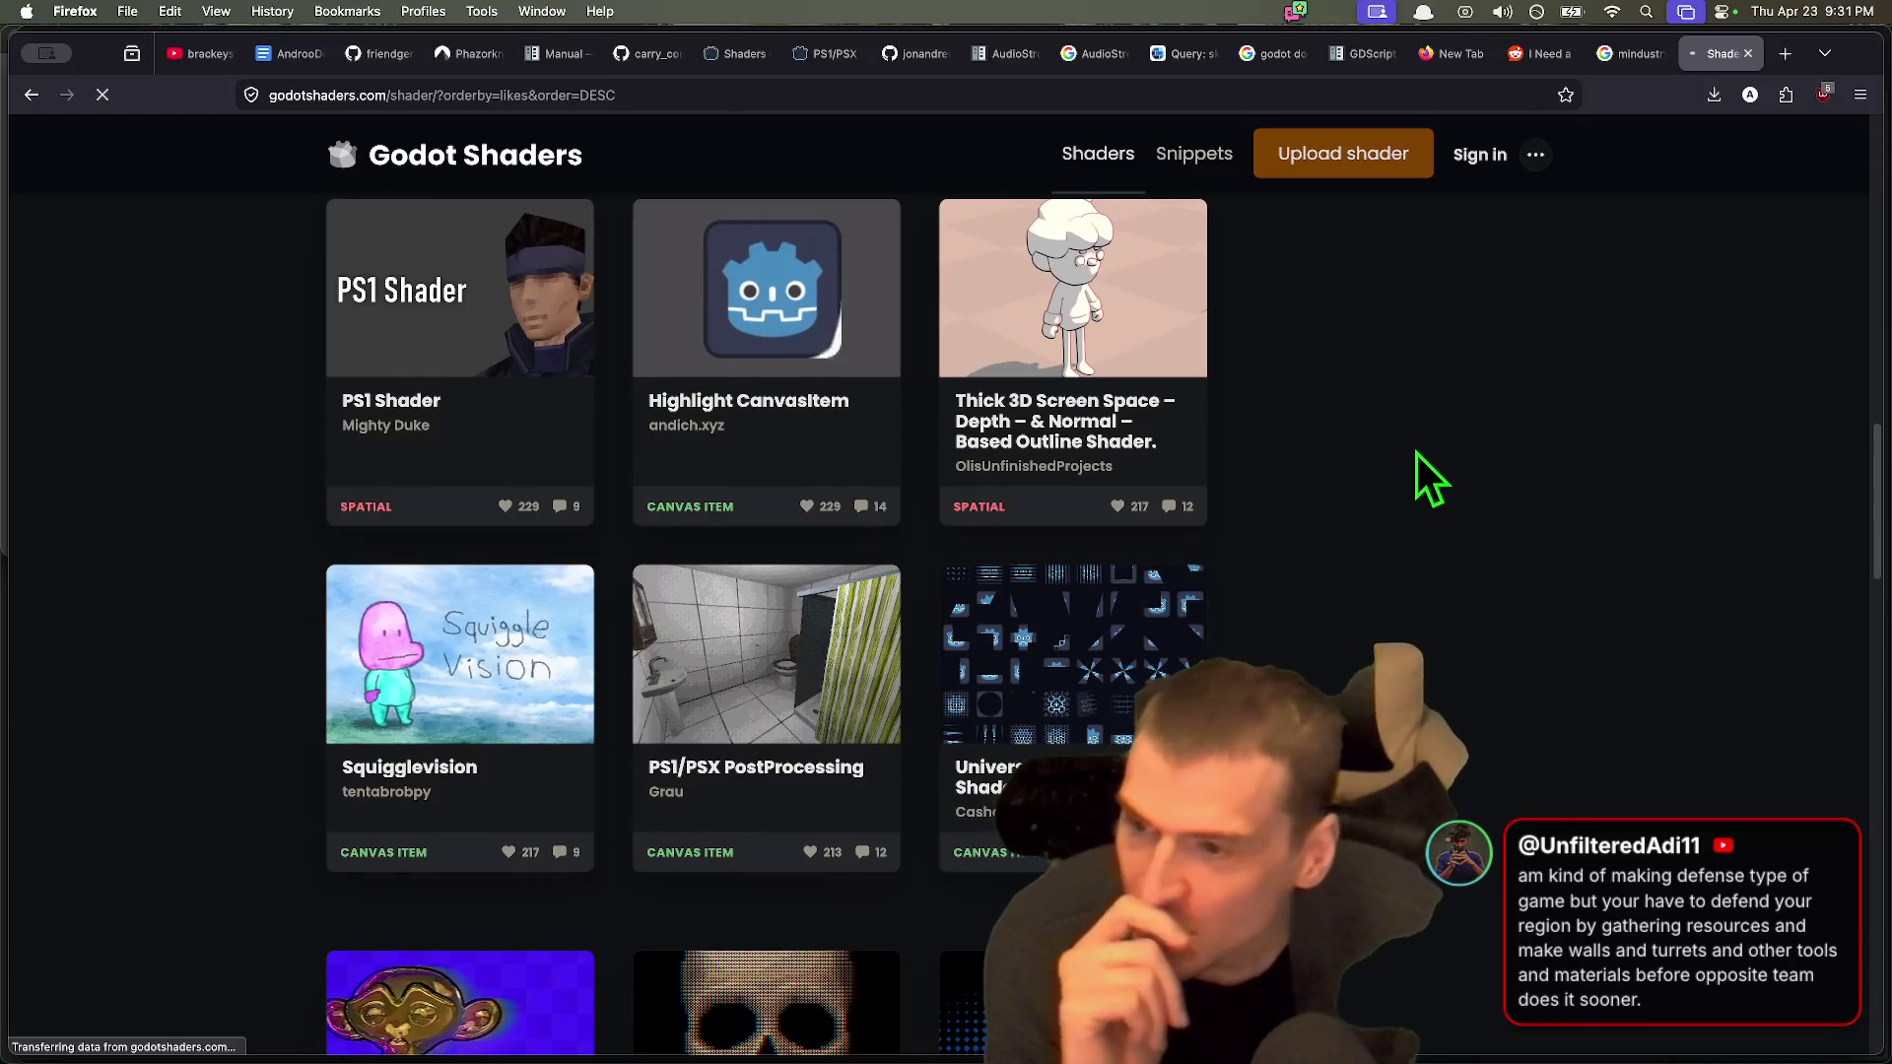
scroll(1416, 449, "down", 7)
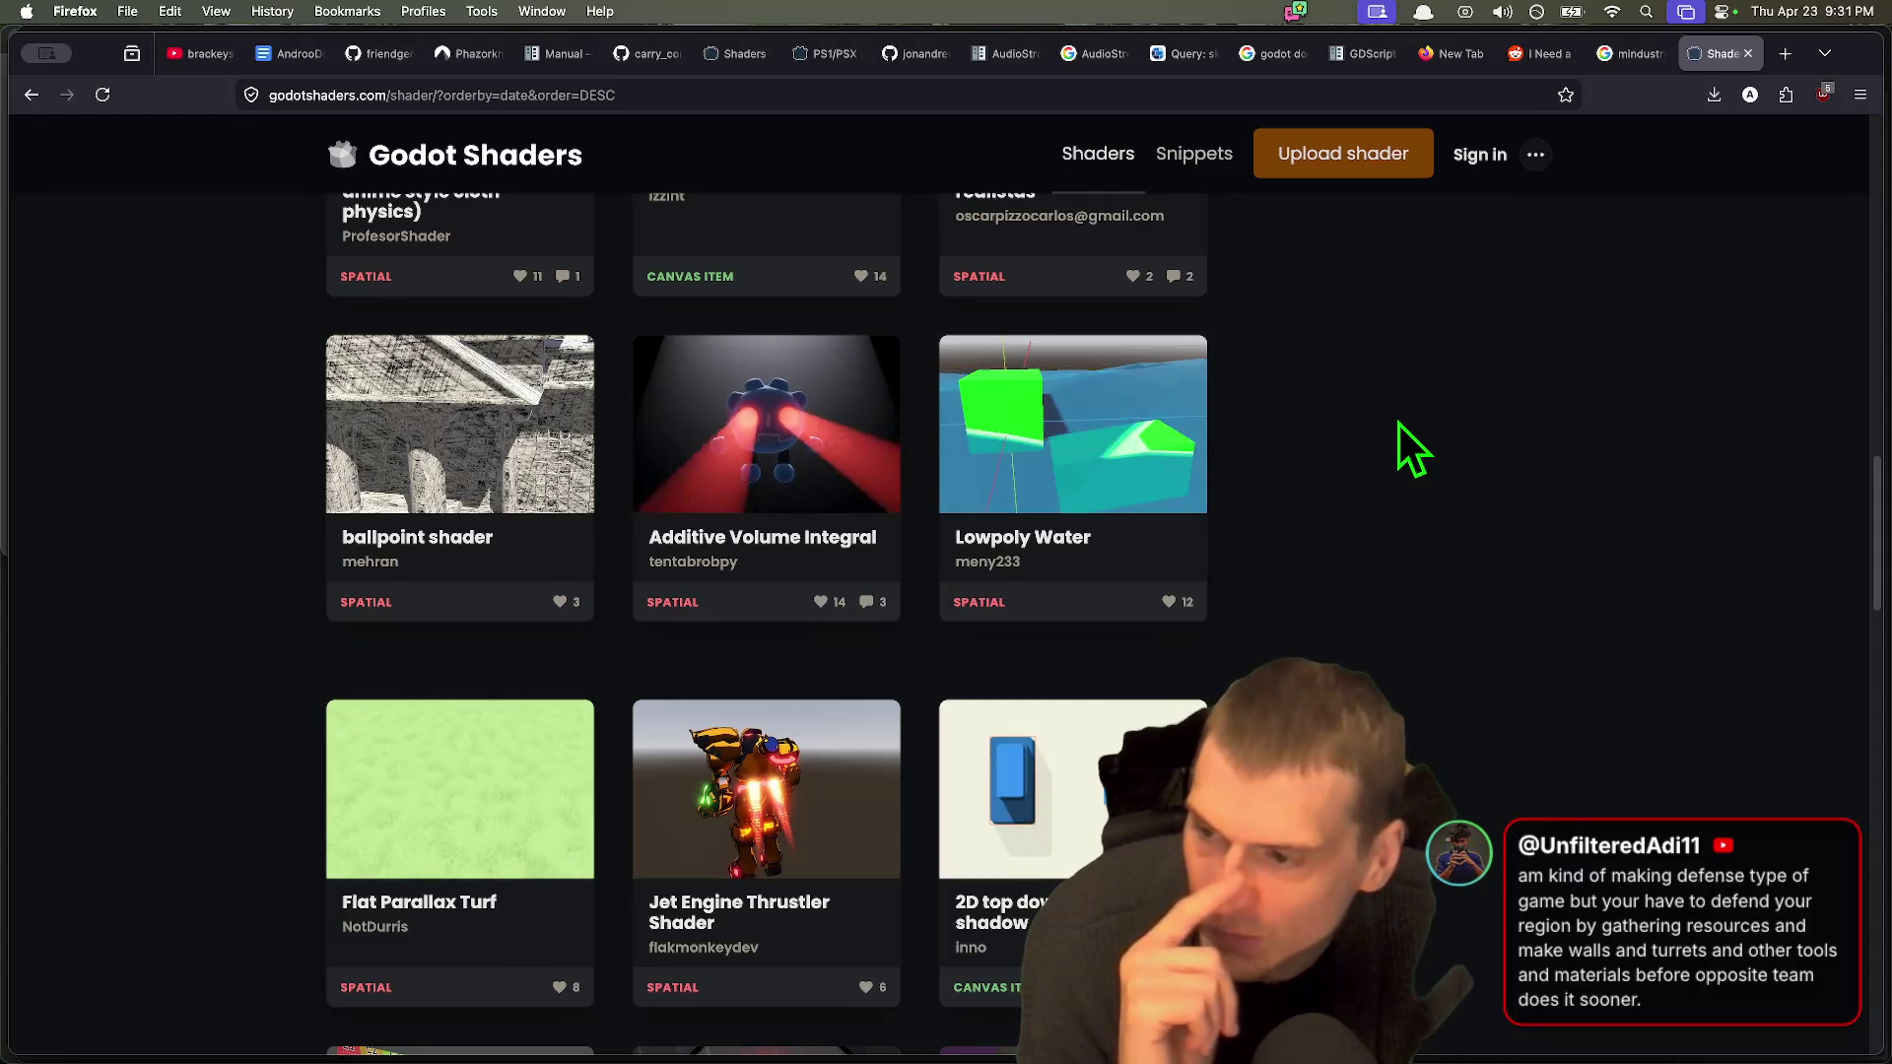
scroll(1399, 426, "down", 2)
scroll(1397, 430, "down", 5)
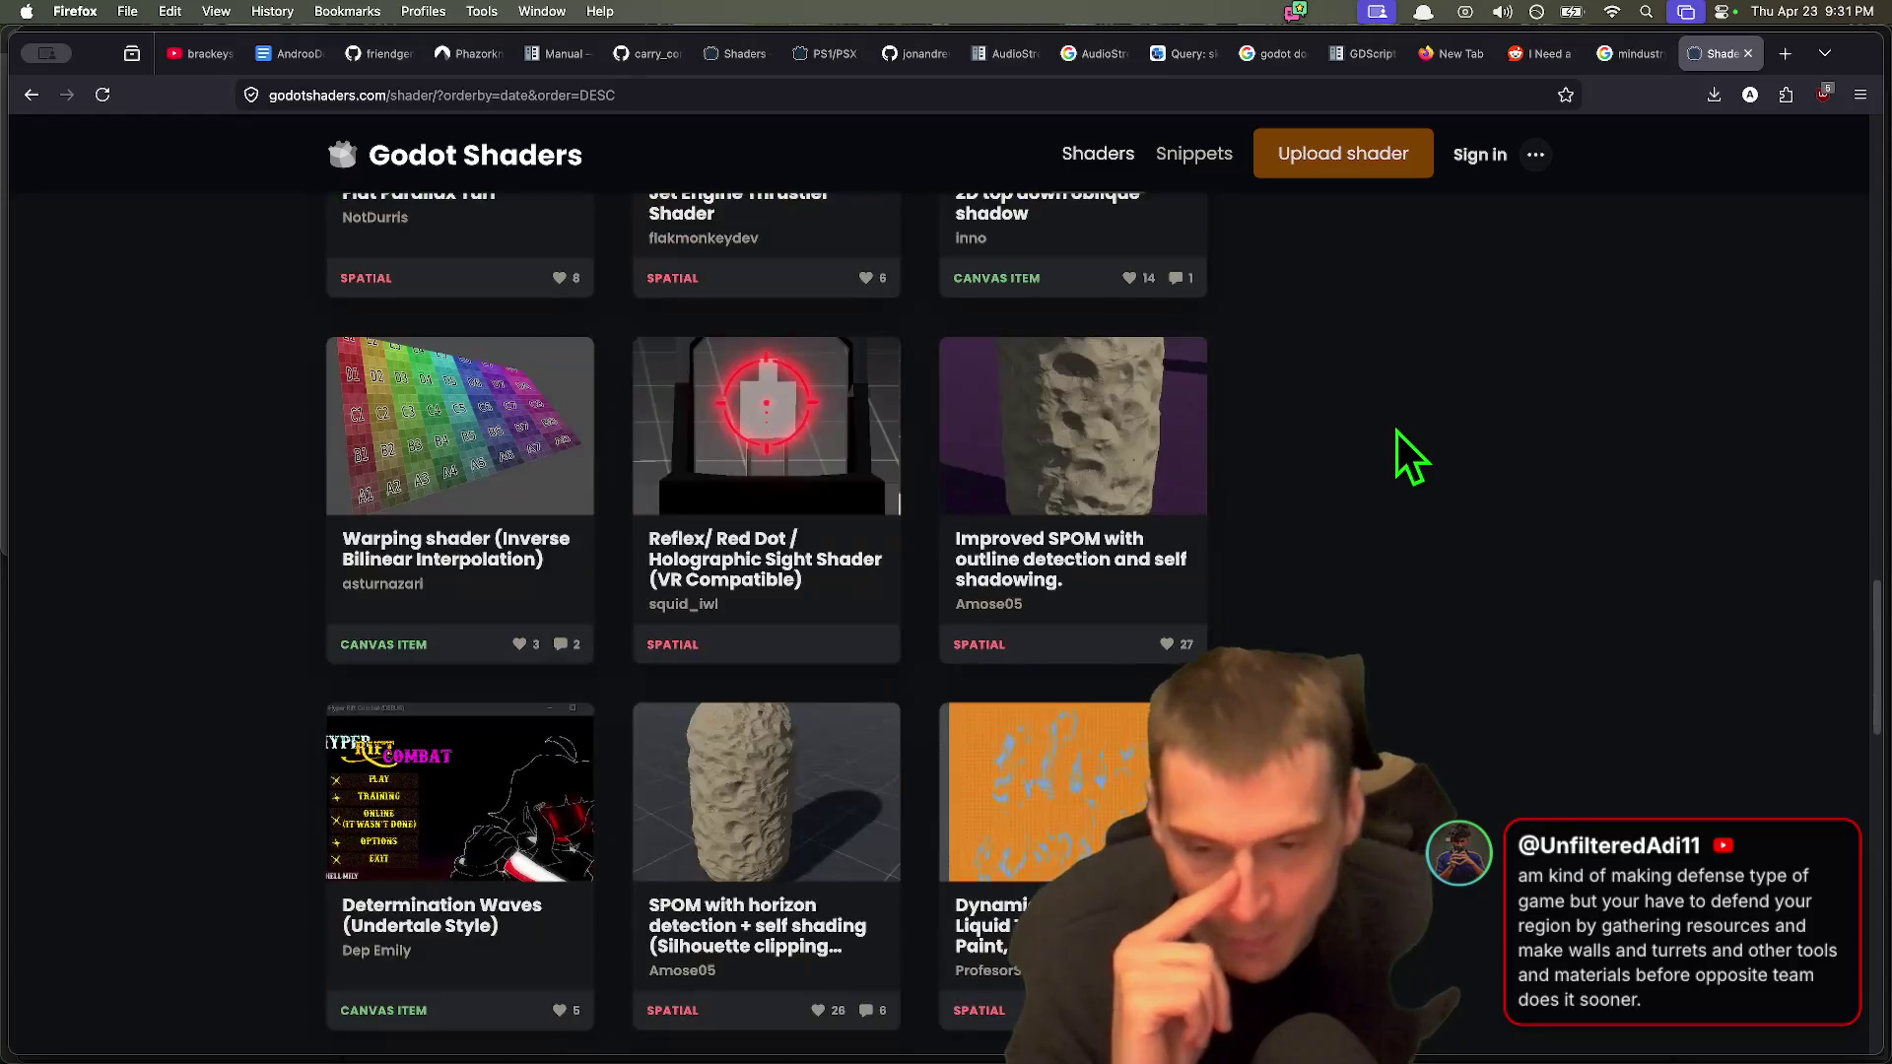
scroll(1395, 414, "down", 6)
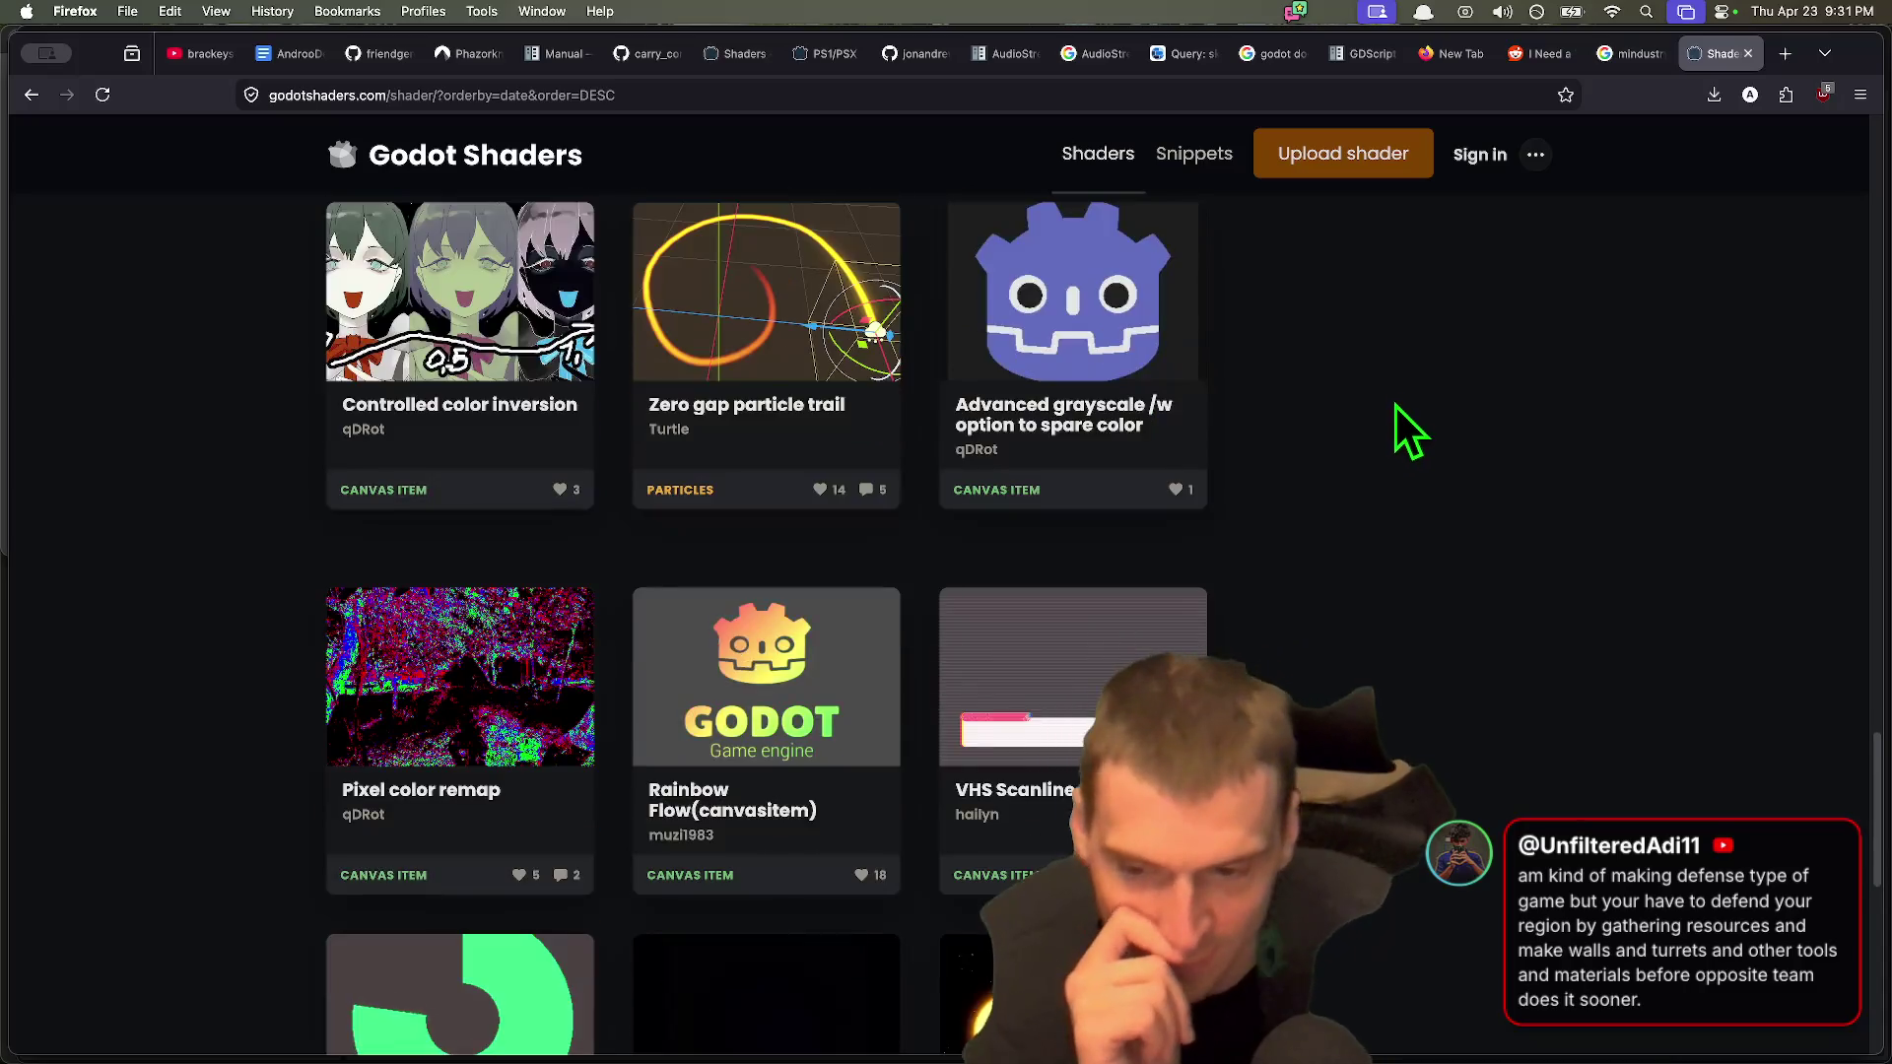
scroll(1315, 479, "down", 4)
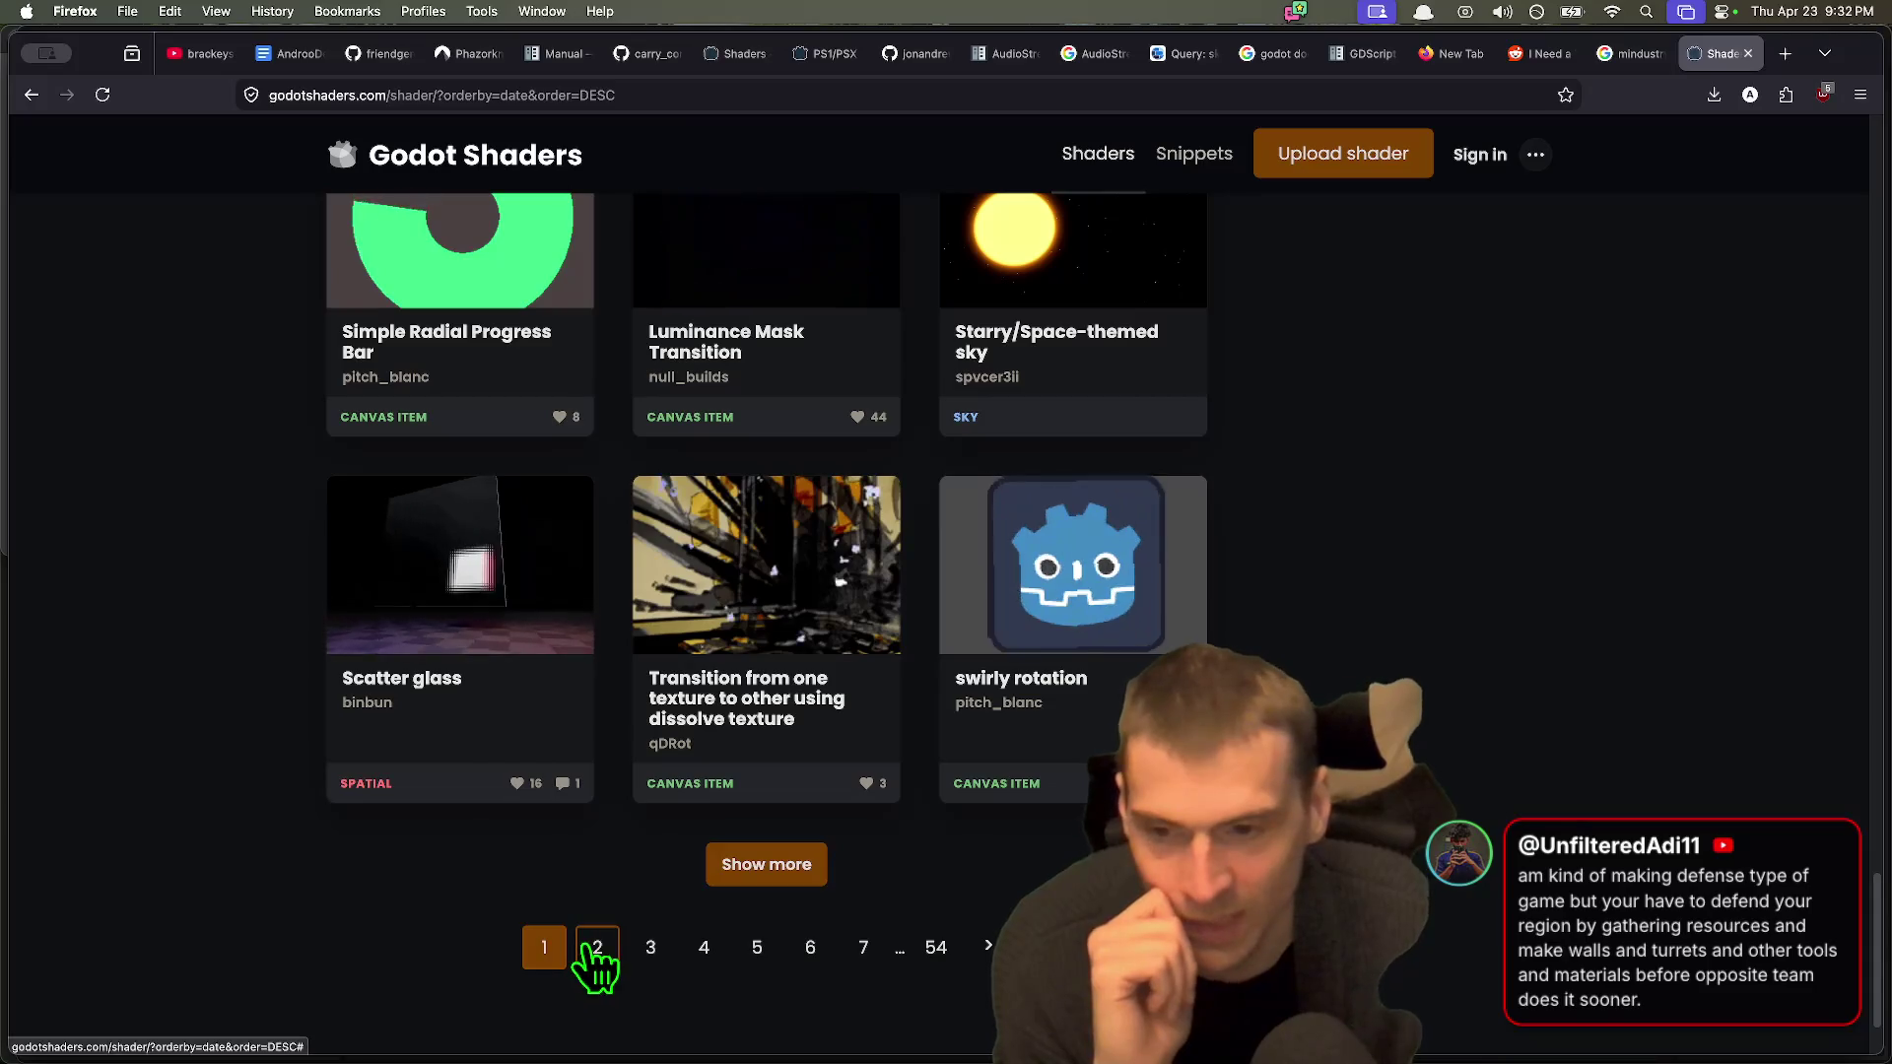
Step: Browse page 2 of the newest shaders to its end, then move on to page 3
left_click(595, 949)
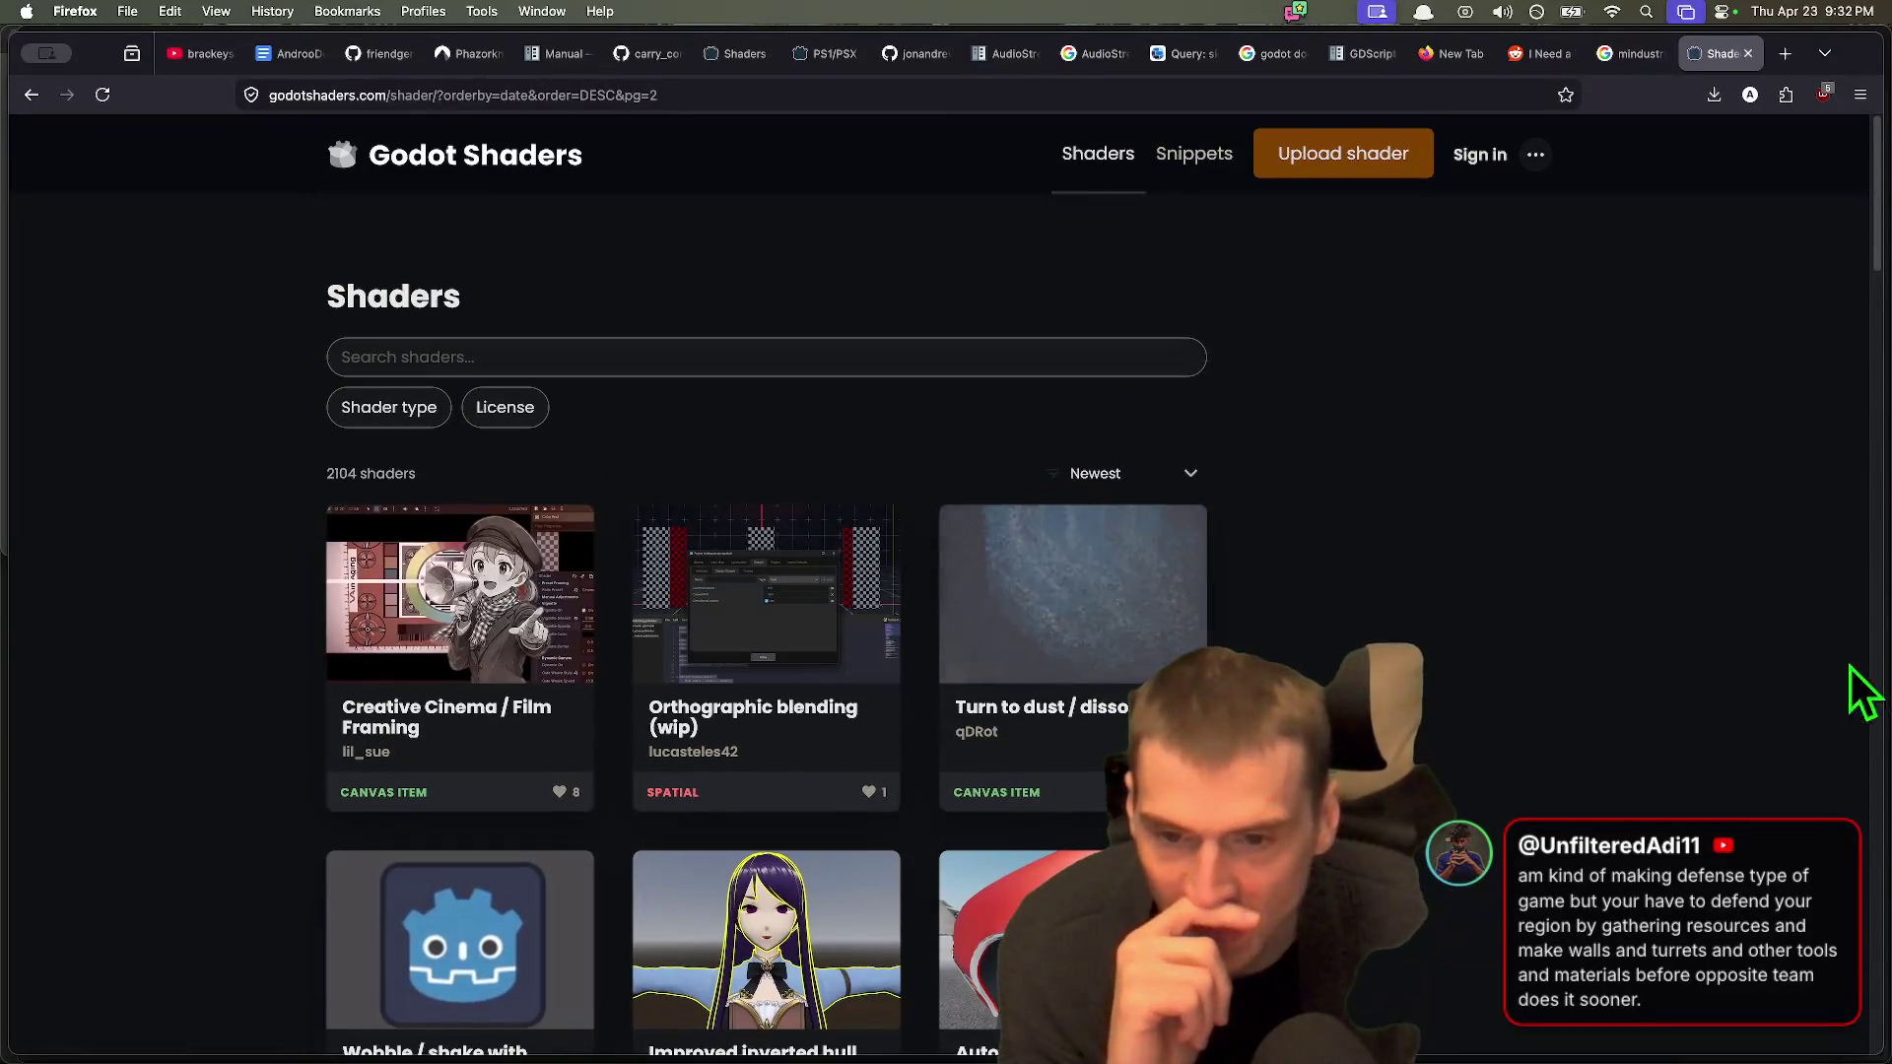
scroll(1689, 670, "down", 2)
scroll(1678, 657, "down", 5)
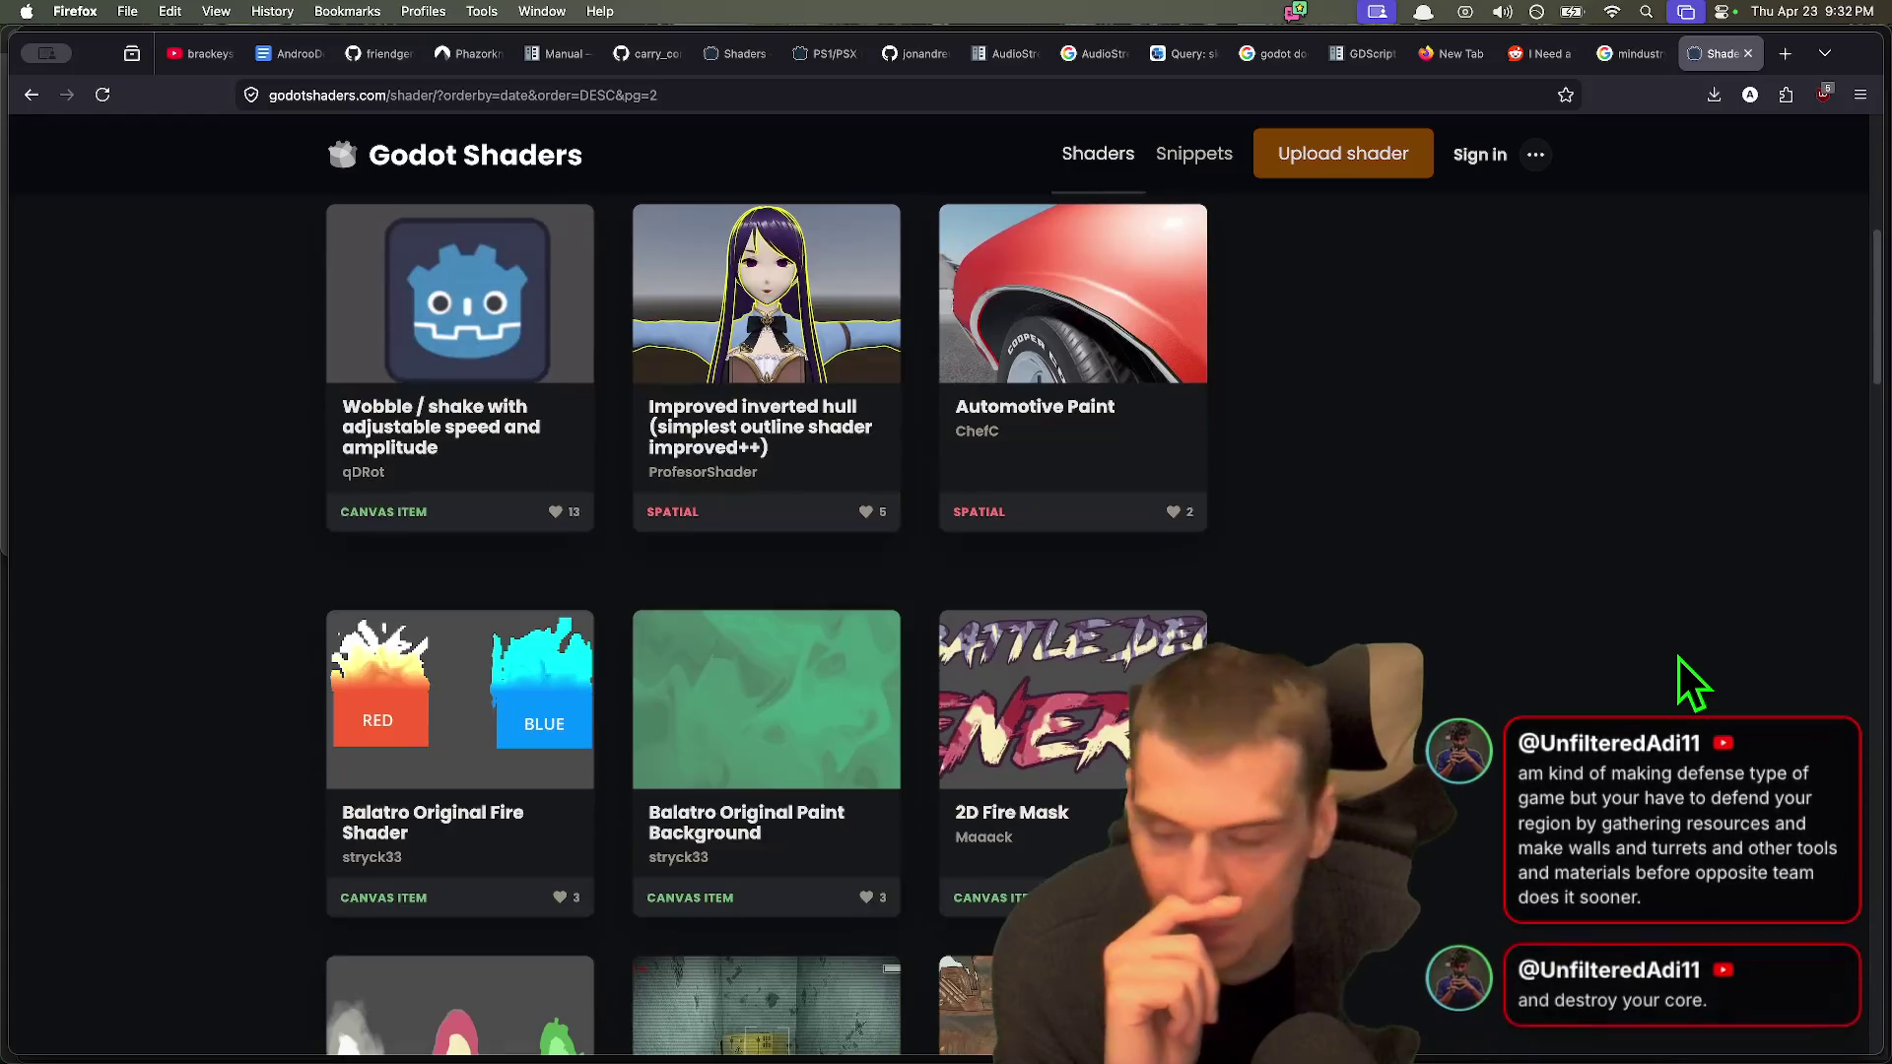
scroll(1679, 658, "down", 1)
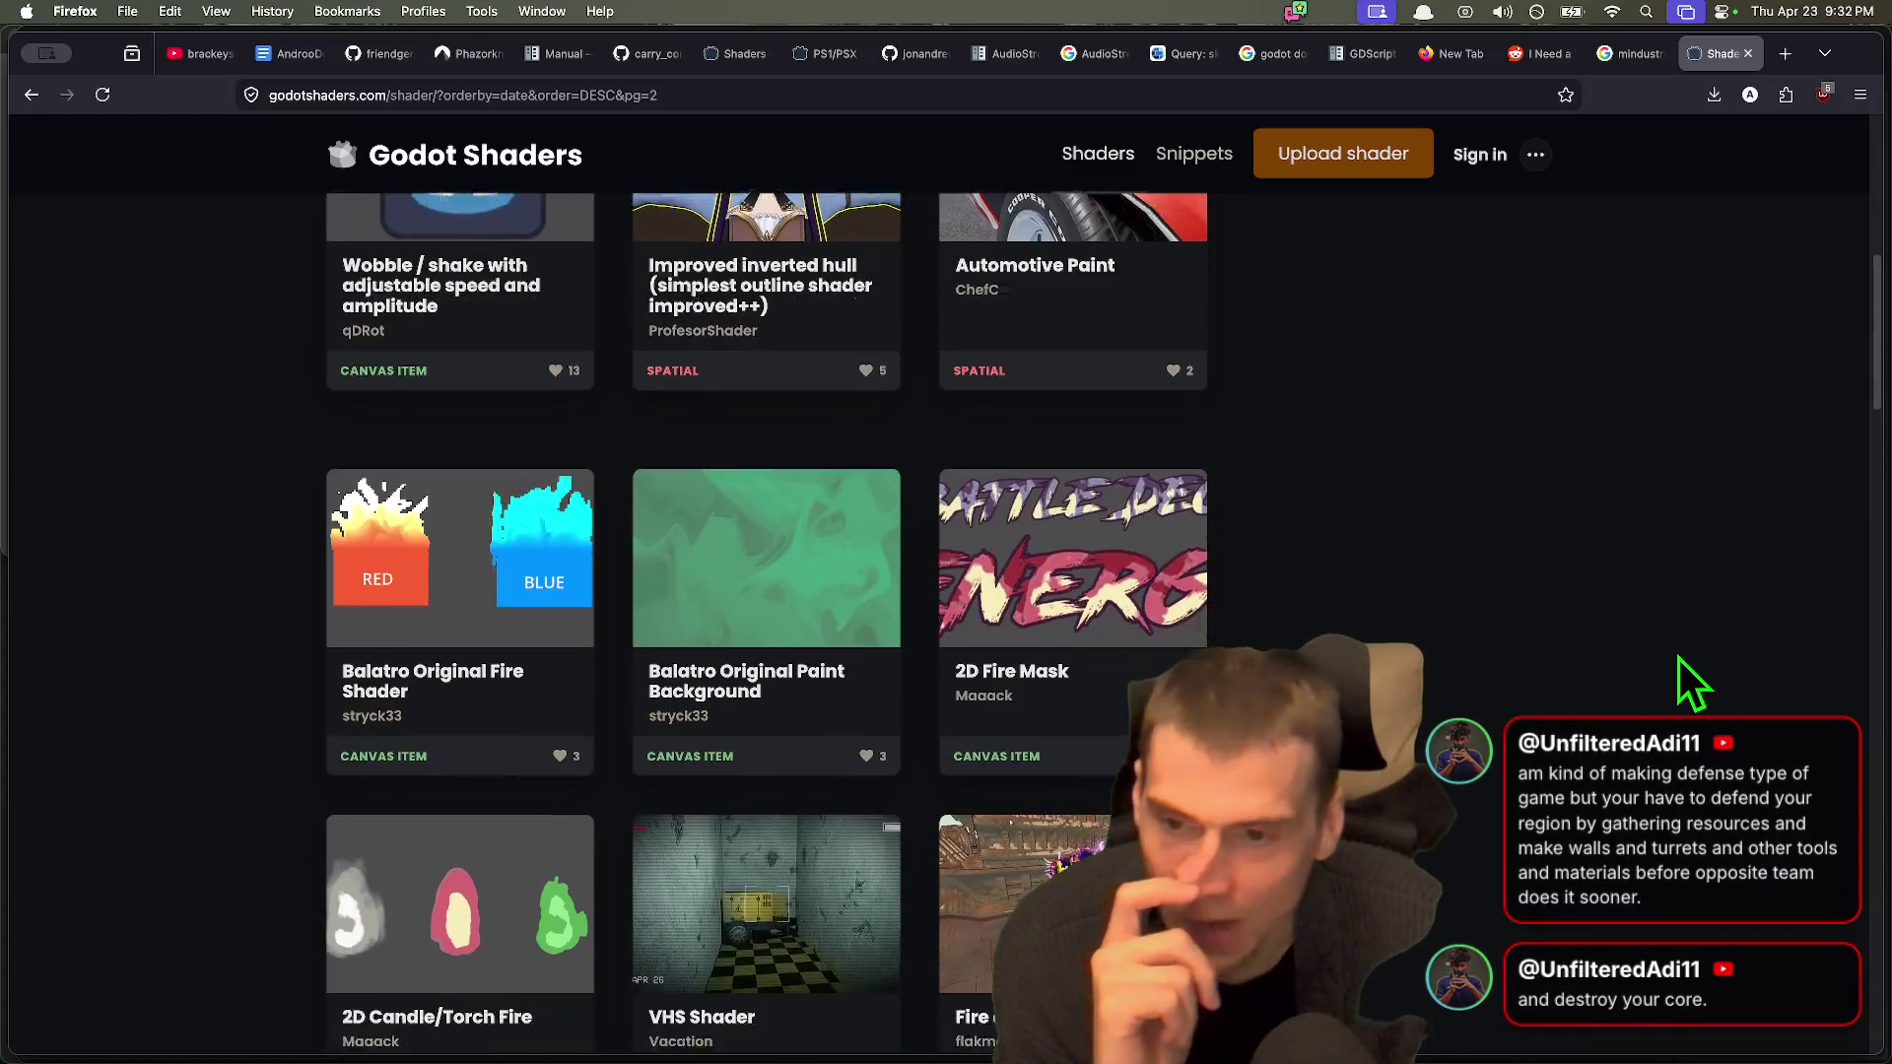
scroll(1678, 656, "down", 5)
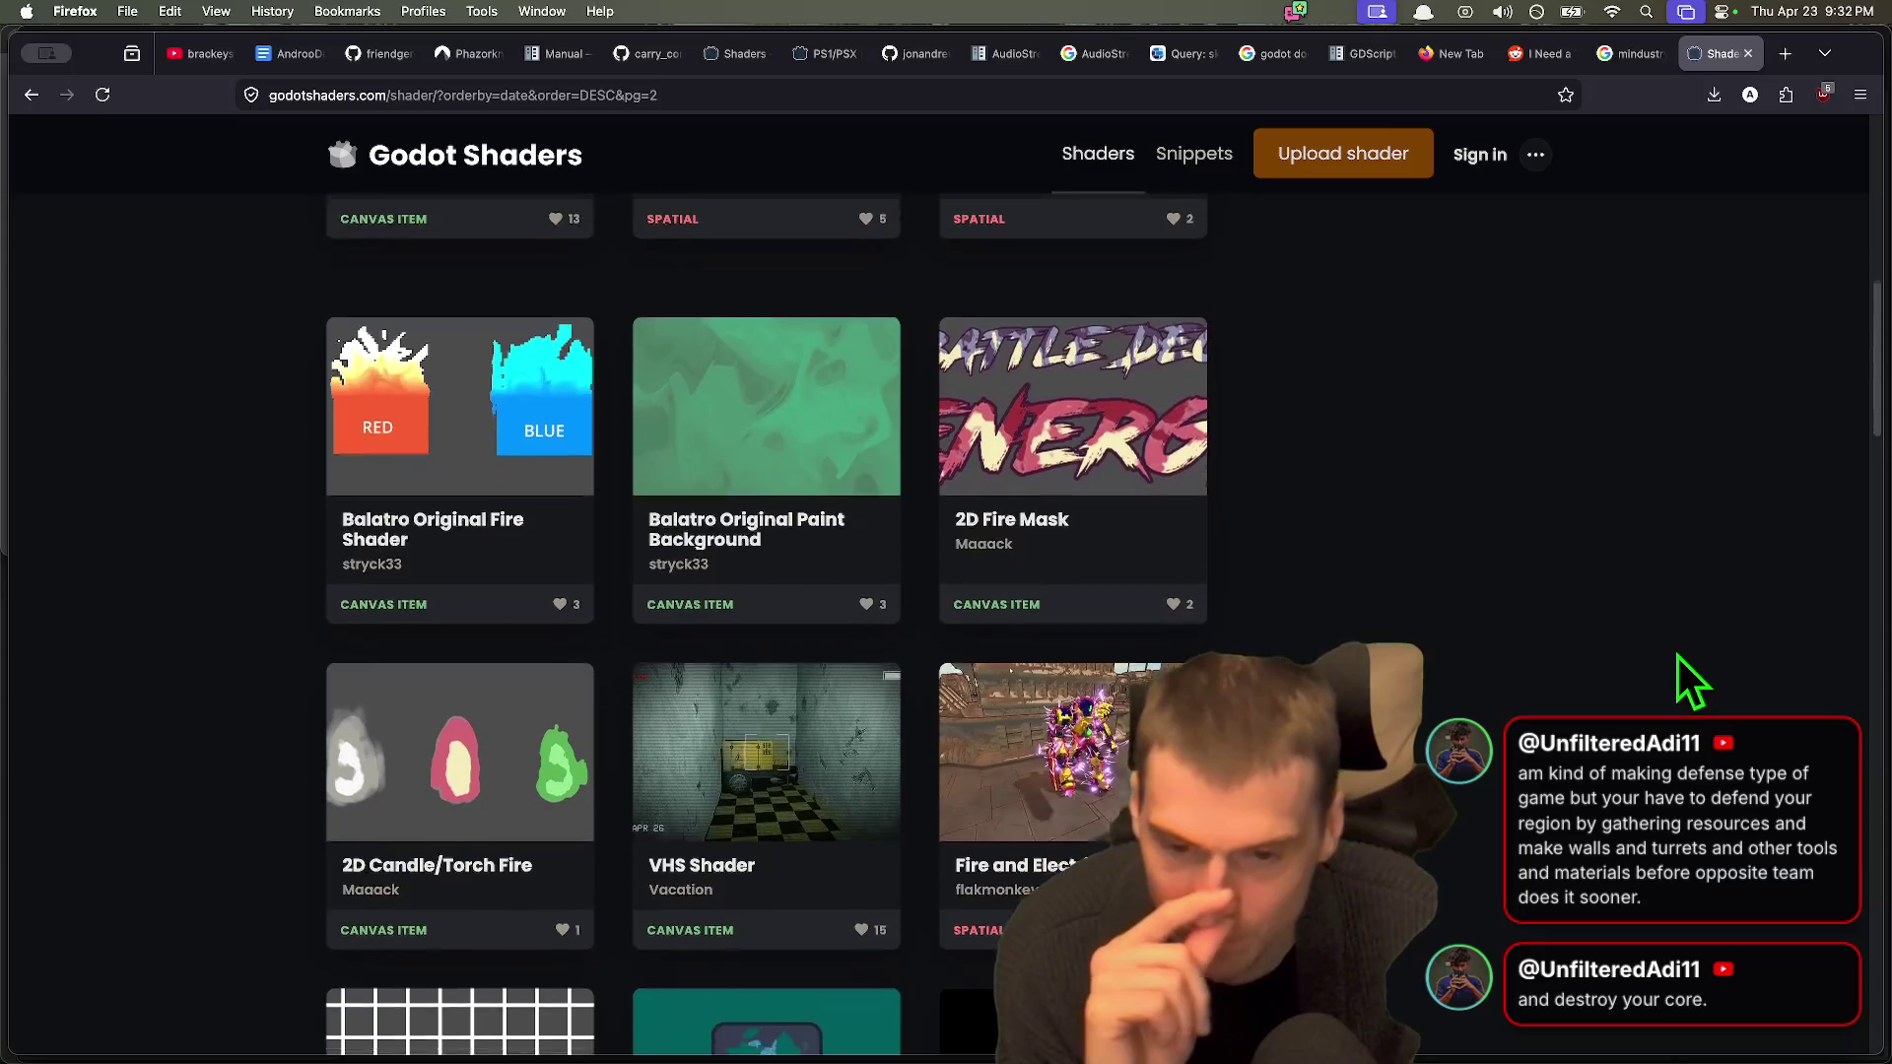
scroll(1676, 654, "down", 6)
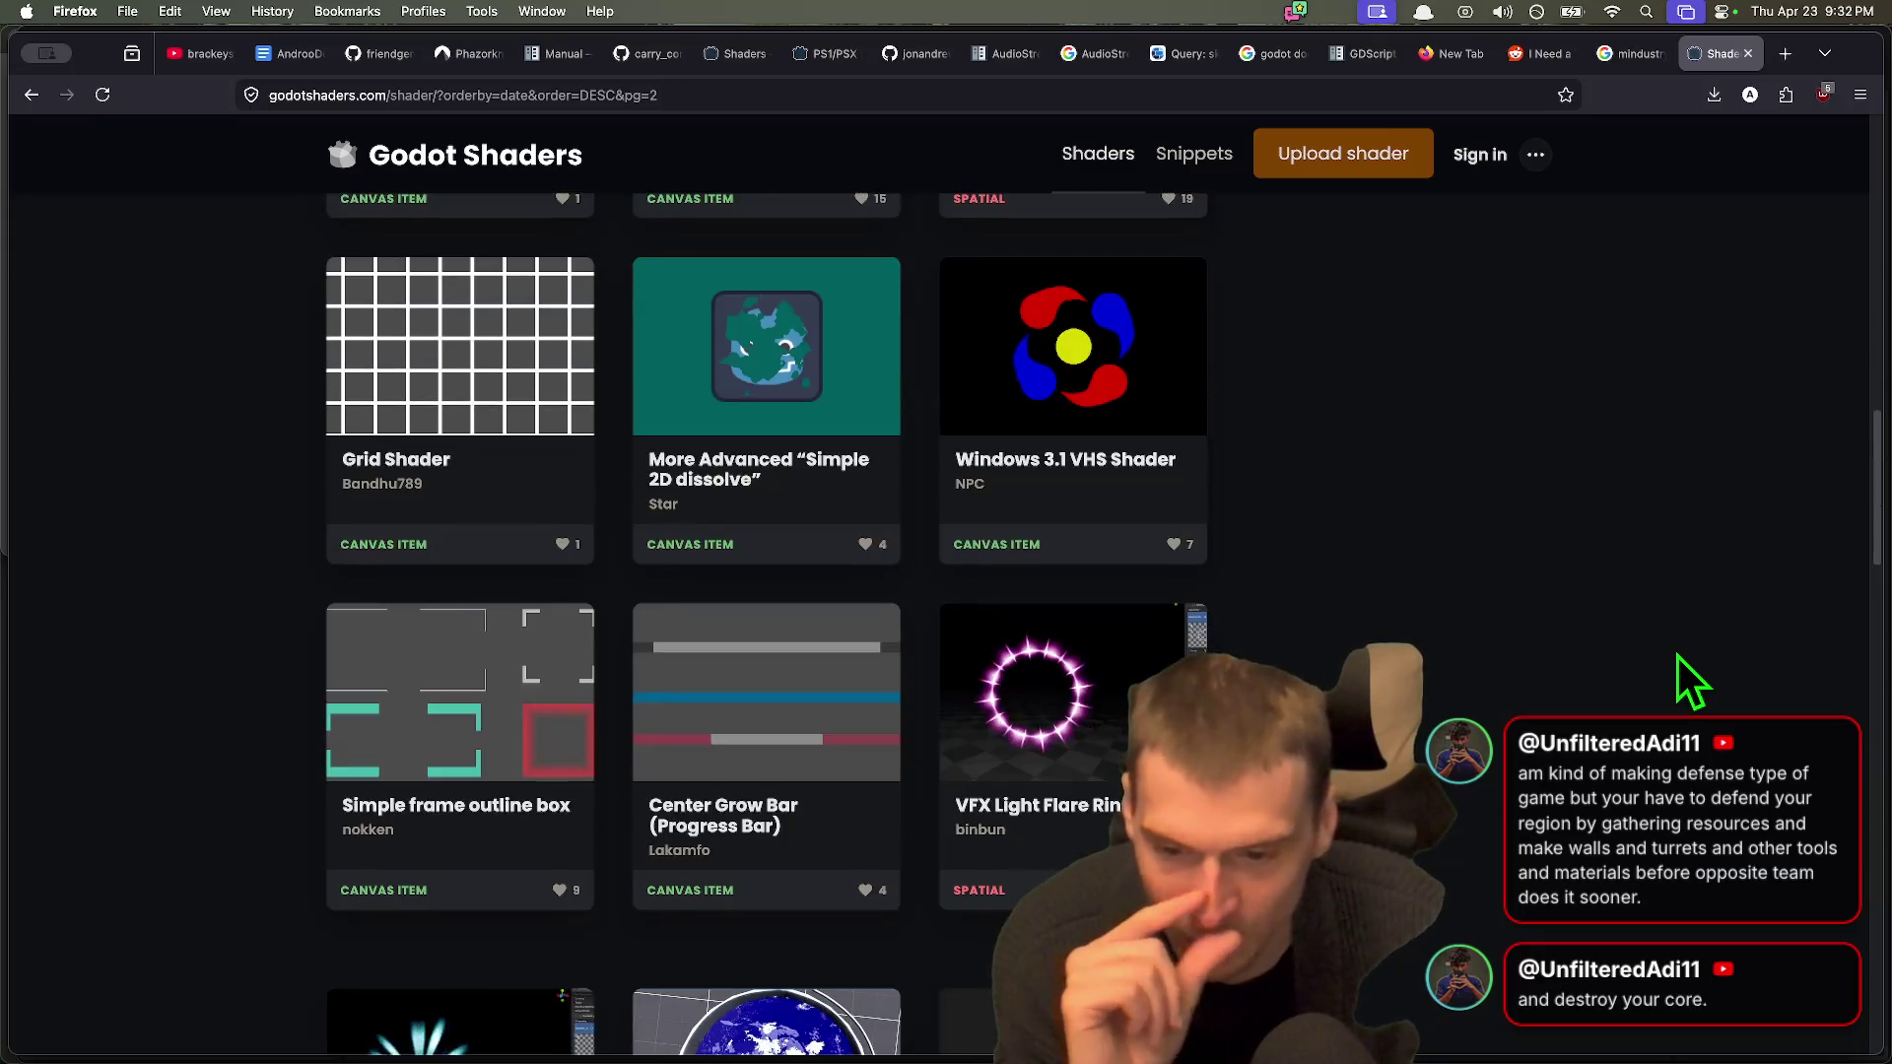
scroll(1634, 655, "down", 8)
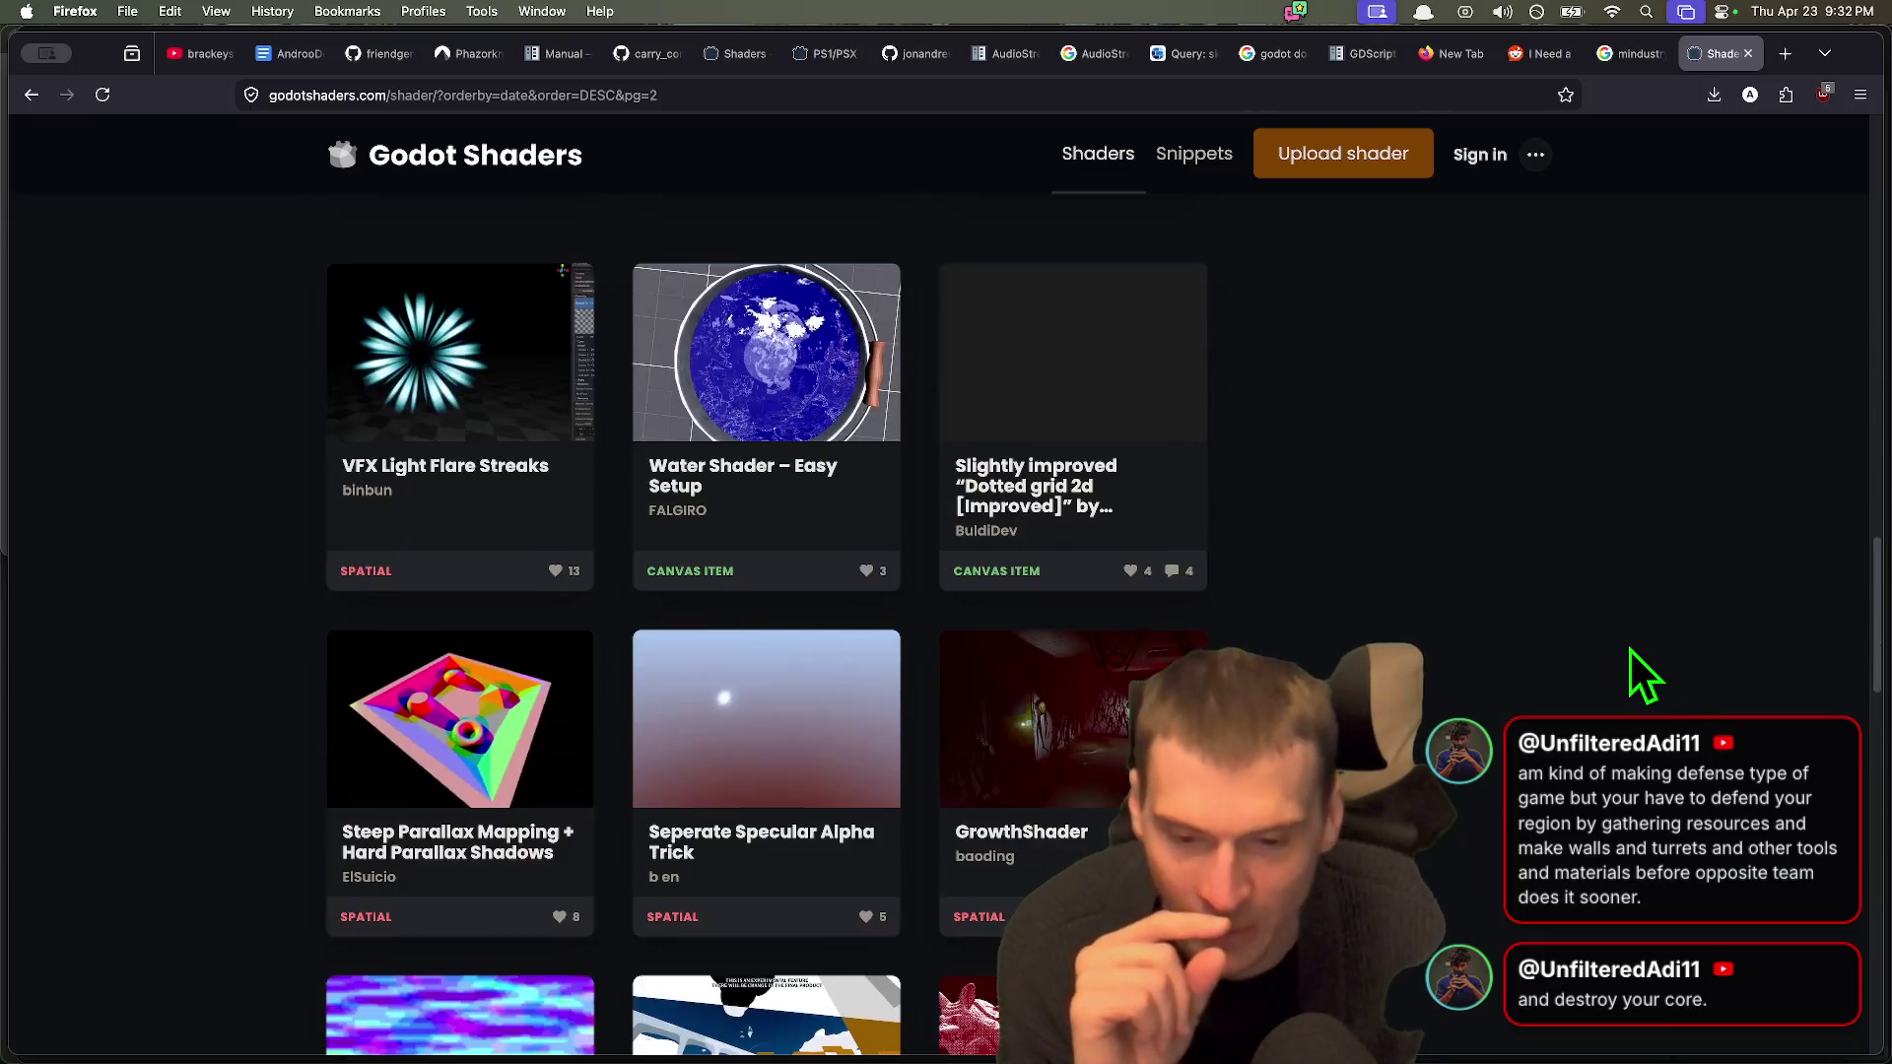
scroll(1629, 648, "down", 9)
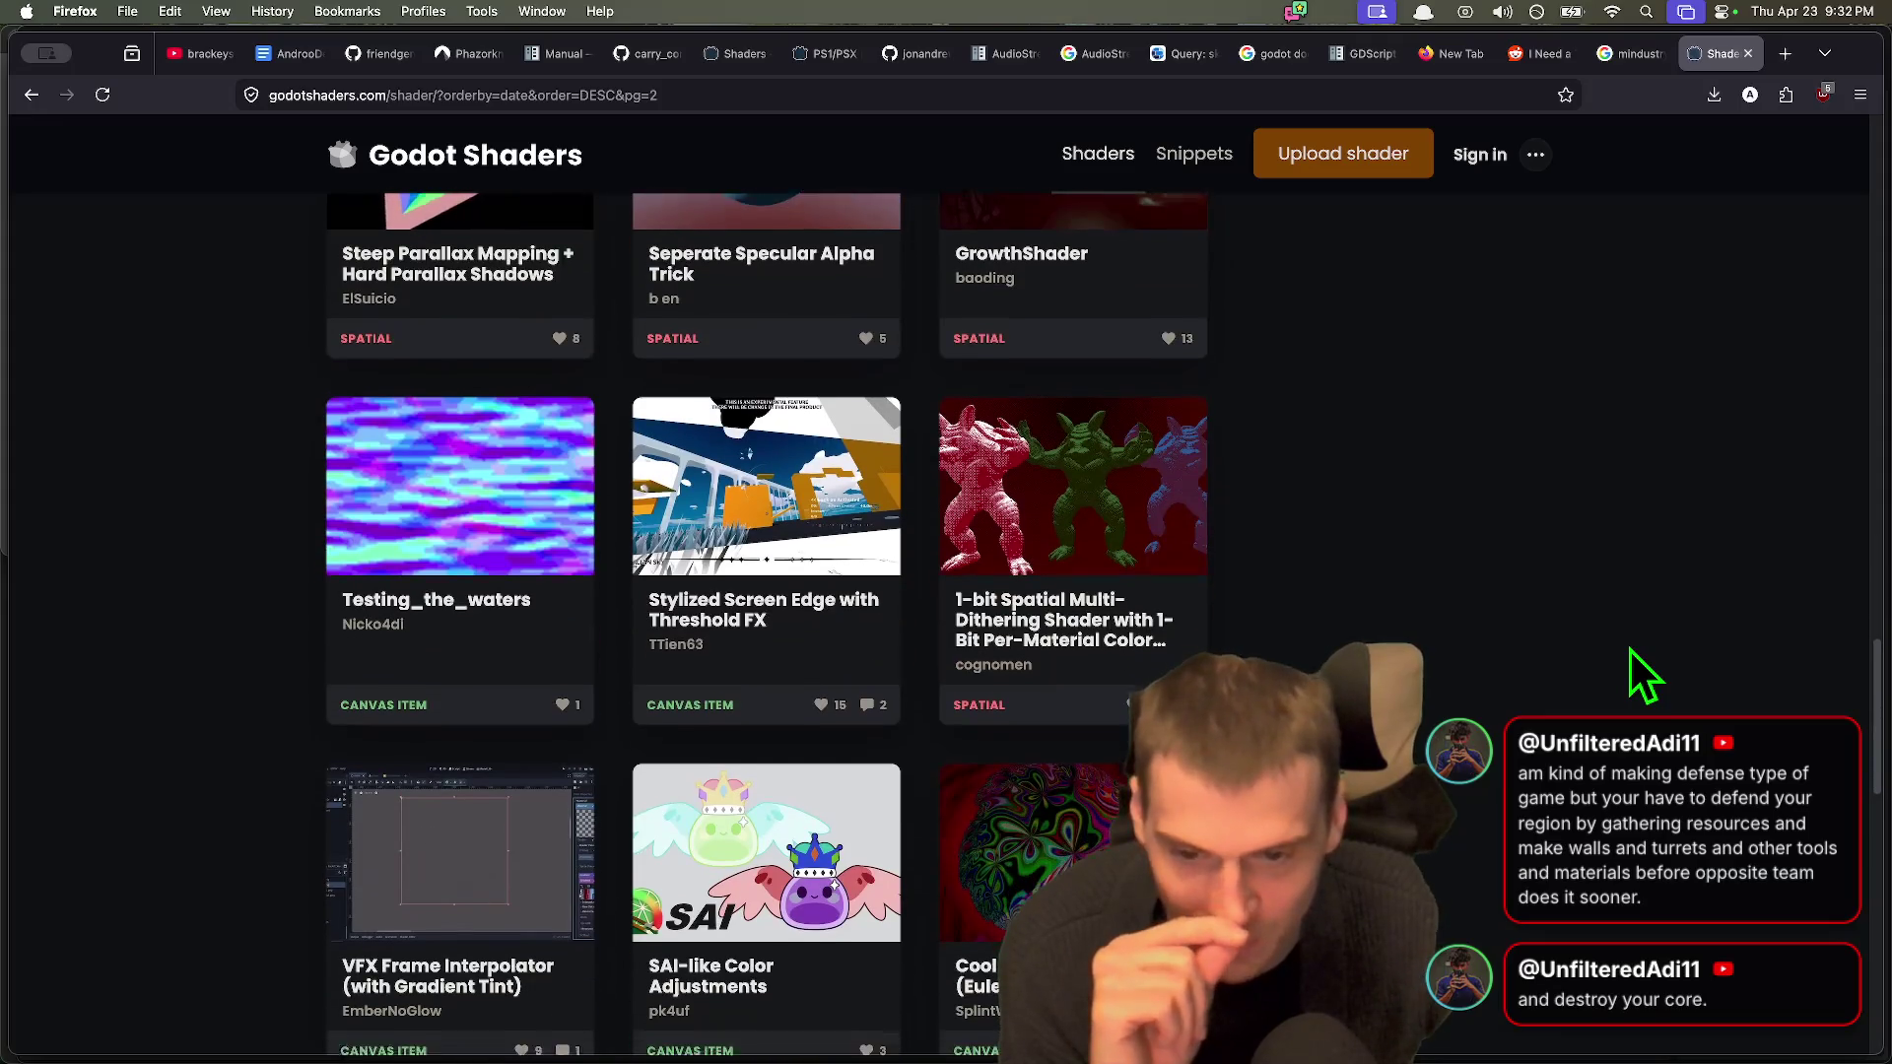
scroll(1626, 658, "down", 7)
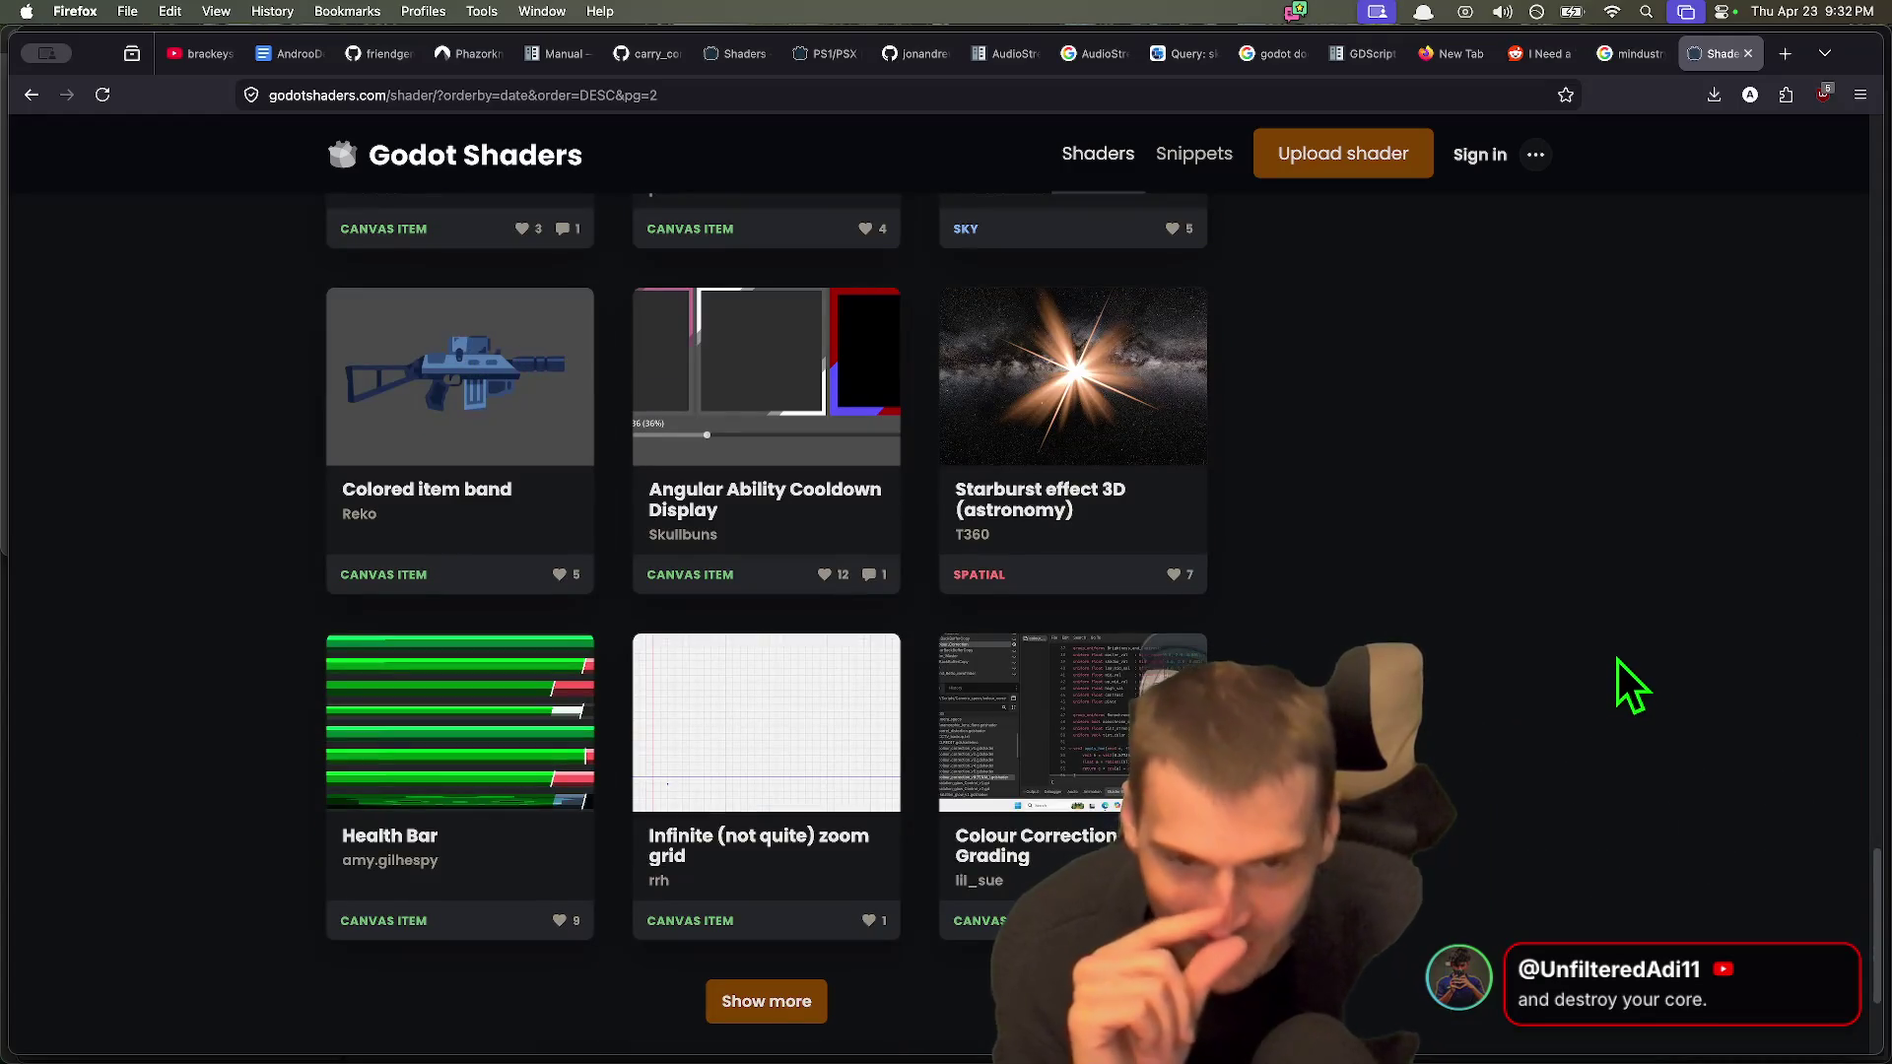
scroll(739, 1005, "down", 2)
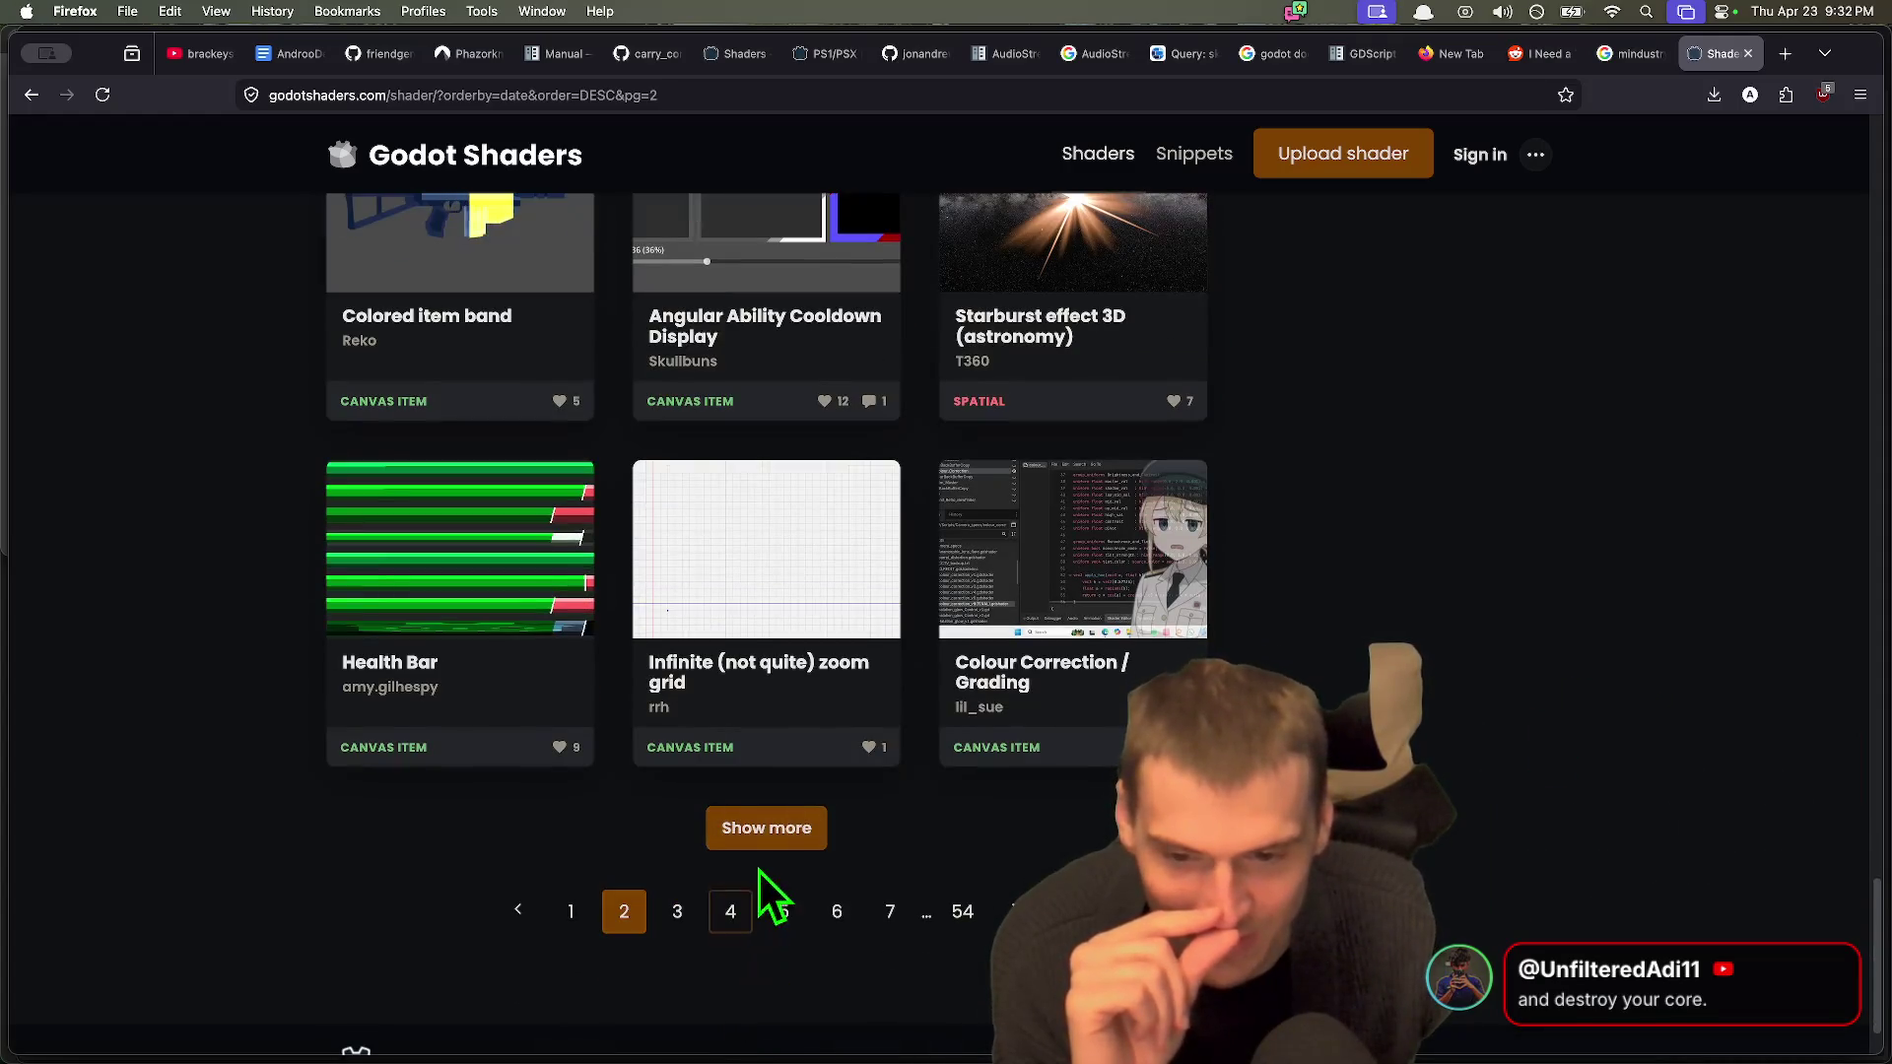
left_click(682, 909)
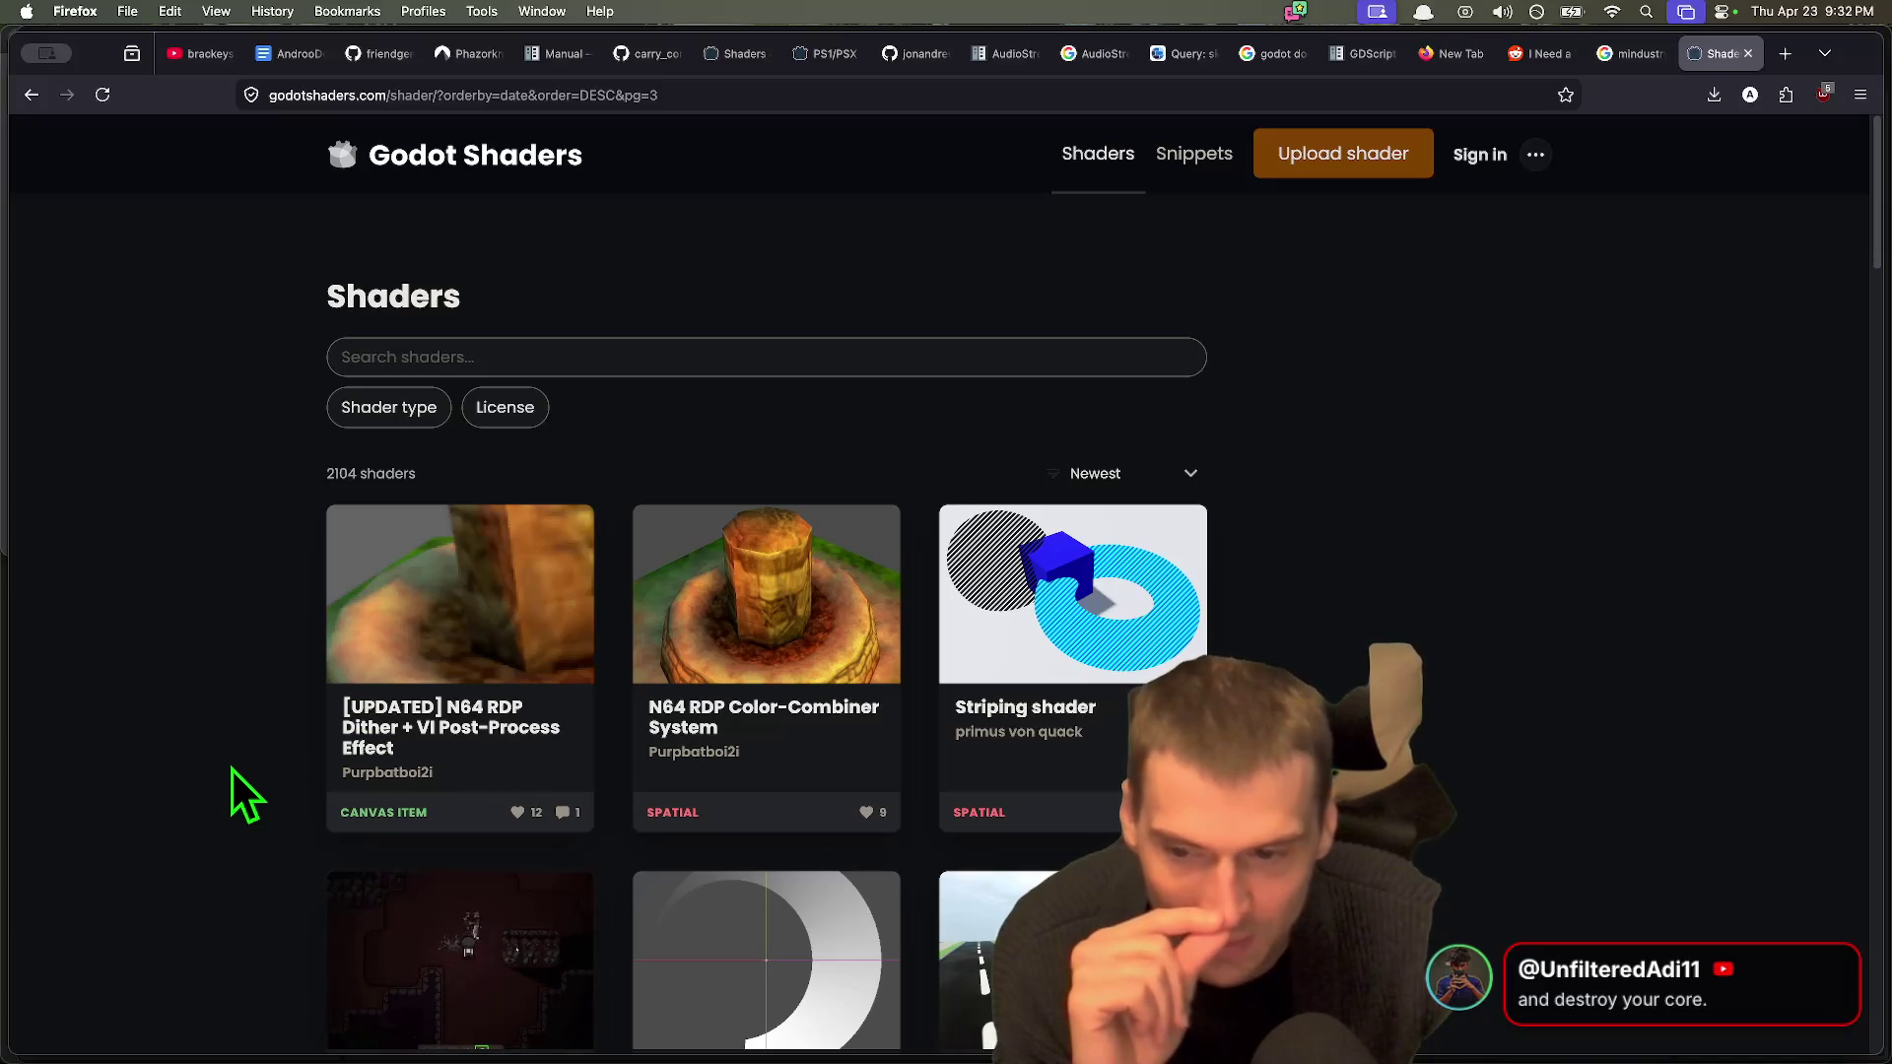
Step: Scroll down page 3 of the newest-shaders listing to the N64 RDP Color-Combiner System entry
scroll(233, 770, "down", 2)
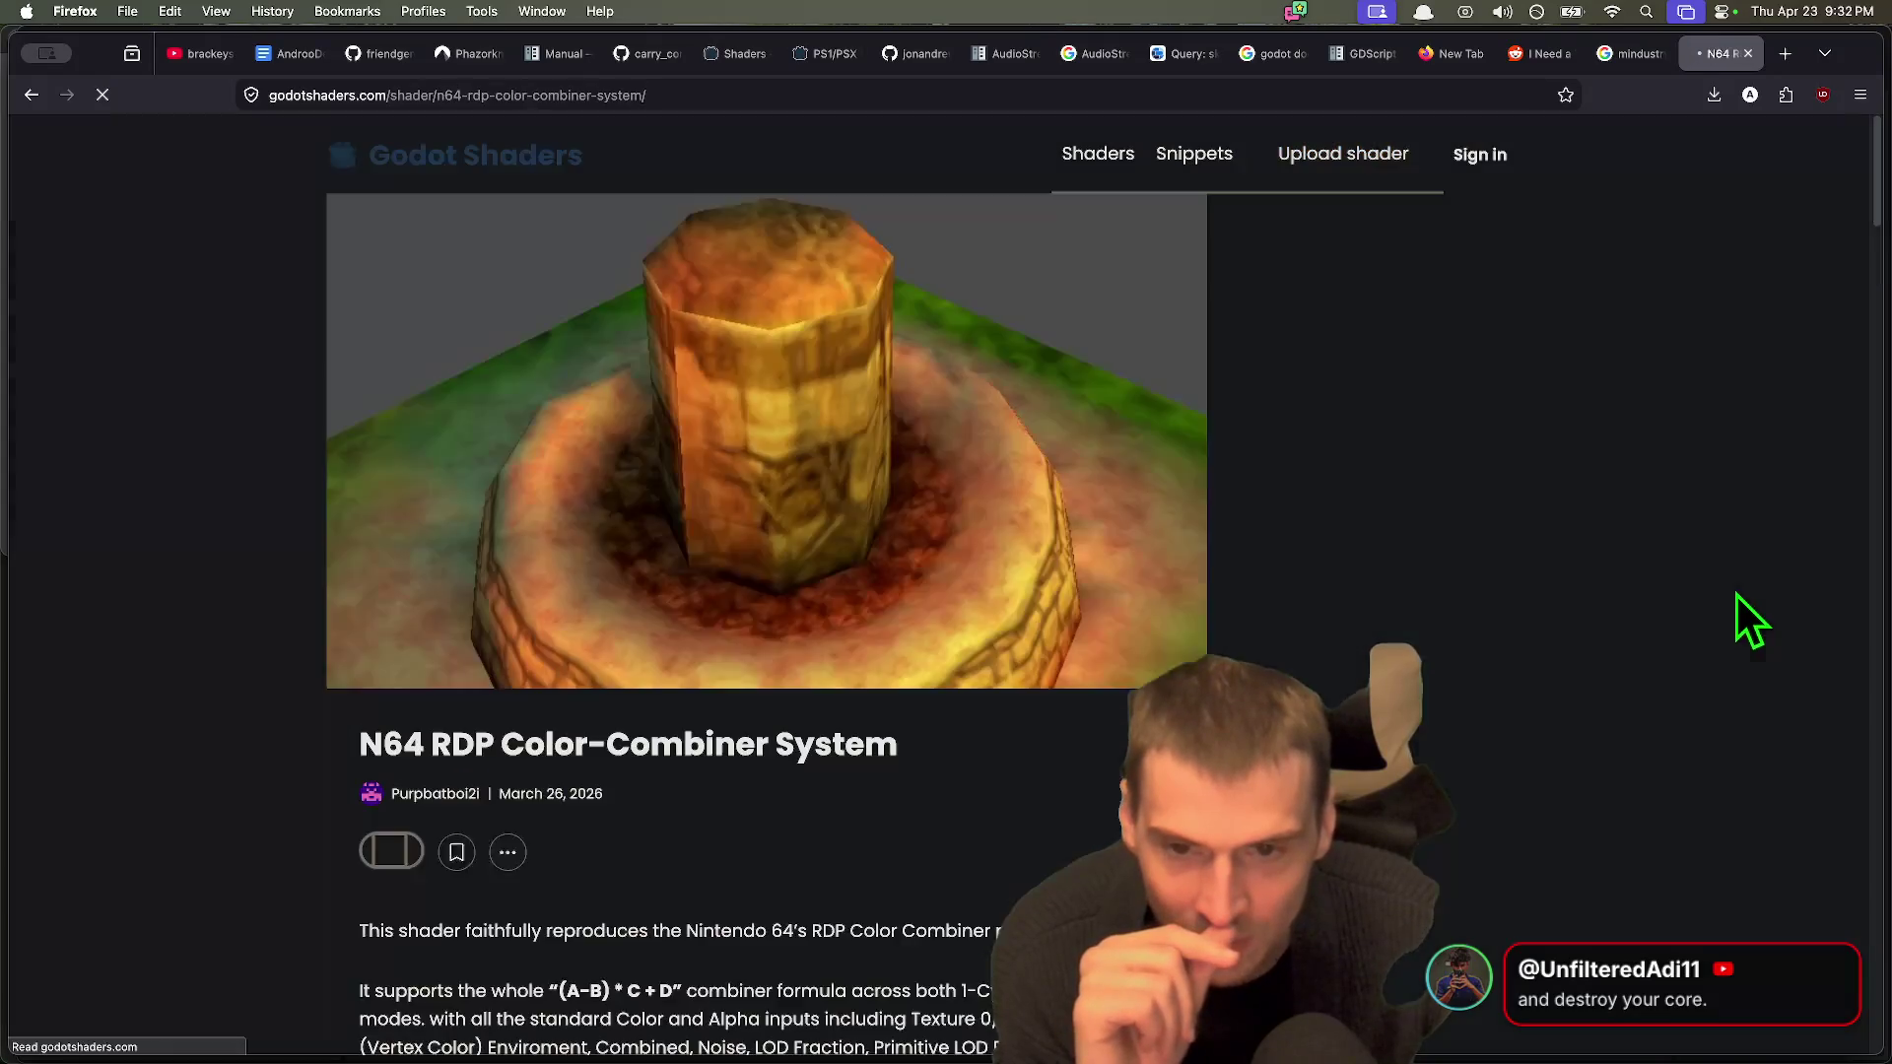
Step: Read the N64 RDP Color-Combiner System page down to its Live Preview, then return to listing page 3
scroll(592, 580, "down", 5)
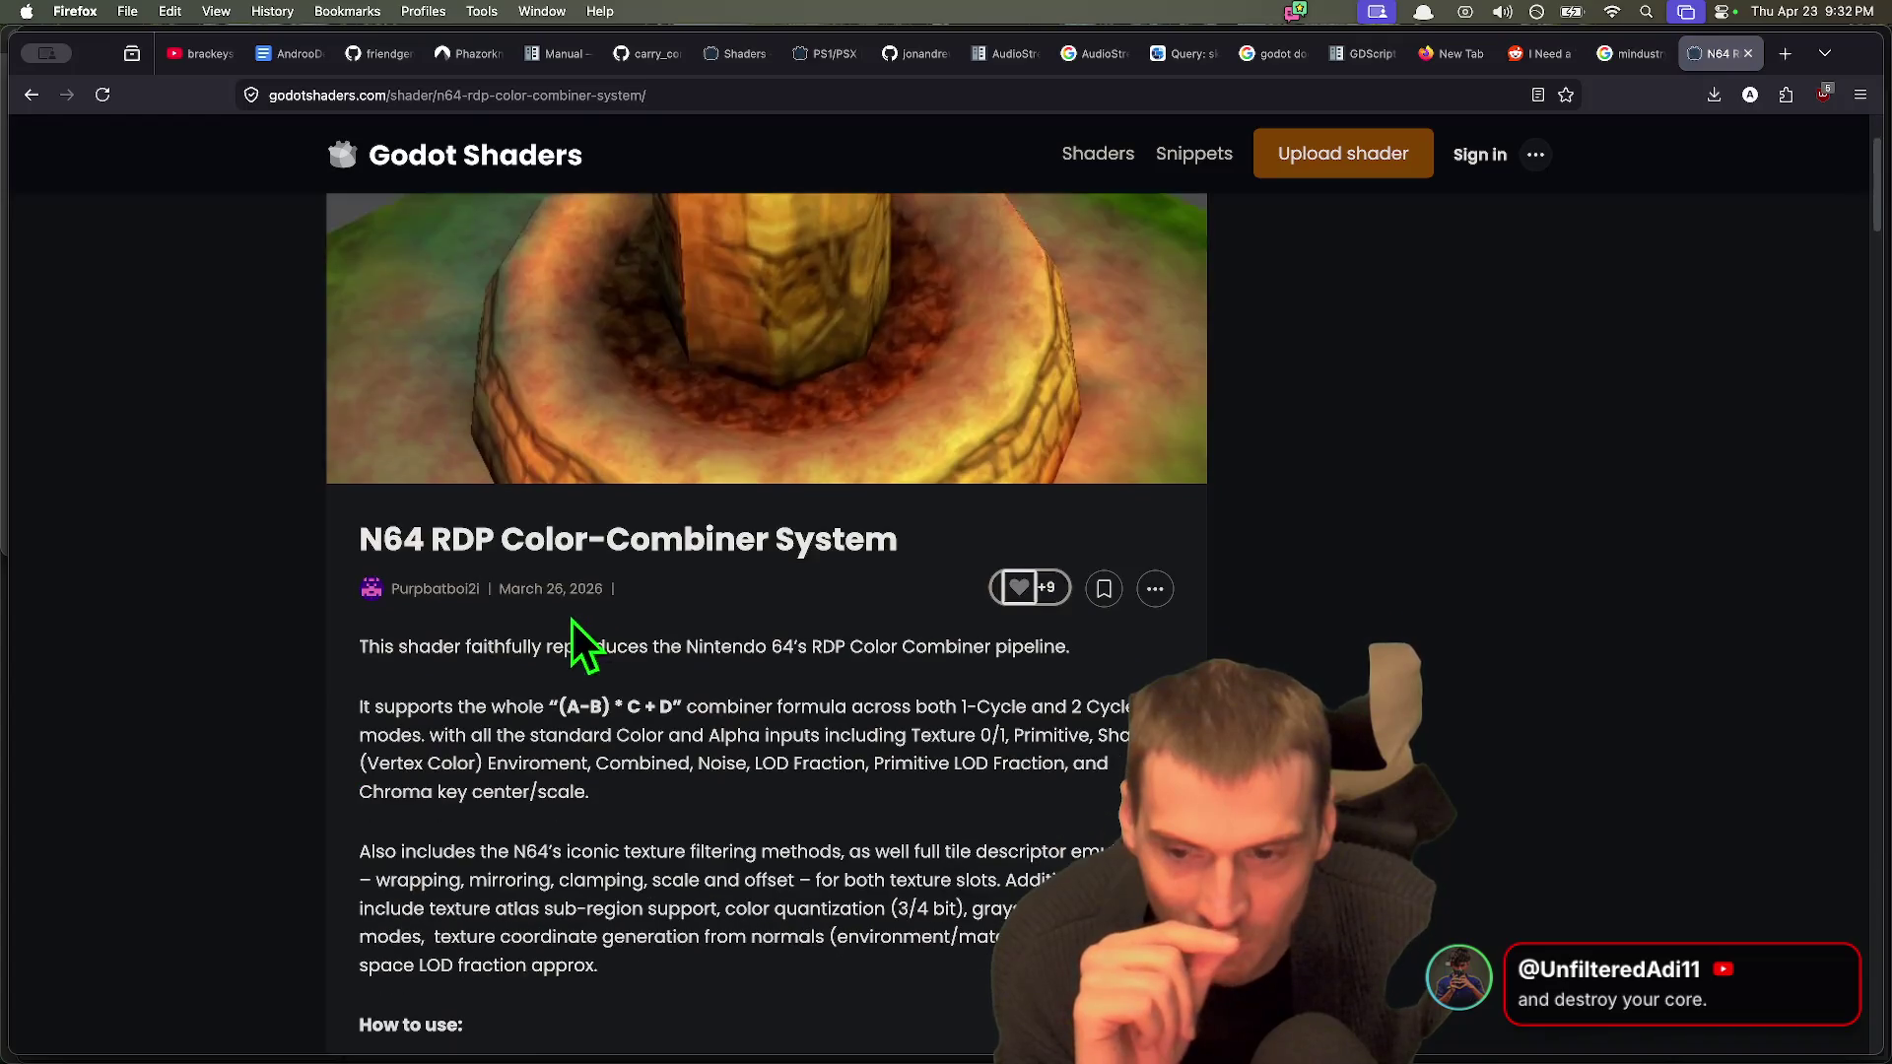
scroll(1034, 794, "down", 15)
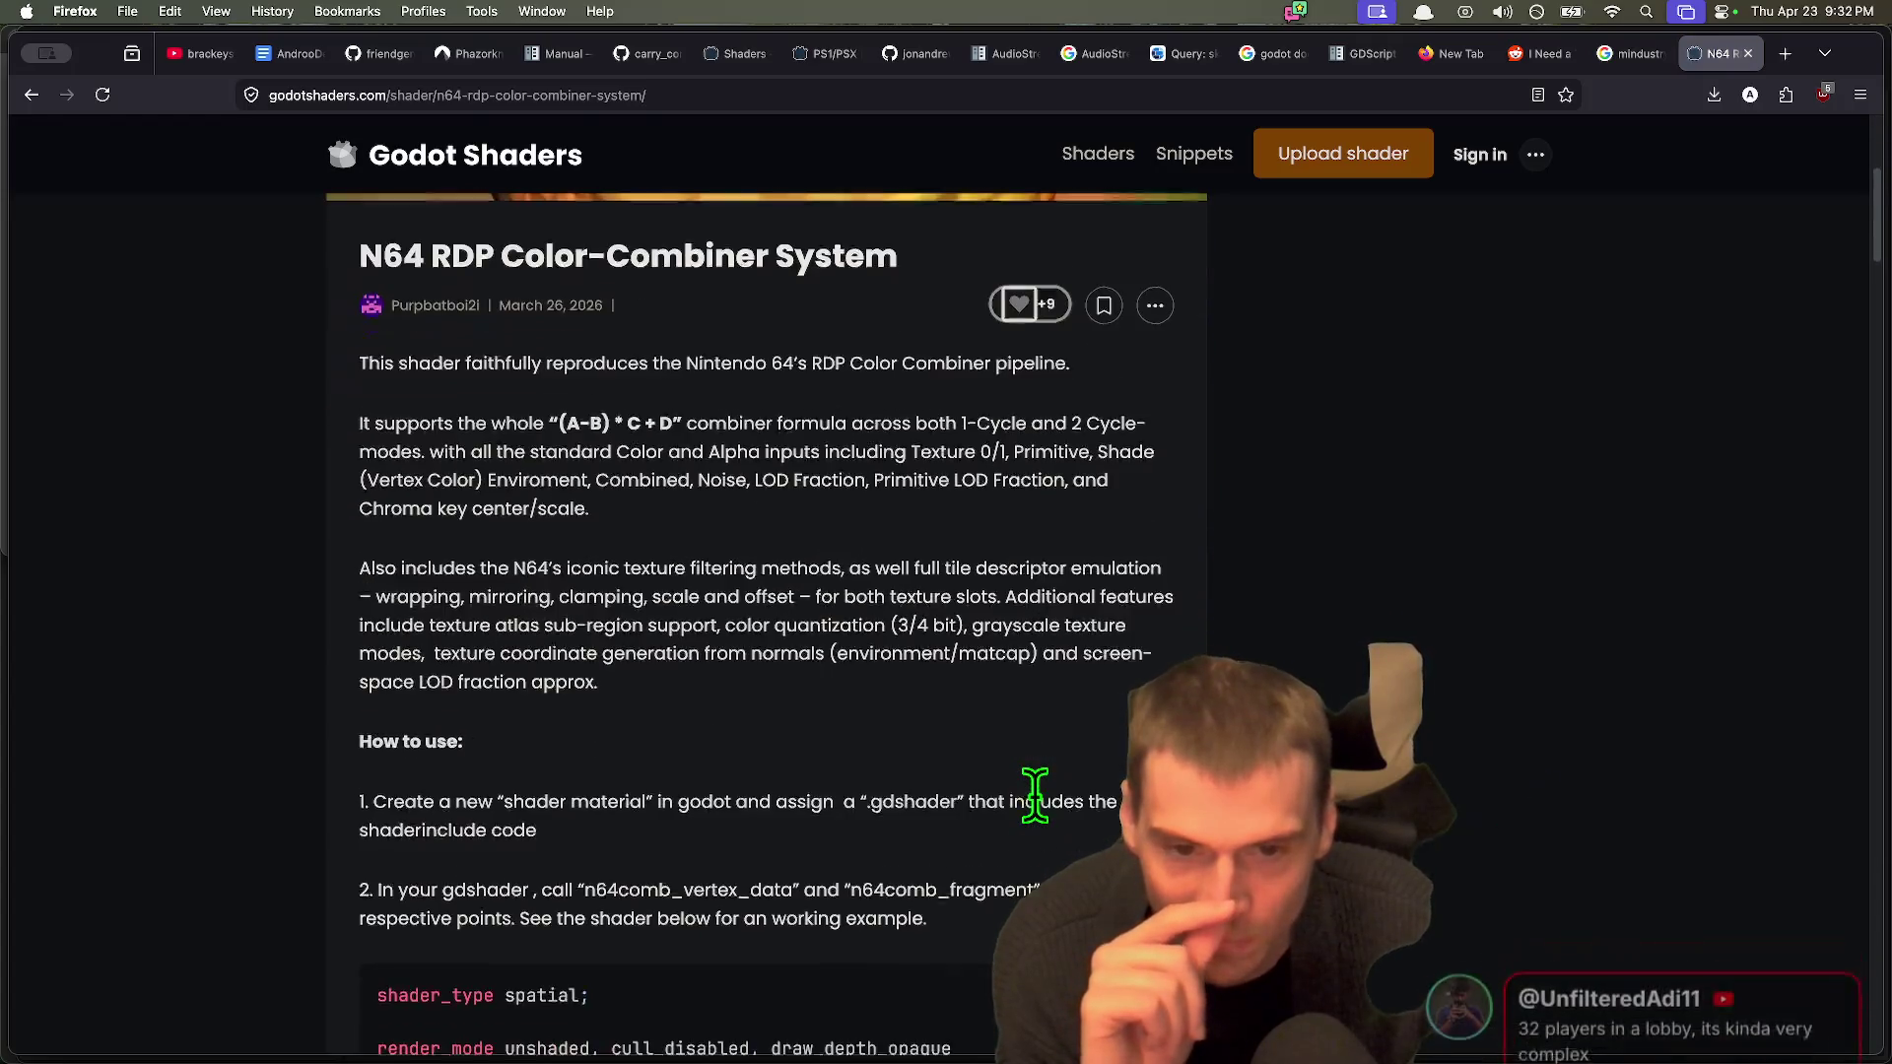
scroll(1035, 800, "down", 20)
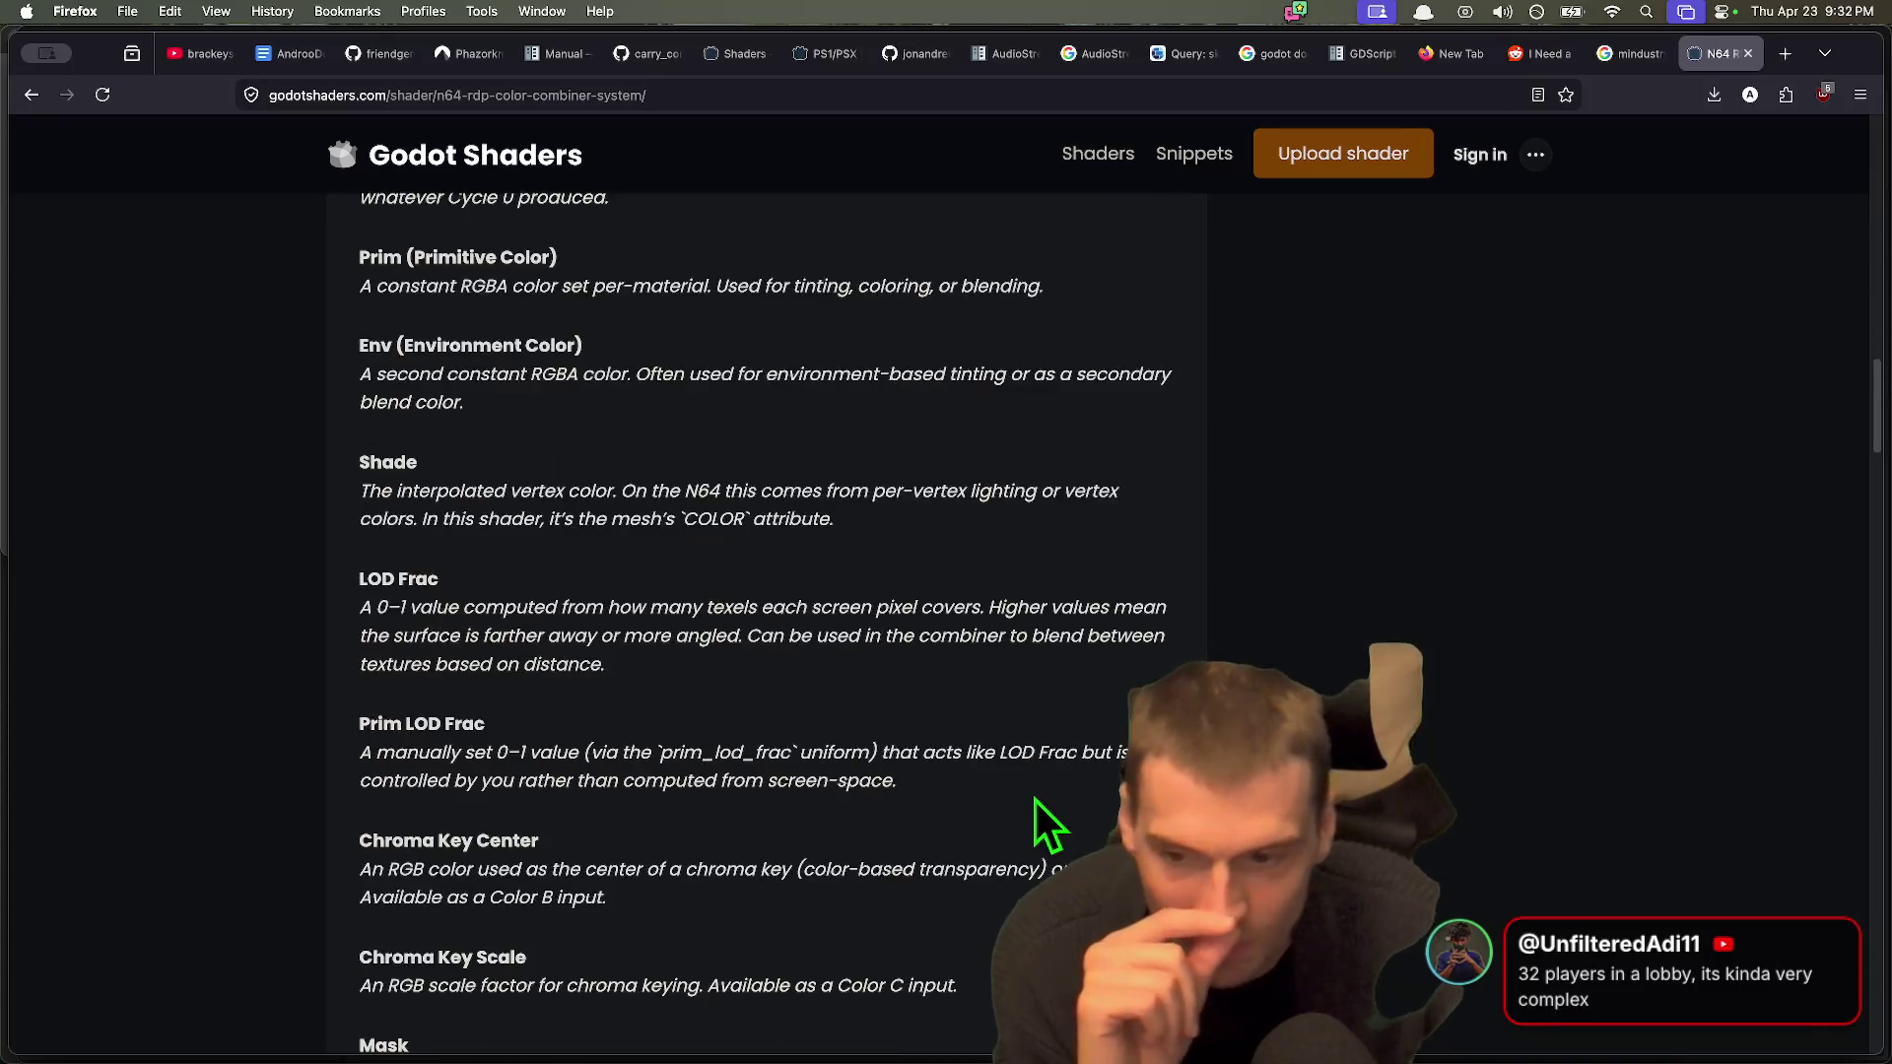
scroll(1021, 802, "down", 20)
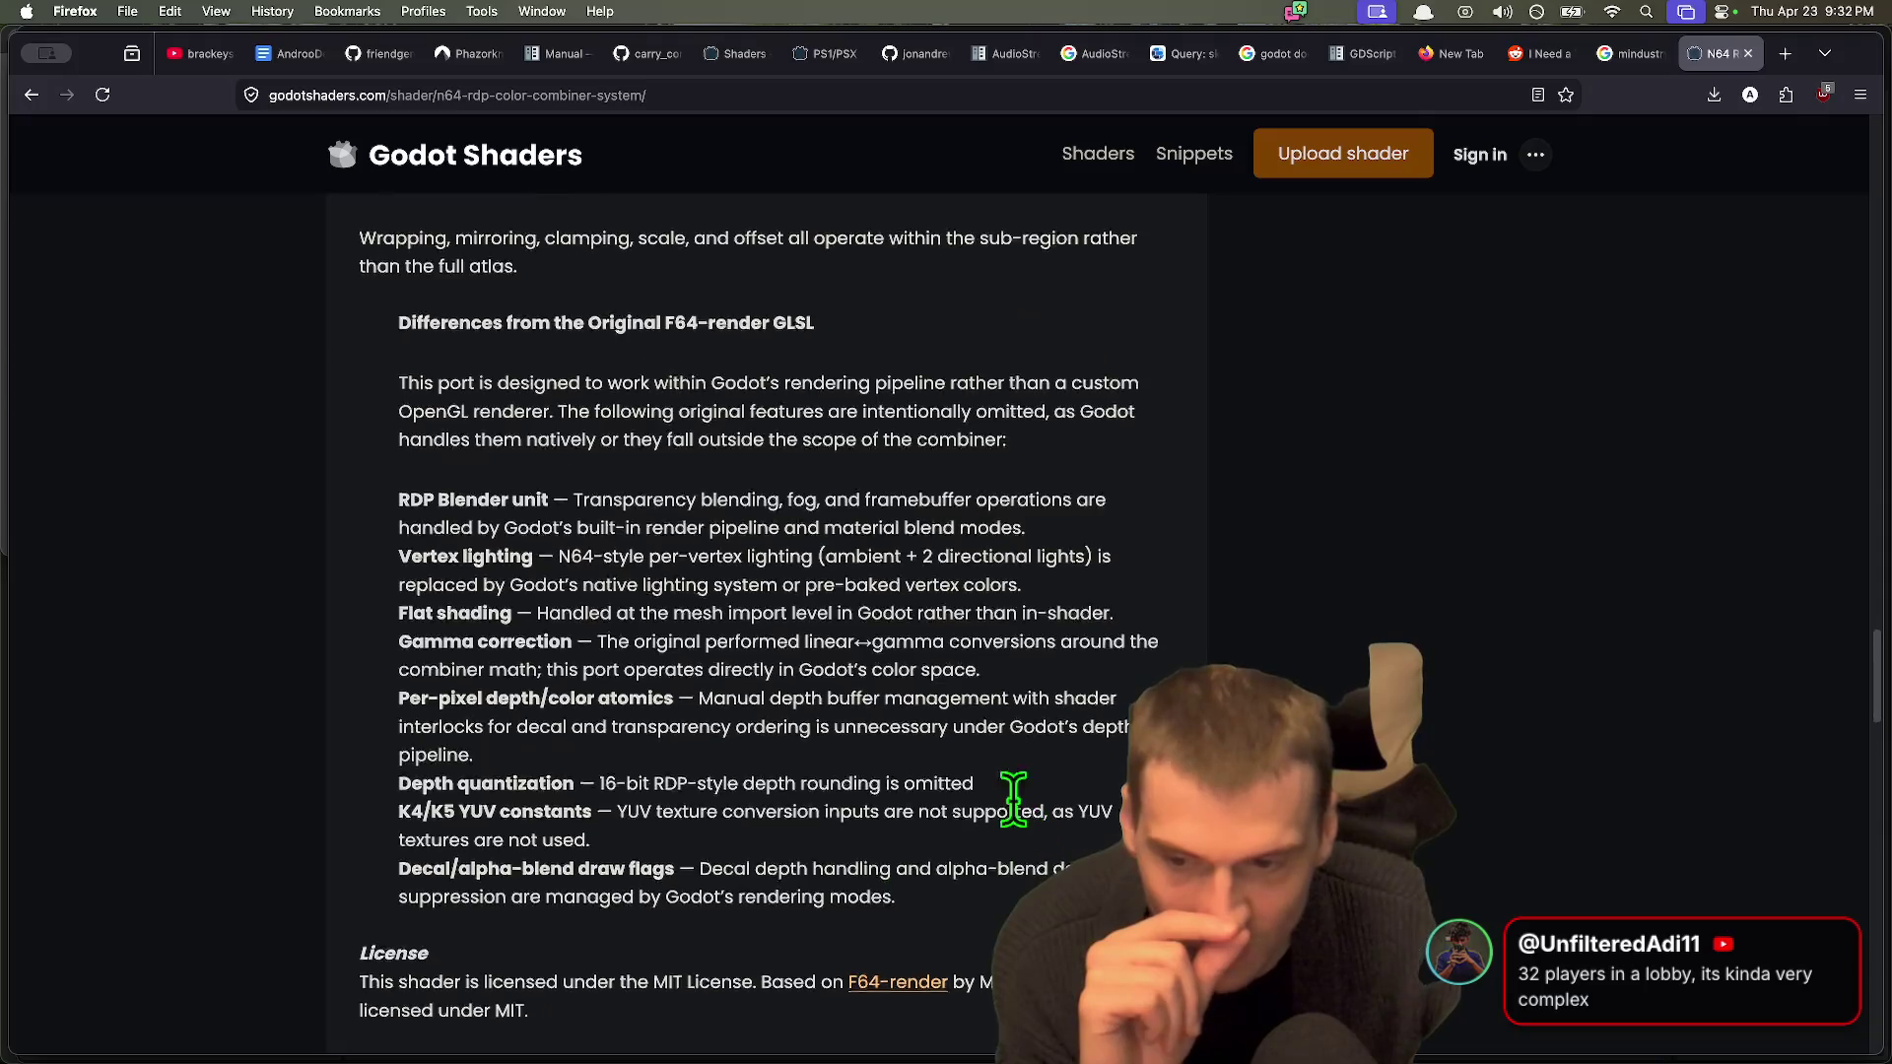
scroll(1496, 714, "down", 10)
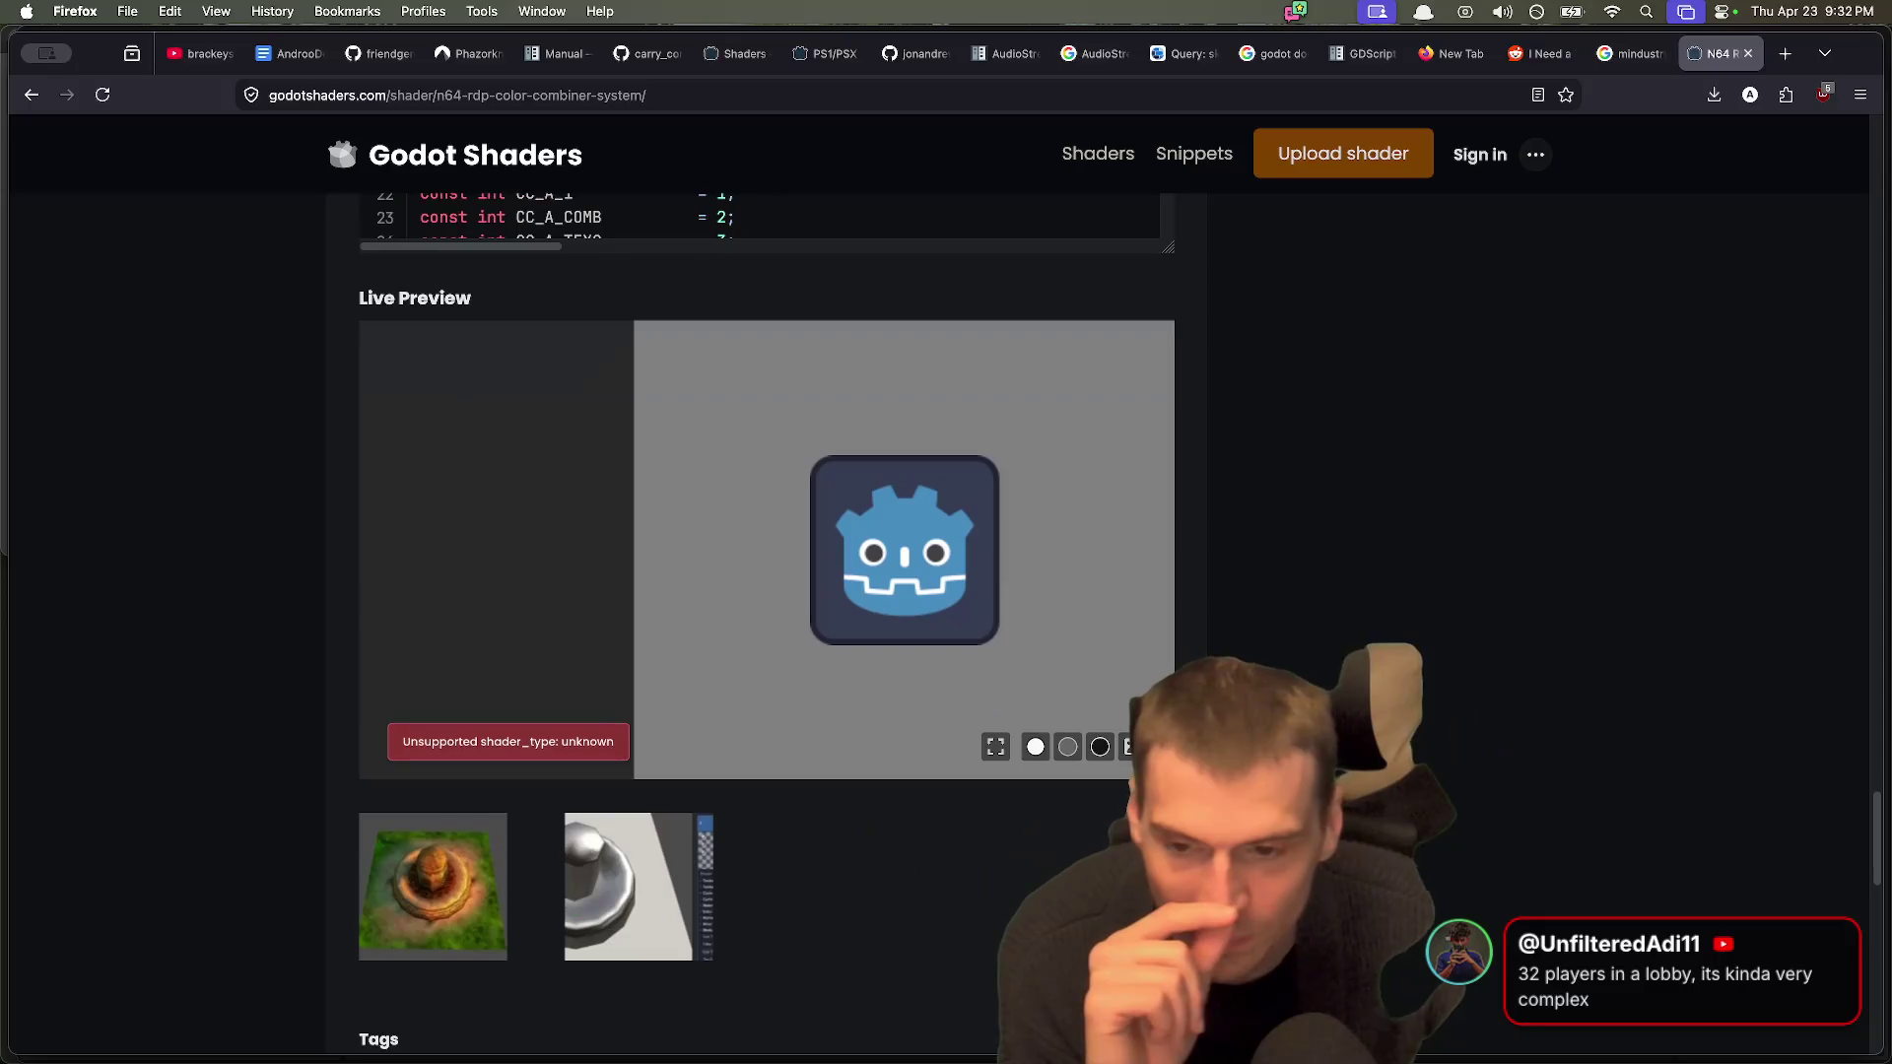
key("super+Left")
scroll(1379, 847, "down", 6)
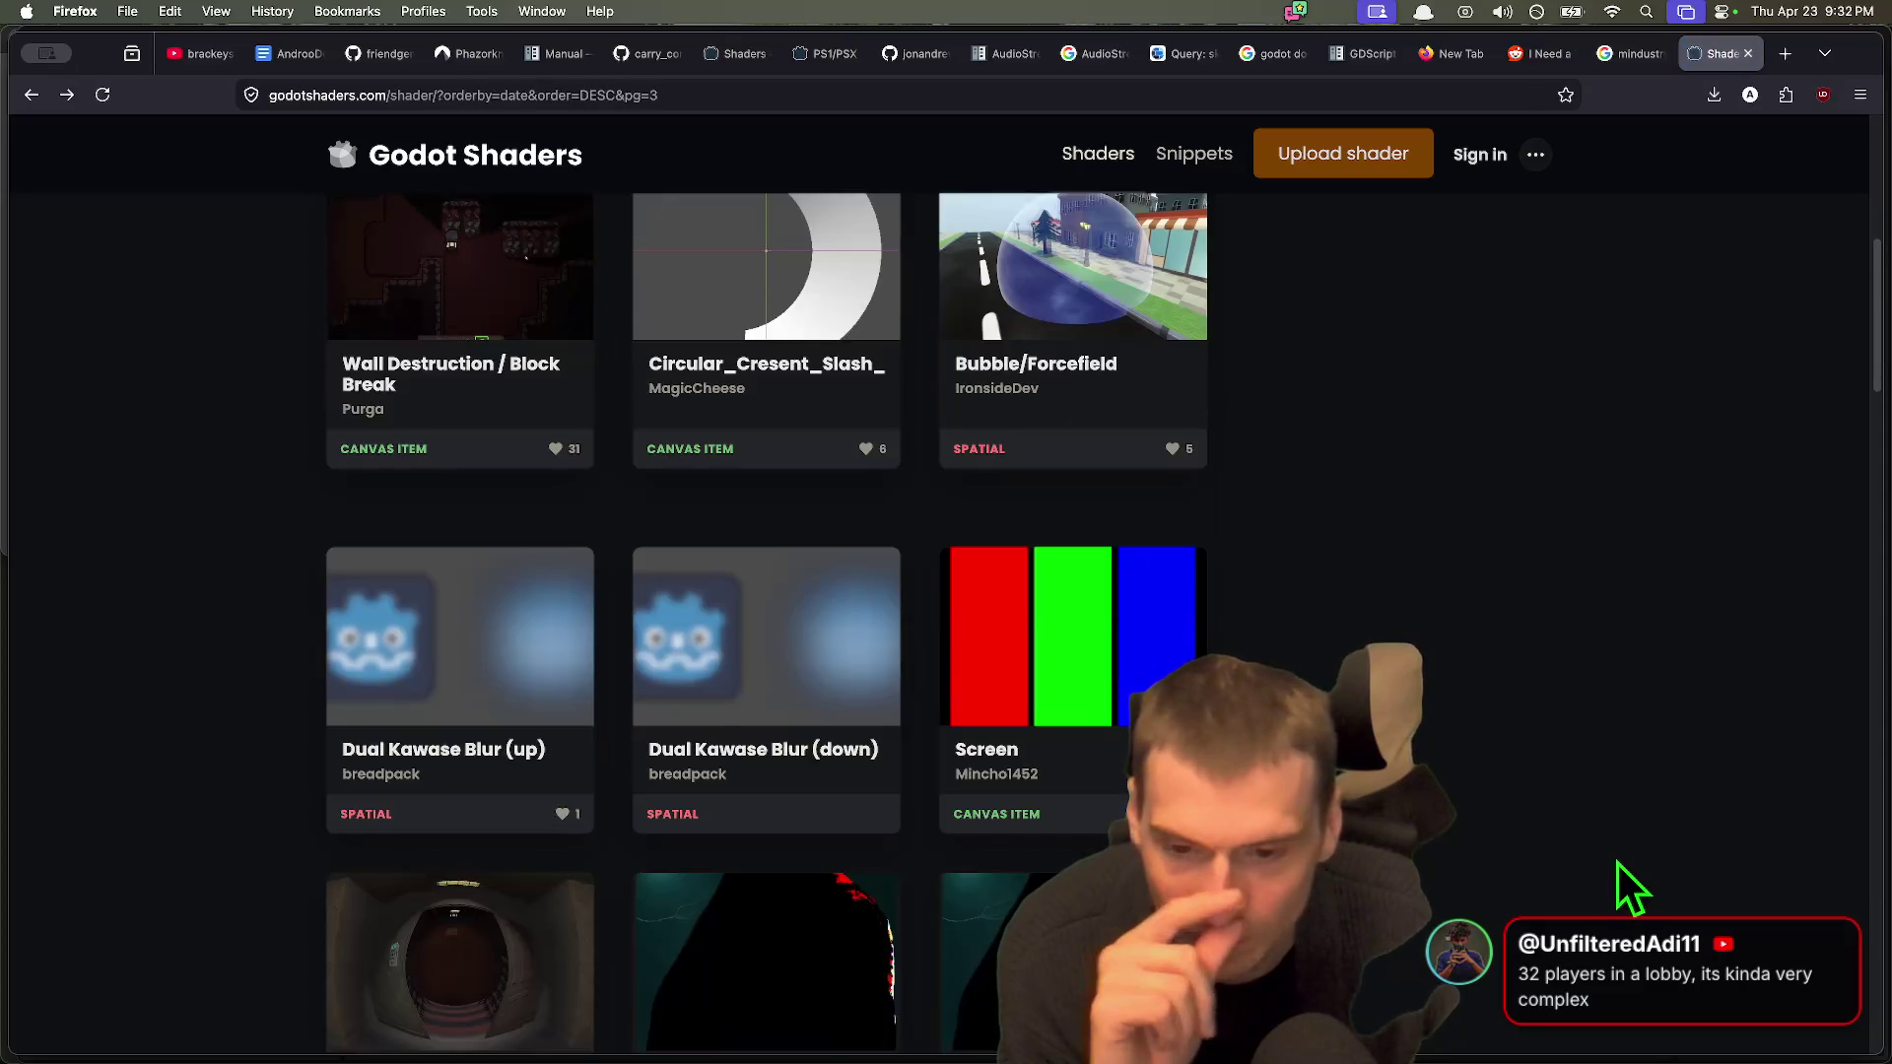
scroll(1618, 865, "down", 5)
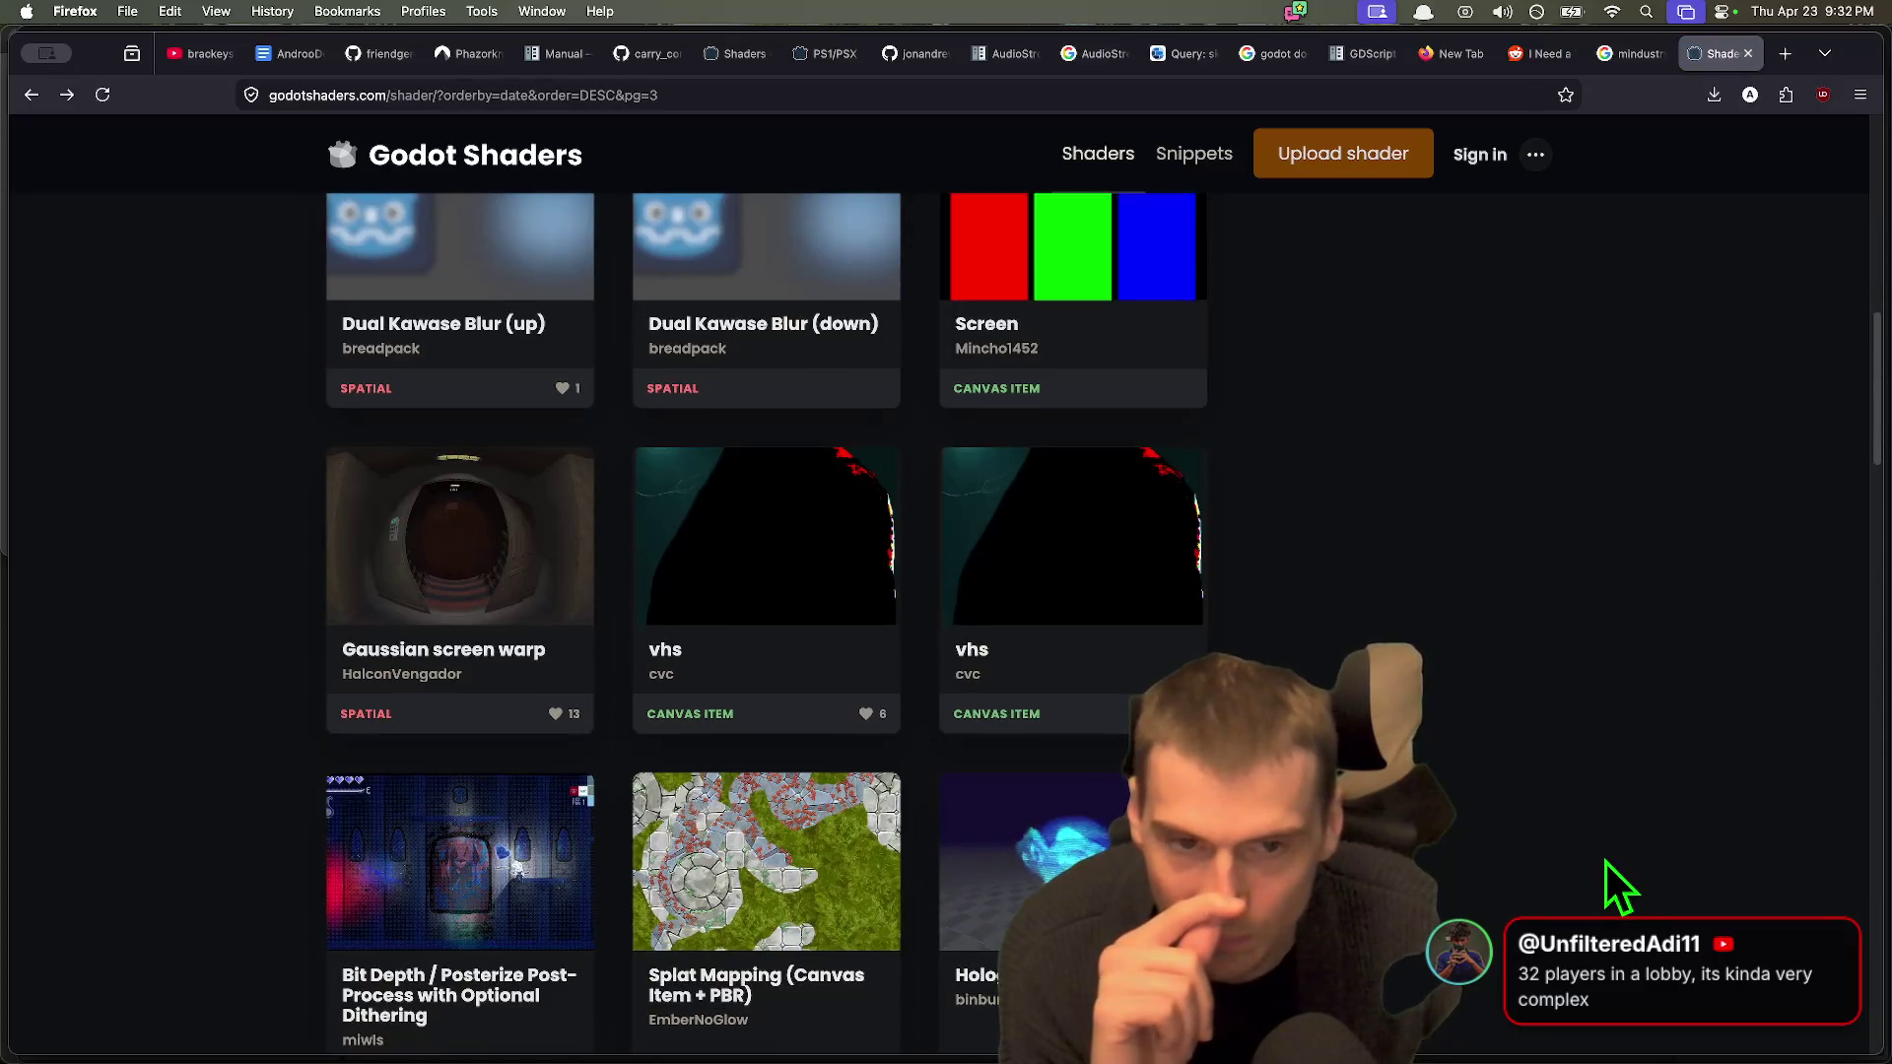
scroll(1608, 862, "down", 5)
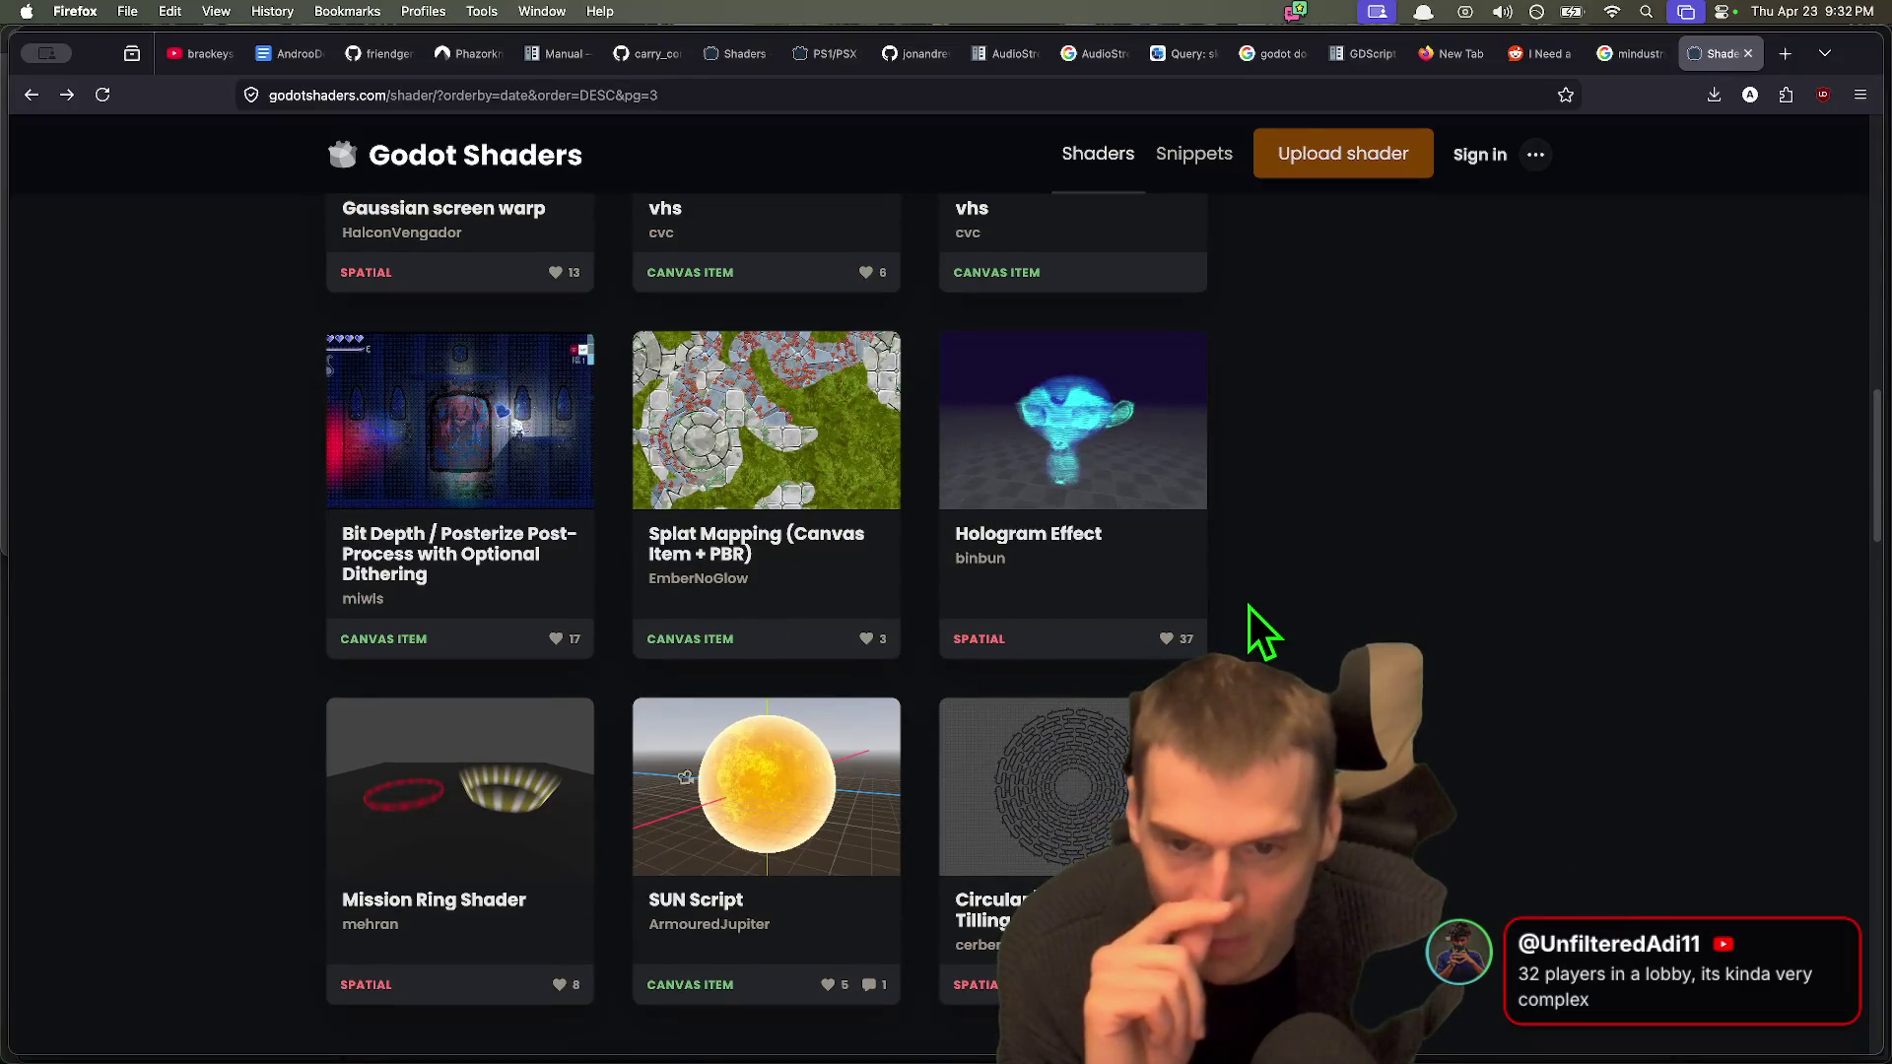
scroll(1783, 601, "down", 2)
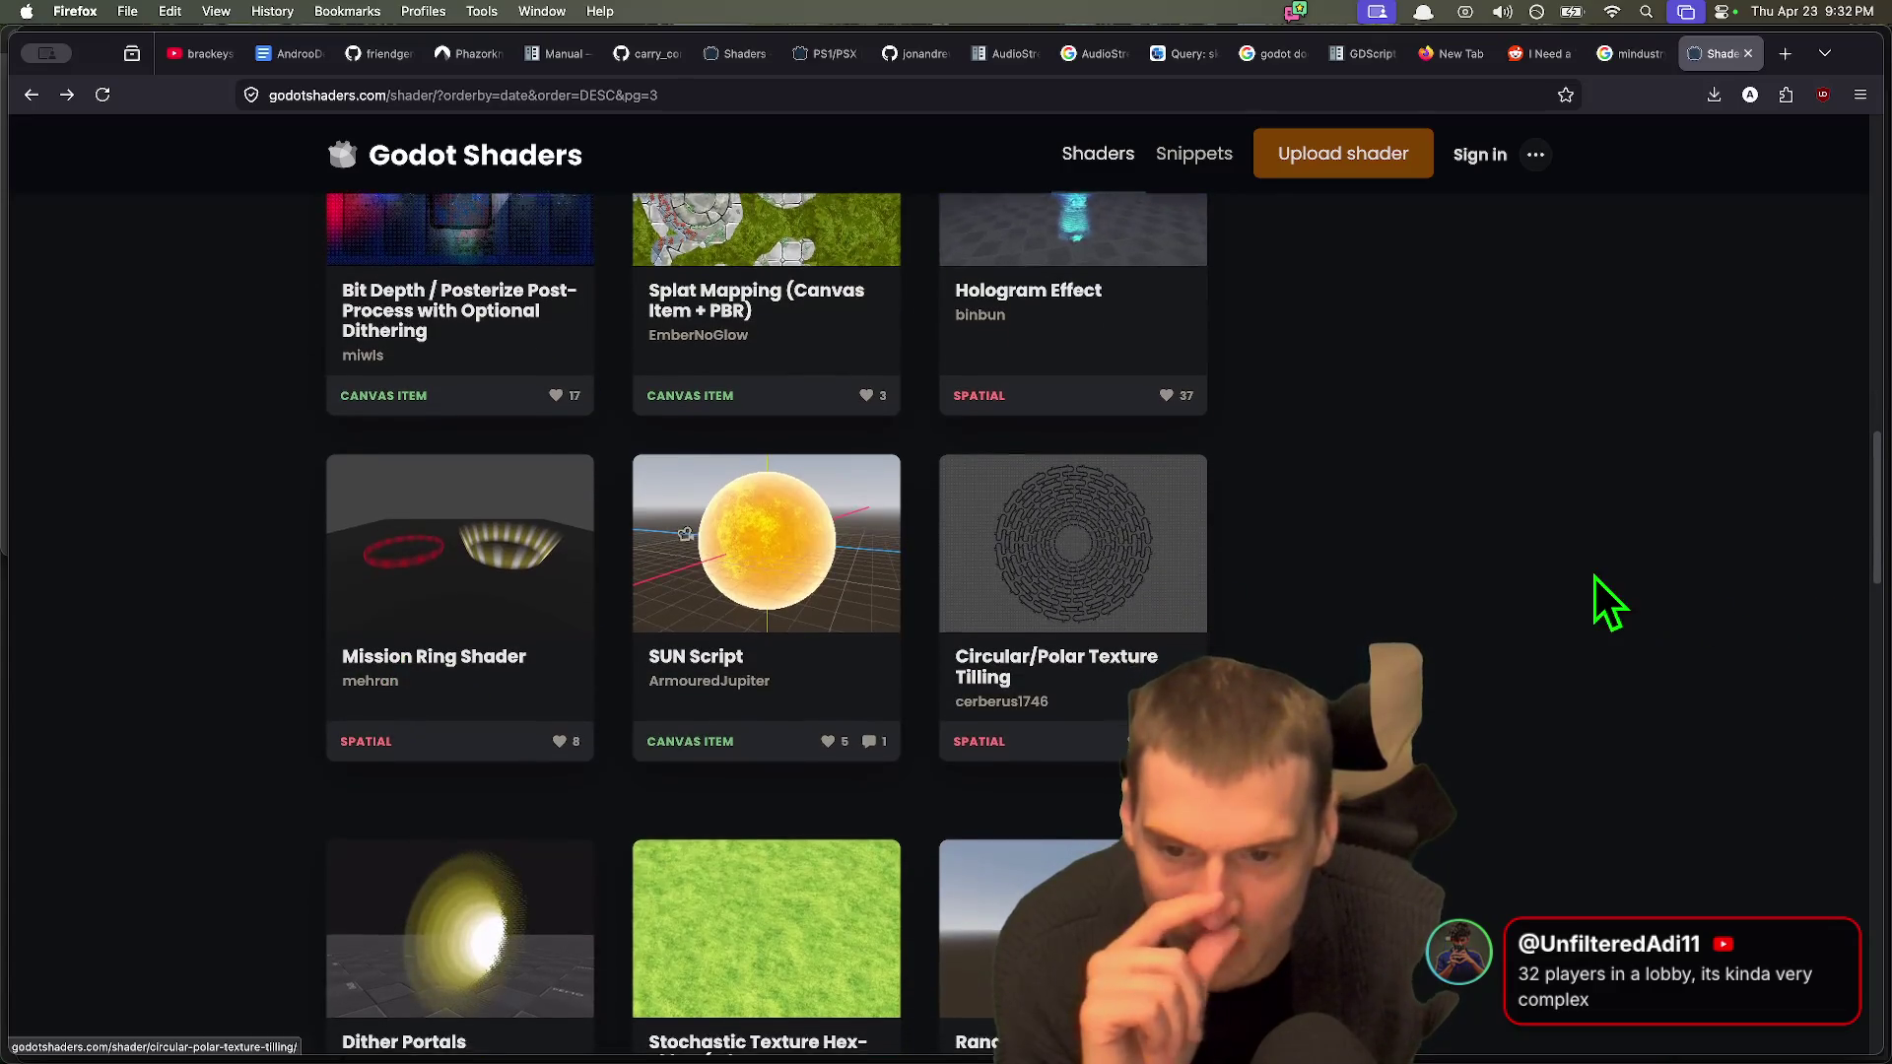
scroll(1547, 597, "down", 3)
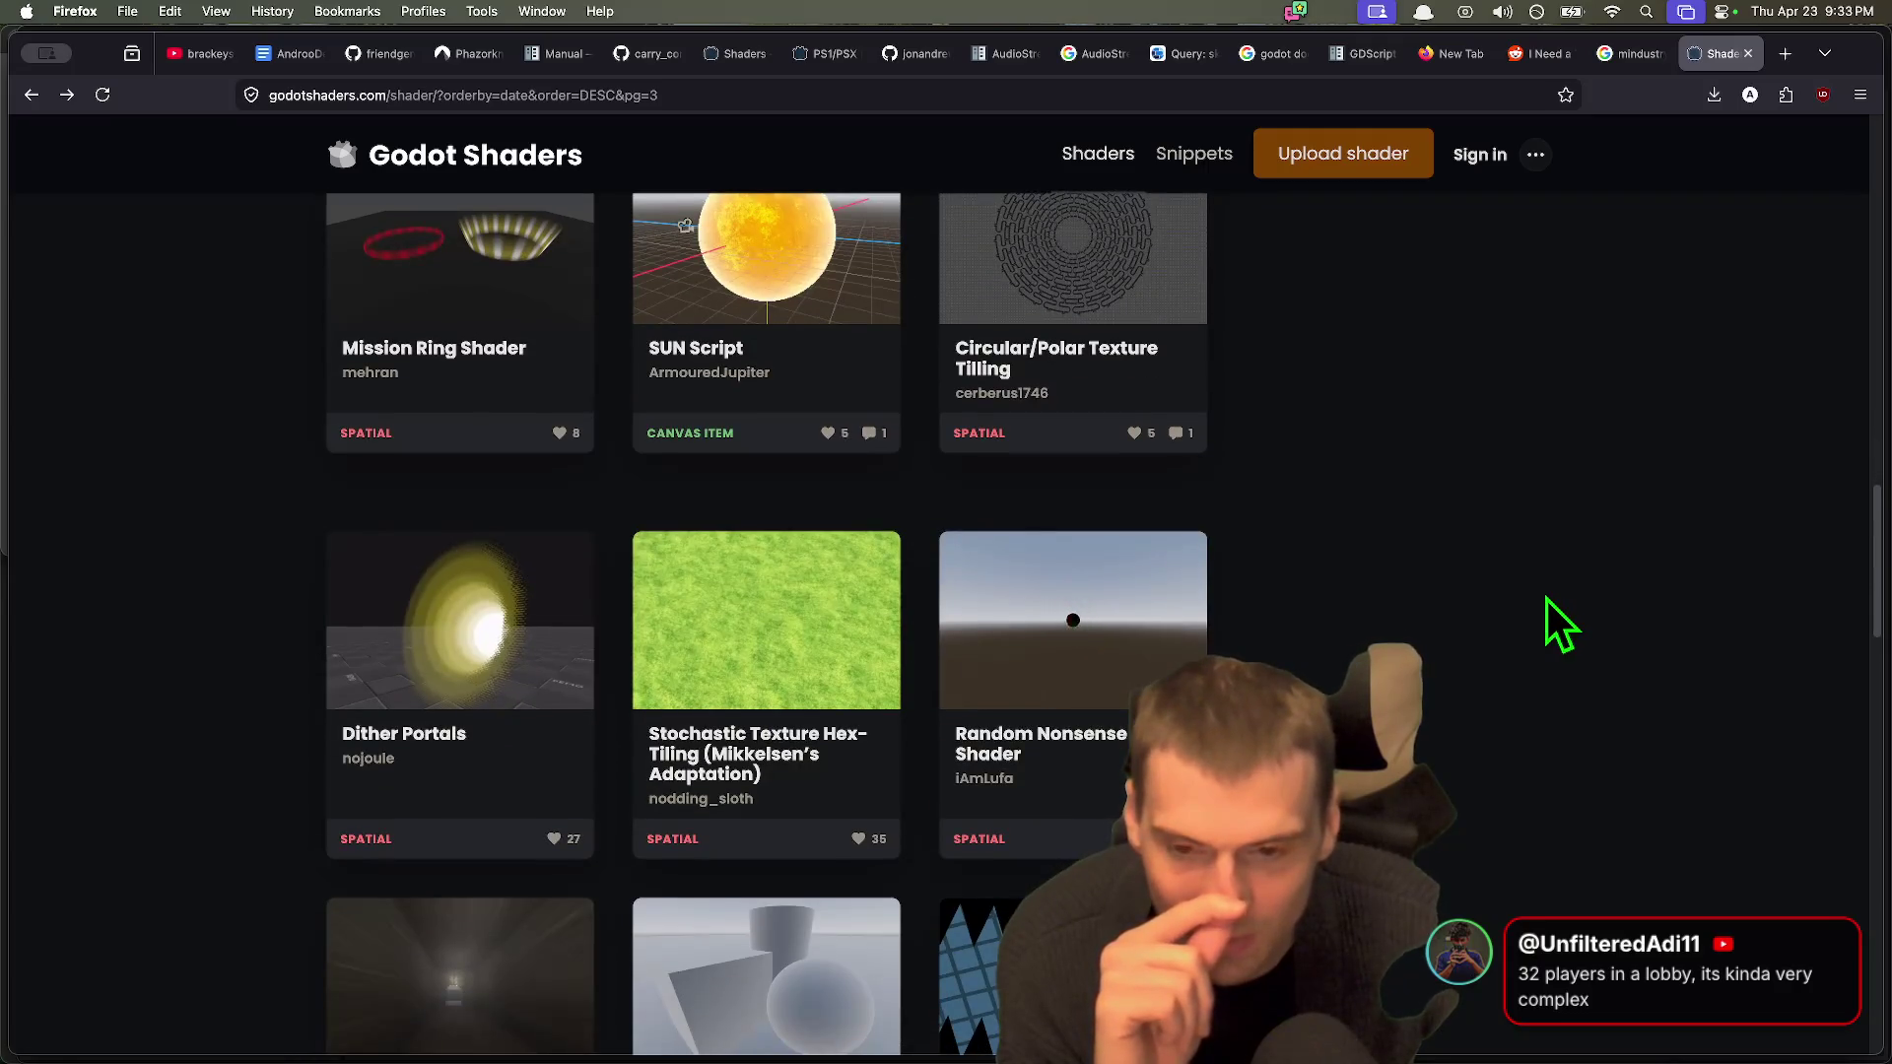